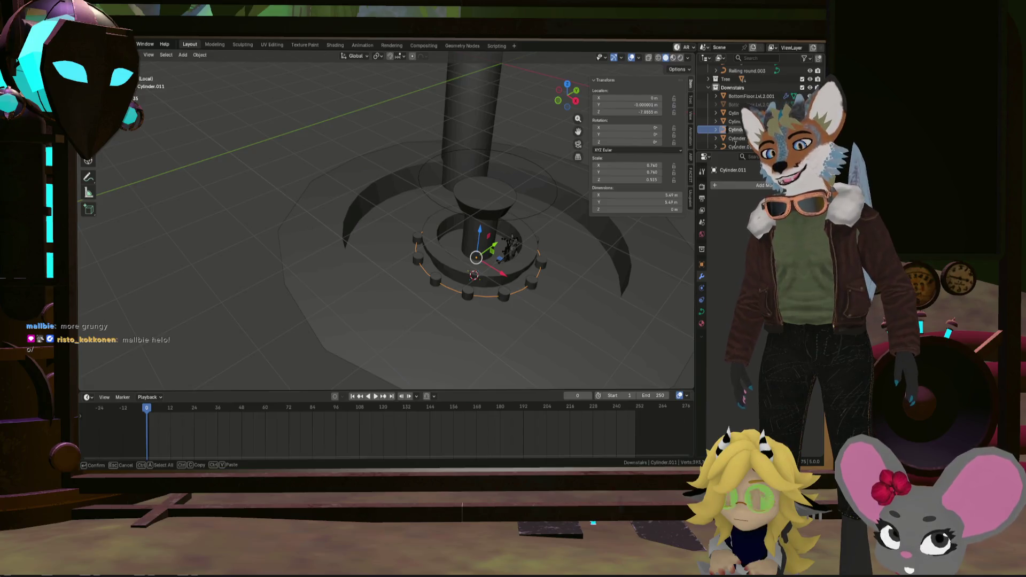
{"action": "type", "text": "tool"}
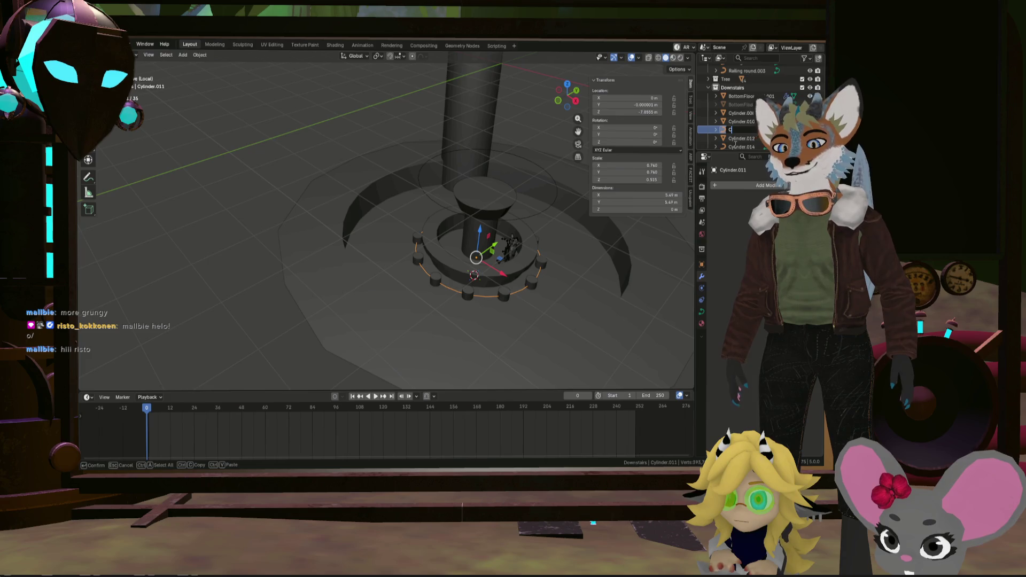
{"action": "type", "text": "Curve"}
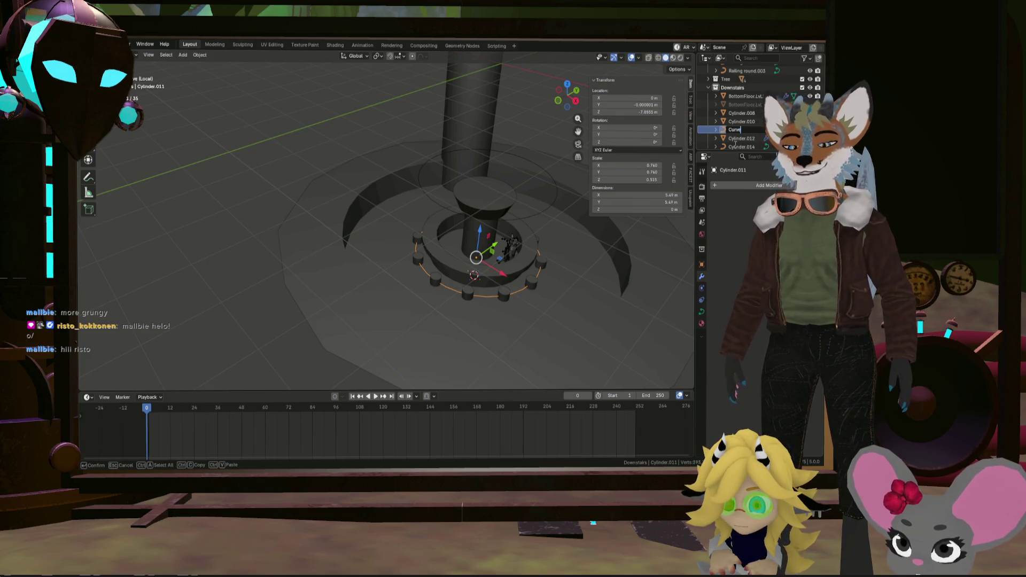
{"action": "type", "text": "Stool"}
Rename the two path curves to Curve-Stool and Curve-Table in the Outliner
{"action": "key", "text": "Return"}
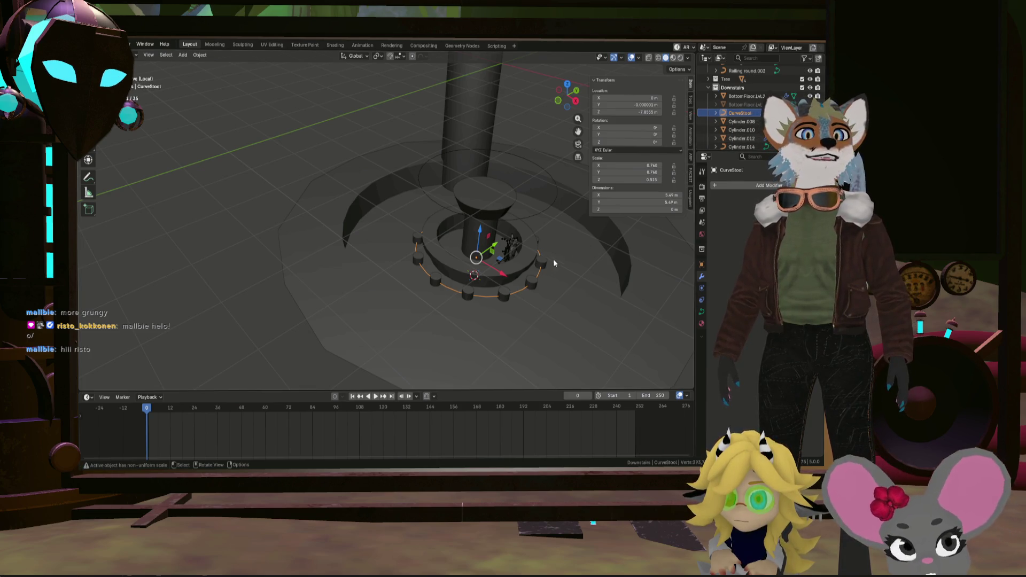
{"action": "left_click", "coordinate": [545, 205]}
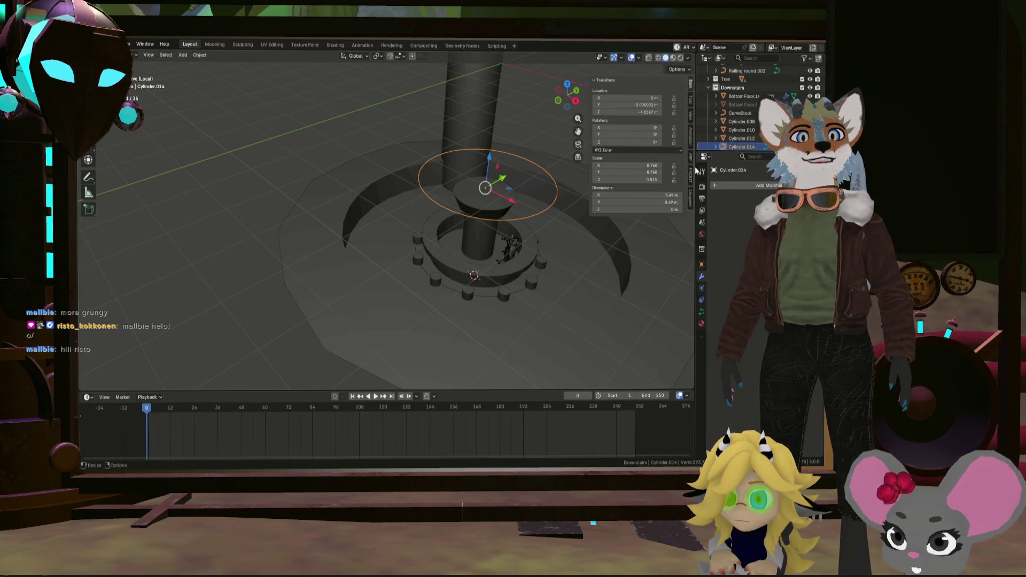
{"action": "double_click", "coordinate": [734, 148]}
{"action": "type", "text": "Curve"}
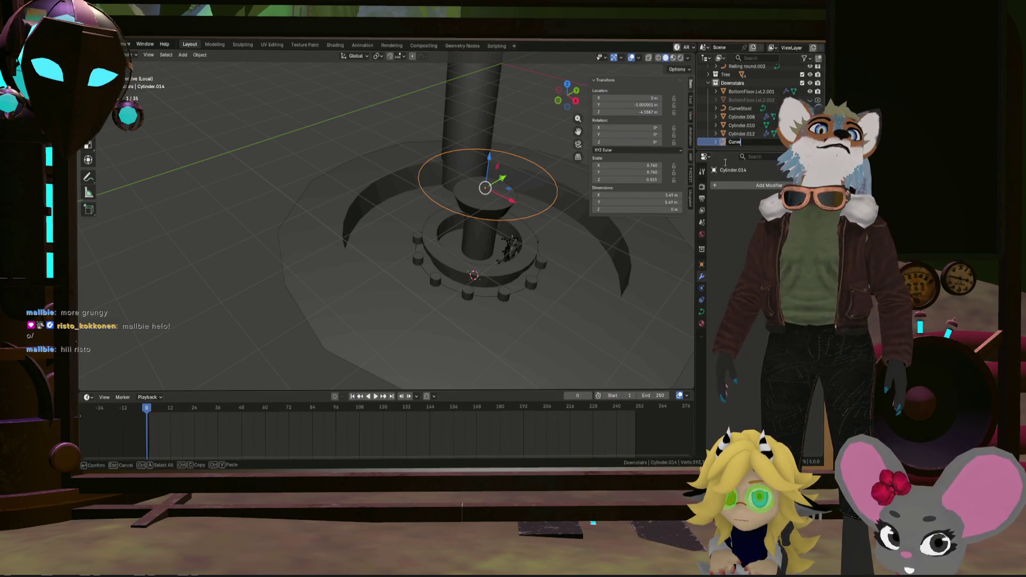
{"action": "type", "text": "Table"}
{"action": "key", "text": "Return"}
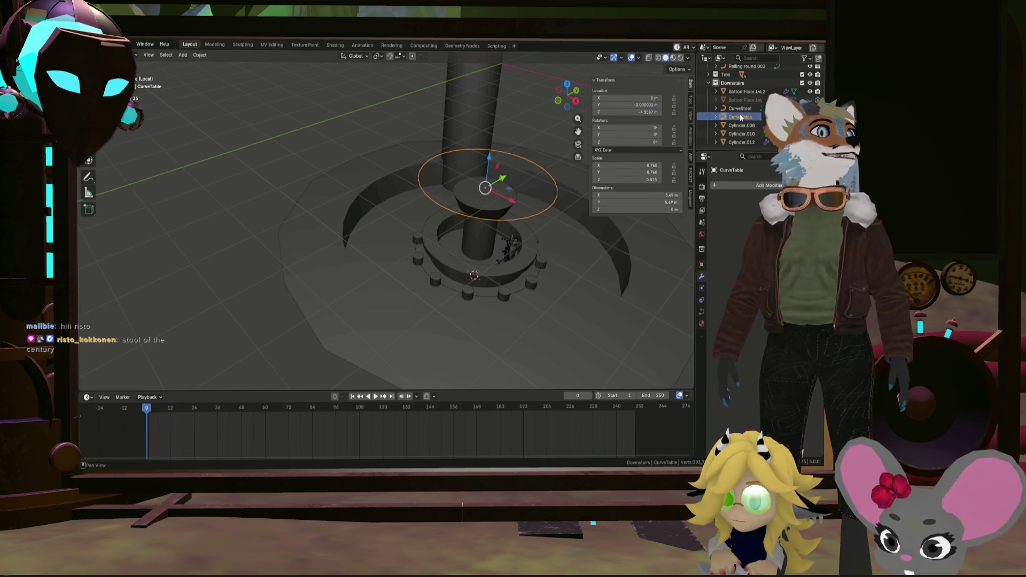
{"action": "left_click", "coordinate": [740, 110]}
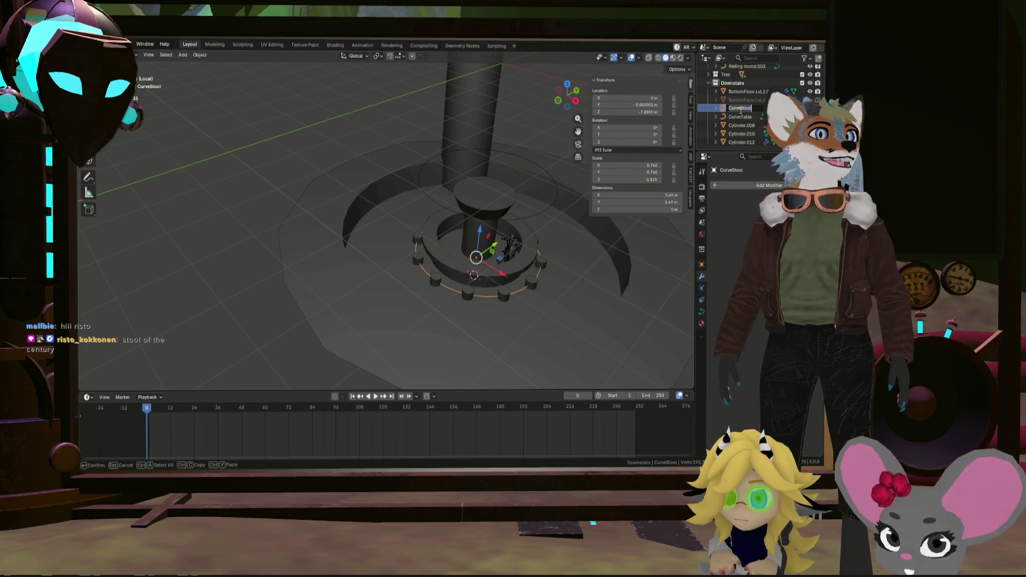
{"action": "double_click", "coordinate": [742, 111]}
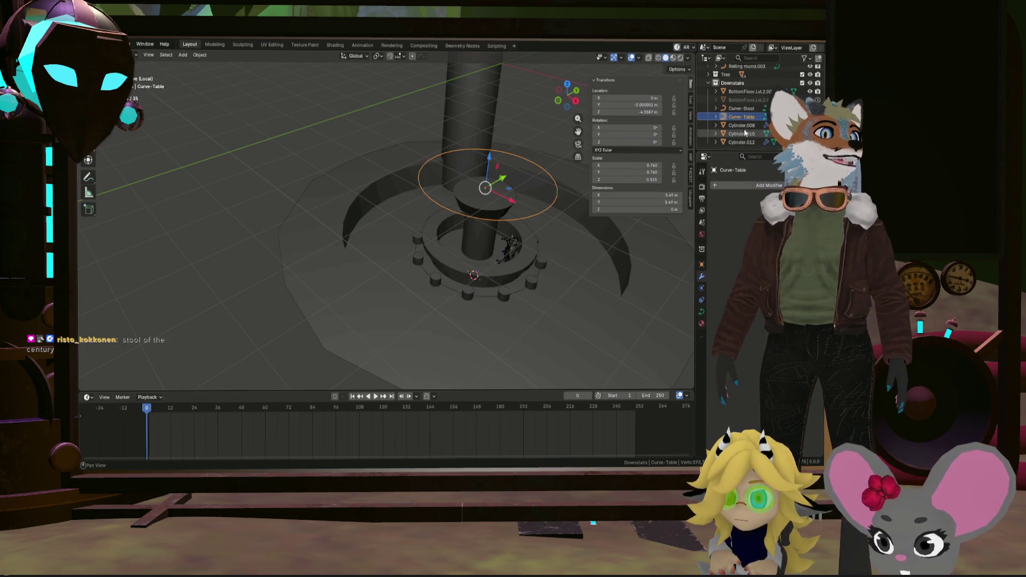
Rename the BottomFloor.Lvl.2.001 floor object to BottomFloor.001
{"action": "left_click", "coordinate": [764, 93]}
{"action": "double_click", "coordinate": [765, 94]}
{"action": "scroll", "coordinate": [753, 93], "scroll_direction": "up", "scroll_amount": 1}
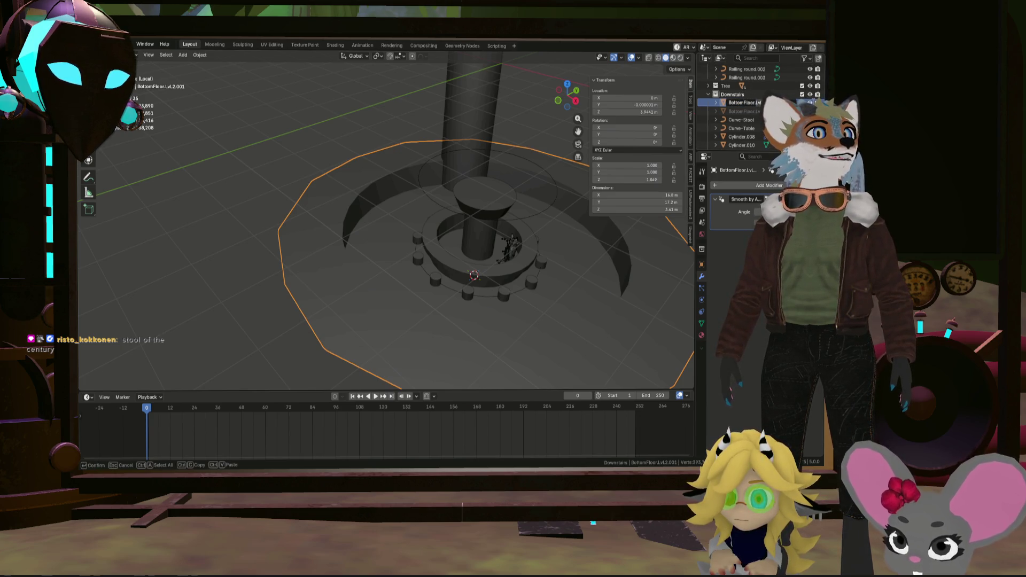
{"action": "type", "text": "BottomFloor"}
{"action": "key", "text": "Return"}
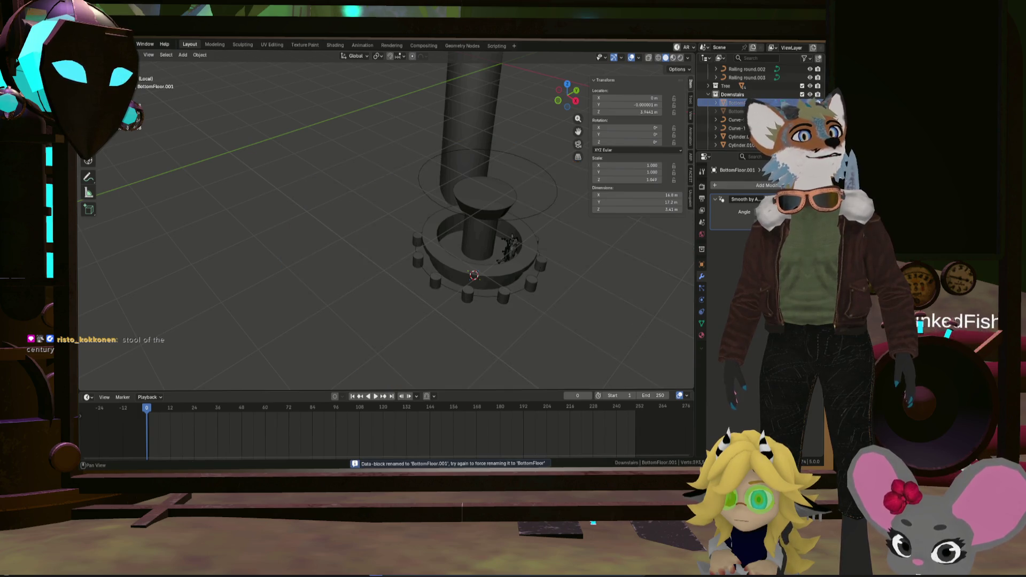
{"action": "left_click", "coordinate": [742, 102]}
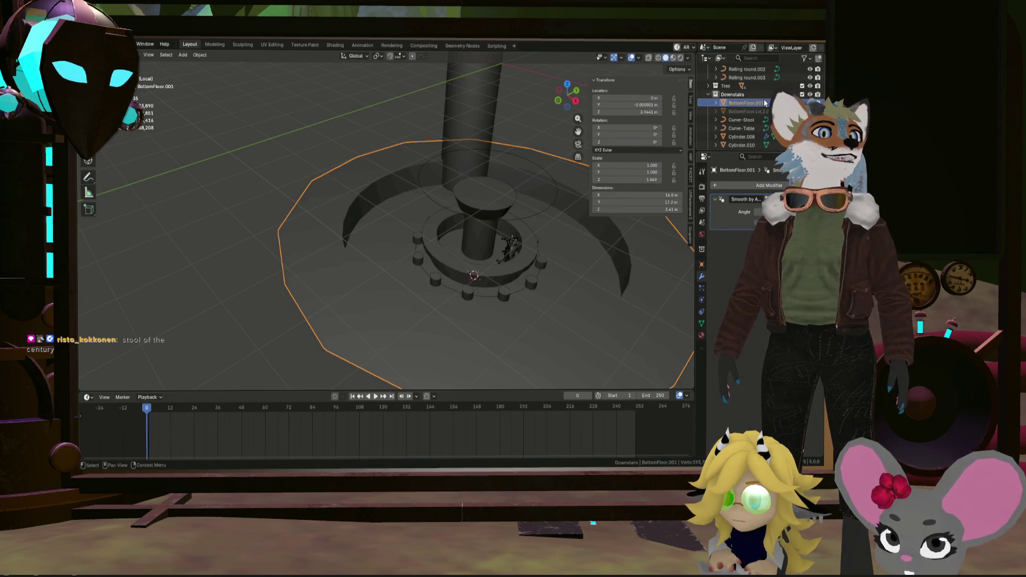
{"action": "scroll", "coordinate": [551, 209], "scroll_direction": "up", "scroll_amount": 3}
Drop Curve-Table 2 m and scale it up about 2.6 into a ring around the floor
{"action": "left_click", "coordinate": [554, 206]}
{"action": "mouse_move", "coordinate": [563, 218]}
{"action": "middle_mouse_down", "text": "shift"}
{"action": "mouse_move", "coordinate": [470, 126]}
{"action": "mouse_move", "coordinate": [423, 150]}
{"action": "middle_mouse_up", "text": "shift"}
{"action": "scroll", "coordinate": [437, 147], "scroll_direction": "down", "scroll_amount": 3}
{"action": "left_click_drag", "start_coordinate": [425, 149], "coordinate": [420, 205]}
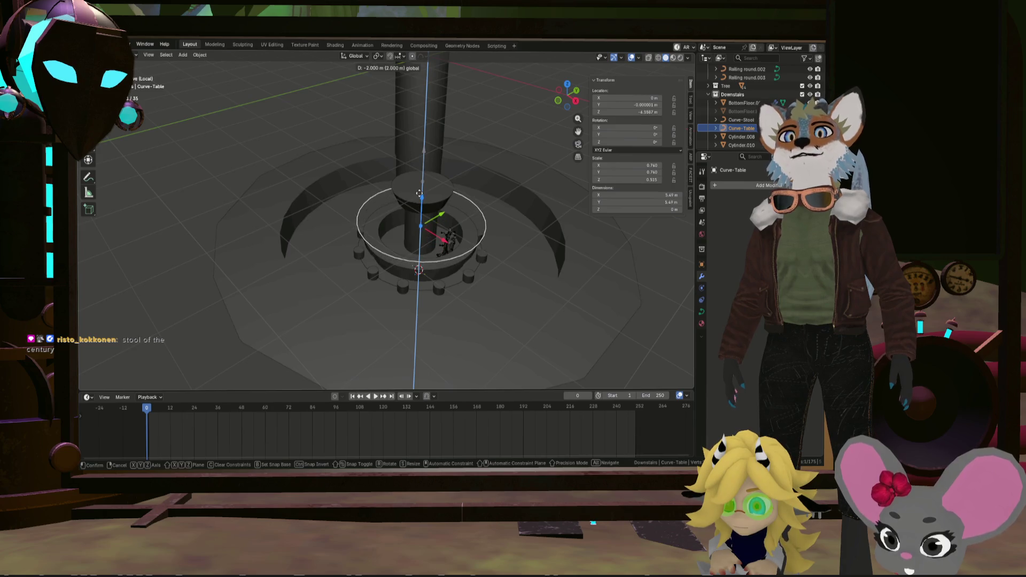
{"action": "key", "text": "Return"}
{"action": "key", "text": "s"}
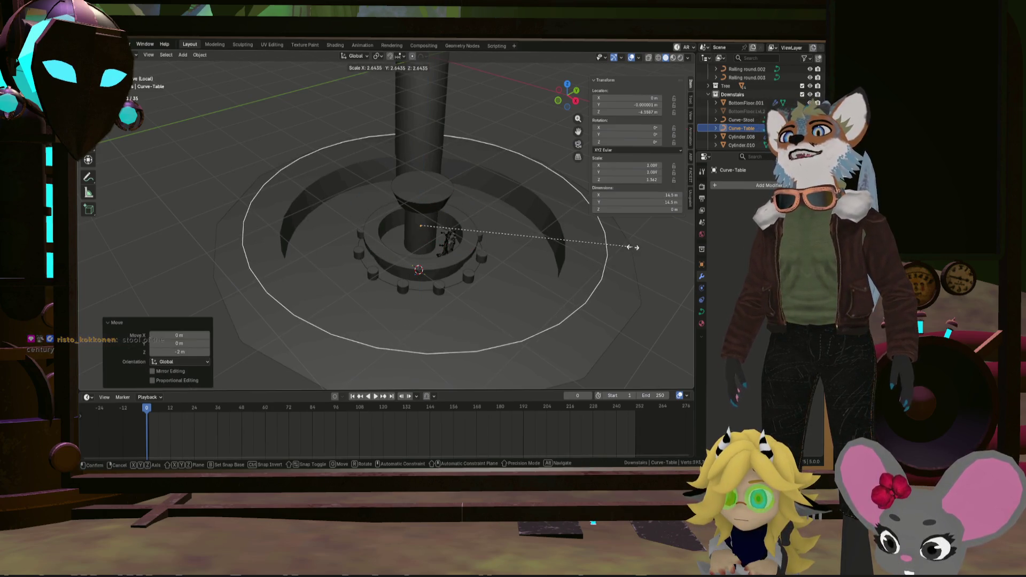
{"action": "left_click", "coordinate": [631, 246]}
Nudge Curve-Table slightly lower and enlarge it a further 1.049
{"action": "left_click_drag", "start_coordinate": [421, 197], "coordinate": [420, 206]}
{"action": "mouse_move", "coordinate": [421, 205]}
{"action": "middle_mouse_down"}
{"action": "mouse_move", "coordinate": [466, 196]}
{"action": "mouse_move", "coordinate": [426, 160]}
{"action": "mouse_move", "coordinate": [452, 131]}
{"action": "middle_mouse_up"}
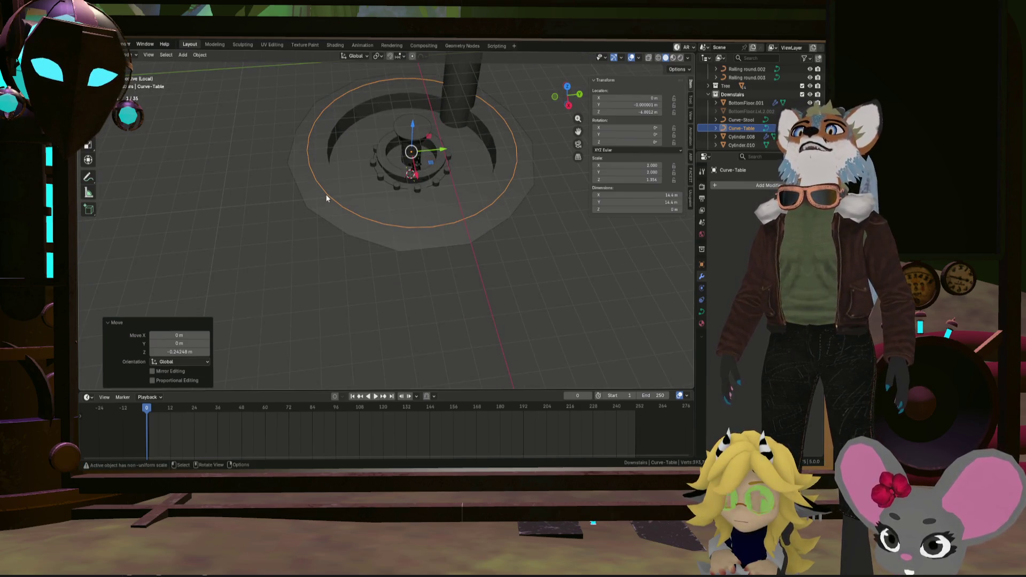
{"action": "middle_click_drag", "start_coordinate": [362, 130], "coordinate": [363, 148]}
{"action": "key", "text": "s"}
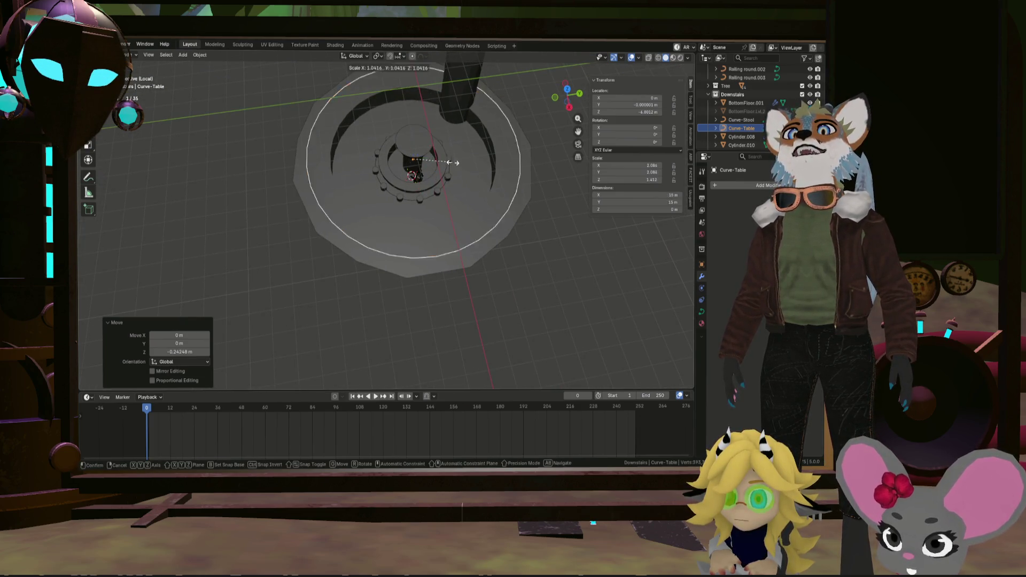
{"action": "left_click", "coordinate": [454, 160]}
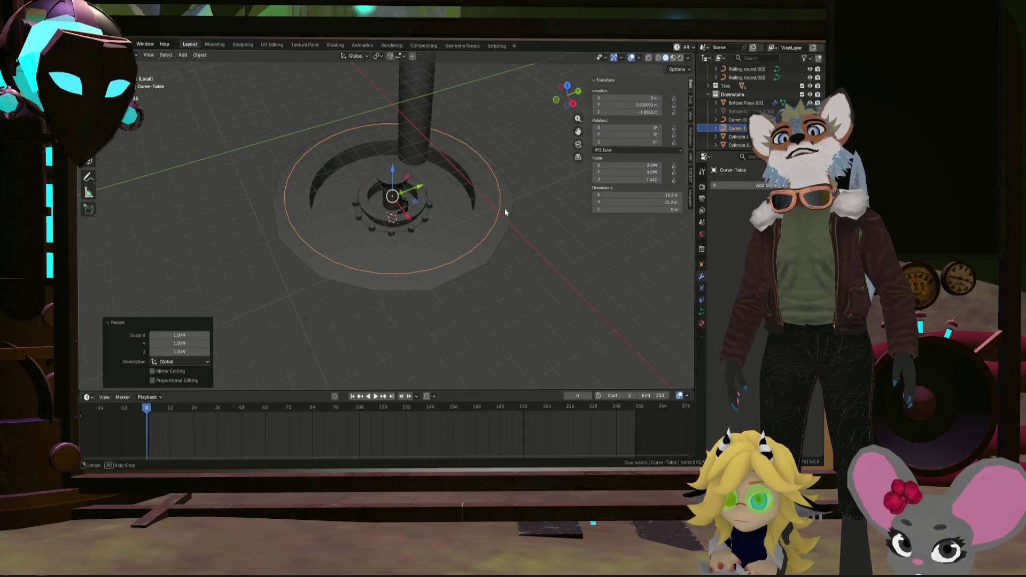
{"action": "middle_click_drag", "start_coordinate": [383, 235], "coordinate": [467, 205]}
{"action": "scroll", "coordinate": [468, 205], "scroll_direction": "up", "scroll_amount": 3}
{"action": "middle_click_drag", "start_coordinate": [440, 278], "coordinate": [206, 257]}
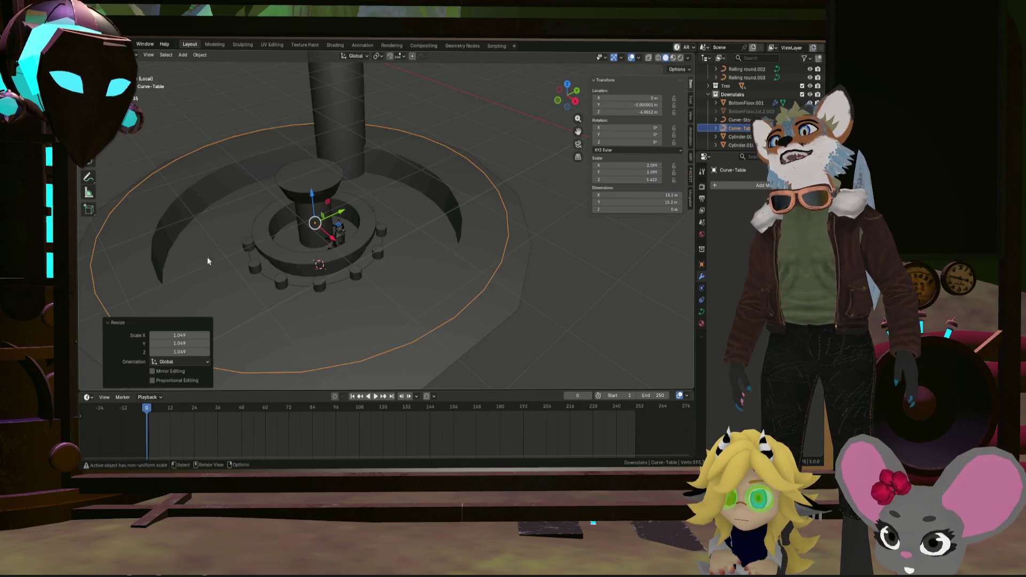
{"action": "scroll", "coordinate": [343, 191], "scroll_direction": "down", "scroll_amount": 3}
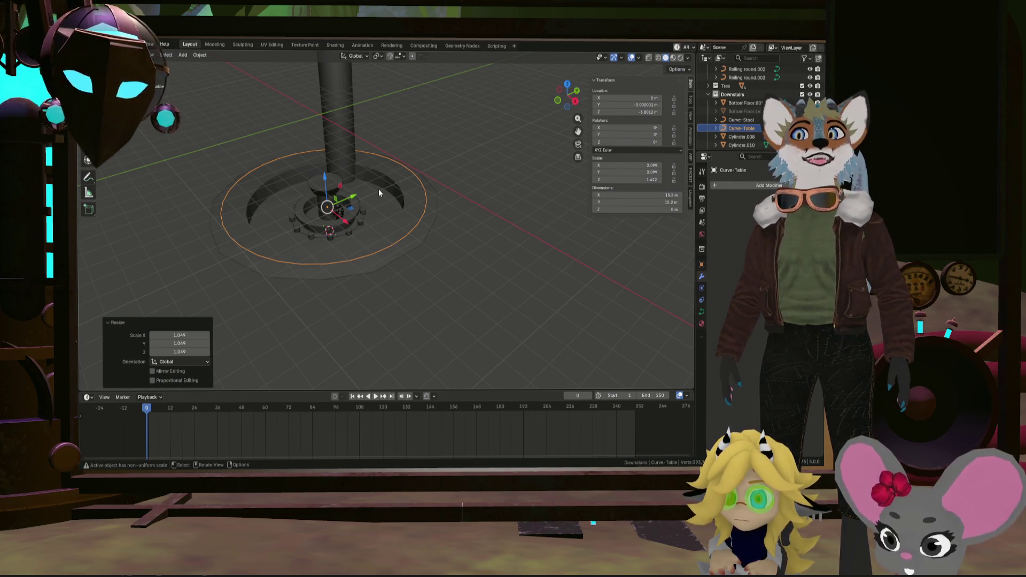
{"action": "middle_click_drag", "start_coordinate": [435, 189], "coordinate": [430, 204]}
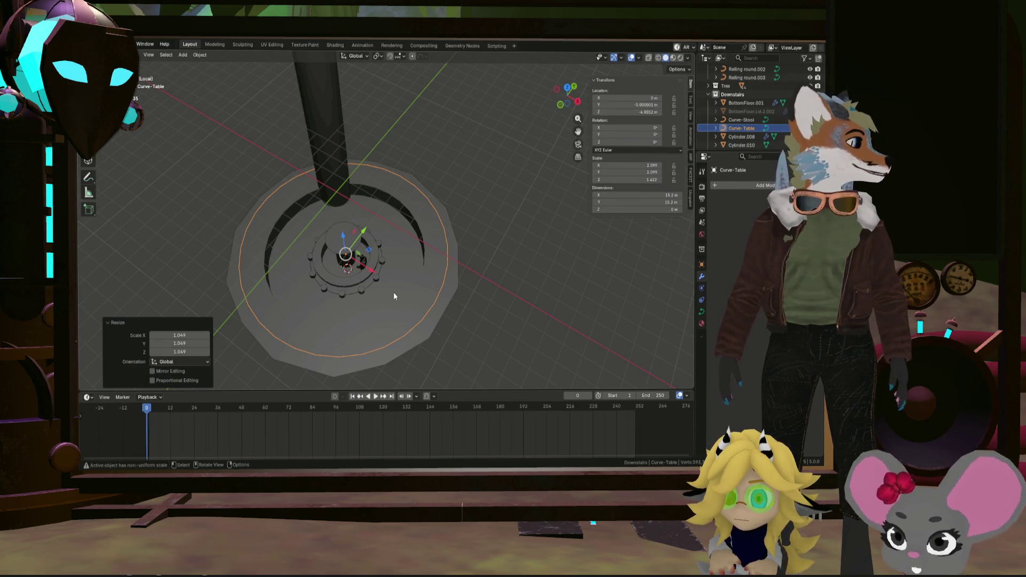
{"action": "mouse_move", "coordinate": [447, 289]}
{"action": "middle_mouse_down"}
{"action": "mouse_move", "coordinate": [511, 278]}
{"action": "mouse_move", "coordinate": [537, 251]}
{"action": "middle_mouse_up"}
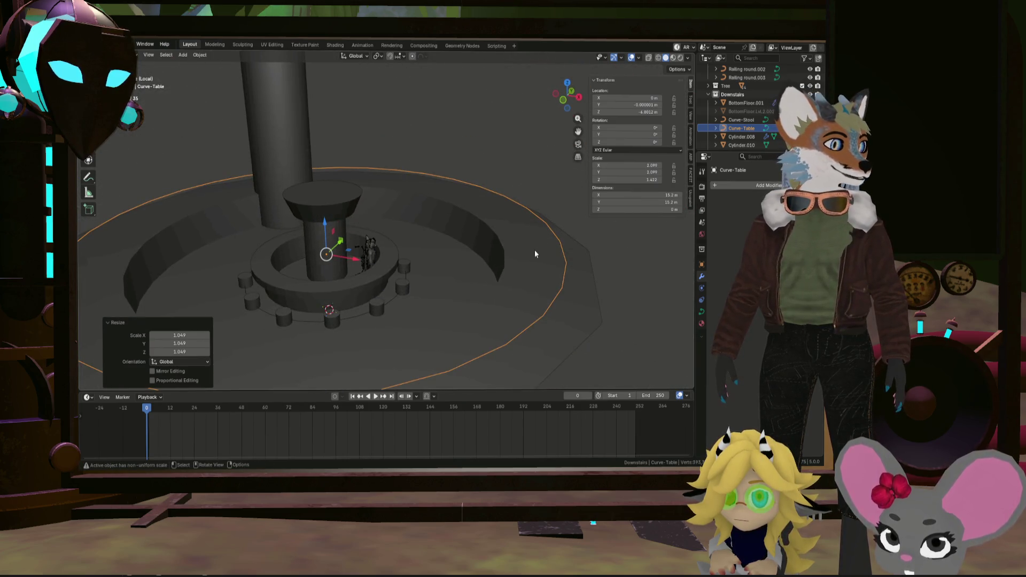
{"action": "mouse_move", "coordinate": [513, 258]}
{"action": "middle_mouse_down"}
{"action": "mouse_move", "coordinate": [491, 277]}
{"action": "mouse_move", "coordinate": [559, 264]}
{"action": "mouse_move", "coordinate": [476, 249]}
{"action": "middle_mouse_up"}
{"action": "scroll", "coordinate": [556, 262], "scroll_direction": "up", "scroll_amount": 2}
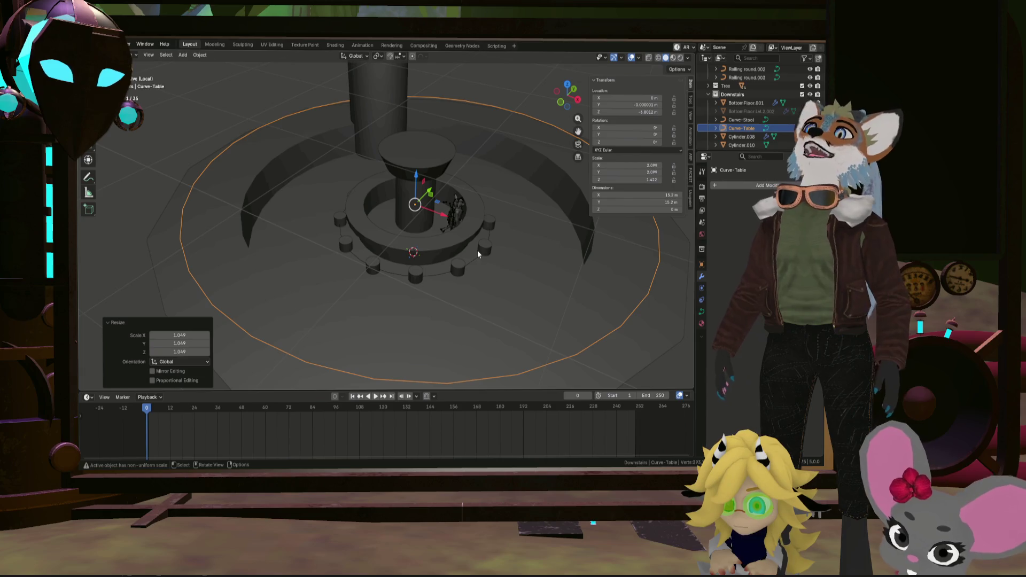
{"action": "middle_click_drag", "start_coordinate": [477, 252], "coordinate": [473, 248]}
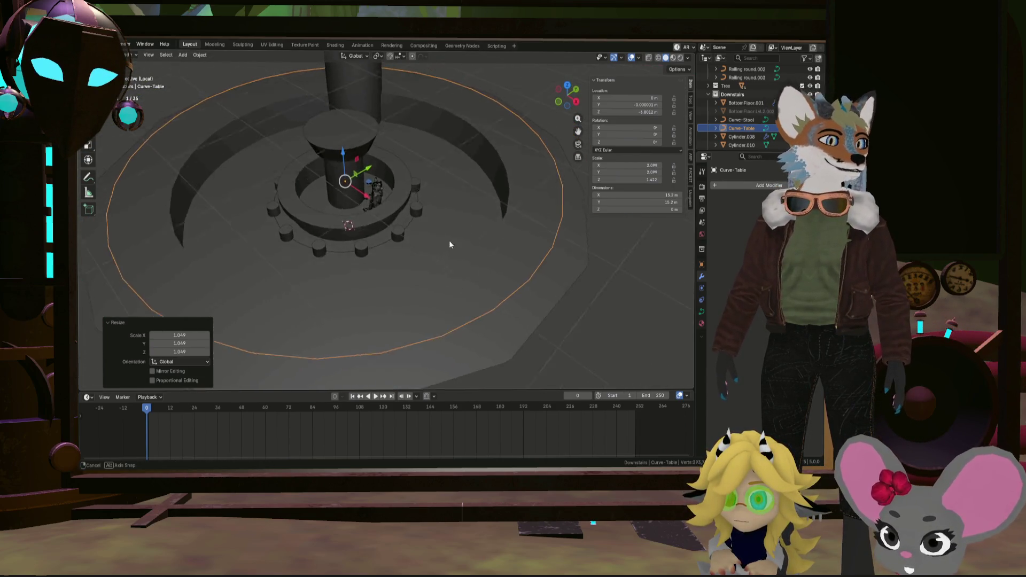
{"action": "middle_click_drag", "start_coordinate": [474, 248], "coordinate": [446, 239]}
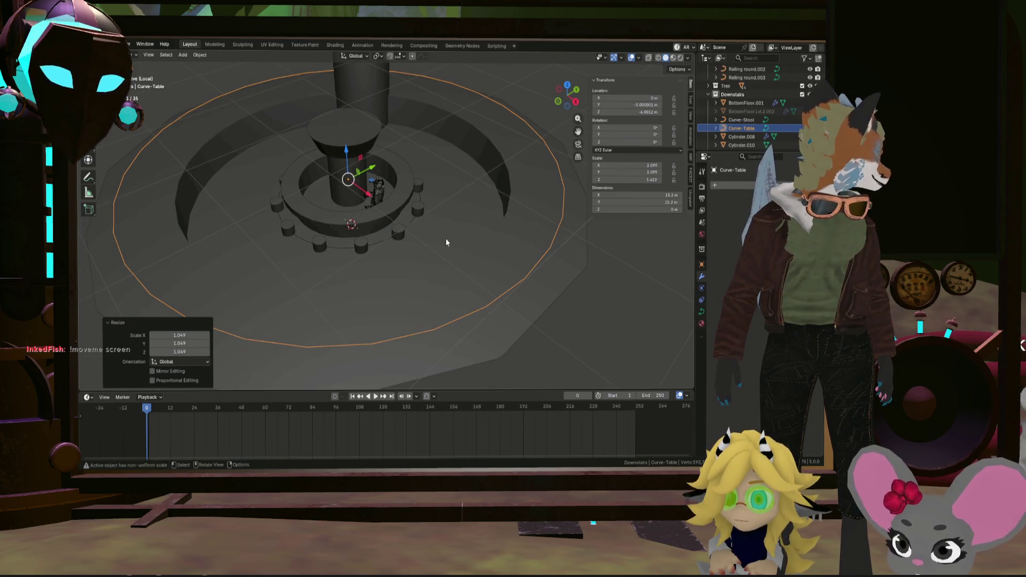
{"action": "mouse_move", "coordinate": [446, 238]}
{"action": "middle_mouse_down"}
{"action": "mouse_move", "coordinate": [358, 235]}
{"action": "mouse_move", "coordinate": [422, 243]}
{"action": "mouse_move", "coordinate": [429, 256]}
{"action": "middle_mouse_up"}
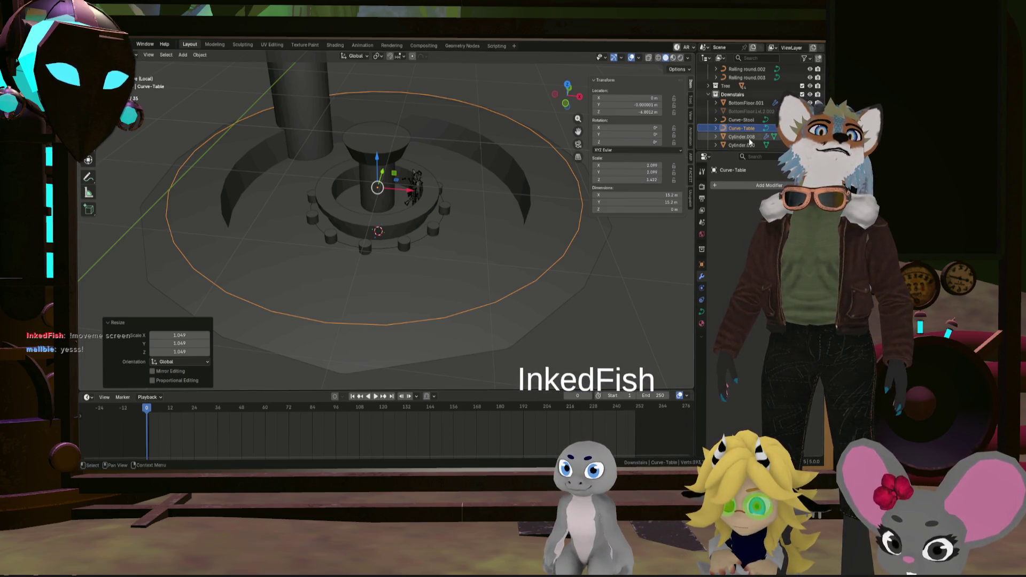
Rename the Cylinder.008 circular bar counter to BarTable
{"action": "left_click", "coordinate": [748, 138]}
{"action": "double_click", "coordinate": [747, 138]}
{"action": "scroll", "coordinate": [750, 138], "scroll_direction": "down", "scroll_amount": 1}
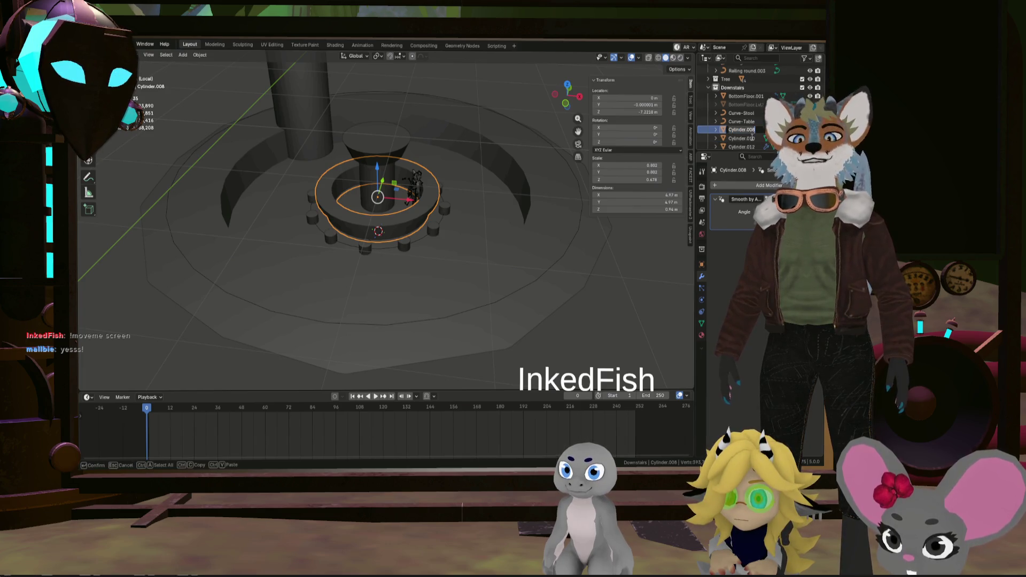
{"action": "type", "text": "BarTa"}
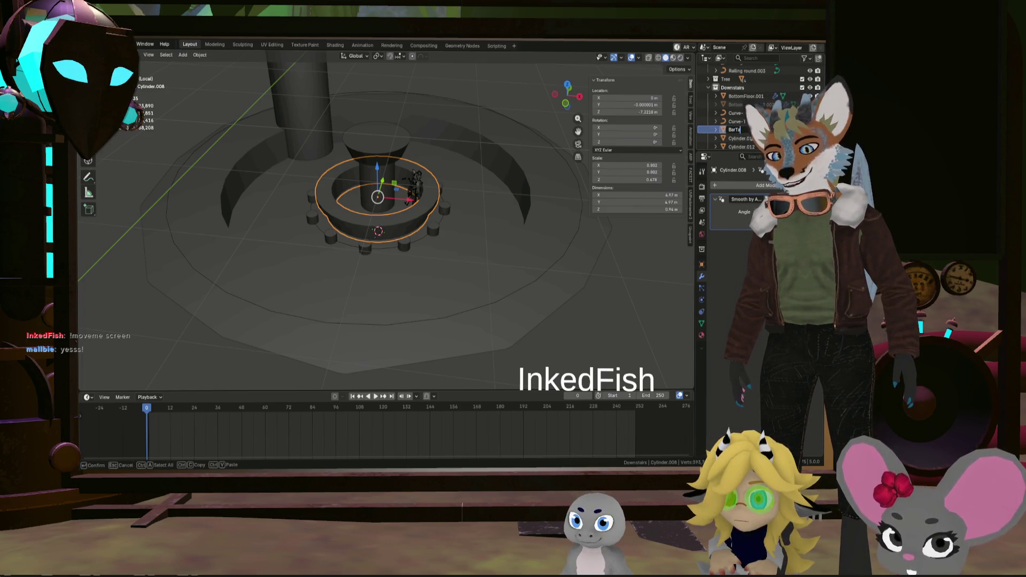
{"action": "type", "text": "ble"}
{"action": "key", "text": "Return"}
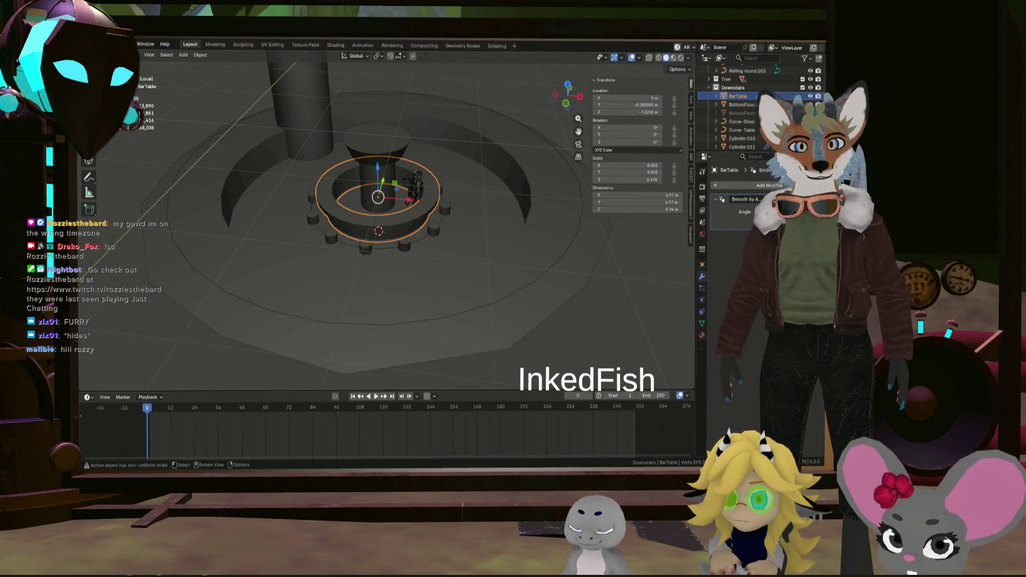
{"action": "middle_click_drag", "start_coordinate": [481, 264], "coordinate": [505, 283]}
{"action": "scroll", "coordinate": [503, 282], "scroll_direction": "down", "scroll_amount": 3}
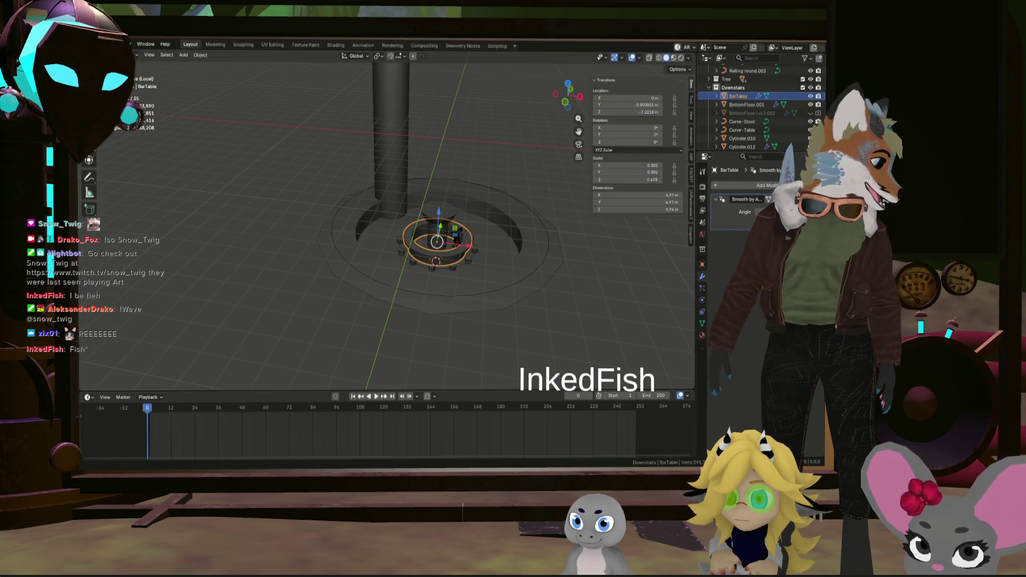
Orbit around the bar to view the counter and stools from above
{"action": "middle_click_drag", "start_coordinate": [453, 296], "coordinate": [436, 348]}
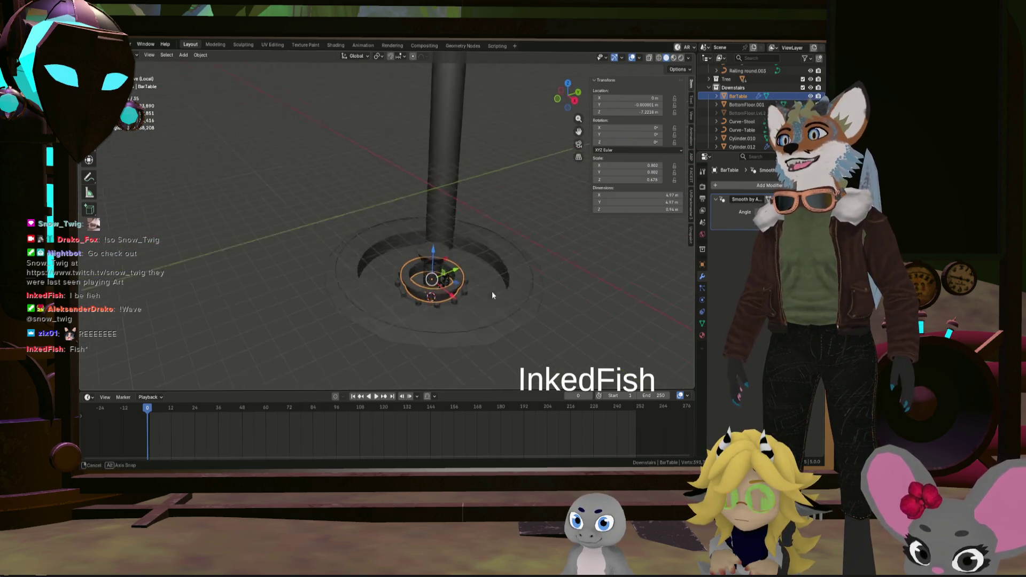
{"action": "scroll", "coordinate": [516, 314], "scroll_direction": "up", "scroll_amount": 2}
{"action": "mouse_move", "coordinate": [436, 348]}
{"action": "middle_mouse_down"}
{"action": "mouse_move", "coordinate": [519, 303]}
{"action": "mouse_move", "coordinate": [458, 256]}
{"action": "middle_mouse_up"}
{"action": "scroll", "coordinate": [519, 304], "scroll_direction": "down", "scroll_amount": 2}
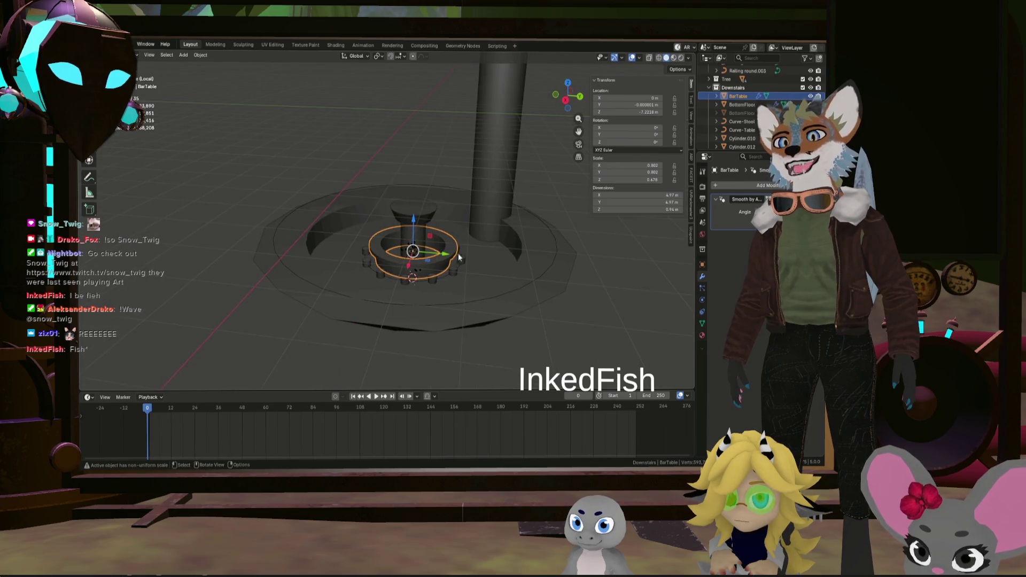
{"action": "mouse_move", "coordinate": [383, 273]}
{"action": "middle_mouse_down"}
{"action": "mouse_move", "coordinate": [398, 292]}
{"action": "mouse_move", "coordinate": [461, 281]}
{"action": "mouse_move", "coordinate": [482, 291]}
{"action": "mouse_move", "coordinate": [475, 312]}
{"action": "mouse_move", "coordinate": [521, 303]}
{"action": "middle_mouse_up"}
{"action": "scroll", "coordinate": [479, 308], "scroll_direction": "up", "scroll_amount": 2}
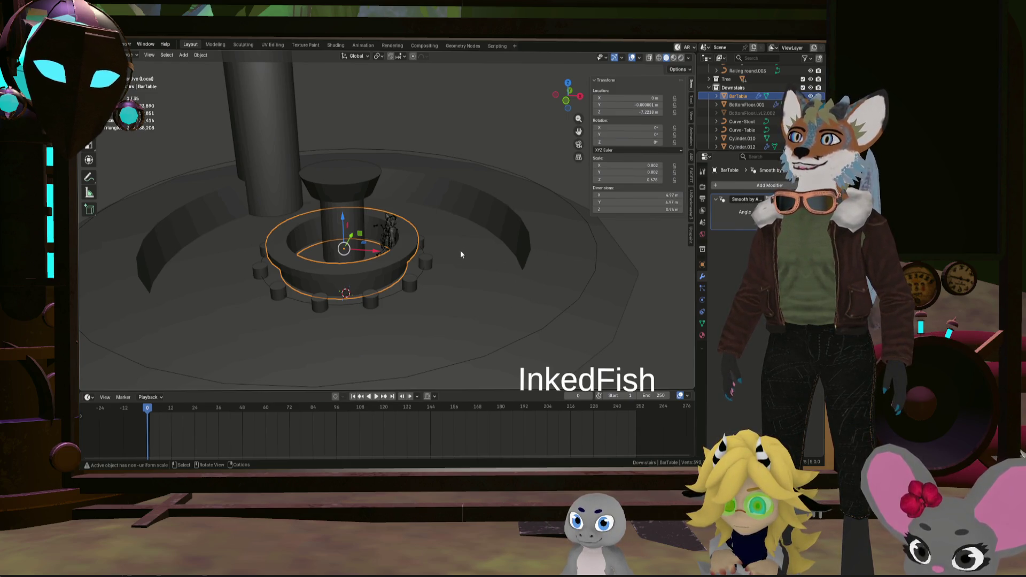
{"action": "middle_click_drag", "start_coordinate": [468, 295], "coordinate": [501, 305]}
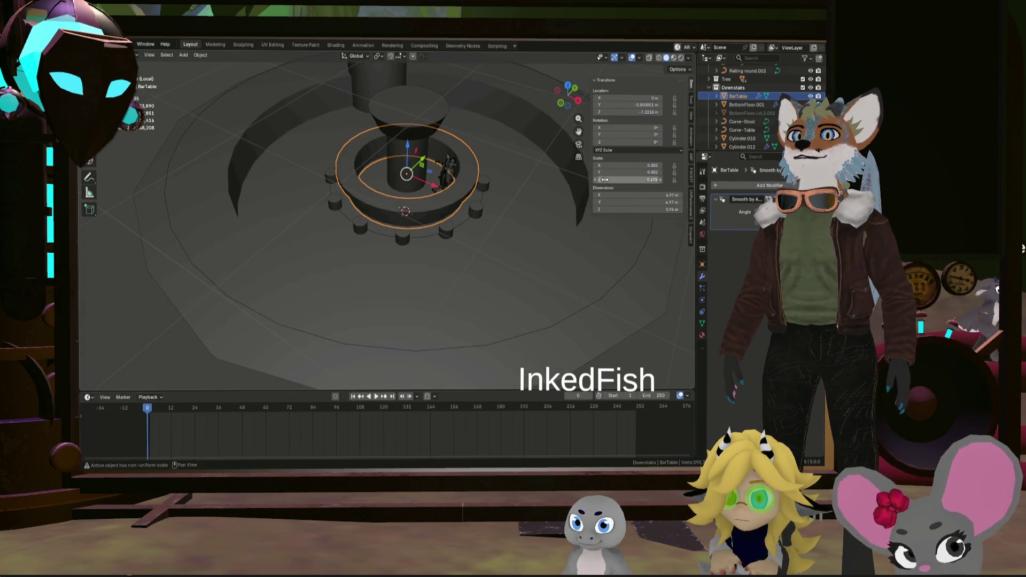
{"action": "middle_click_drag", "start_coordinate": [544, 278], "coordinate": [515, 234]}
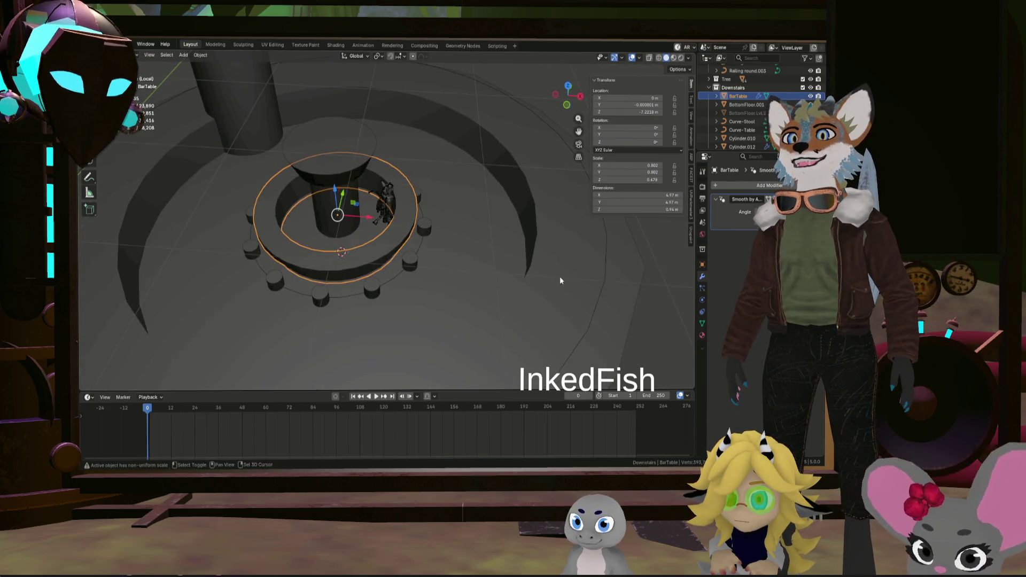
Select the Cylinder.012 stool array and start rotating it about its centre
{"action": "left_click", "coordinate": [459, 229]}
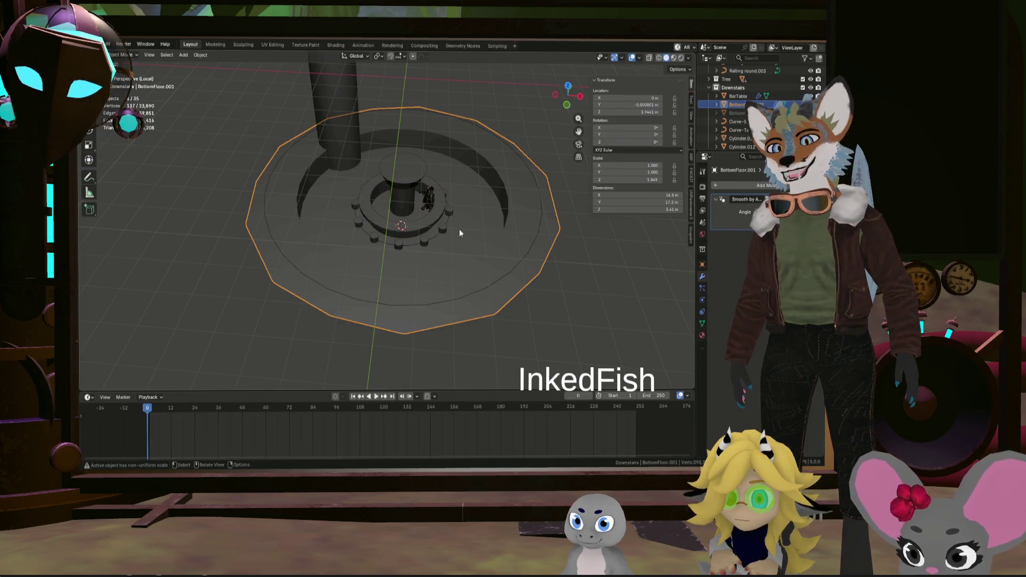
{"action": "left_click", "coordinate": [428, 202]}
{"action": "scroll", "coordinate": [430, 191], "scroll_direction": "up", "scroll_amount": 3}
{"action": "scroll", "coordinate": [430, 192], "scroll_direction": "up", "scroll_amount": 3}
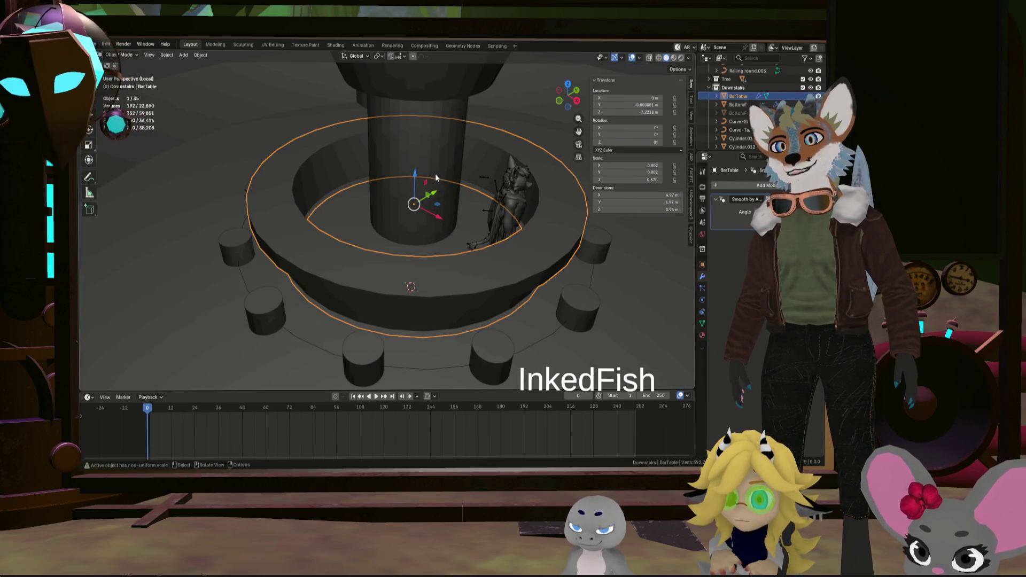
{"action": "scroll", "coordinate": [475, 192], "scroll_direction": "down", "scroll_amount": 3}
{"action": "scroll", "coordinate": [475, 192], "scroll_direction": "down", "scroll_amount": 3}
{"action": "mouse_move", "coordinate": [497, 257]}
{"action": "middle_mouse_down"}
{"action": "mouse_move", "coordinate": [527, 313]}
{"action": "mouse_move", "coordinate": [472, 295]}
{"action": "mouse_move", "coordinate": [467, 278]}
{"action": "mouse_move", "coordinate": [477, 291]}
{"action": "middle_mouse_up"}
{"action": "left_click", "coordinate": [477, 292]}
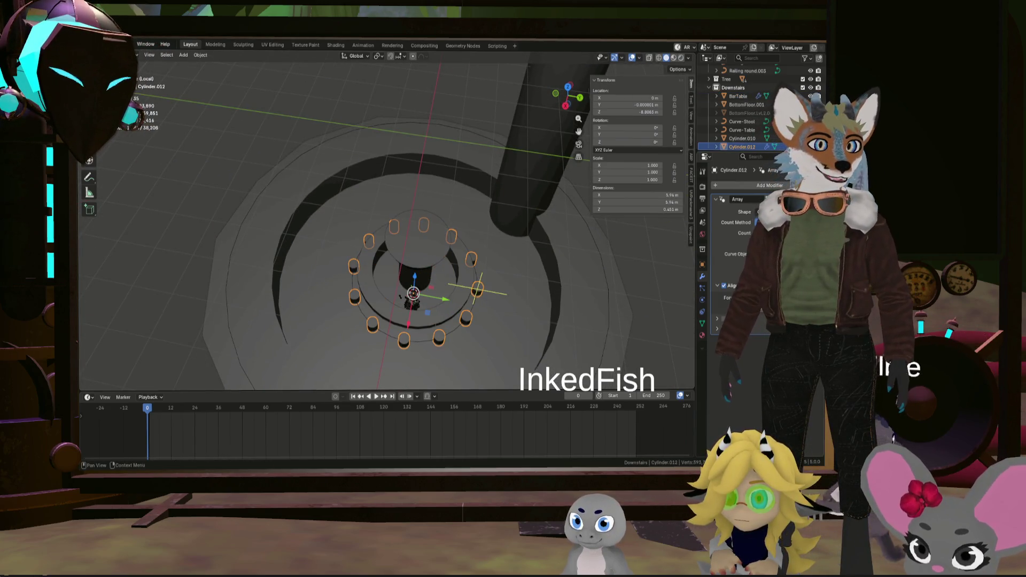
{"action": "key", "text": "r"}
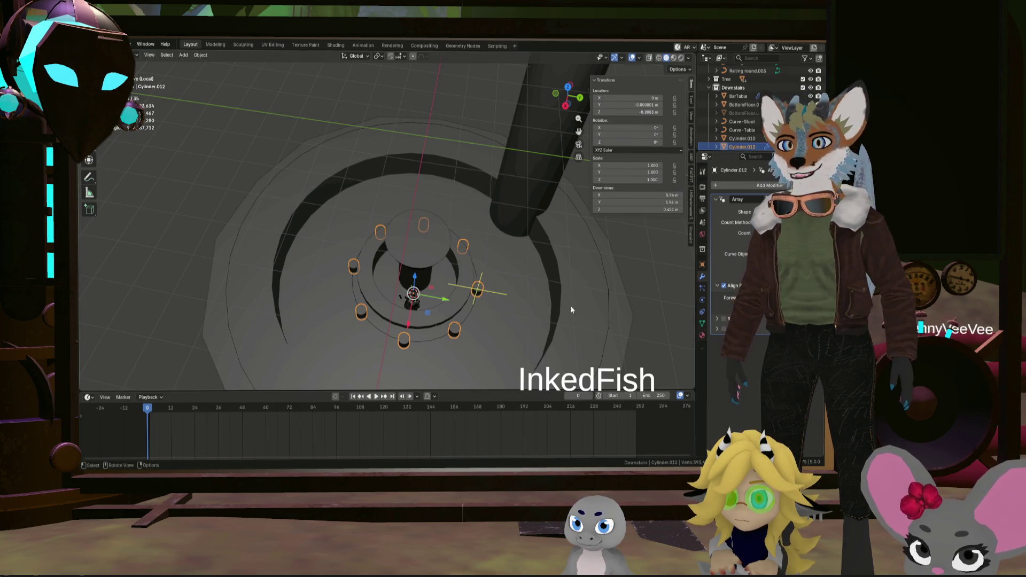
{"action": "middle_click_drag", "start_coordinate": [570, 306], "coordinate": [526, 286]}
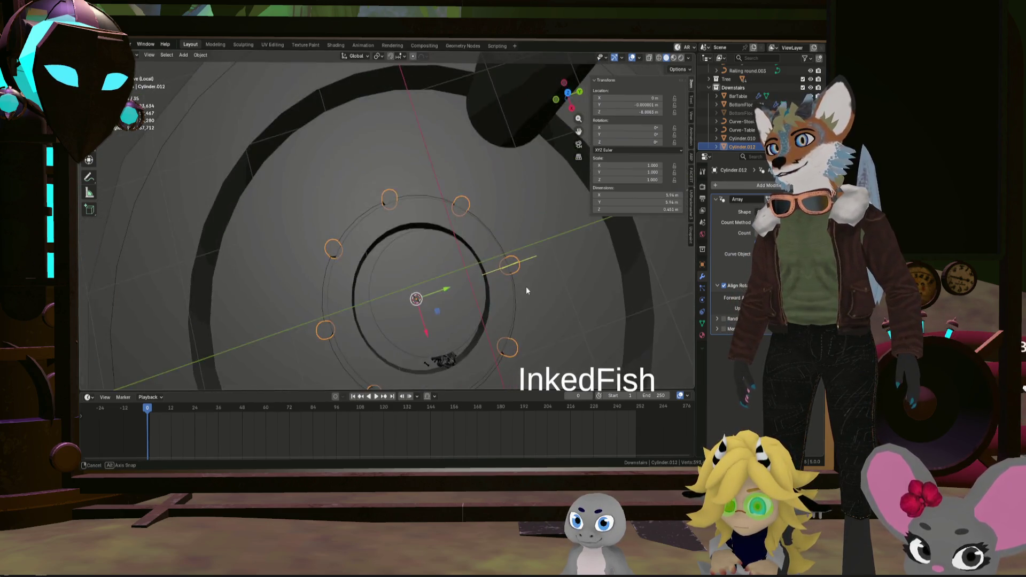
Select the face loop at the front of the BarTable ring in Edit Mode
{"action": "left_click", "coordinate": [505, 241]}
{"action": "mouse_move", "coordinate": [505, 241]}
{"action": "middle_mouse_down"}
{"action": "mouse_move", "coordinate": [448, 234]}
{"action": "mouse_move", "coordinate": [395, 195]}
{"action": "mouse_move", "coordinate": [536, 149]}
{"action": "mouse_move", "coordinate": [365, 213]}
{"action": "middle_mouse_up"}
{"action": "key", "text": "Tab"}
{"action": "left_click", "coordinate": [381, 193]}
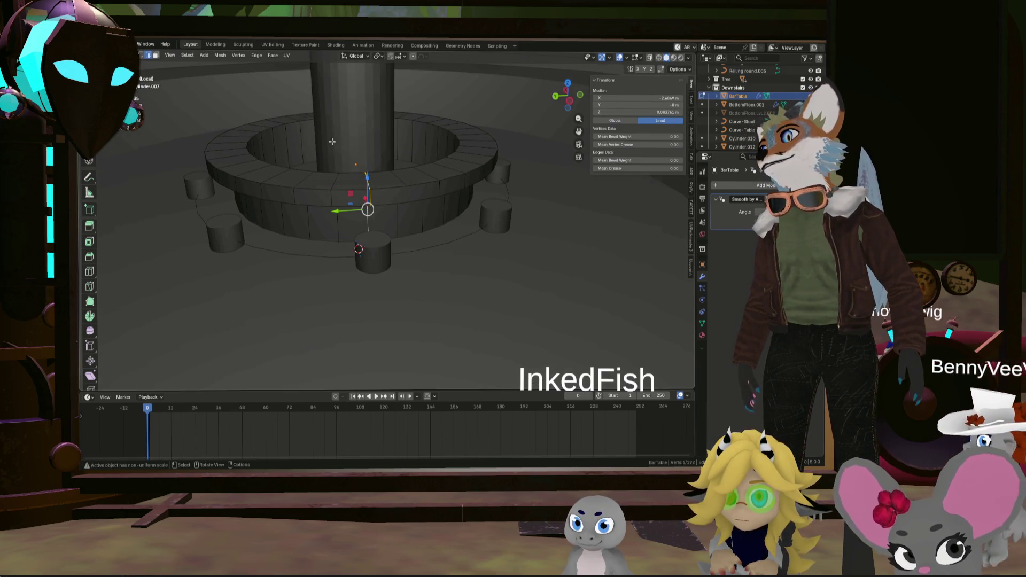
{"action": "left_click", "coordinate": [373, 204]}
{"action": "left_click", "coordinate": [353, 188], "text": "alt"}
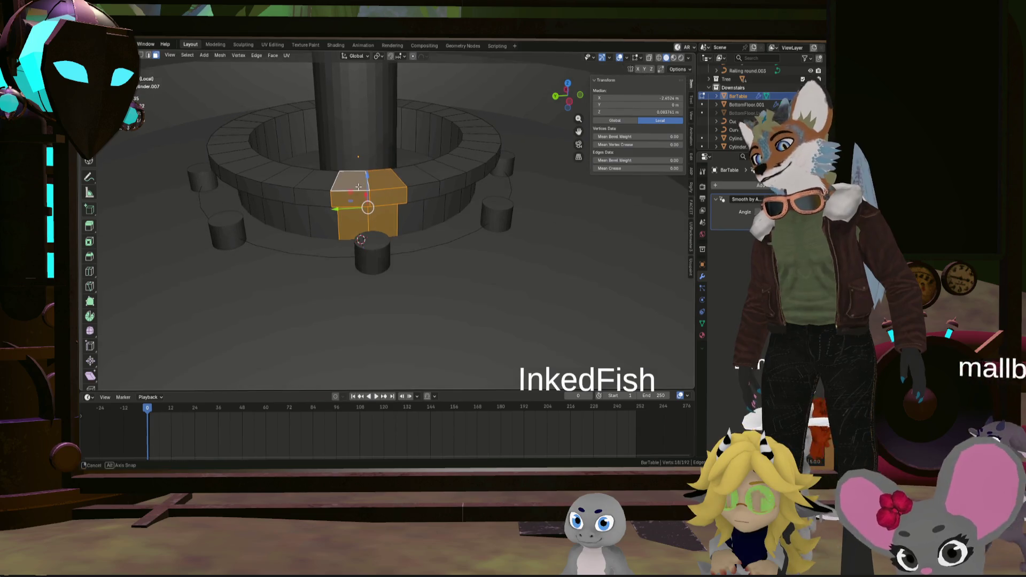
Delete the selected faces to cut an entry gap in the counter ring
{"action": "key", "text": "x"}
{"action": "left_click", "coordinate": [374, 185]}
{"action": "middle_click_drag", "start_coordinate": [373, 185], "coordinate": [390, 178]}
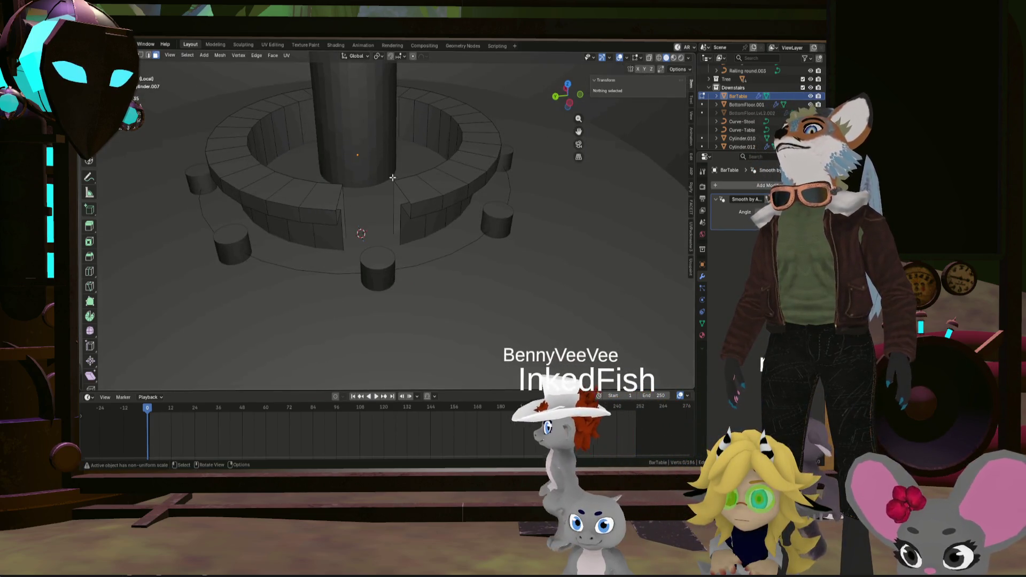
{"action": "key", "text": "Tab"}
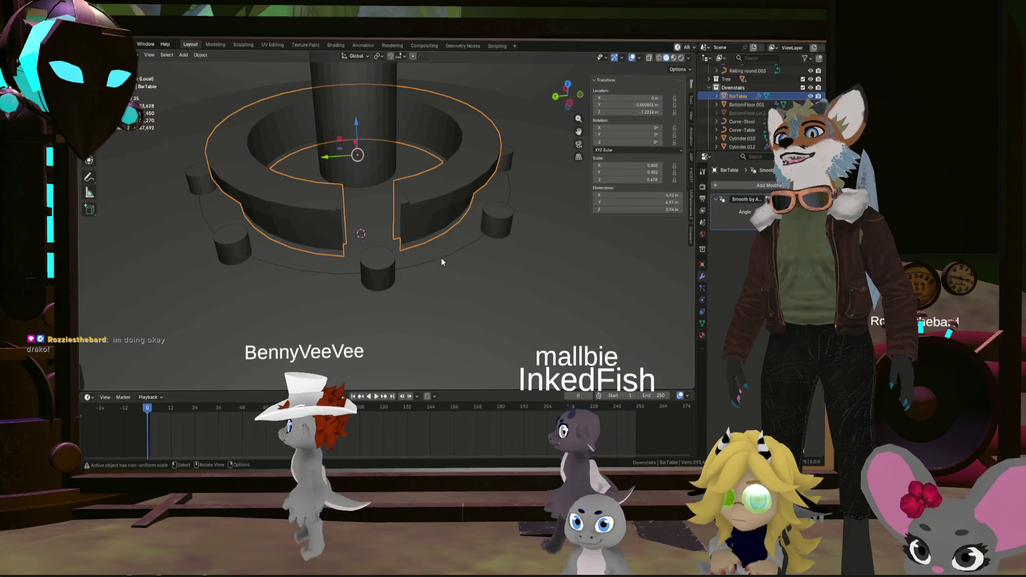
Begin rotating Curve-Stool about the vertical axis
{"action": "left_click", "coordinate": [442, 258]}
{"action": "key", "text": "r"}
{"action": "key", "text": "z"}
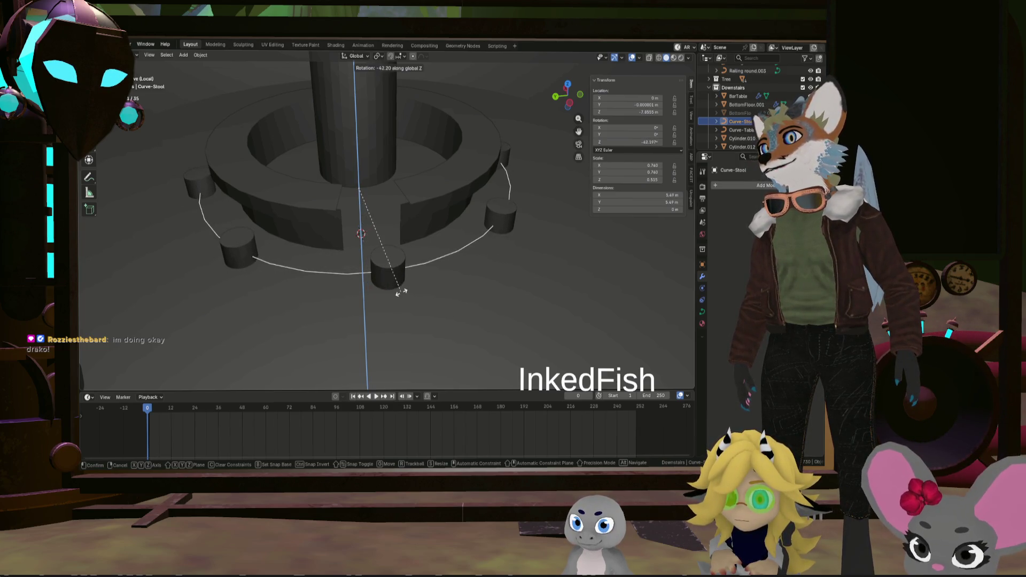
{"action": "type", "text": "25"}
Confirm the first stool-curve rotation, review it from above, then undo it
{"action": "left_click", "coordinate": [431, 279]}
{"action": "mouse_move", "coordinate": [433, 280]}
{"action": "middle_mouse_down"}
{"action": "mouse_move", "coordinate": [441, 325]}
{"action": "mouse_move", "coordinate": [512, 323]}
{"action": "mouse_move", "coordinate": [490, 271]}
{"action": "middle_mouse_up"}
{"action": "scroll", "coordinate": [441, 325], "scroll_direction": "down", "scroll_amount": 3}
{"action": "scroll", "coordinate": [447, 321], "scroll_direction": "down", "scroll_amount": 3}
{"action": "scroll", "coordinate": [528, 299], "scroll_direction": "up", "scroll_amount": 4}
{"action": "scroll", "coordinate": [528, 299], "scroll_direction": "down", "scroll_amount": 3}
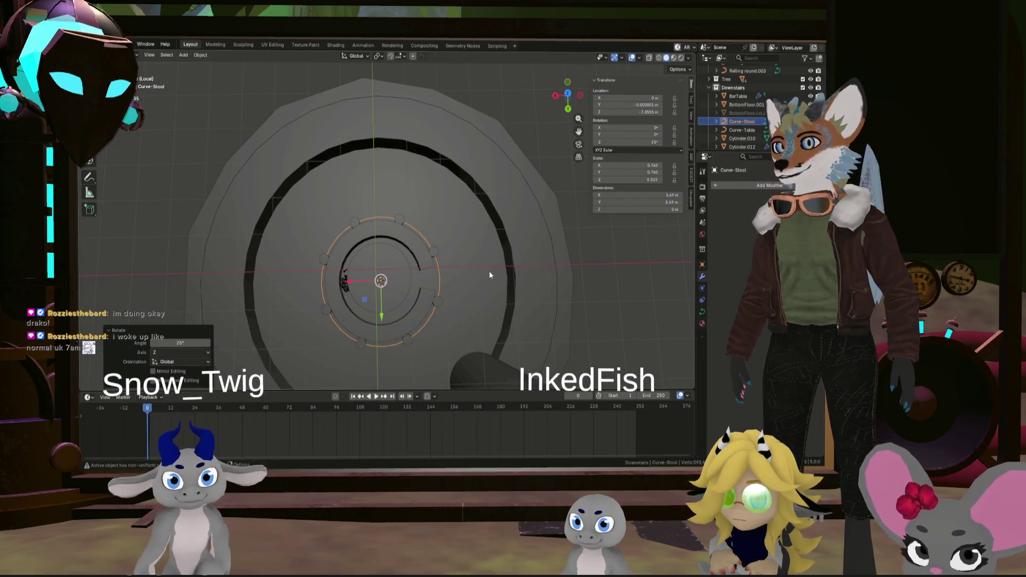
{"action": "middle_click_drag", "start_coordinate": [526, 225], "coordinate": [553, 131]}
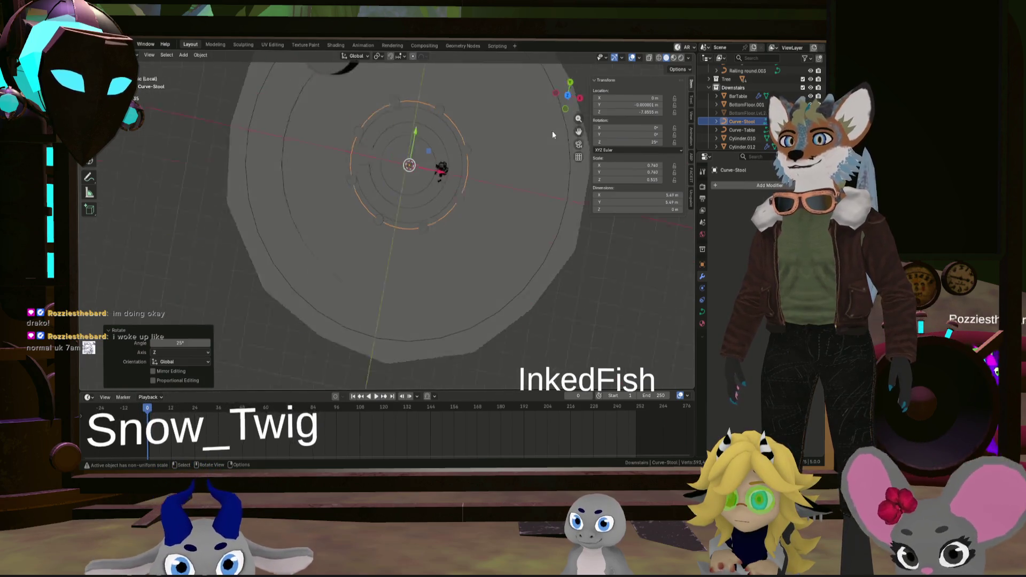
{"action": "scroll", "coordinate": [343, 148], "scroll_direction": "up", "scroll_amount": 3}
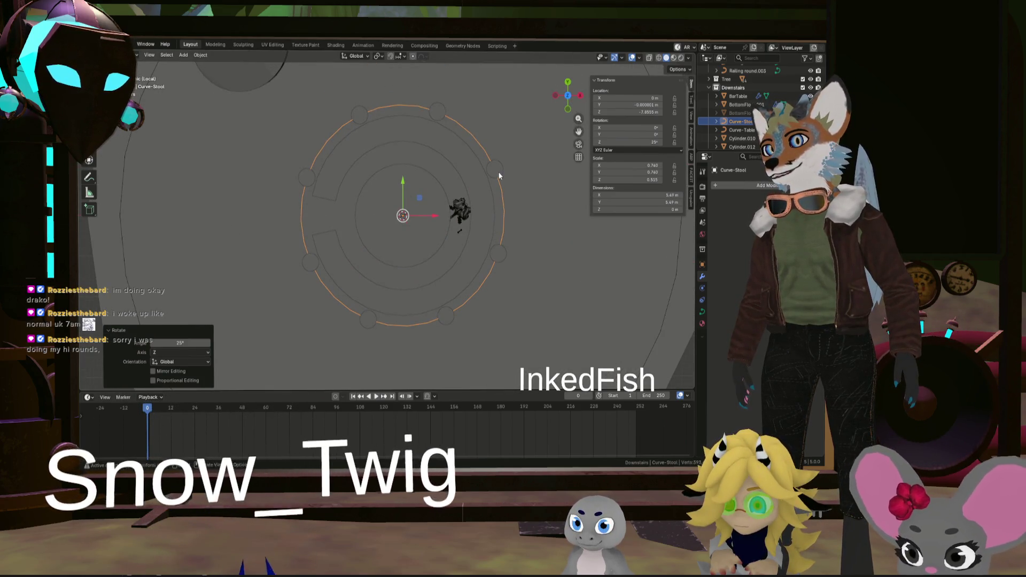
{"action": "key", "text": "ctrl+z"}
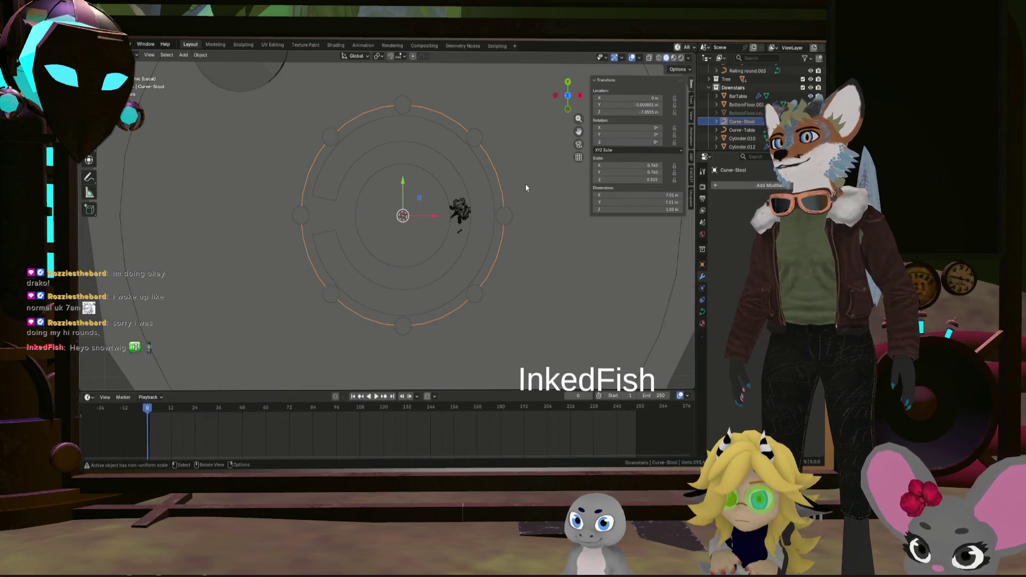
Rotate Curve-Stool 22.5° about the vertical axis so stools flank the gap evenly
{"action": "key", "text": "r"}
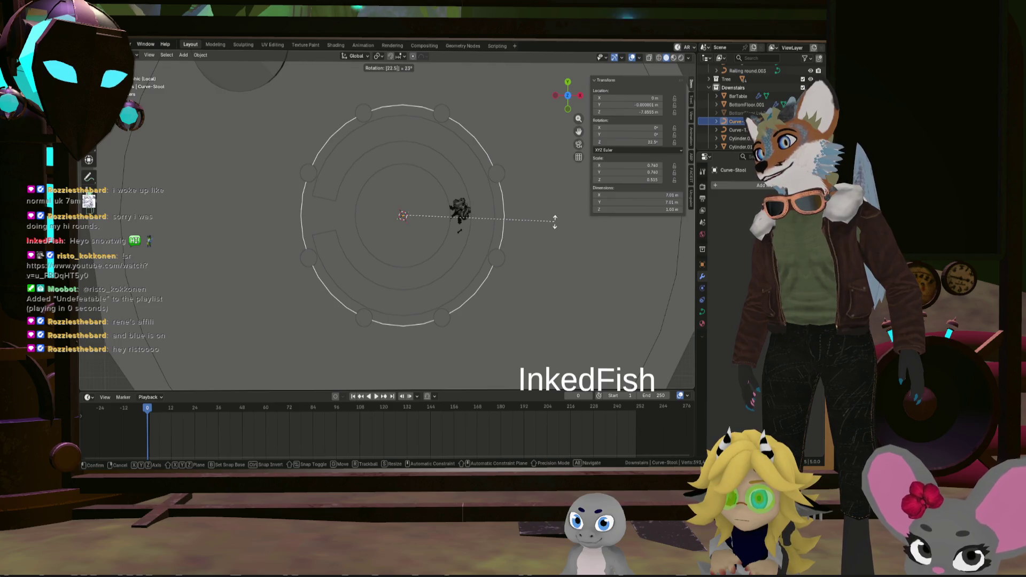
{"action": "key", "text": "Return"}
{"action": "mouse_move", "coordinate": [503, 266]}
{"action": "middle_mouse_down"}
{"action": "mouse_move", "coordinate": [496, 207]}
{"action": "mouse_move", "coordinate": [430, 233]}
{"action": "mouse_move", "coordinate": [508, 241]}
{"action": "middle_mouse_up"}
{"action": "left_click", "coordinate": [503, 216]}
{"action": "scroll", "coordinate": [507, 242], "scroll_direction": "up", "scroll_amount": 3}
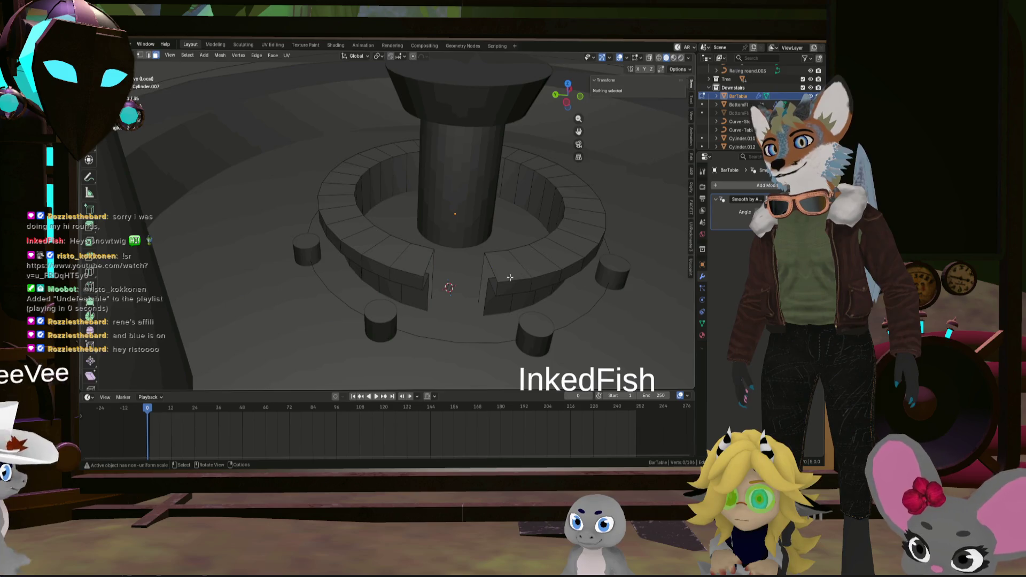
{"action": "scroll", "coordinate": [520, 271], "scroll_direction": "up", "scroll_amount": 3}
Fill the counter's open-end edge loops with faces on both sides of the gap
{"action": "key", "text": "Tab"}
{"action": "middle_click_drag", "start_coordinate": [436, 286], "coordinate": [334, 225]}
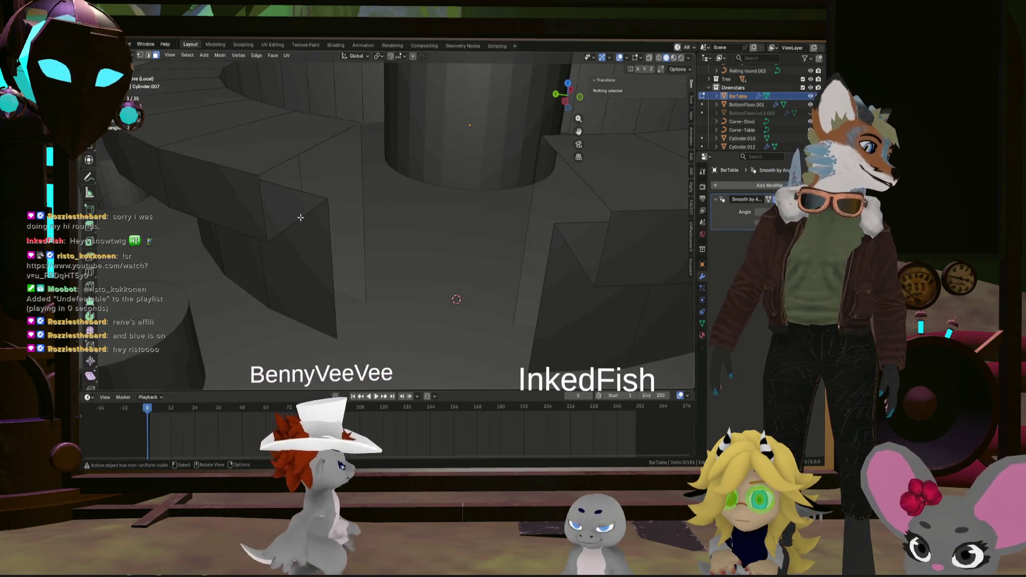
{"action": "scroll", "coordinate": [335, 225], "scroll_direction": "down", "scroll_amount": 3}
{"action": "scroll", "coordinate": [345, 241], "scroll_direction": "up", "scroll_amount": 2}
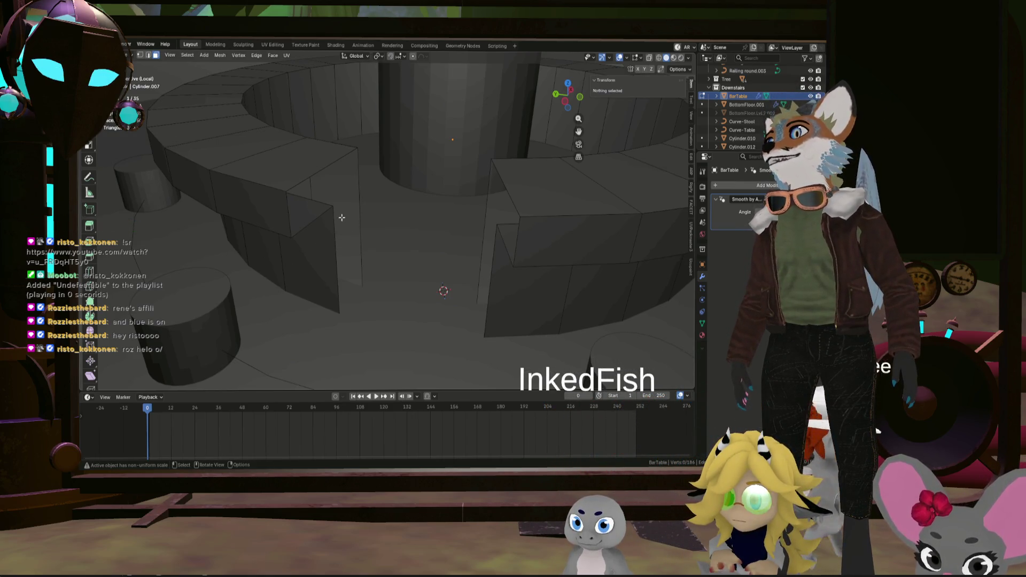
{"action": "left_click", "coordinate": [347, 228], "text": "alt"}
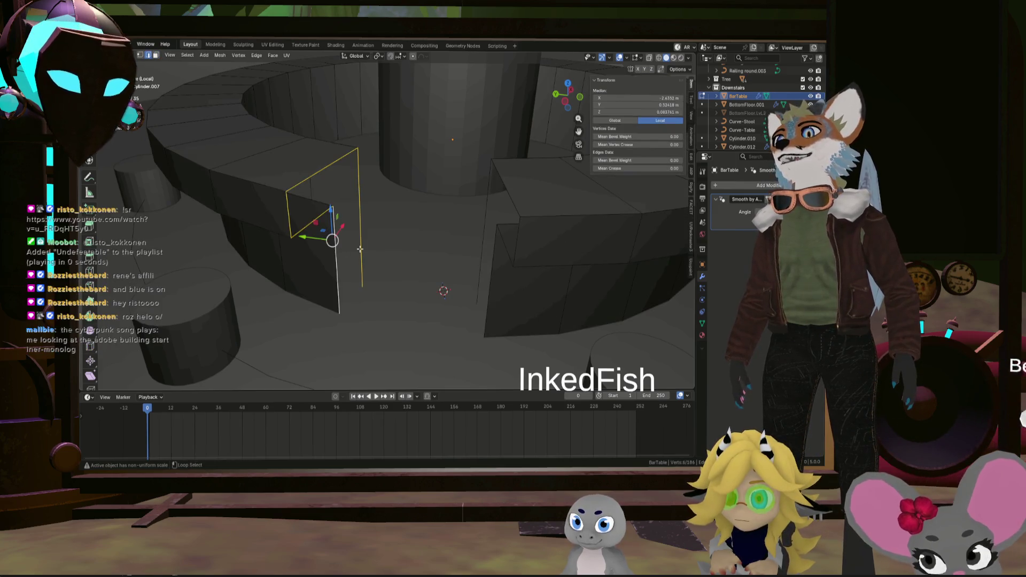
{"action": "key", "text": "f"}
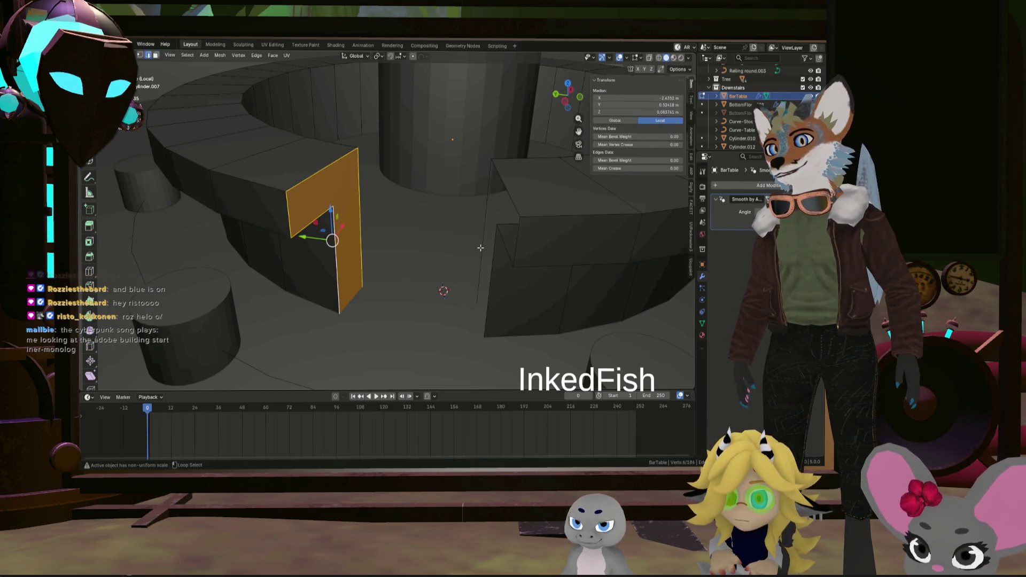
{"action": "left_click", "coordinate": [481, 247], "text": "alt"}
{"action": "mouse_move", "coordinate": [479, 247]}
{"action": "middle_mouse_down"}
{"action": "mouse_move", "coordinate": [423, 209]}
{"action": "mouse_move", "coordinate": [738, 216]}
{"action": "middle_mouse_up"}
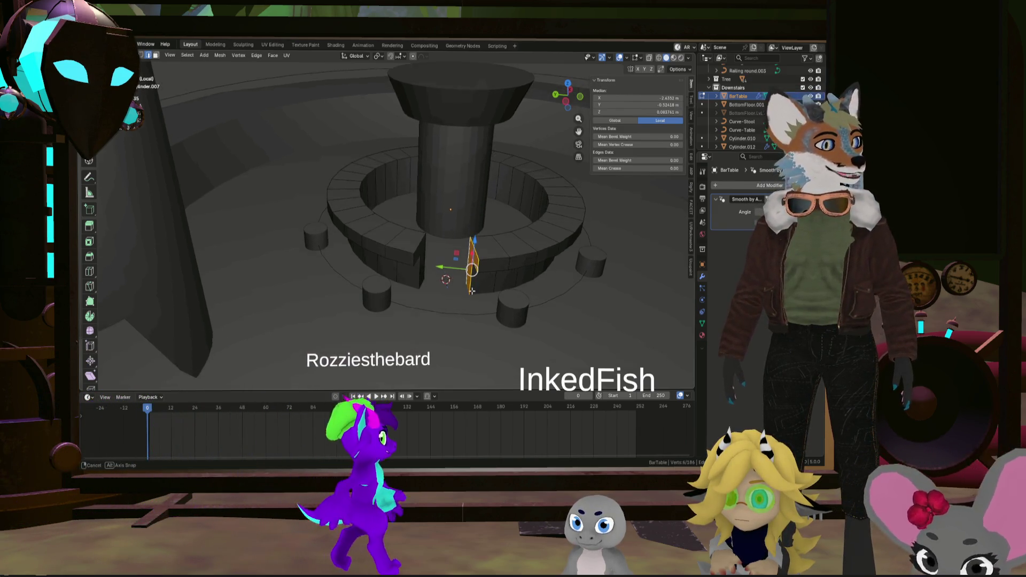
{"action": "scroll", "coordinate": [441, 293], "scroll_direction": "up", "scroll_amount": 3}
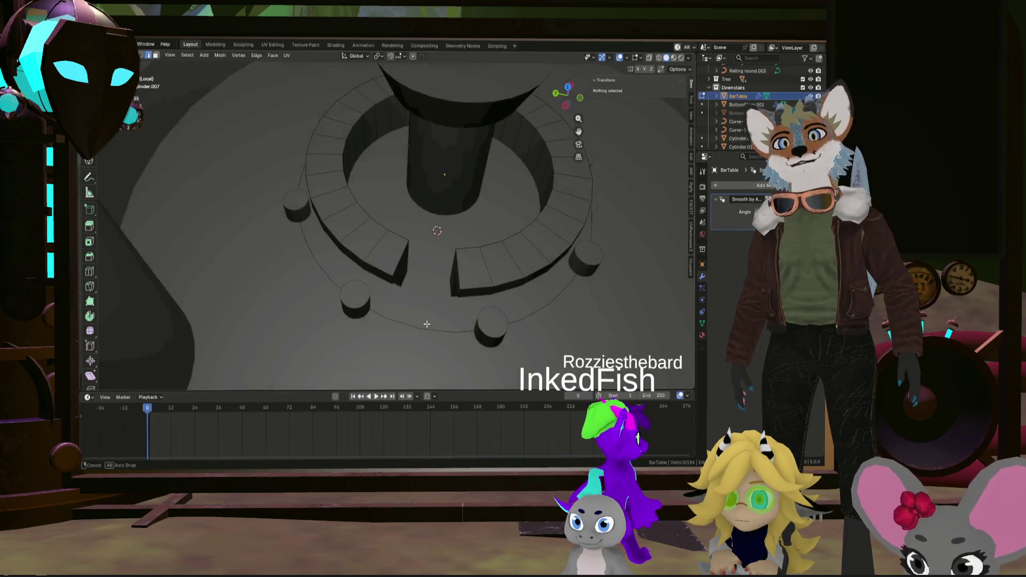
{"action": "mouse_move", "coordinate": [440, 293]}
{"action": "middle_mouse_down"}
{"action": "mouse_move", "coordinate": [462, 338]}
{"action": "mouse_move", "coordinate": [478, 254]}
{"action": "mouse_move", "coordinate": [368, 263]}
{"action": "mouse_move", "coordinate": [404, 271]}
{"action": "mouse_move", "coordinate": [367, 264]}
{"action": "mouse_move", "coordinate": [412, 276]}
{"action": "mouse_move", "coordinate": [401, 276]}
{"action": "middle_mouse_up"}
{"action": "scroll", "coordinate": [462, 337], "scroll_direction": "down", "scroll_amount": 4}
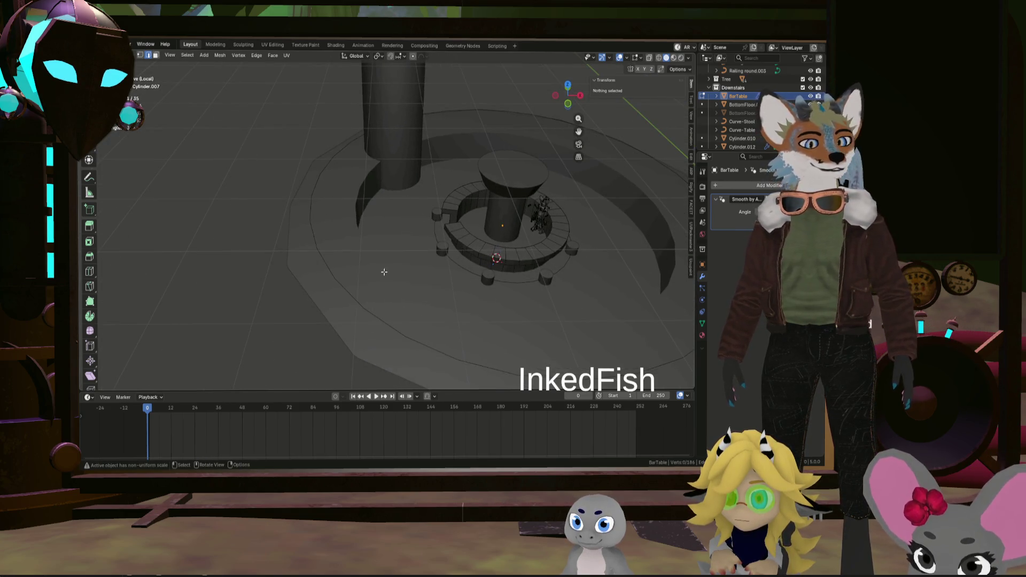
{"action": "middle_click_drag", "start_coordinate": [350, 278], "coordinate": [401, 289]}
{"action": "key", "text": "Tab"}
{"action": "left_click", "coordinate": [341, 281]}
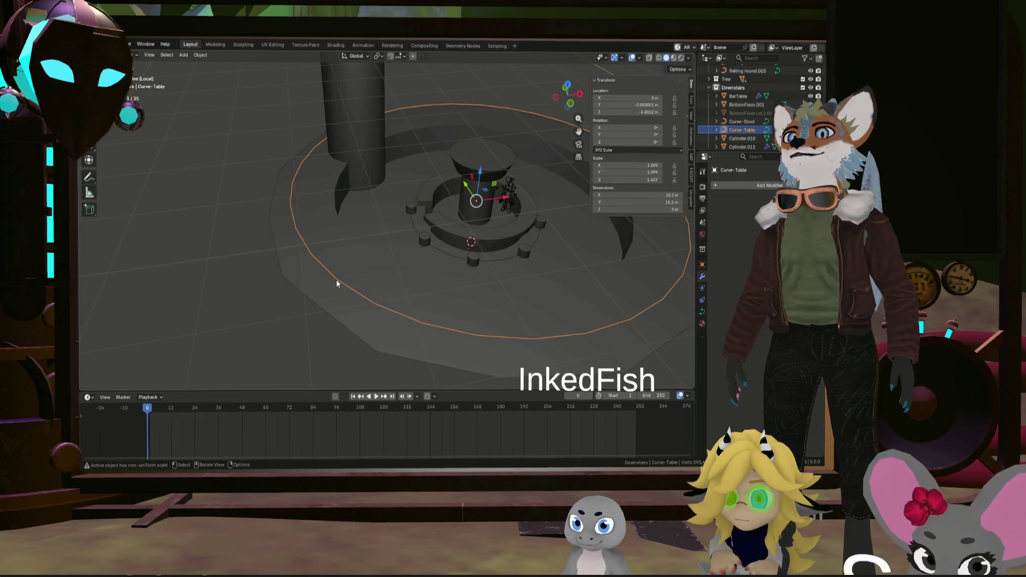
{"action": "middle_click_drag", "start_coordinate": [336, 281], "coordinate": [414, 280]}
{"action": "scroll", "coordinate": [330, 234], "scroll_direction": "up", "scroll_amount": 2}
{"action": "scroll", "coordinate": [371, 216], "scroll_direction": "up", "scroll_amount": 3}
{"action": "left_click", "coordinate": [371, 221]}
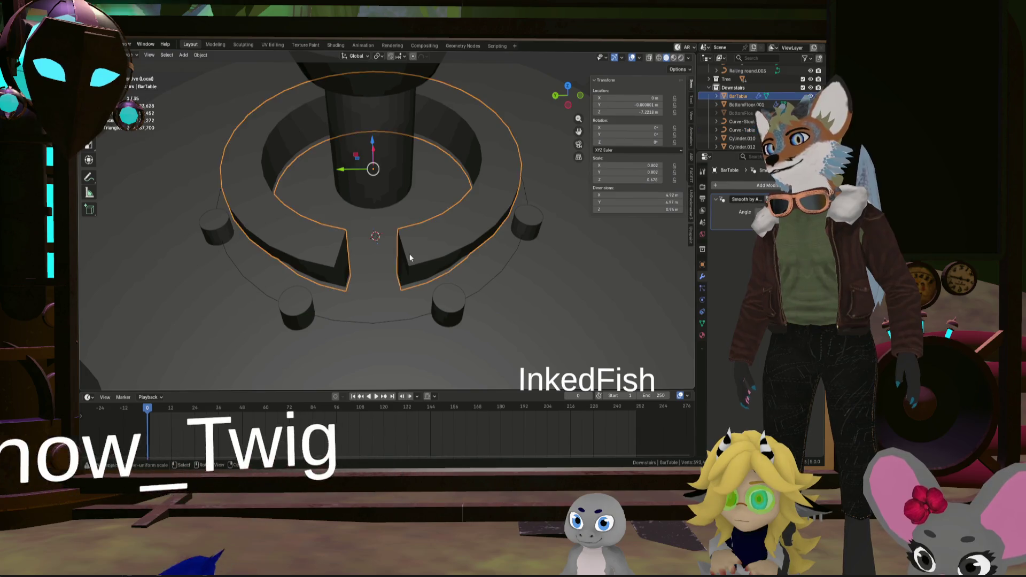
{"action": "scroll", "coordinate": [375, 261], "scroll_direction": "up", "scroll_amount": 3}
{"action": "key", "text": "Tab"}
{"action": "mouse_move", "coordinate": [375, 261]}
{"action": "middle_mouse_down"}
{"action": "mouse_move", "coordinate": [385, 237]}
{"action": "mouse_move", "coordinate": [407, 255]}
{"action": "middle_mouse_up"}
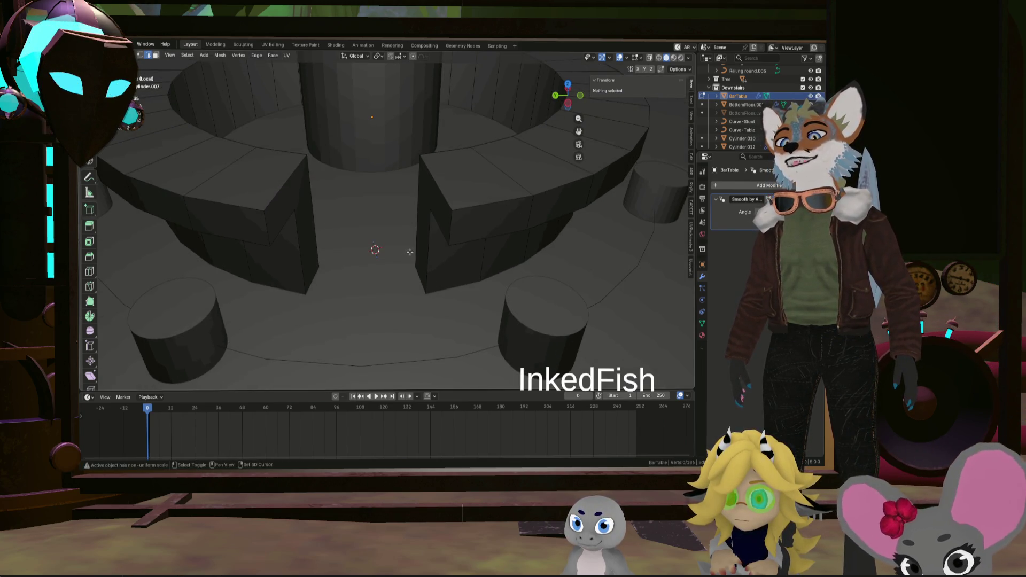
Add a cube to the BarTable mesh, raise it along Z and shrink it
{"action": "key", "text": "shift+a"}
{"action": "left_click", "coordinate": [408, 257]}
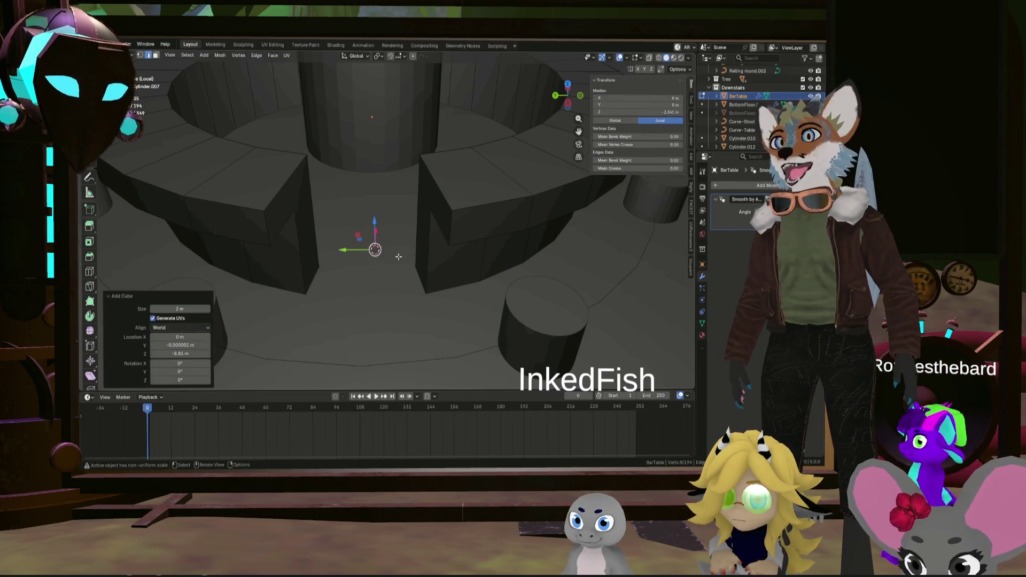
{"action": "key", "text": "g"}
{"action": "key", "text": "z"}
{"action": "left_click", "coordinate": [481, 109]}
{"action": "scroll", "coordinate": [480, 110], "scroll_direction": "down", "scroll_amount": 2}
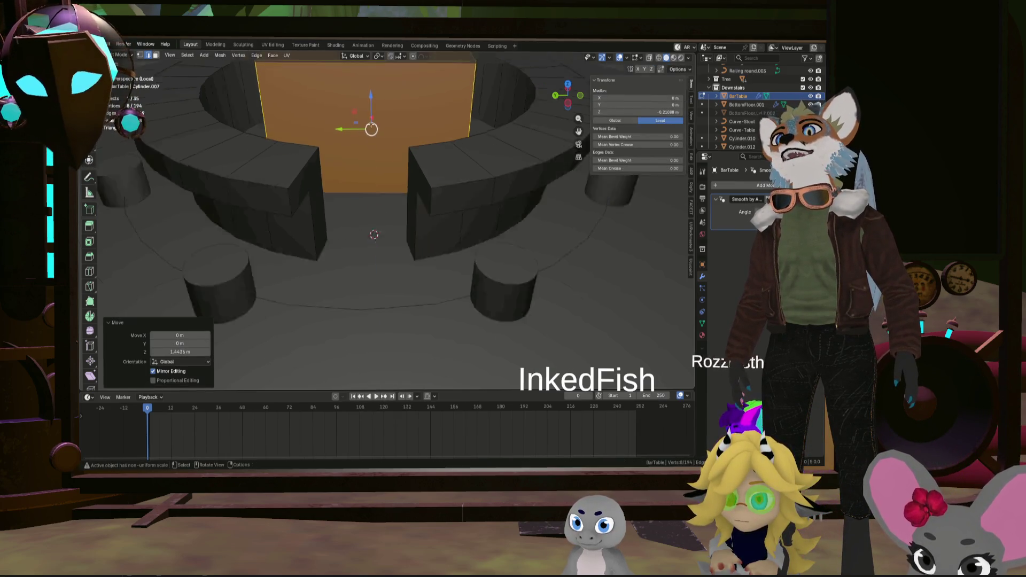
{"action": "scroll", "coordinate": [481, 109], "scroll_direction": "down", "scroll_amount": 3}
{"action": "key", "text": "s"}
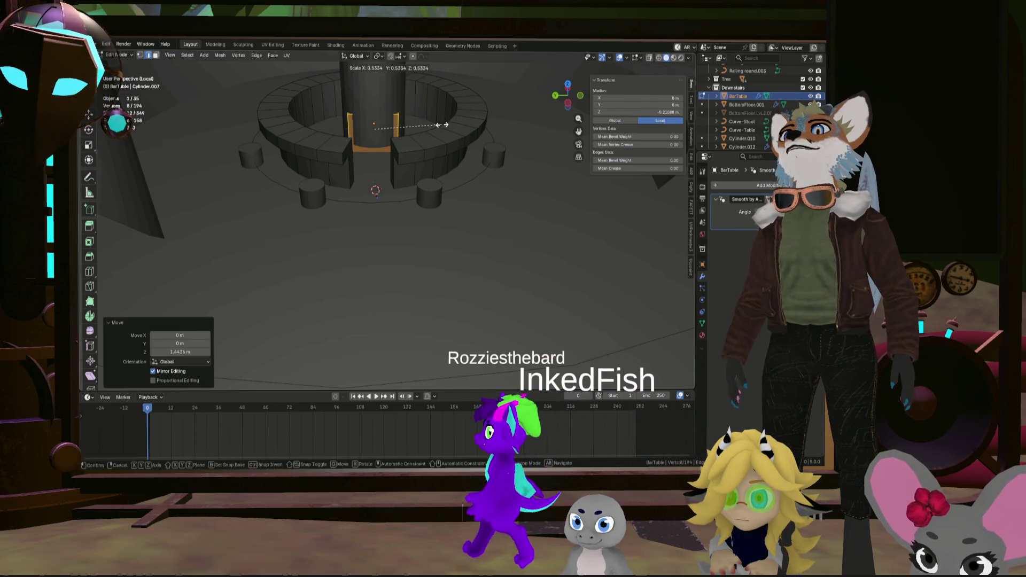
{"action": "left_click", "coordinate": [420, 122]}
{"action": "middle_click_drag", "start_coordinate": [420, 122], "coordinate": [401, 132]}
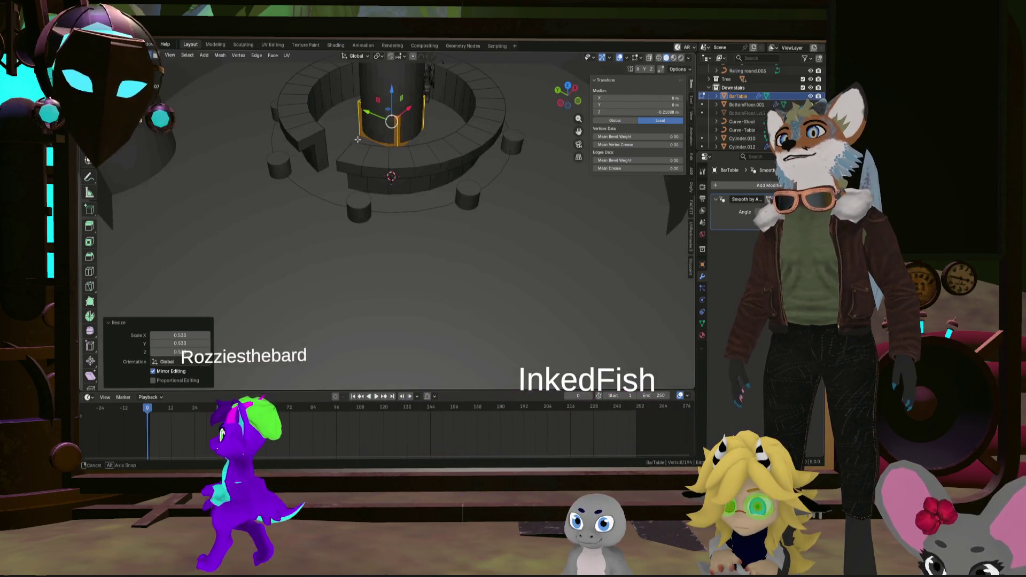
Slide the box along X into the gap, narrow it along X and enlarge it slightly
{"action": "key", "text": "g"}
{"action": "key", "text": "x"}
{"action": "left_click", "coordinate": [356, 148]}
{"action": "scroll", "coordinate": [336, 149], "scroll_direction": "up", "scroll_amount": 2}
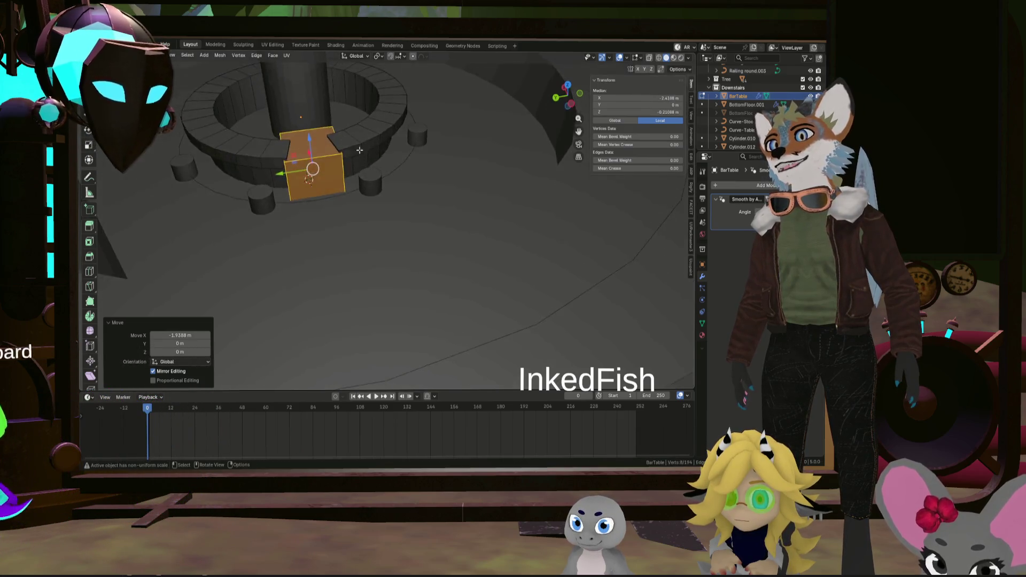
{"action": "scroll", "coordinate": [321, 148], "scroll_direction": "up", "scroll_amount": 2}
{"action": "scroll", "coordinate": [302, 147], "scroll_direction": "up", "scroll_amount": 1}
{"action": "middle_click_drag", "start_coordinate": [302, 146], "coordinate": [454, 244]}
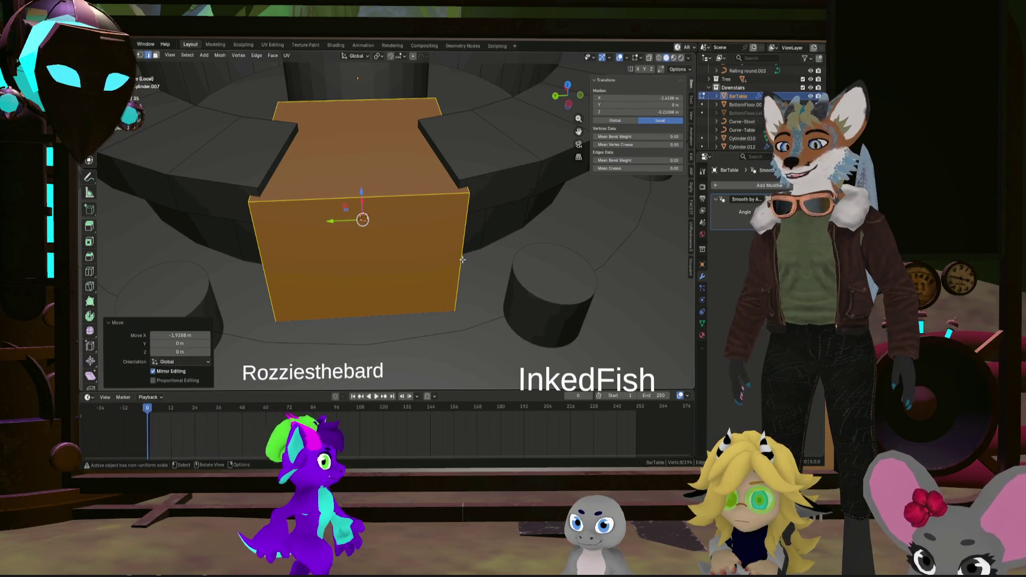
{"action": "key", "text": "s"}
{"action": "key", "text": "x"}
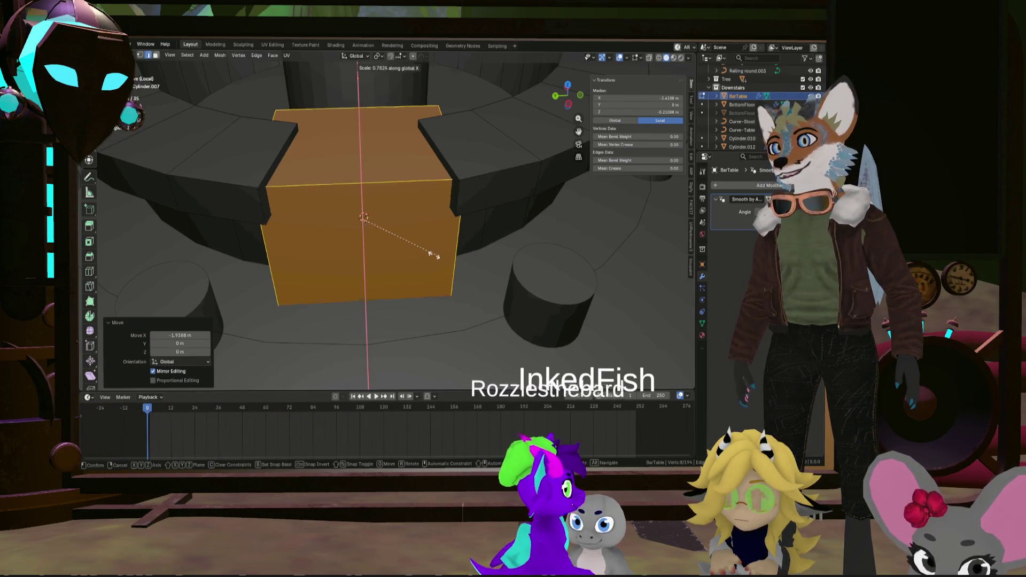
{"action": "left_click", "coordinate": [369, 231]}
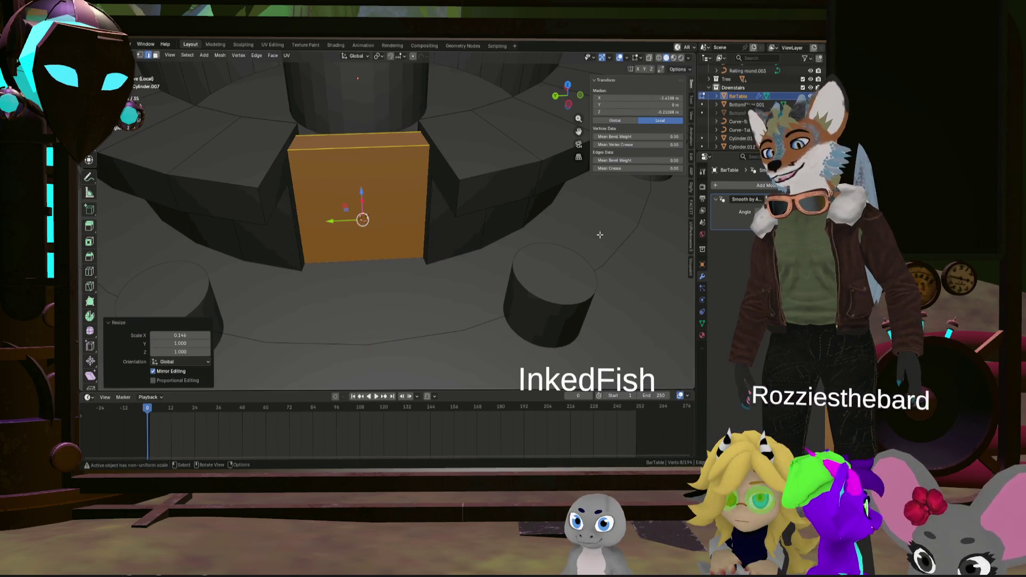
{"action": "key", "text": "s"}
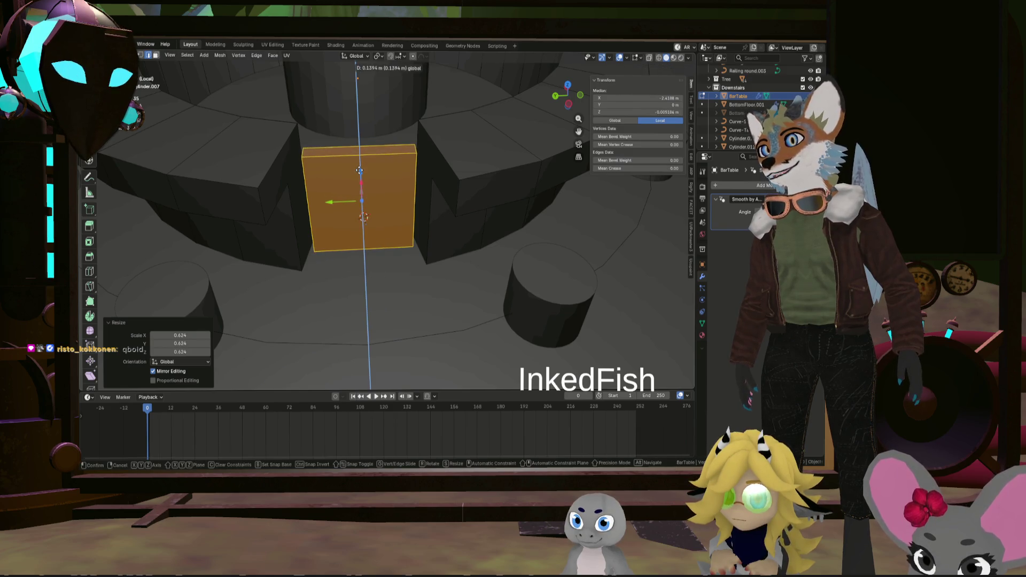
{"action": "left_click", "coordinate": [482, 190]}
{"action": "middle_click_drag", "start_coordinate": [477, 190], "coordinate": [460, 266]}
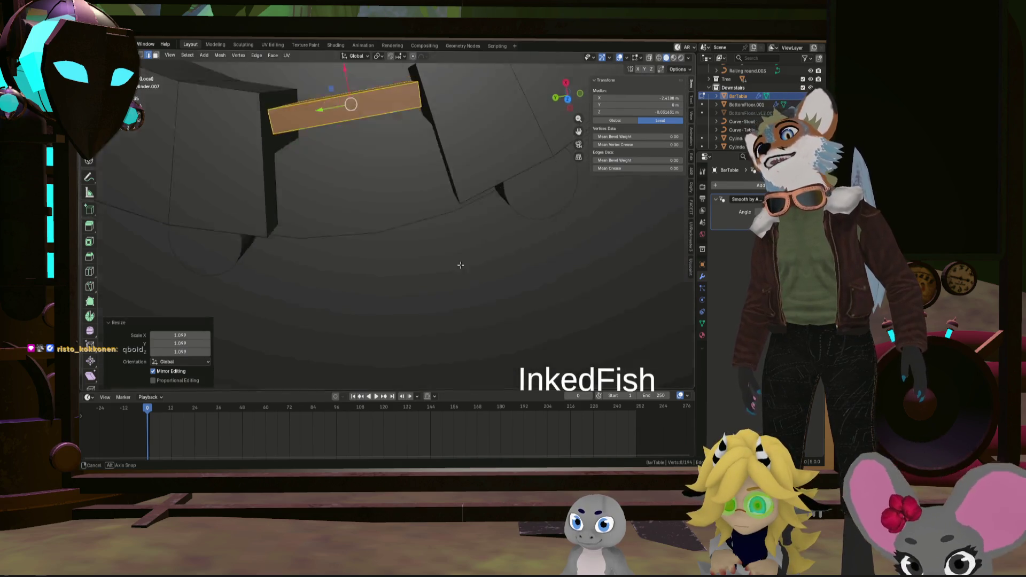
Nudge the box slightly along Y to line up in the gap and inspect it around the ring
{"action": "middle_click_drag", "start_coordinate": [461, 265], "coordinate": [442, 213]}
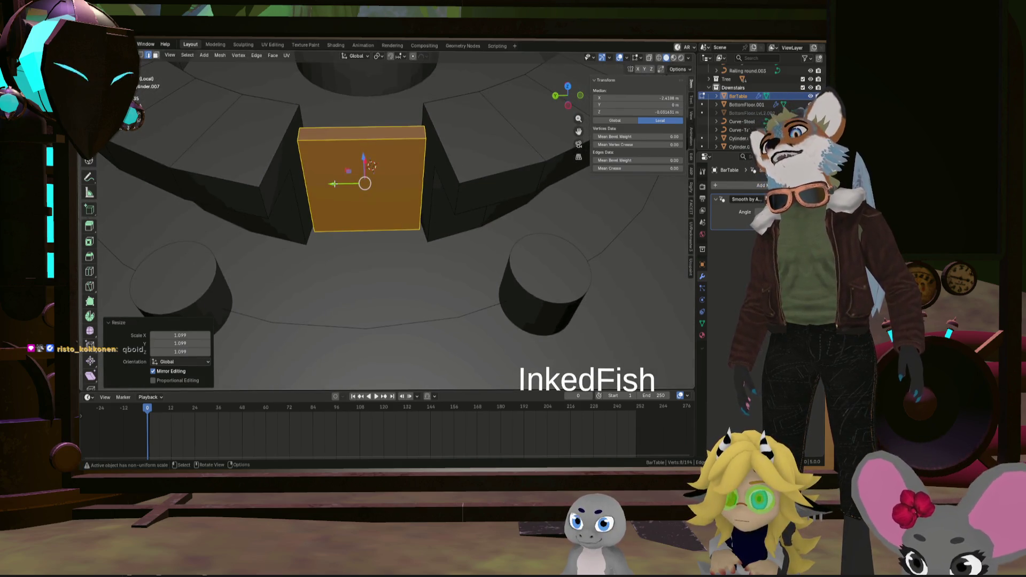
{"action": "left_click", "coordinate": [336, 184]}
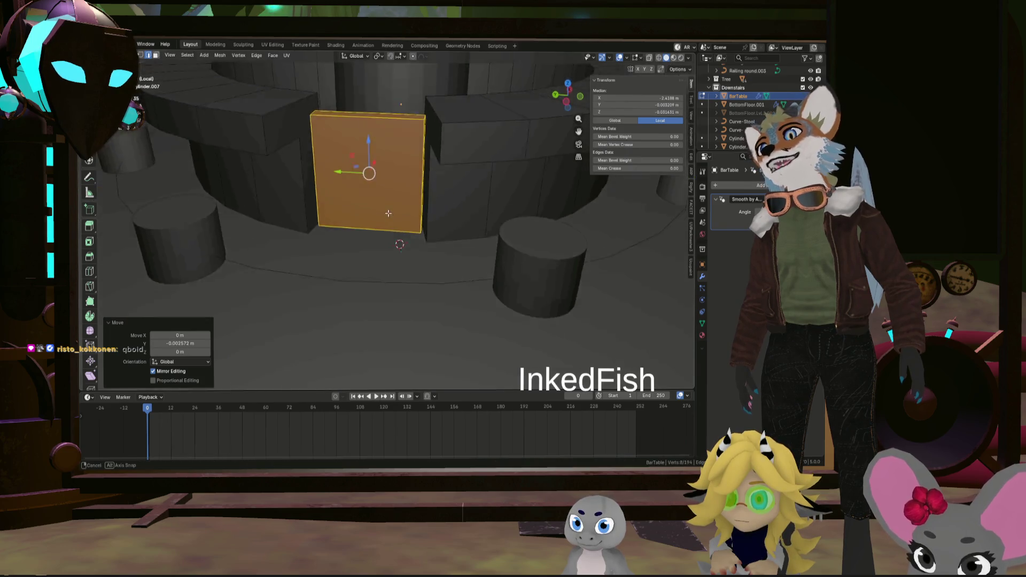
{"action": "middle_click_drag", "start_coordinate": [353, 177], "coordinate": [401, 171]}
{"action": "scroll", "coordinate": [426, 227], "scroll_direction": "down", "scroll_amount": 5}
{"action": "scroll", "coordinate": [426, 227], "scroll_direction": "up", "scroll_amount": 3}
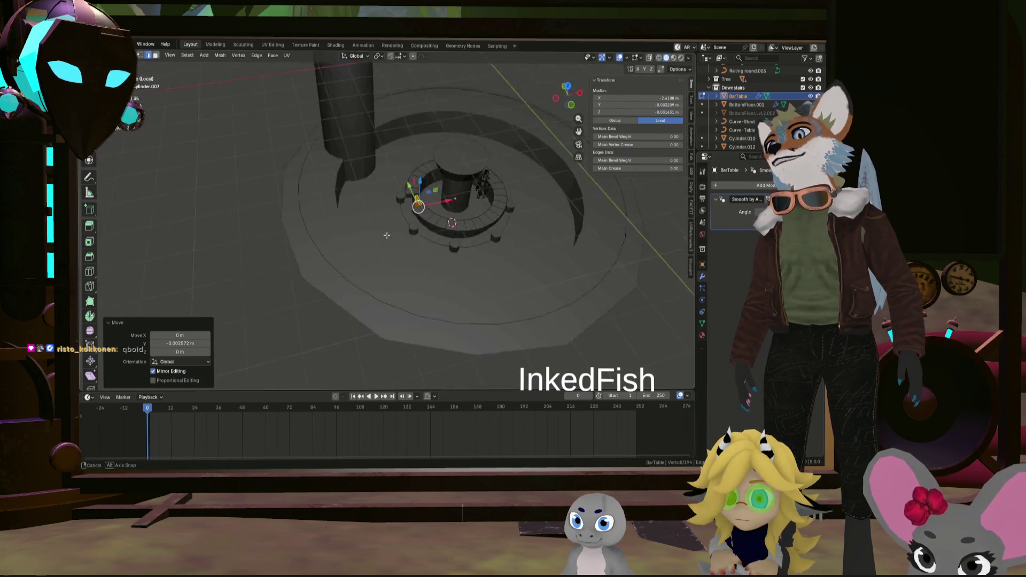
{"action": "middle_click_drag", "start_coordinate": [425, 227], "coordinate": [321, 229]}
{"action": "middle_click_drag", "start_coordinate": [506, 239], "coordinate": [432, 167]}
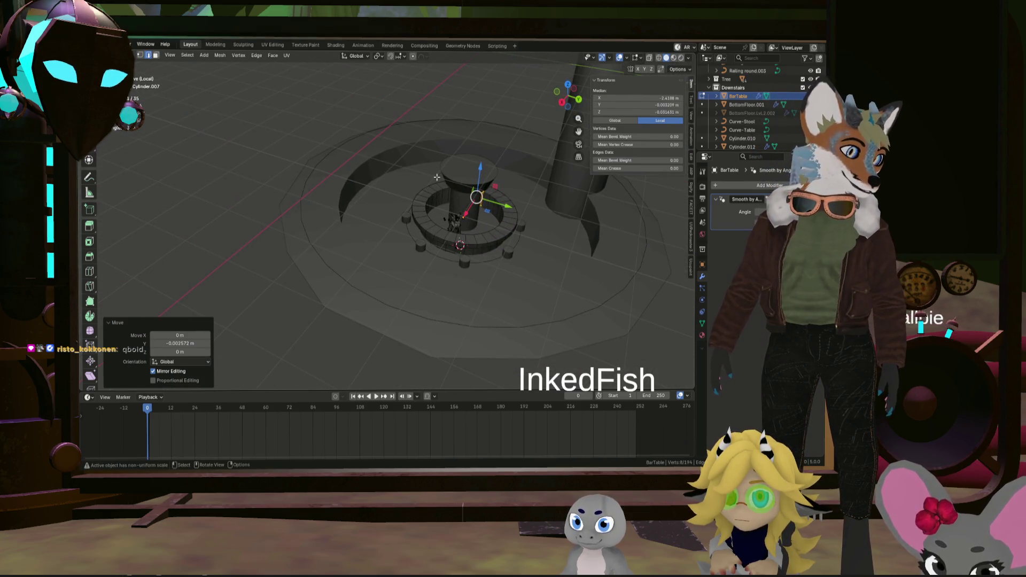
{"action": "scroll", "coordinate": [436, 179], "scroll_direction": "up", "scroll_amount": 5}
{"action": "mouse_move", "coordinate": [435, 179]}
{"action": "middle_mouse_down"}
{"action": "mouse_move", "coordinate": [397, 197]}
{"action": "mouse_move", "coordinate": [324, 189]}
{"action": "mouse_move", "coordinate": [512, 205]}
{"action": "middle_mouse_up"}
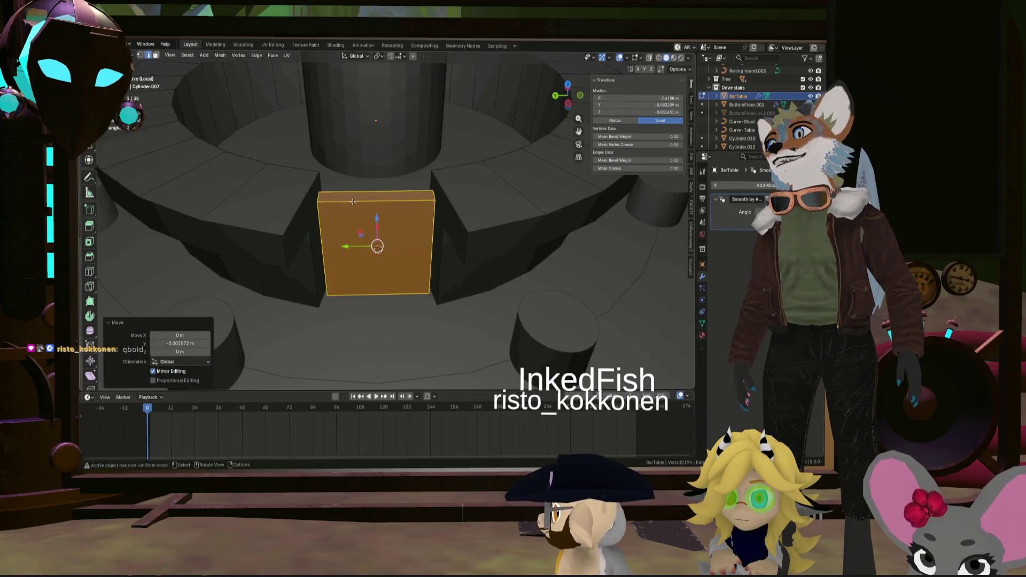
{"action": "scroll", "coordinate": [512, 206], "scroll_direction": "up", "scroll_amount": 3}
{"action": "key", "text": "h"}
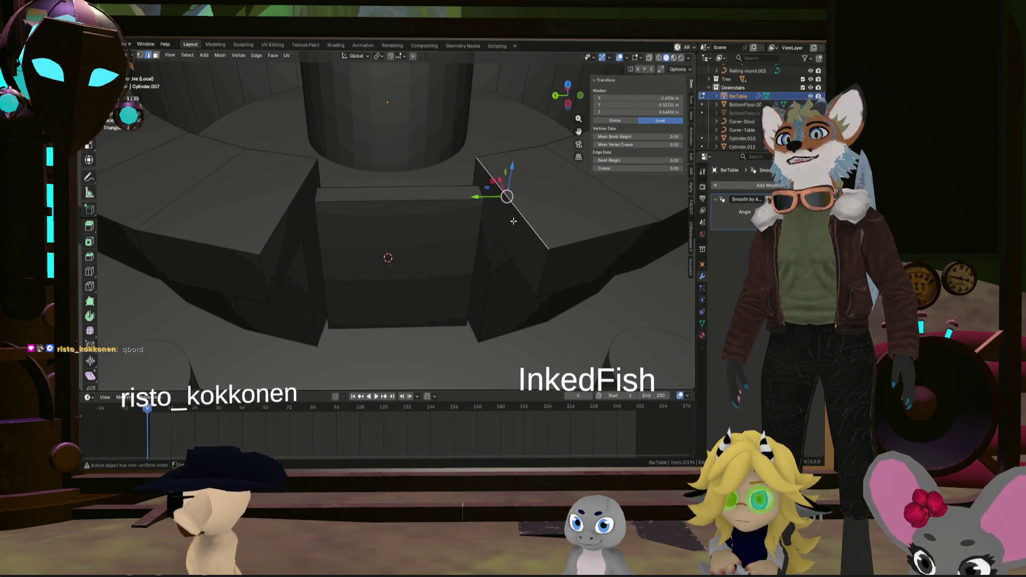
{"action": "scroll", "coordinate": [483, 216], "scroll_direction": "up", "scroll_amount": 3}
{"action": "mouse_move", "coordinate": [508, 221]}
{"action": "middle_mouse_down"}
{"action": "mouse_move", "coordinate": [460, 123]}
{"action": "mouse_move", "coordinate": [447, 182]}
{"action": "middle_mouse_up"}
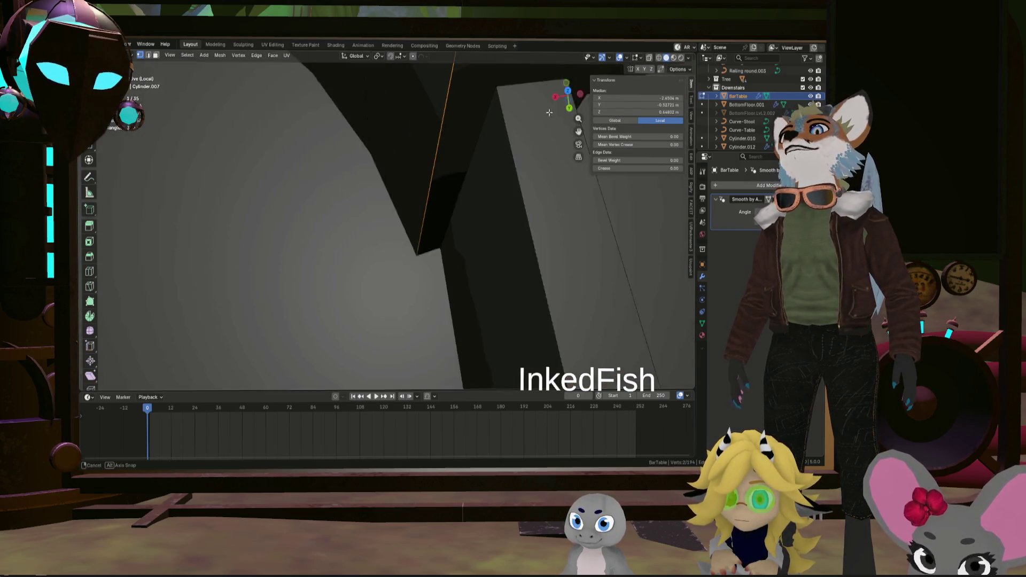
Subdivide the first gap-side edge of the bar and reposition its new vertex
{"action": "right_click", "coordinate": [434, 186]}
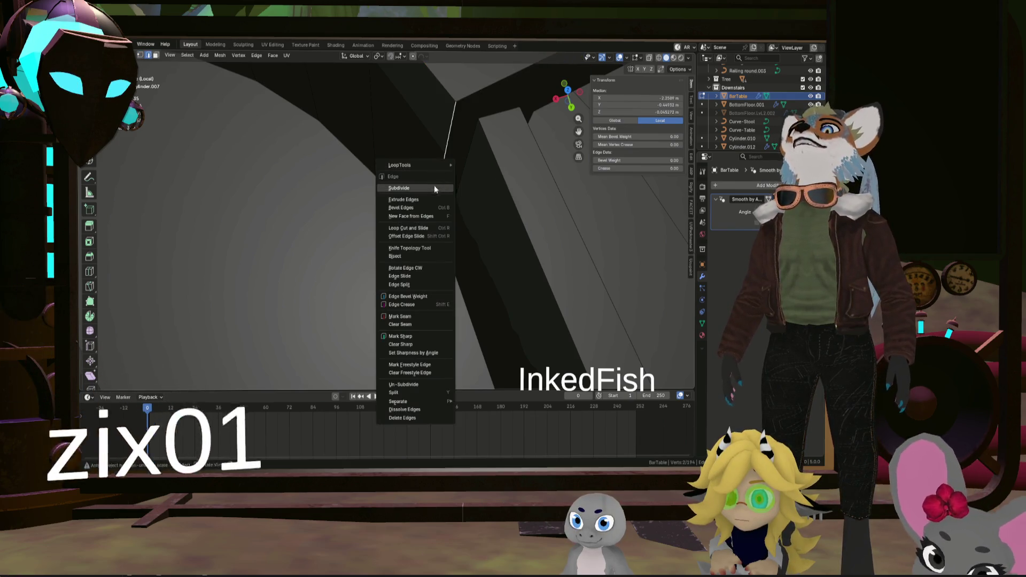
{"action": "left_click", "coordinate": [434, 186]}
{"action": "middle_click_drag", "start_coordinate": [438, 184], "coordinate": [420, 257]}
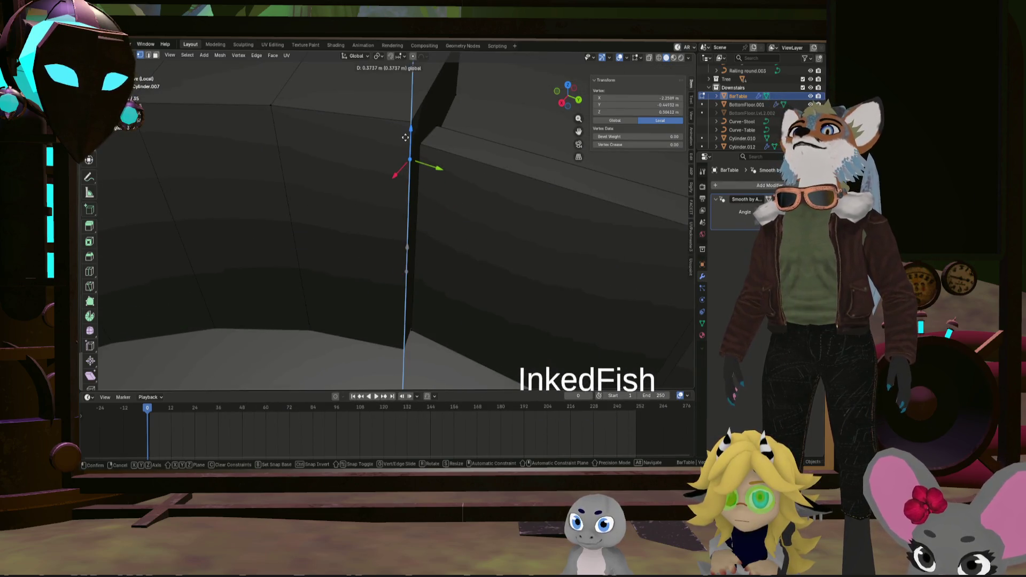
{"action": "left_click", "coordinate": [405, 140]}
{"action": "middle_click_drag", "start_coordinate": [405, 140], "coordinate": [497, 146]}
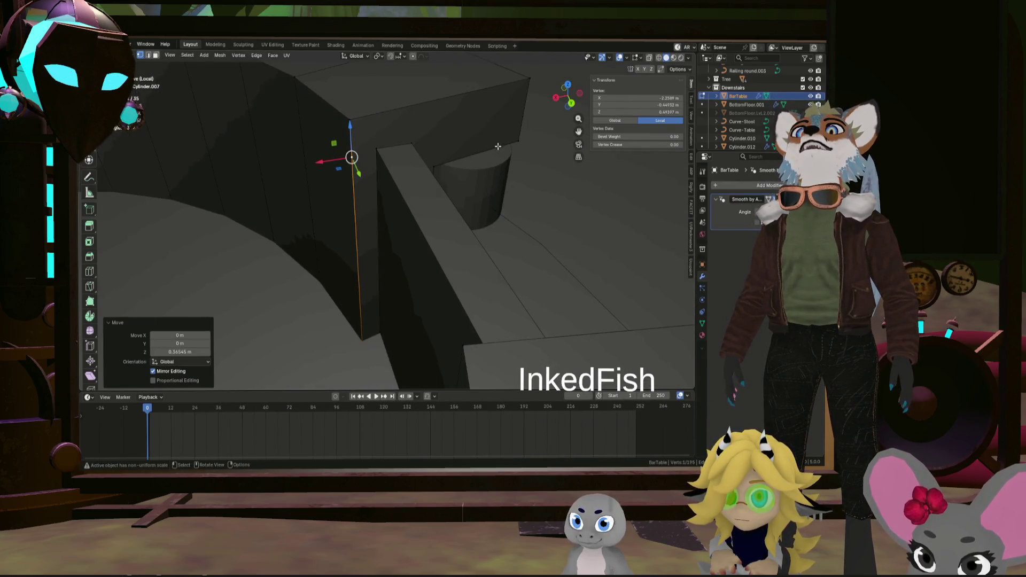
{"action": "left_click", "coordinate": [439, 163]}
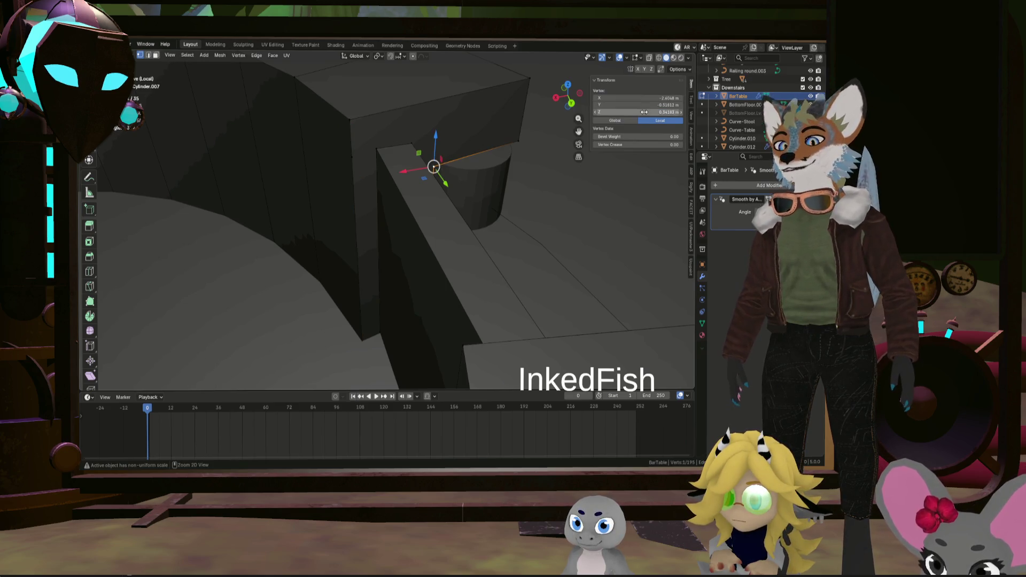
{"action": "mouse_move", "coordinate": [439, 163]}
{"action": "middle_mouse_down"}
{"action": "mouse_move", "coordinate": [484, 208]}
{"action": "mouse_move", "coordinate": [498, 277]}
{"action": "middle_mouse_up"}
{"action": "key", "text": "Tab"}
{"action": "key", "text": "Tab"}
Subdivide the edge beside the gap on the other bar end and pick its bottom vertex
{"action": "right_click", "coordinate": [496, 275]}
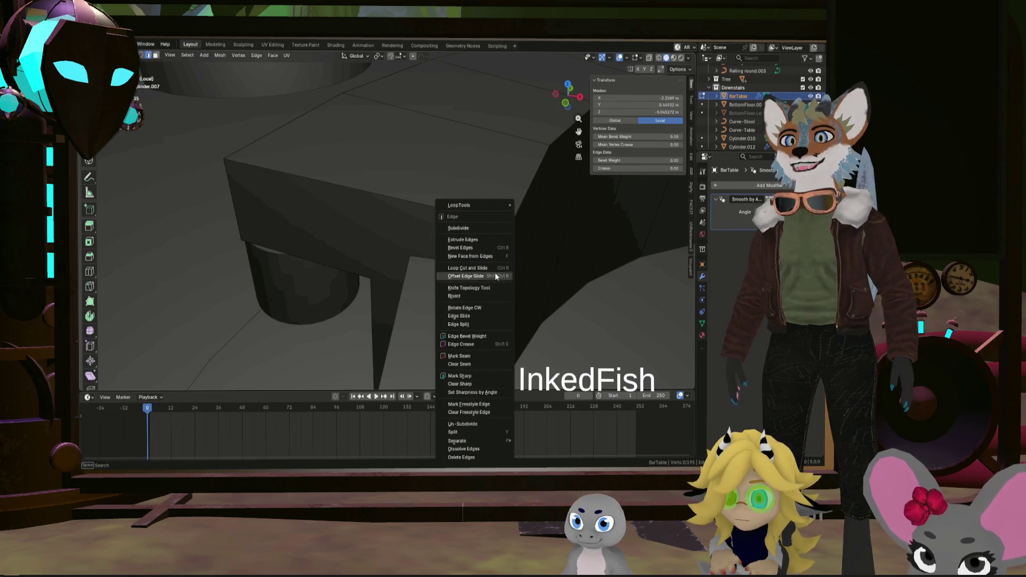
{"action": "left_click", "coordinate": [487, 229]}
{"action": "key", "text": "alt+a"}
{"action": "mouse_move", "coordinate": [513, 272]}
{"action": "middle_mouse_down"}
{"action": "mouse_move", "coordinate": [472, 337]}
{"action": "mouse_move", "coordinate": [483, 304]}
{"action": "mouse_move", "coordinate": [514, 297]}
{"action": "mouse_move", "coordinate": [488, 294]}
{"action": "middle_mouse_up"}
{"action": "left_click", "coordinate": [483, 303]}
{"action": "key", "text": "alt+a"}
{"action": "key", "text": "Tab"}
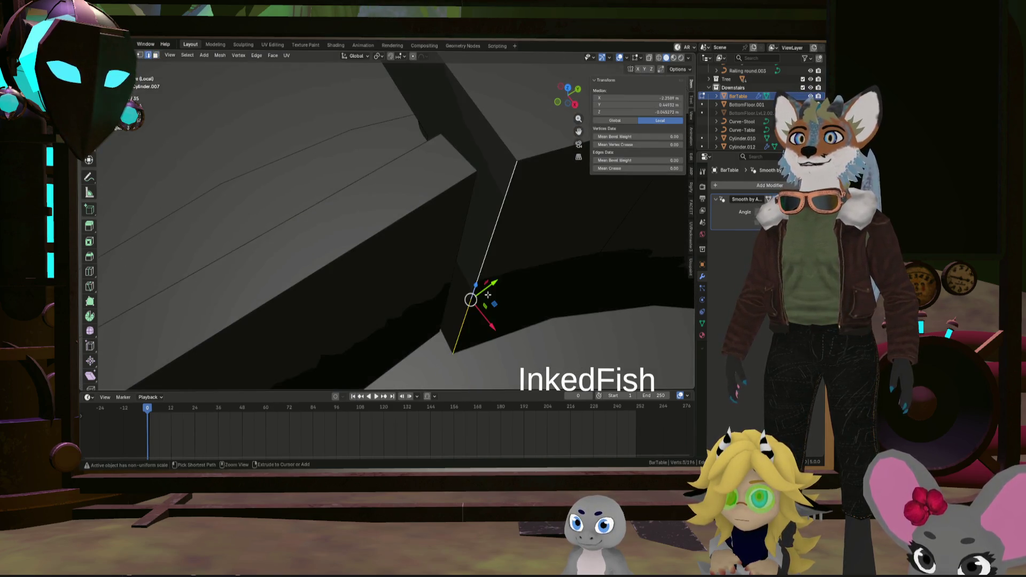
{"action": "key", "text": "Tab"}
{"action": "left_click", "coordinate": [487, 278]}
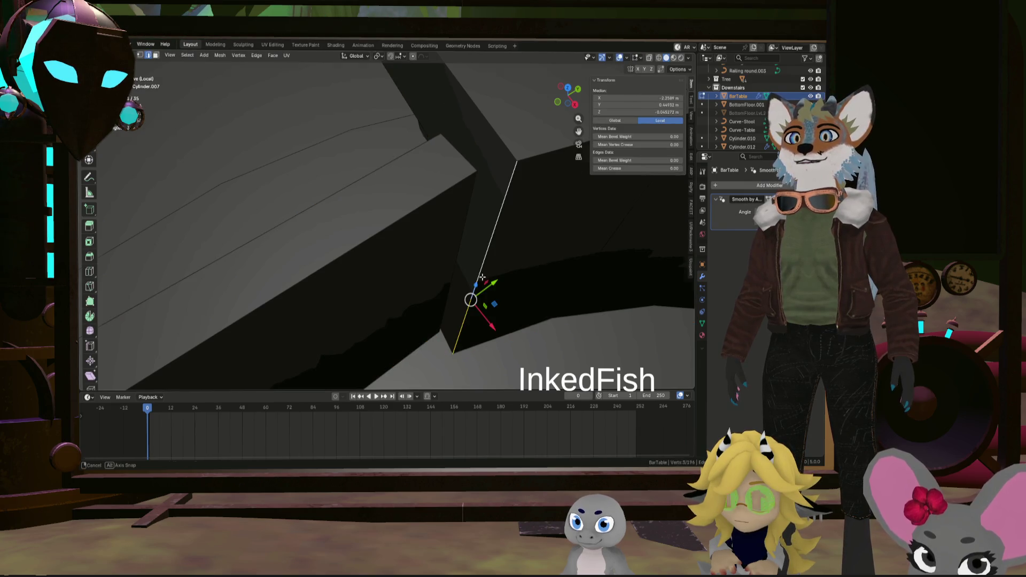
{"action": "middle_click_drag", "start_coordinate": [481, 277], "coordinate": [485, 266]}
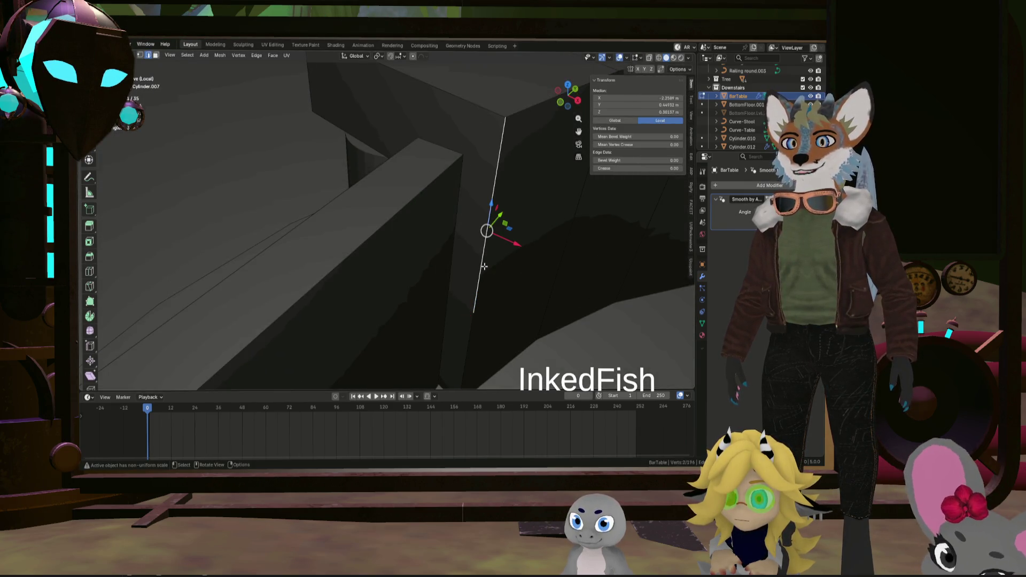
{"action": "left_click", "coordinate": [474, 310]}
{"action": "mouse_move", "coordinate": [476, 310]}
{"action": "middle_mouse_down"}
{"action": "mouse_move", "coordinate": [463, 295]}
{"action": "mouse_move", "coordinate": [453, 301]}
{"action": "middle_mouse_up"}
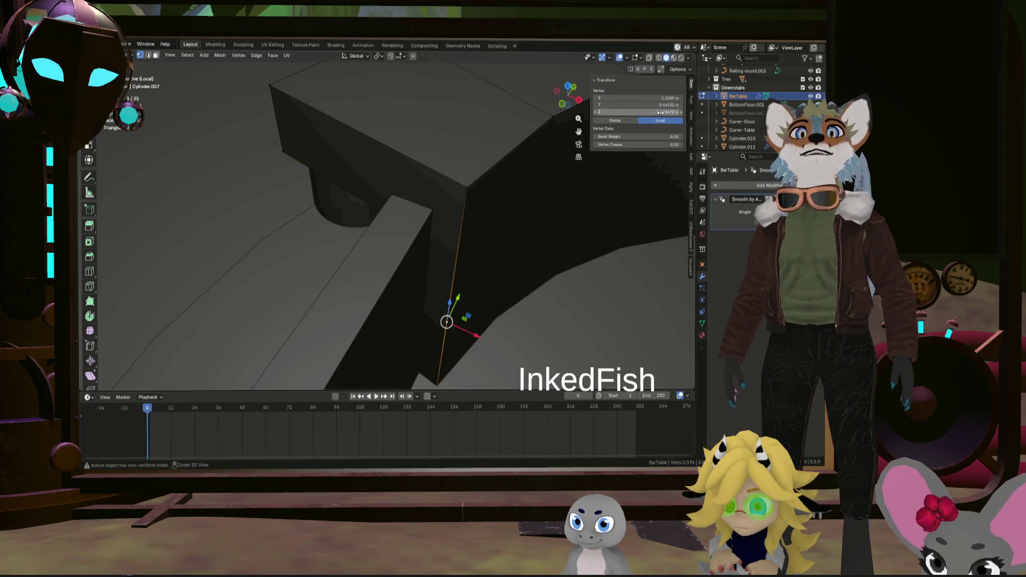
Lower the narrow top face strip at the gap about 3.5 cm along Z in two moves
{"action": "middle_click_drag", "start_coordinate": [624, 173], "coordinate": [508, 215]}
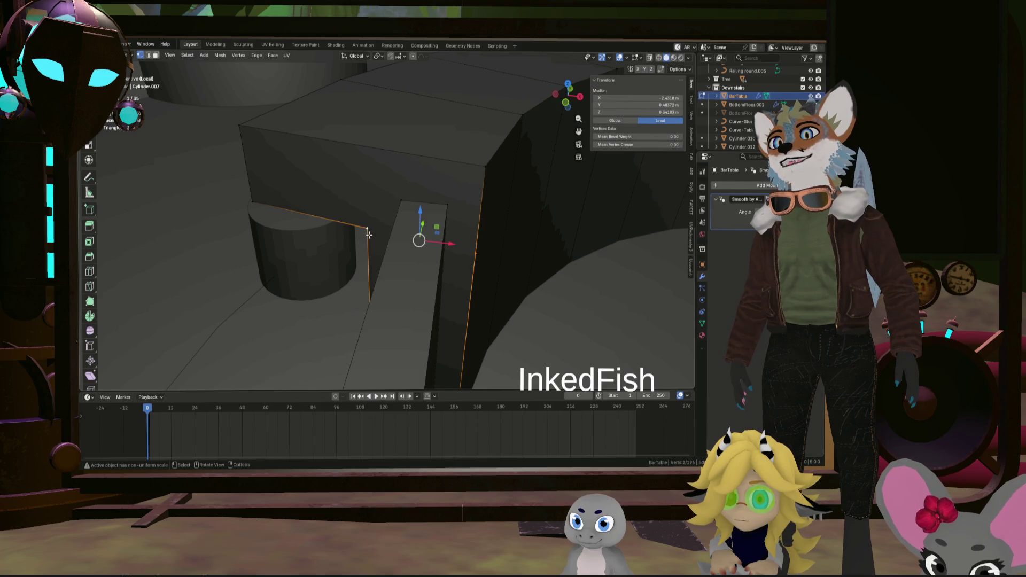
{"action": "middle_click_drag", "start_coordinate": [385, 235], "coordinate": [273, 231]}
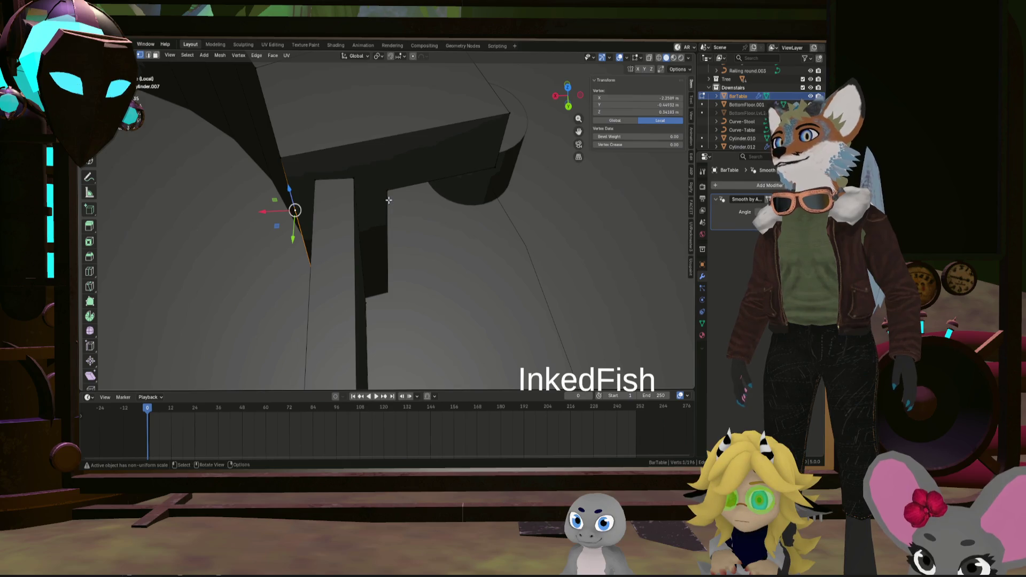
{"action": "mouse_move", "coordinate": [410, 197]}
{"action": "middle_mouse_down"}
{"action": "mouse_move", "coordinate": [362, 152]}
{"action": "mouse_move", "coordinate": [369, 160]}
{"action": "mouse_move", "coordinate": [389, 129]}
{"action": "mouse_move", "coordinate": [378, 149]}
{"action": "middle_mouse_up"}
{"action": "left_click", "coordinate": [362, 152]}
{"action": "key", "text": "g"}
{"action": "key", "text": "z"}
{"action": "left_click", "coordinate": [376, 153]}
{"action": "key", "text": "g"}
{"action": "key", "text": "z"}
{"action": "left_click", "coordinate": [384, 204]}
{"action": "key", "text": "slash"}
{"action": "middle_click_drag", "start_coordinate": [305, 158], "coordinate": [518, 200]}
Duplicate the two gap-end faces and bridge them into a box spanning the entry gap
{"action": "right_click", "coordinate": [518, 202]}
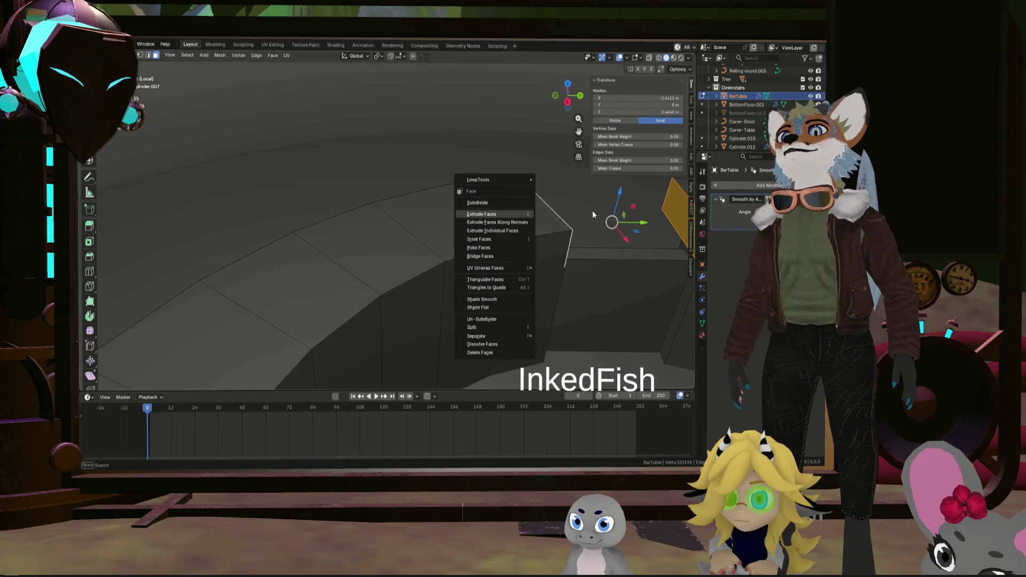
{"action": "middle_click_drag", "start_coordinate": [592, 210], "coordinate": [456, 216]}
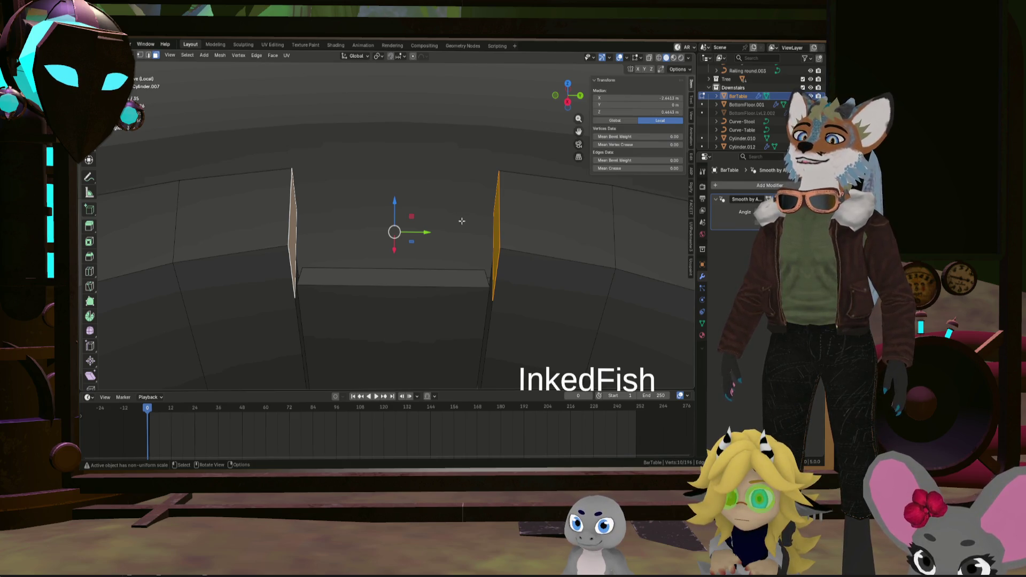
{"action": "key", "text": "shift+d"}
{"action": "right_click", "coordinate": [477, 225]}
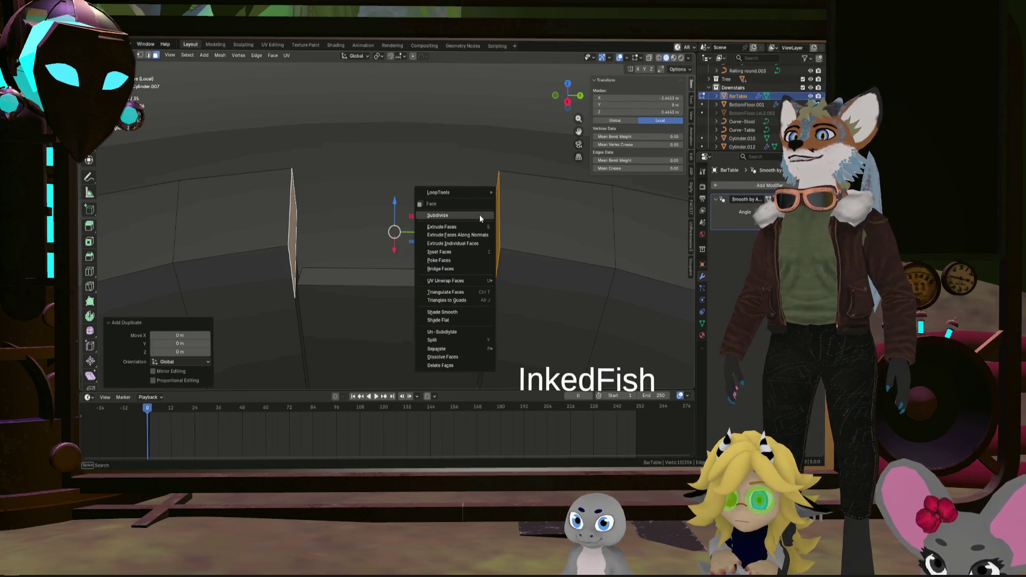
{"action": "left_click", "coordinate": [441, 269]}
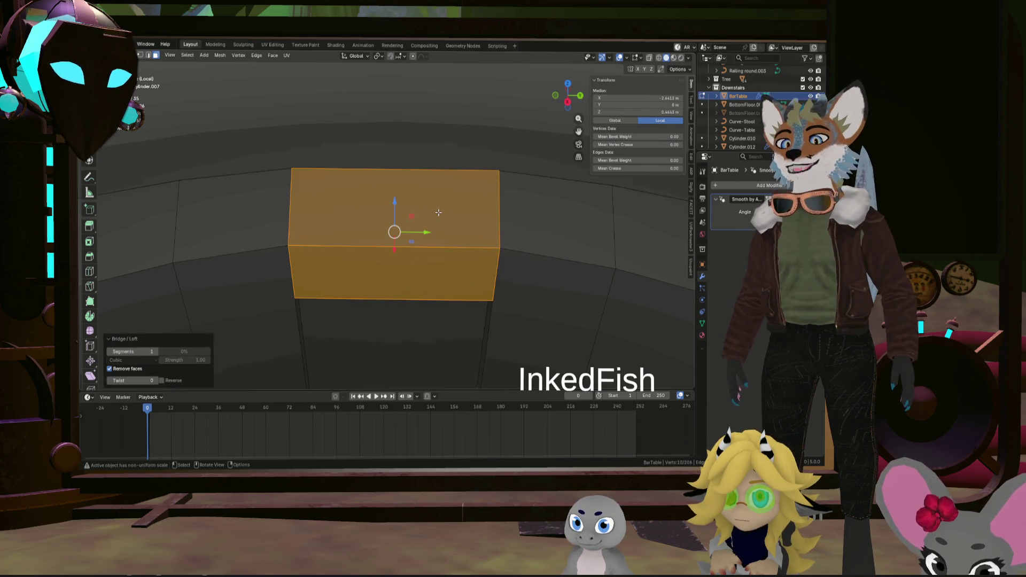
Lift the bridged box slightly and select an edge on its underside
{"action": "left_click_drag", "start_coordinate": [394, 203], "coordinate": [405, 185]}
{"action": "mouse_move", "coordinate": [405, 185]}
{"action": "middle_mouse_down"}
{"action": "mouse_move", "coordinate": [644, 243]}
{"action": "mouse_move", "coordinate": [461, 283]}
{"action": "mouse_move", "coordinate": [410, 282]}
{"action": "middle_mouse_up"}
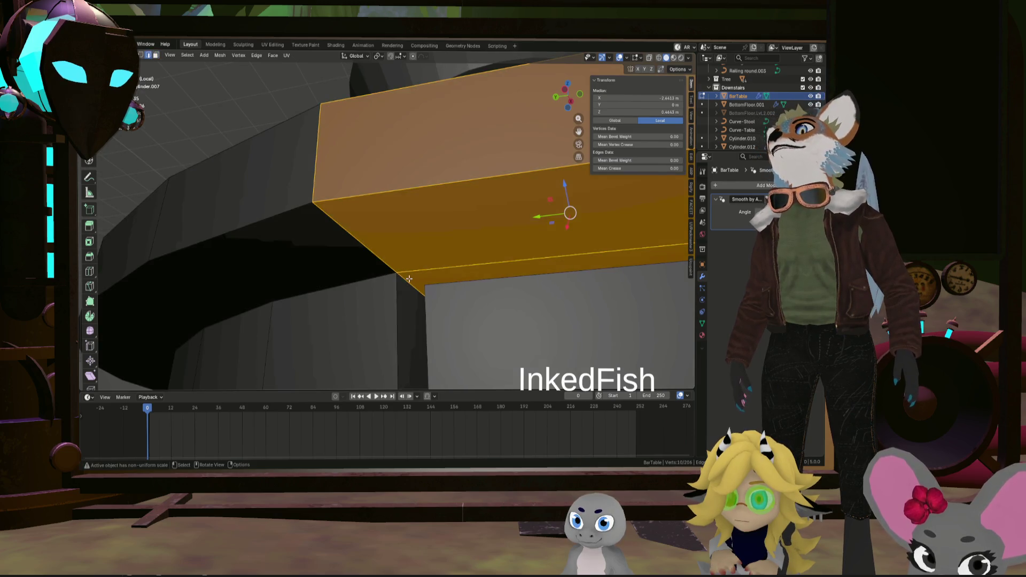
{"action": "left_click", "coordinate": [409, 282]}
{"action": "mouse_move", "coordinate": [414, 247]}
{"action": "middle_mouse_down"}
{"action": "mouse_move", "coordinate": [541, 264]}
{"action": "mouse_move", "coordinate": [519, 308]}
{"action": "middle_mouse_up"}
Shorten the selected underside edge along the Y axis
{"action": "key", "text": "s"}
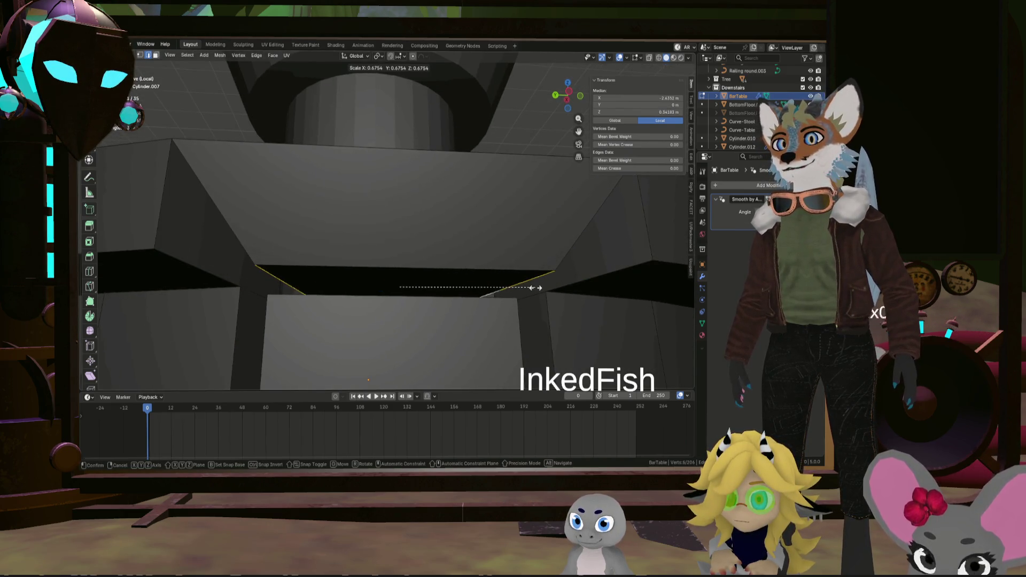
{"action": "key", "text": "y"}
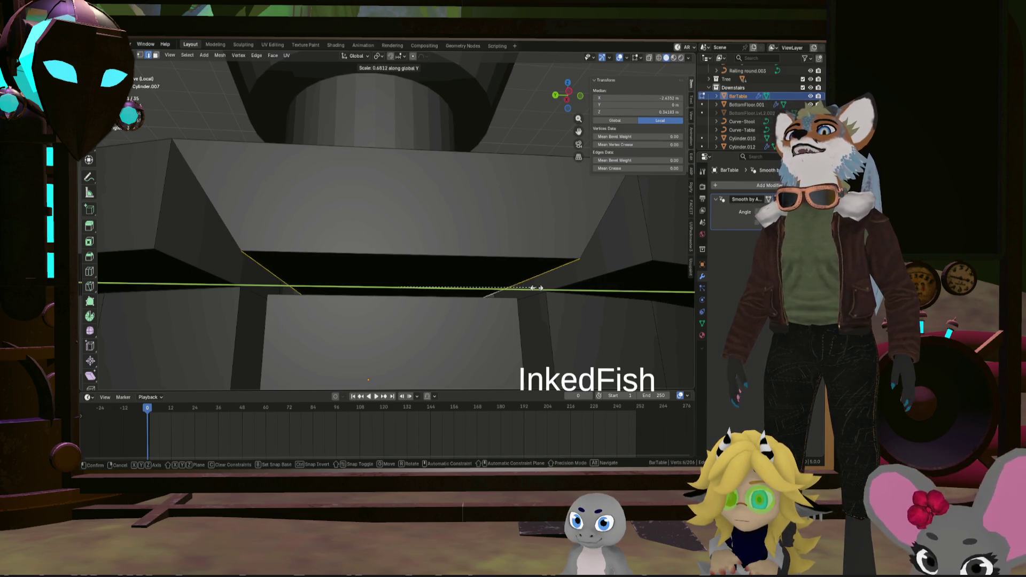
{"action": "left_click", "coordinate": [535, 288]}
{"action": "mouse_move", "coordinate": [534, 287]}
{"action": "middle_mouse_down"}
{"action": "mouse_move", "coordinate": [563, 310]}
{"action": "mouse_move", "coordinate": [545, 314]}
{"action": "mouse_move", "coordinate": [511, 262]}
{"action": "middle_mouse_up"}
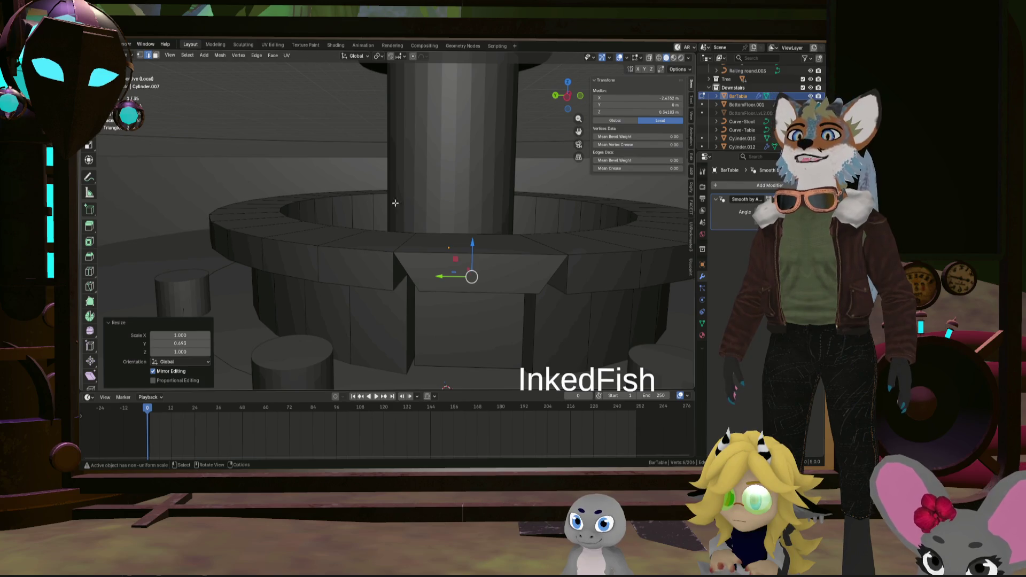
{"action": "scroll", "coordinate": [517, 113], "scroll_direction": "up", "scroll_amount": 3}
{"action": "middle_click_drag", "start_coordinate": [518, 113], "coordinate": [478, 290]}
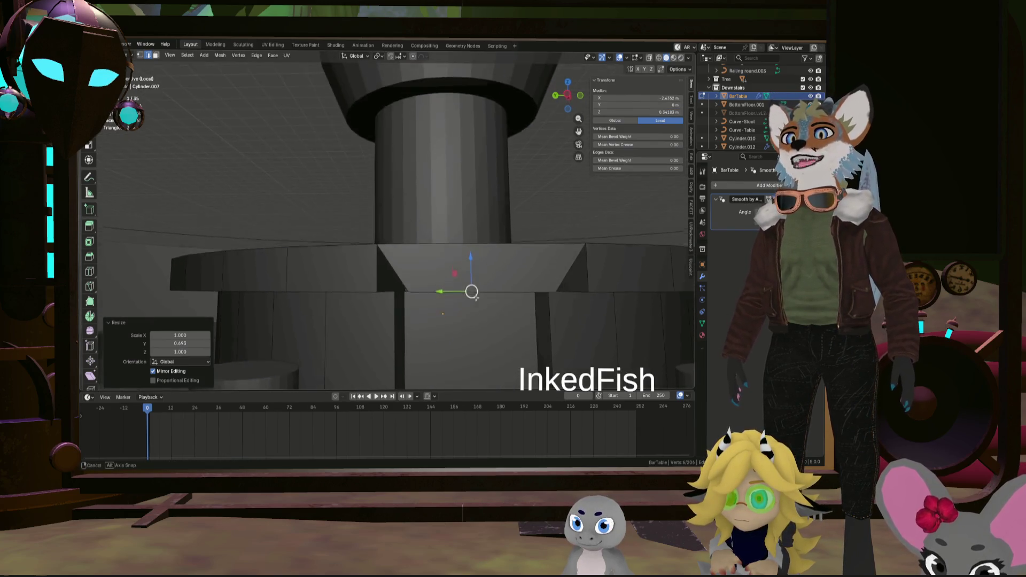
Raise the notch's underside face straight up in two moves so the slab across the gap thins
{"action": "key", "text": "3"}
{"action": "left_click", "coordinate": [479, 281]}
{"action": "key", "text": "g"}
{"action": "key", "text": "z"}
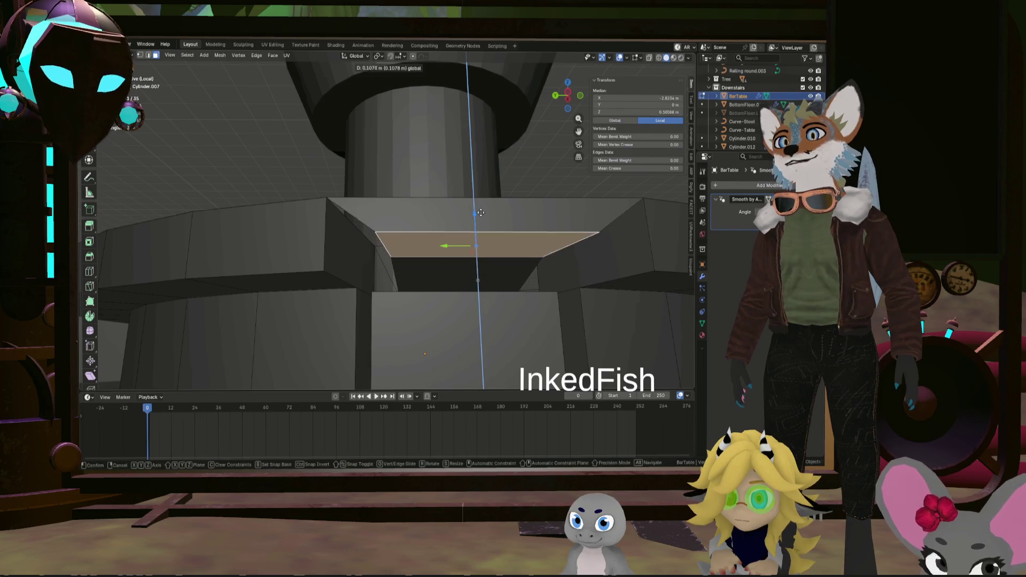
{"action": "left_click", "coordinate": [479, 210]}
{"action": "middle_click_drag", "start_coordinate": [480, 210], "coordinate": [408, 297]}
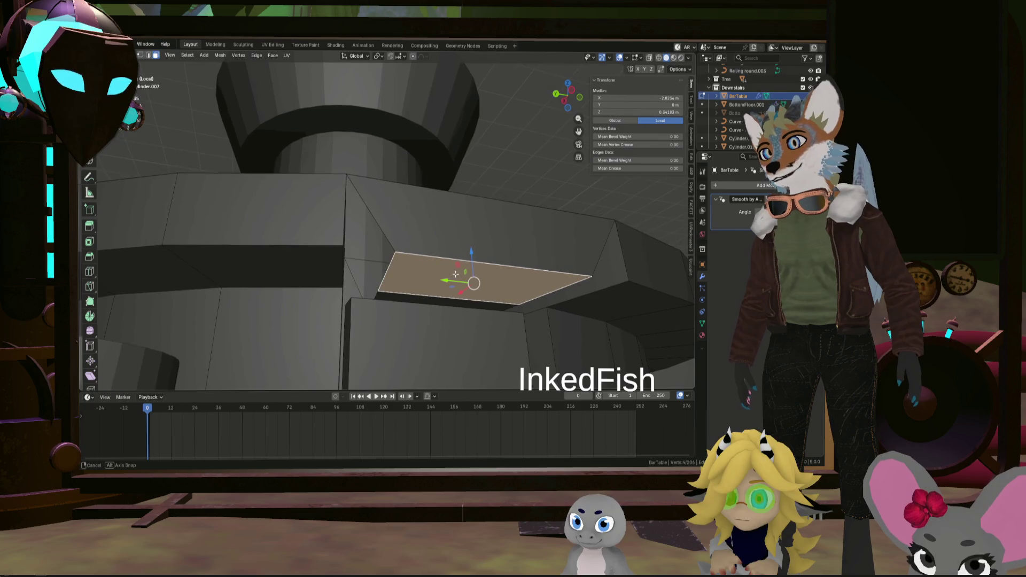
{"action": "key", "text": "g"}
{"action": "key", "text": "z"}
{"action": "left_click", "coordinate": [455, 261]}
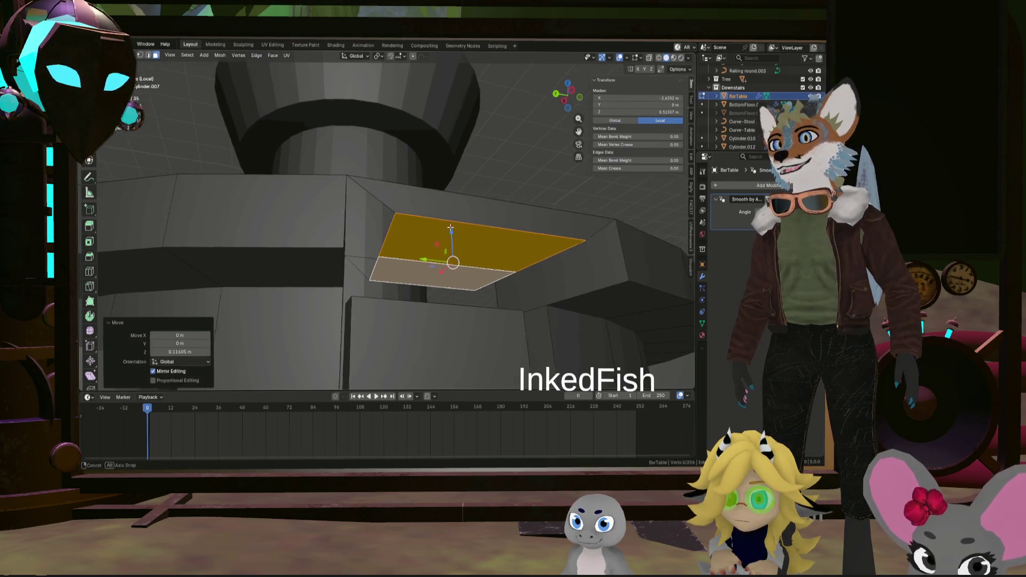
{"action": "middle_click_drag", "start_coordinate": [455, 261], "coordinate": [381, 211]}
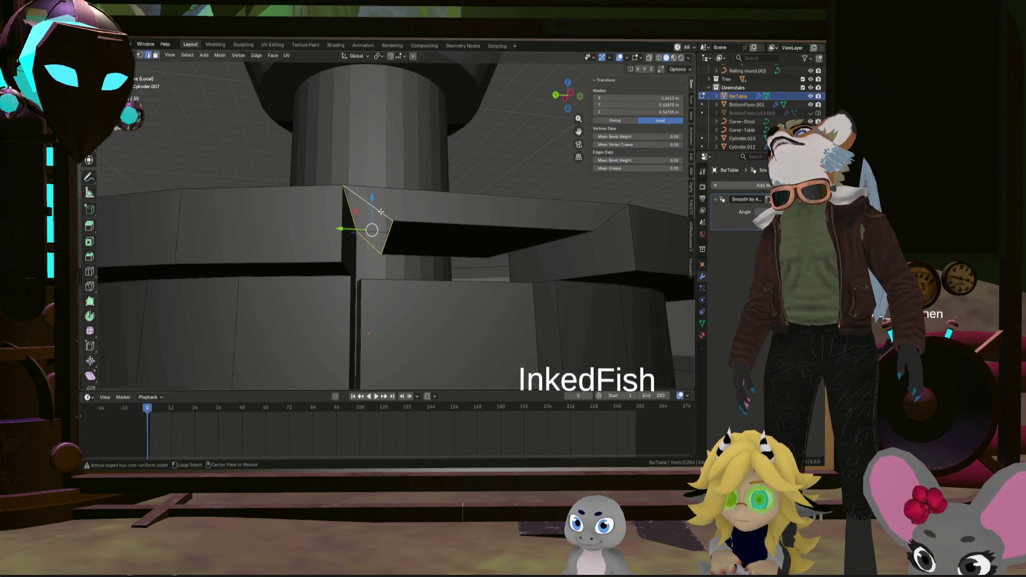
{"action": "mouse_move", "coordinate": [510, 244]}
{"action": "middle_mouse_down"}
{"action": "mouse_move", "coordinate": [530, 225]}
{"action": "mouse_move", "coordinate": [587, 270]}
{"action": "mouse_move", "coordinate": [532, 280]}
{"action": "middle_mouse_up"}
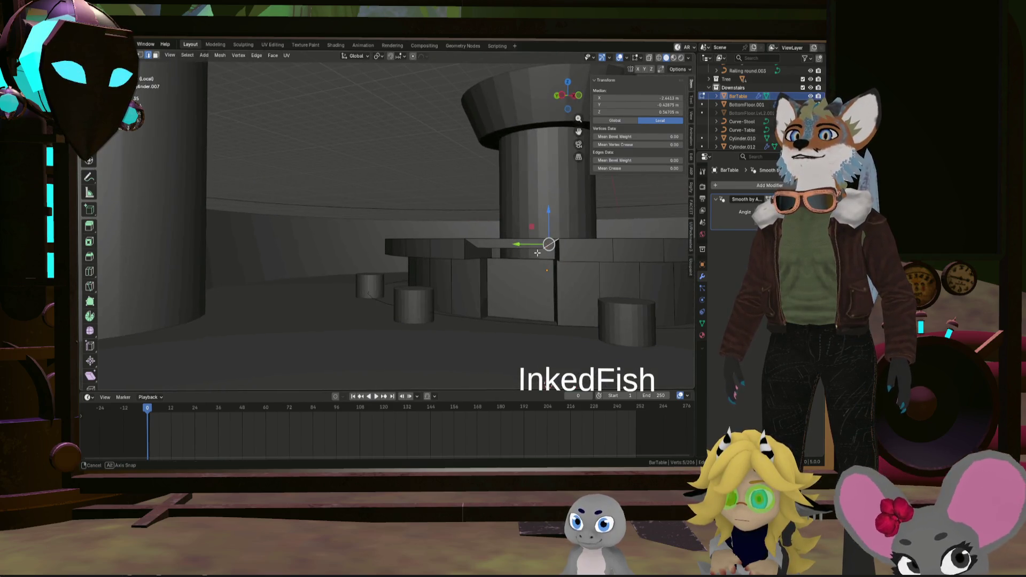
{"action": "mouse_move", "coordinate": [532, 279]}
{"action": "middle_mouse_down"}
{"action": "mouse_move", "coordinate": [534, 259]}
{"action": "mouse_move", "coordinate": [500, 241]}
{"action": "mouse_move", "coordinate": [392, 257]}
{"action": "middle_mouse_up"}
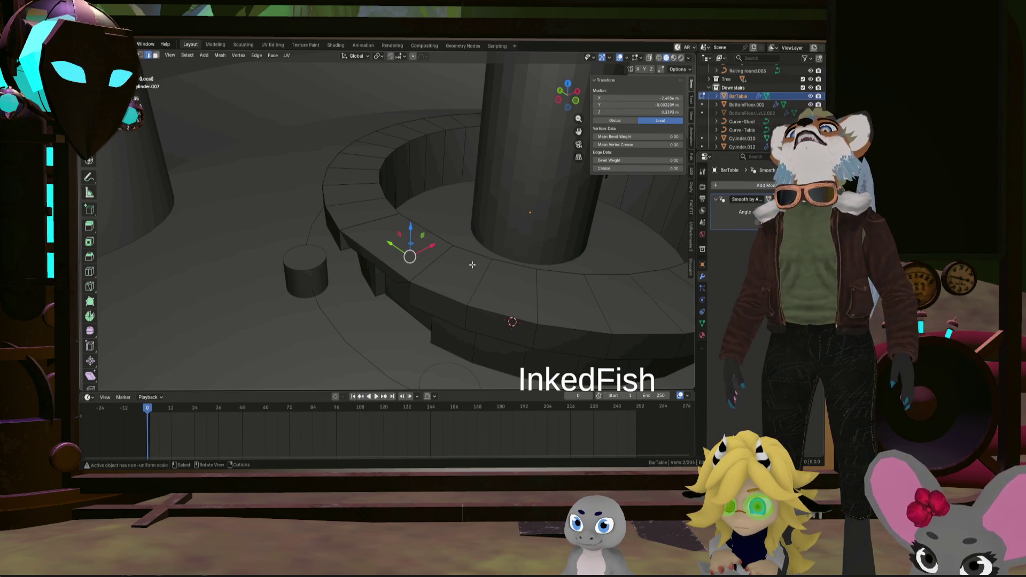
{"action": "middle_click_drag", "start_coordinate": [472, 265], "coordinate": [509, 334]}
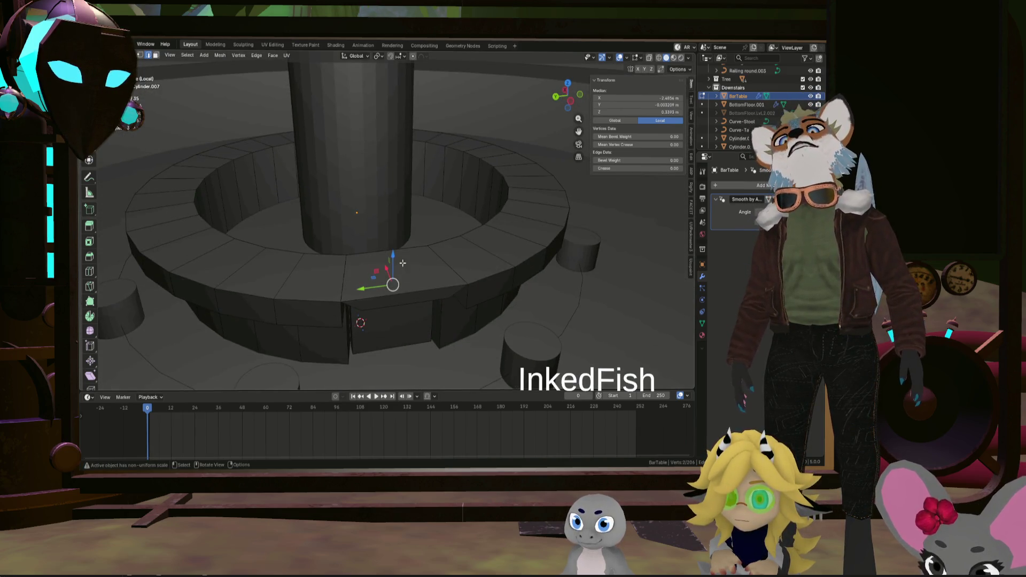
{"action": "middle_click_drag", "start_coordinate": [403, 263], "coordinate": [513, 295]}
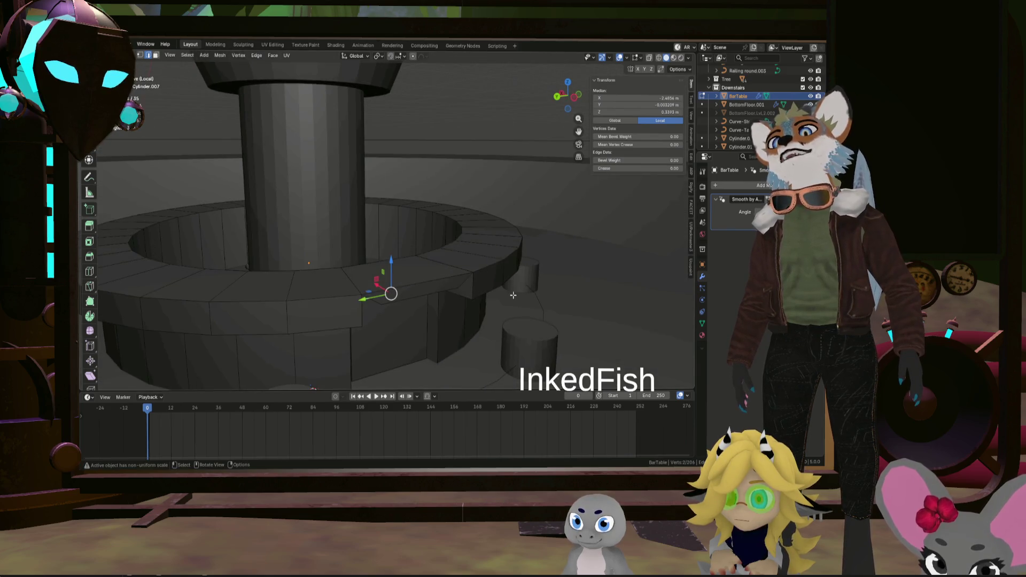
{"action": "middle_click_drag", "start_coordinate": [445, 269], "coordinate": [412, 308]}
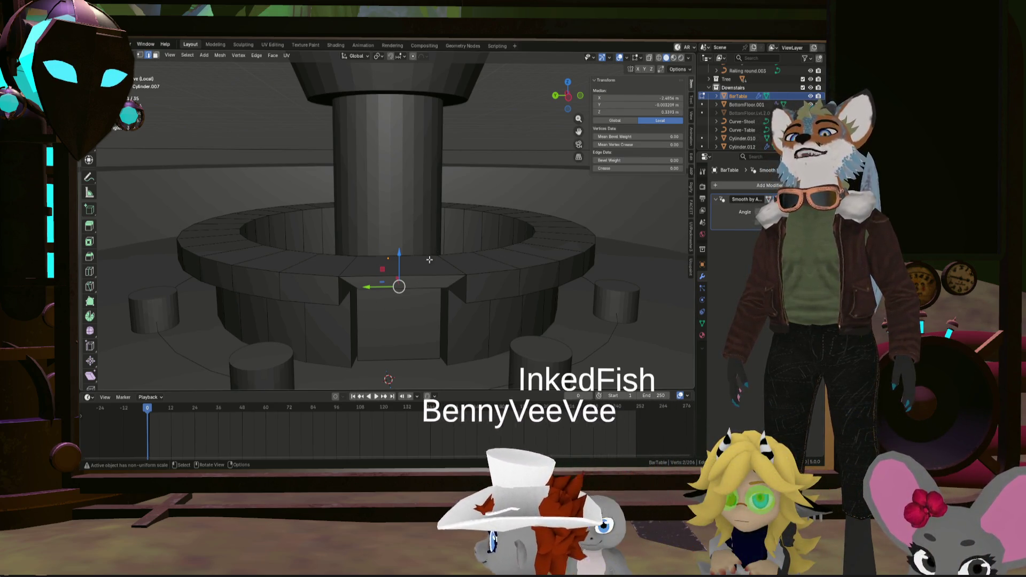
{"action": "middle_click_drag", "start_coordinate": [498, 261], "coordinate": [416, 300]}
{"action": "left_click", "coordinate": [416, 300]}
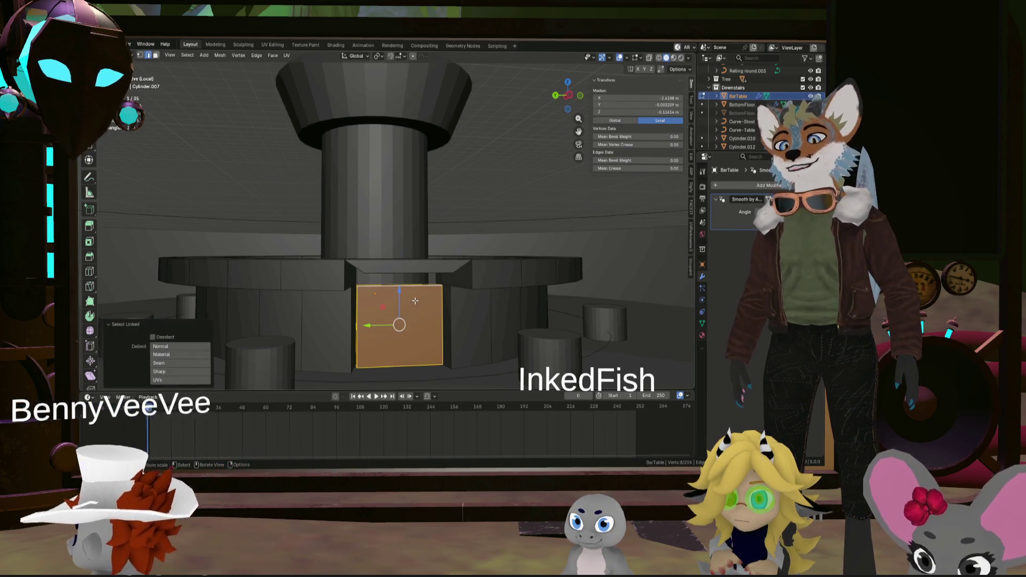
{"action": "key", "text": "shift+s"}
{"action": "mouse_move", "coordinate": [415, 305]}
{"action": "middle_mouse_down"}
{"action": "mouse_move", "coordinate": [429, 267]}
{"action": "mouse_move", "coordinate": [495, 191]}
{"action": "mouse_move", "coordinate": [535, 263]}
{"action": "mouse_move", "coordinate": [474, 283]}
{"action": "mouse_move", "coordinate": [438, 231]}
{"action": "middle_mouse_up"}
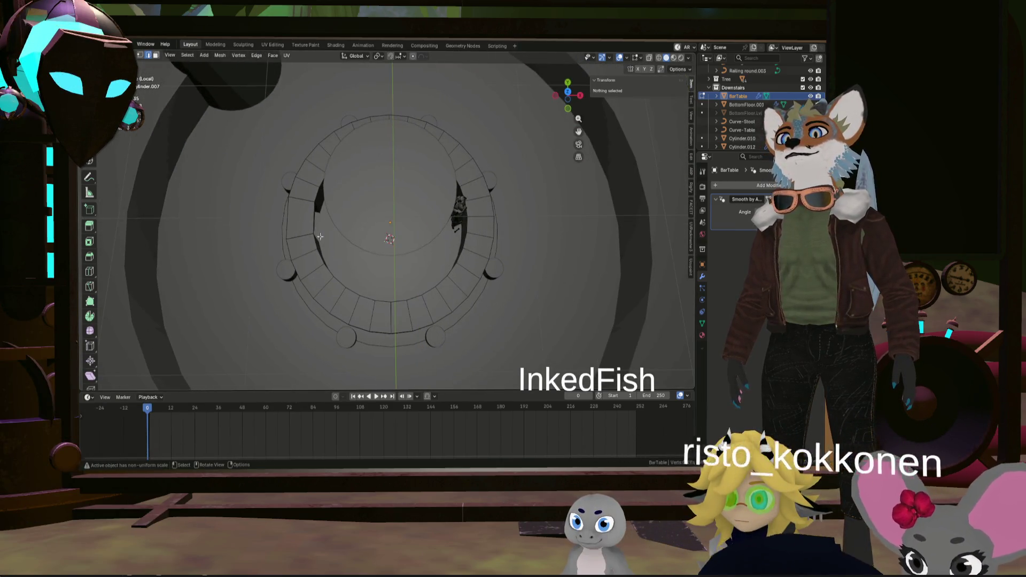
{"action": "scroll", "coordinate": [438, 231], "scroll_direction": "up", "scroll_amount": 3}
{"action": "scroll", "coordinate": [438, 232], "scroll_direction": "up", "scroll_amount": 2}
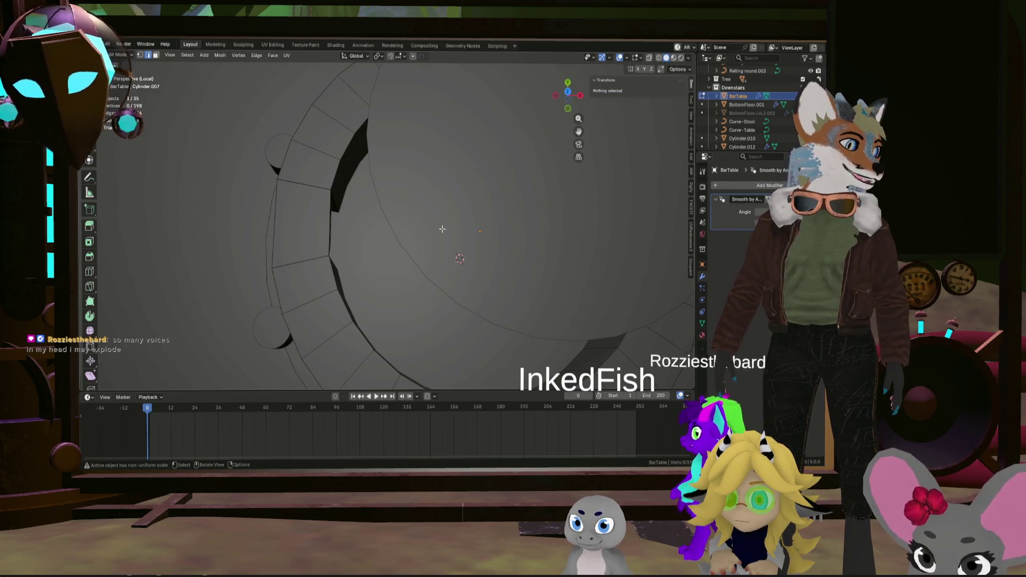
{"action": "middle_click_drag", "start_coordinate": [439, 231], "coordinate": [433, 249]}
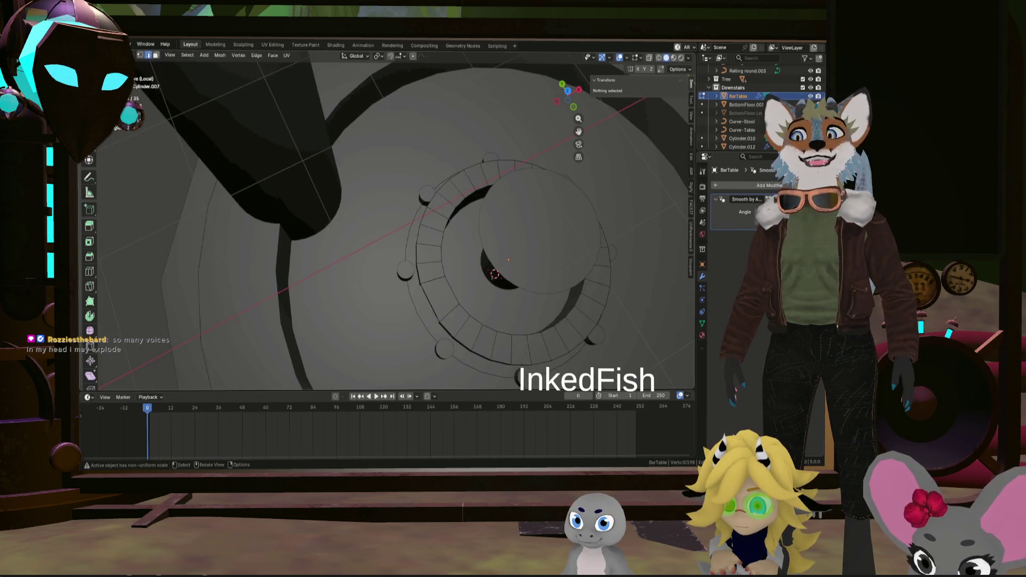
{"action": "mouse_move", "coordinate": [482, 242]}
{"action": "middle_mouse_down"}
{"action": "mouse_move", "coordinate": [509, 274]}
{"action": "mouse_move", "coordinate": [556, 266]}
{"action": "mouse_move", "coordinate": [507, 290]}
{"action": "middle_mouse_up"}
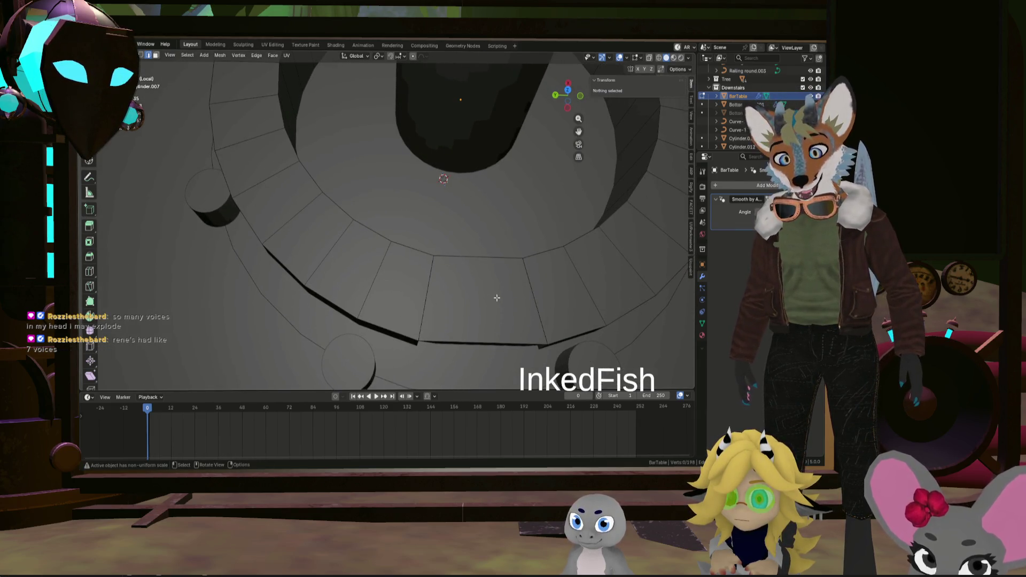
{"action": "key", "text": "ctrl+r"}
Place a centred edge loop across the ring segment and shift it roughly 5 cm along X
{"action": "left_click", "coordinate": [481, 277]}
{"action": "right_click", "coordinate": [477, 273]}
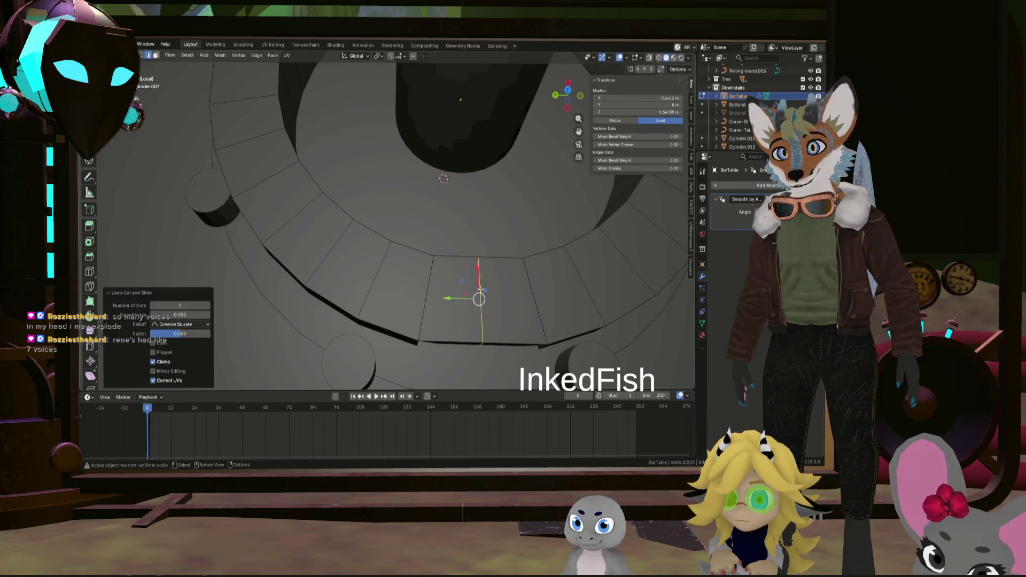
{"action": "key", "text": "g"}
{"action": "key", "text": "x"}
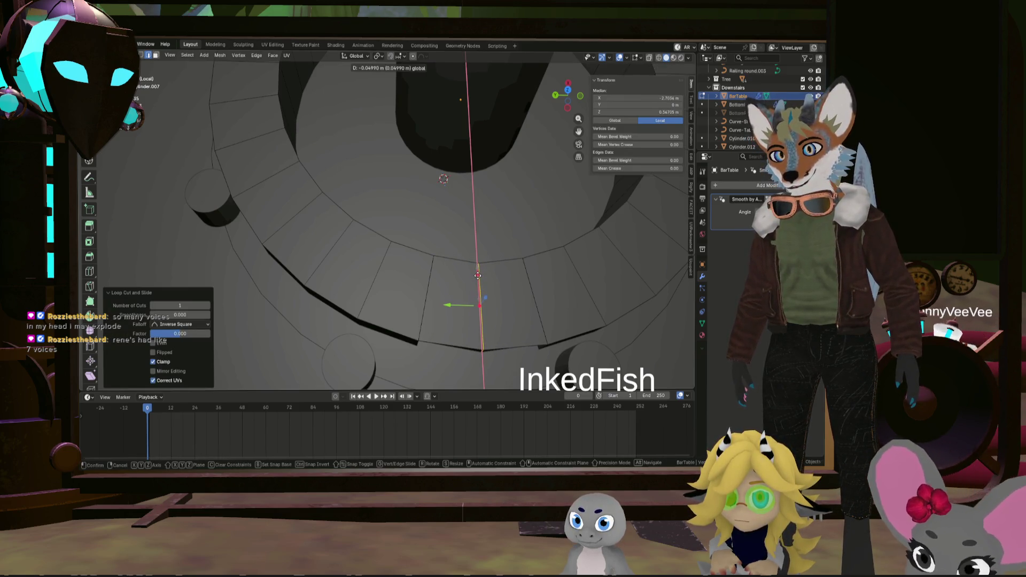
{"action": "left_click", "coordinate": [502, 278]}
{"action": "mouse_move", "coordinate": [502, 277]}
{"action": "middle_mouse_down"}
{"action": "mouse_move", "coordinate": [393, 255]}
{"action": "mouse_move", "coordinate": [505, 285]}
{"action": "mouse_move", "coordinate": [536, 280]}
{"action": "middle_mouse_up"}
{"action": "key", "text": "alt+a"}
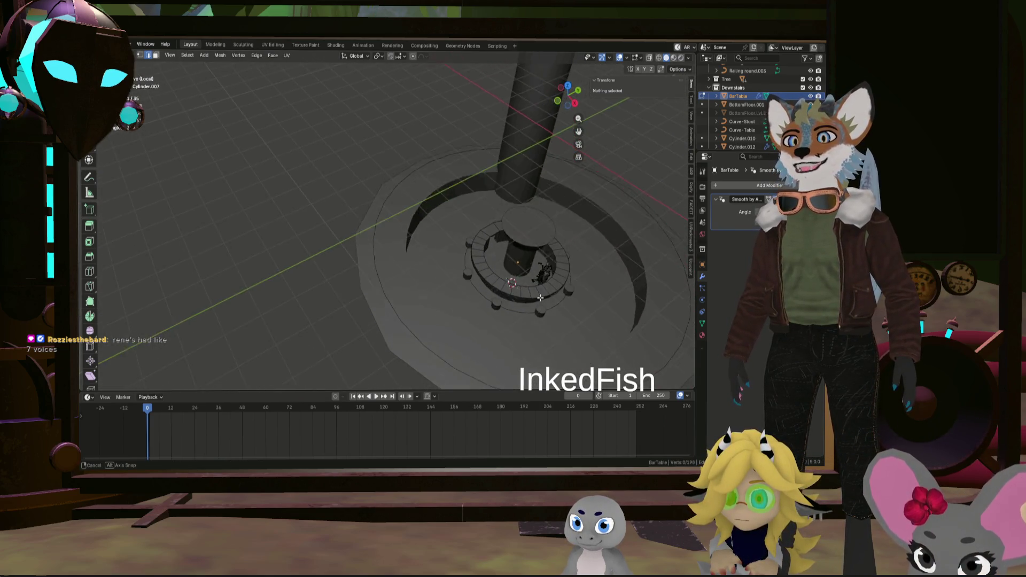
{"action": "scroll", "coordinate": [537, 279], "scroll_direction": "up", "scroll_amount": 4}
Orbit around the column and ring to inspect the table top from several heights
{"action": "middle_click_drag", "start_coordinate": [536, 280], "coordinate": [483, 271]}
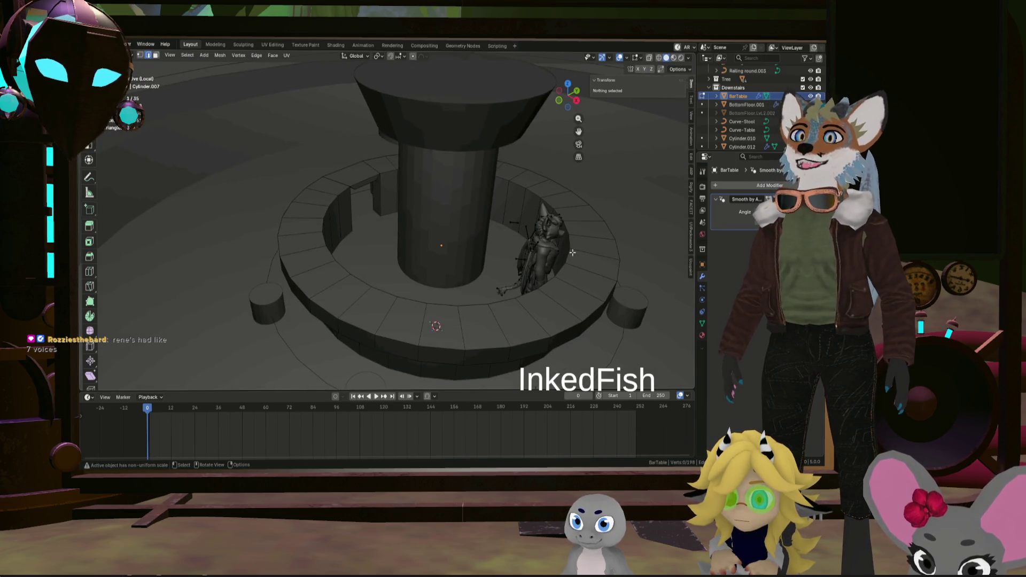
{"action": "middle_click_drag", "start_coordinate": [553, 217], "coordinate": [518, 140]}
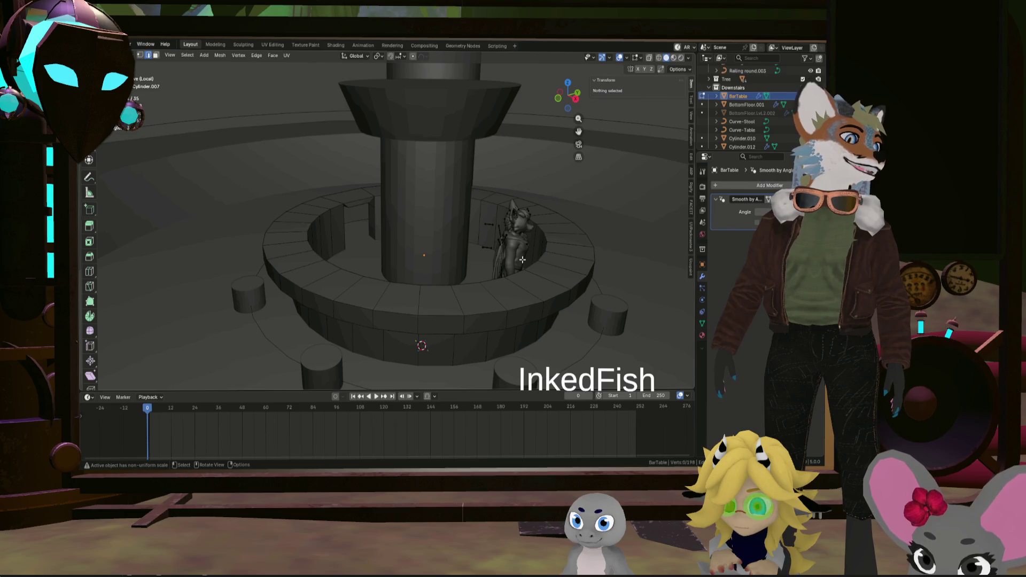
{"action": "middle_click_drag", "start_coordinate": [522, 259], "coordinate": [568, 279]}
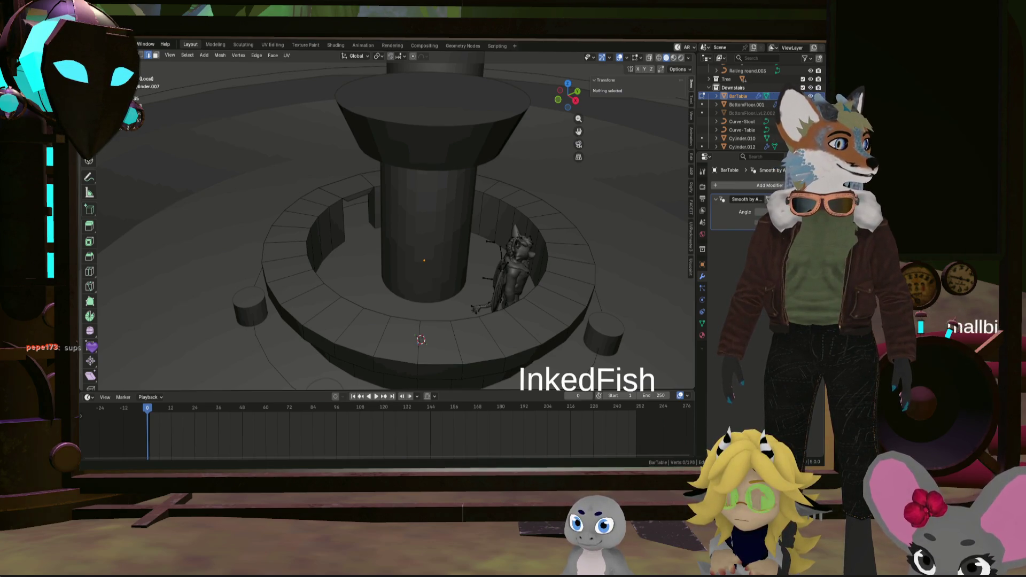
{"action": "scroll", "coordinate": [634, 285], "scroll_direction": "down", "scroll_amount": 3}
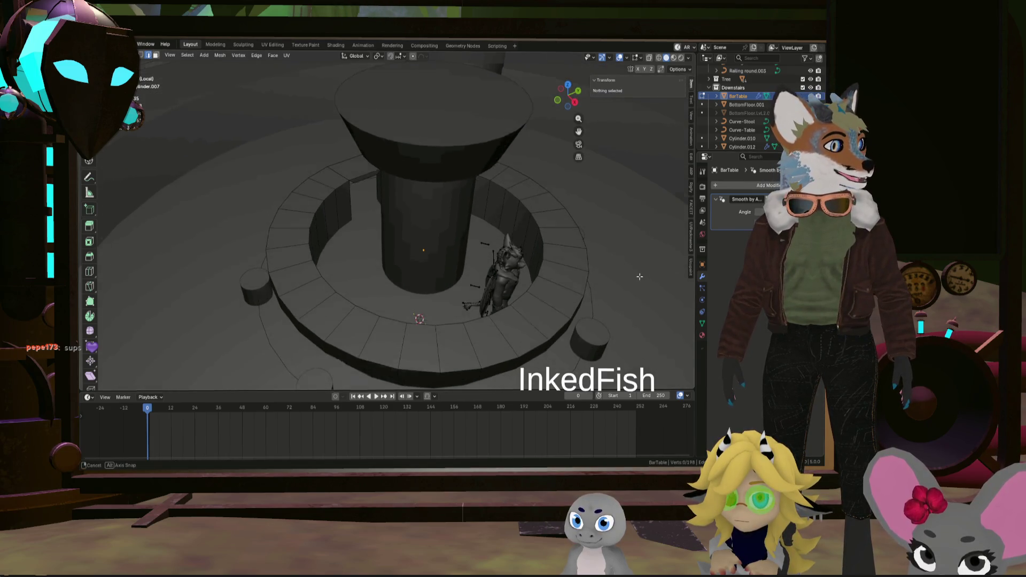
{"action": "mouse_move", "coordinate": [634, 285]}
{"action": "middle_mouse_down"}
{"action": "mouse_move", "coordinate": [596, 289]}
{"action": "mouse_move", "coordinate": [581, 260]}
{"action": "middle_mouse_up"}
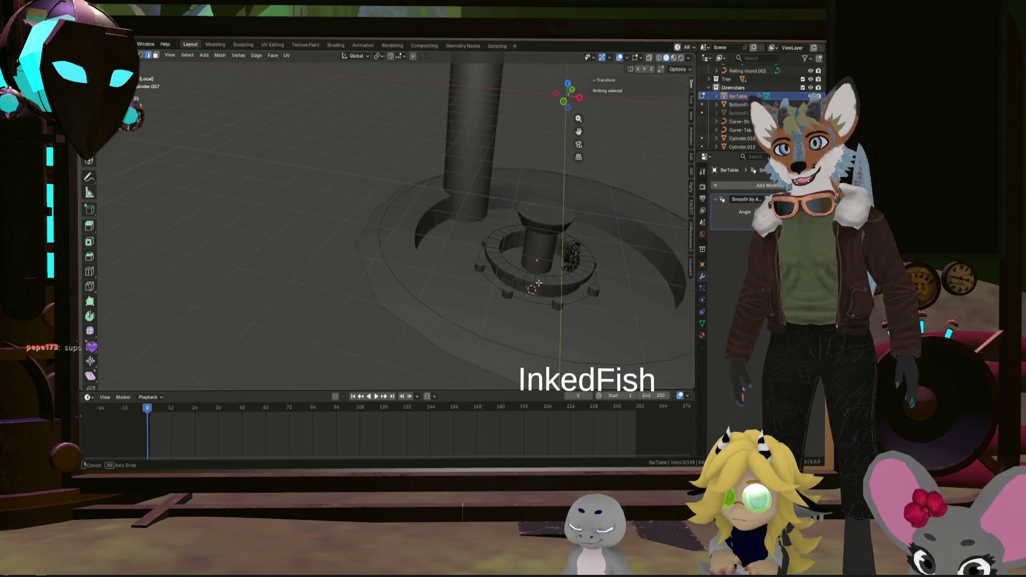
{"action": "middle_click_drag", "start_coordinate": [581, 260], "coordinate": [566, 280]}
Return to Object Mode, make BottomFloor.001 active and bring up the Add menu
{"action": "key", "text": "Tab"}
{"action": "scroll", "coordinate": [591, 274], "scroll_direction": "up", "scroll_amount": 3}
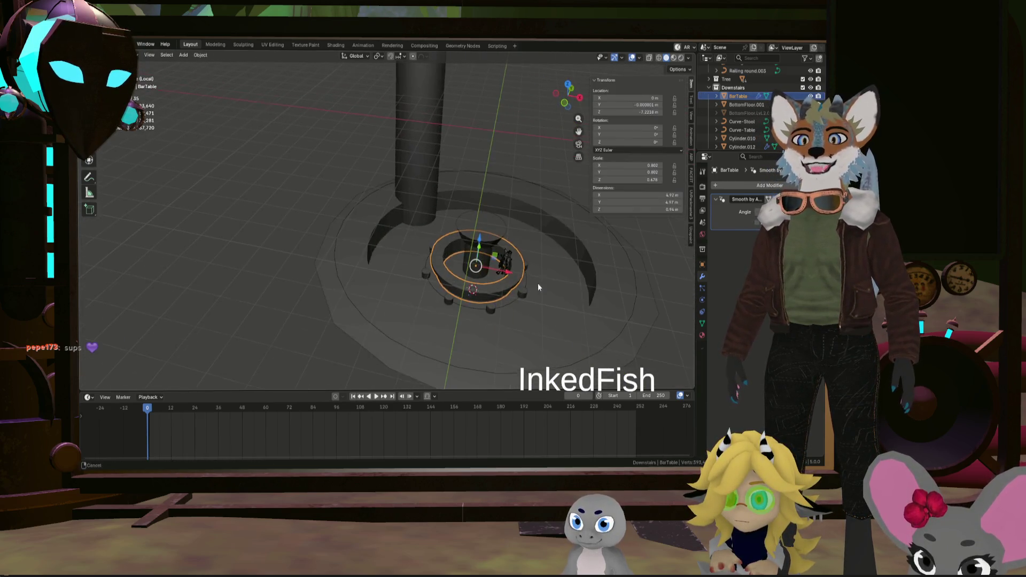
{"action": "left_click", "coordinate": [543, 282]}
{"action": "key", "text": "shift+a"}
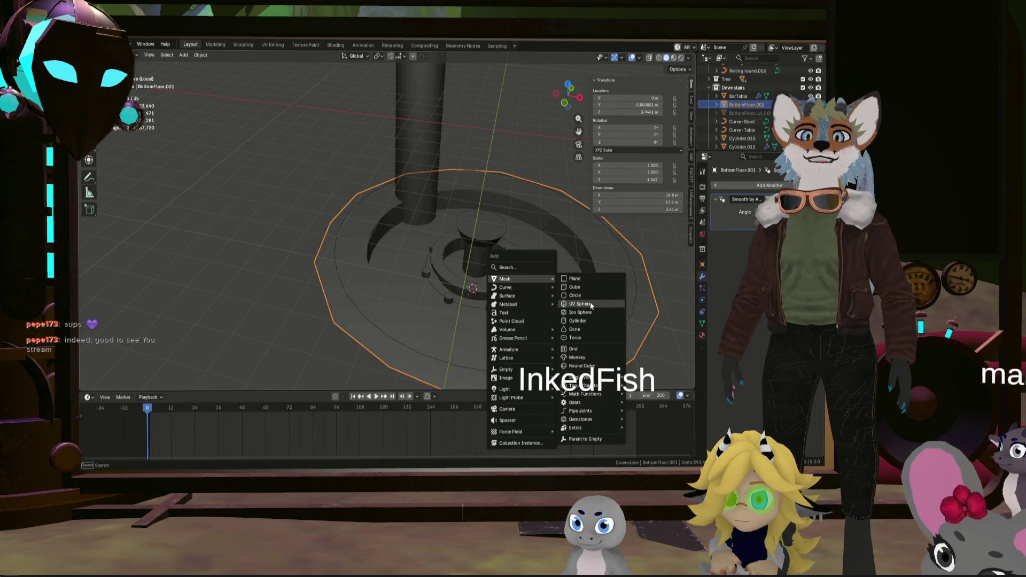
Add a cylinder at the bar's centre and scale it to about 0.548 (1.1 m across)
{"action": "left_click", "coordinate": [585, 321]}
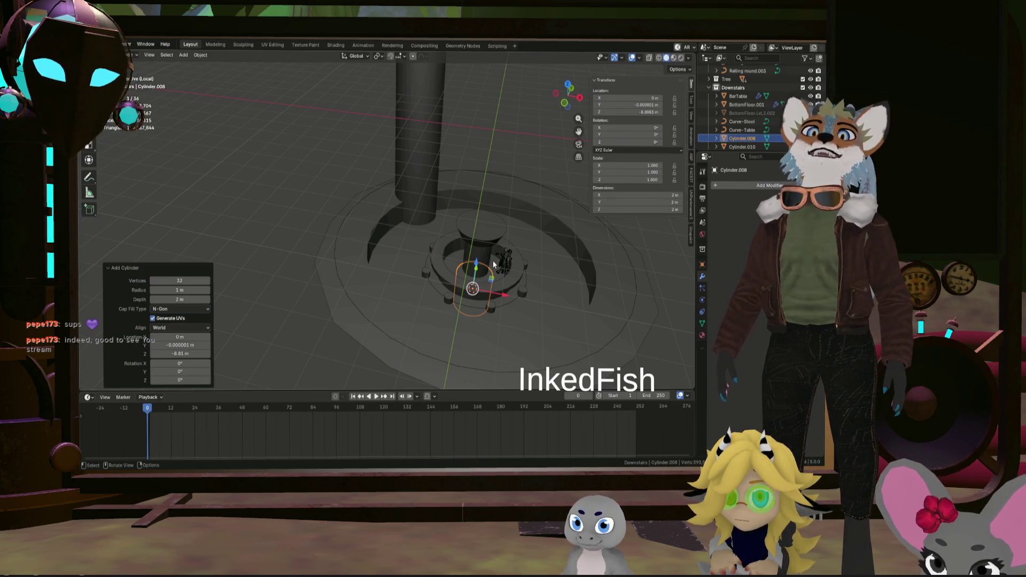
{"action": "key", "text": "s"}
{"action": "left_click", "coordinate": [538, 279]}
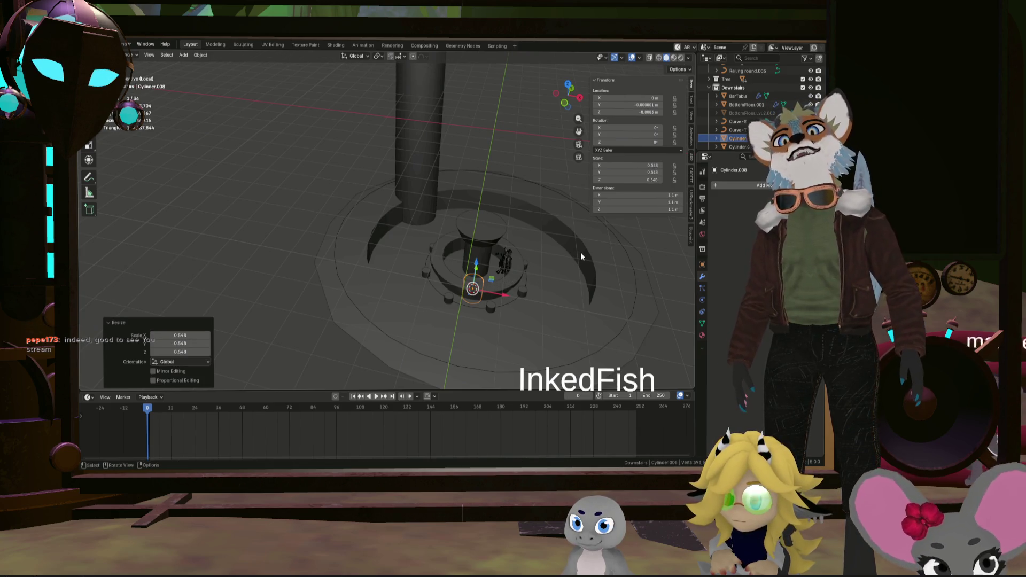
{"action": "left_click", "coordinate": [750, 187]}
{"action": "mouse_move", "coordinate": [720, 187]}
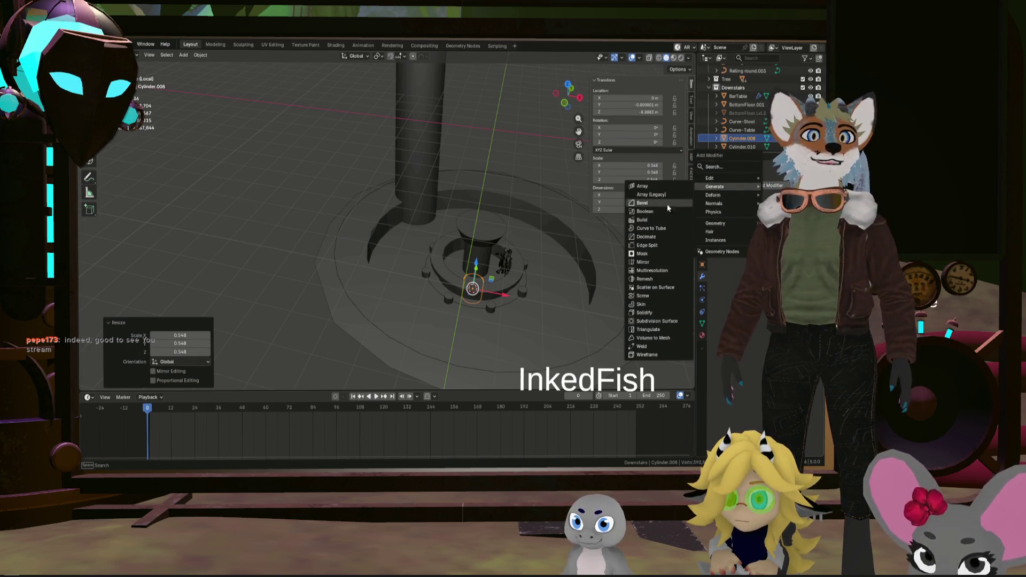
Give Cylinder.008 an Array modifier following the curve object picked with the eyedropper
{"action": "left_click", "coordinate": [654, 187]}
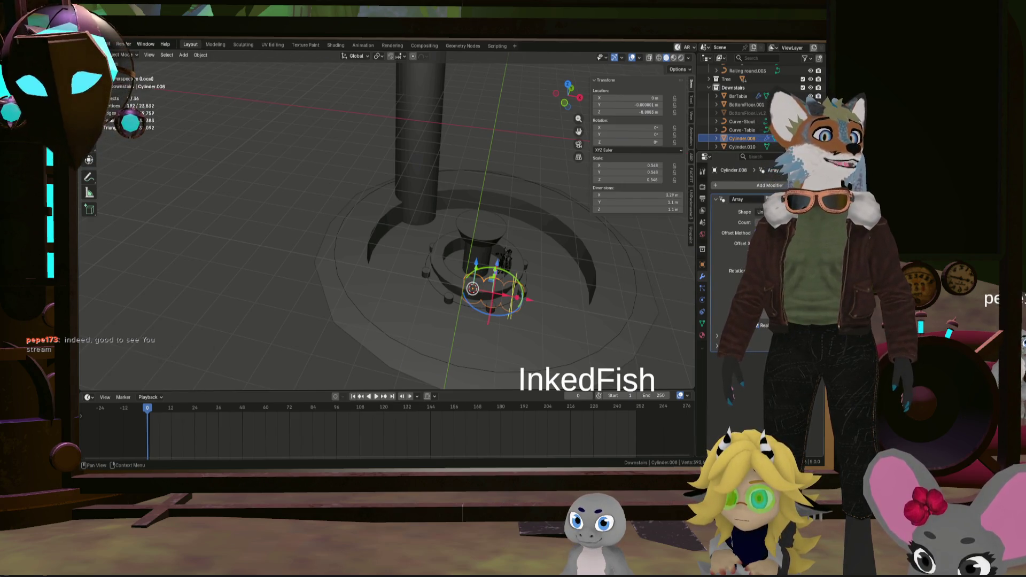
{"action": "left_click", "coordinate": [762, 211]}
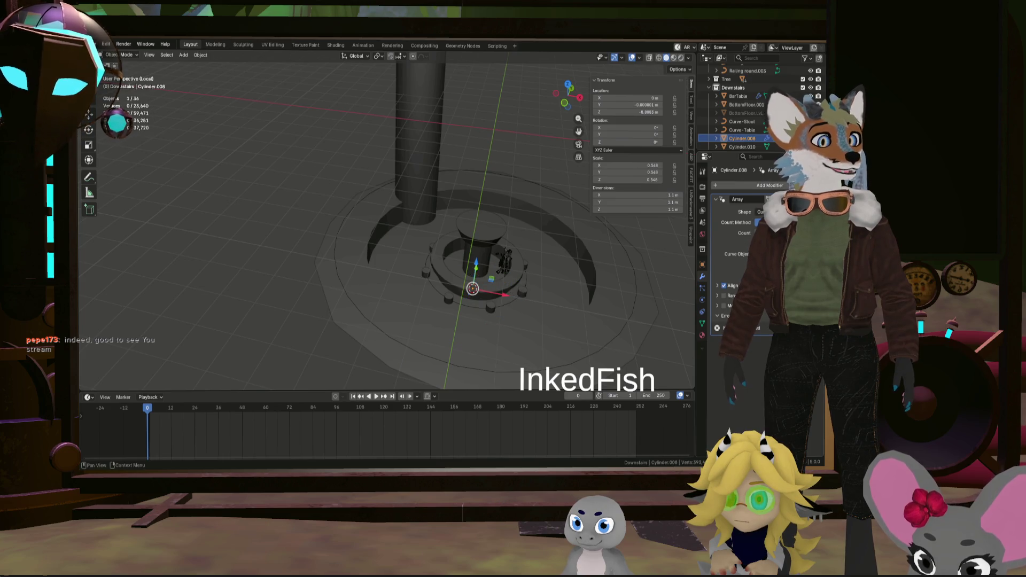
{"action": "left_click", "coordinate": [640, 282]}
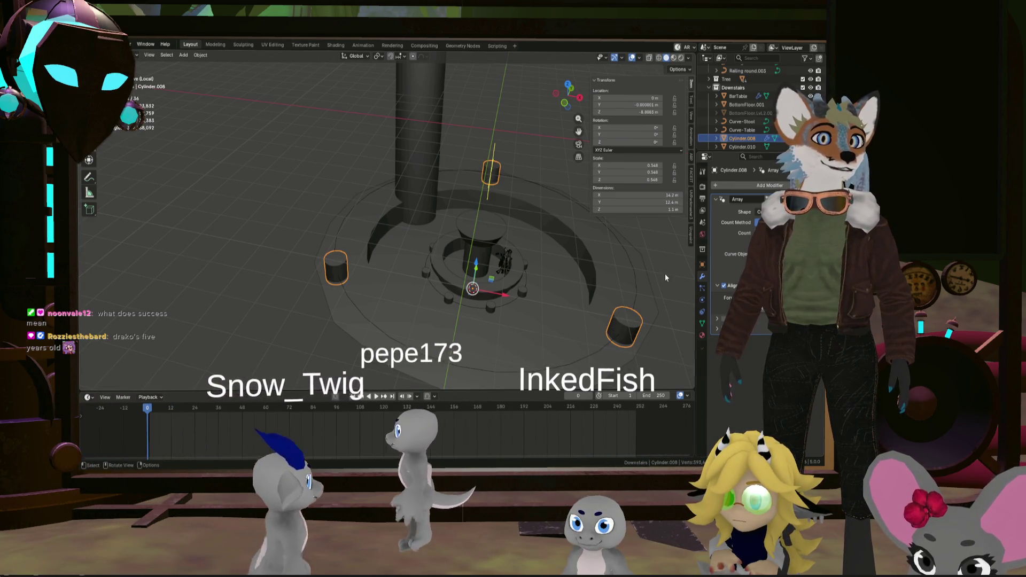
{"action": "mouse_move", "coordinate": [576, 271]}
{"action": "middle_mouse_down", "text": "shift"}
{"action": "mouse_move", "coordinate": [549, 261]}
{"action": "mouse_move", "coordinate": [503, 310]}
{"action": "mouse_move", "coordinate": [522, 296]}
{"action": "mouse_move", "coordinate": [484, 293]}
{"action": "mouse_move", "coordinate": [581, 282]}
{"action": "mouse_move", "coordinate": [531, 283]}
{"action": "mouse_move", "coordinate": [676, 286]}
{"action": "middle_mouse_up", "text": "shift"}
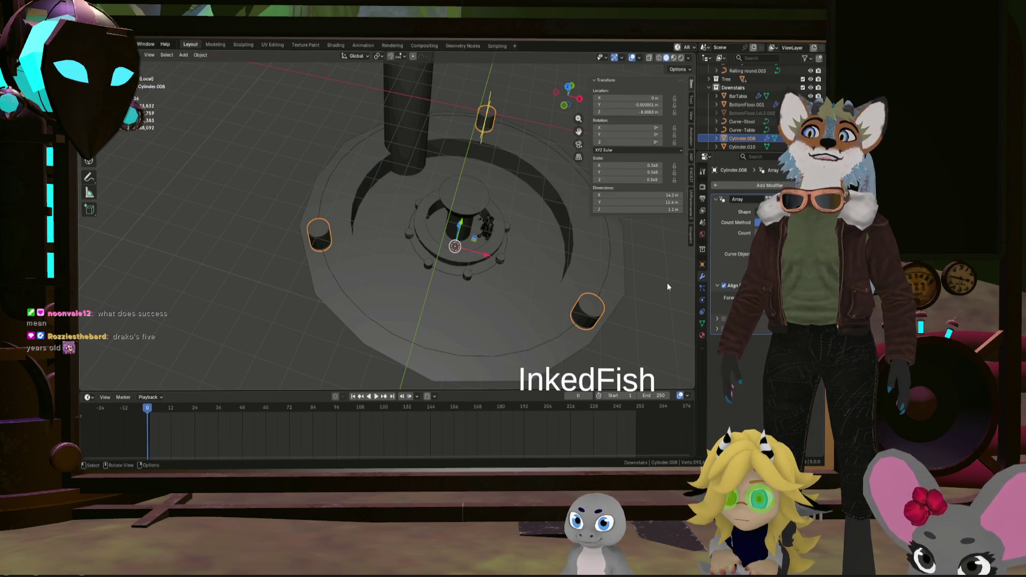
{"action": "left_click_drag", "start_coordinate": [758, 234], "coordinate": [794, 233]}
{"action": "mouse_move", "coordinate": [650, 280]}
{"action": "middle_mouse_down"}
{"action": "mouse_move", "coordinate": [598, 263]}
{"action": "mouse_move", "coordinate": [592, 278]}
{"action": "mouse_move", "coordinate": [564, 261]}
{"action": "mouse_move", "coordinate": [565, 270]}
{"action": "middle_mouse_up"}
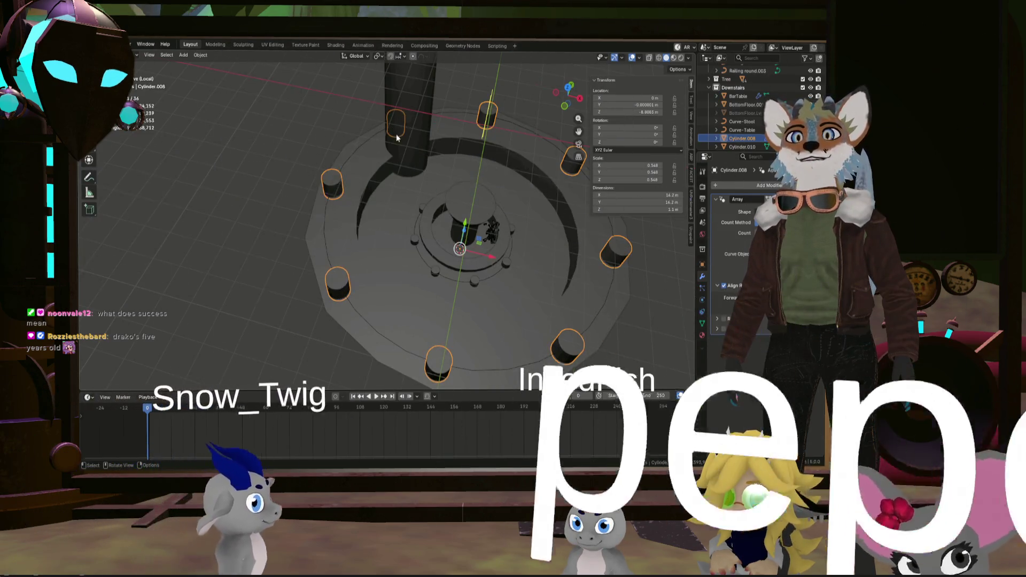
{"action": "mouse_move", "coordinate": [413, 173]}
{"action": "middle_mouse_down"}
{"action": "mouse_move", "coordinate": [526, 149]}
{"action": "mouse_move", "coordinate": [455, 156]}
{"action": "middle_mouse_up"}
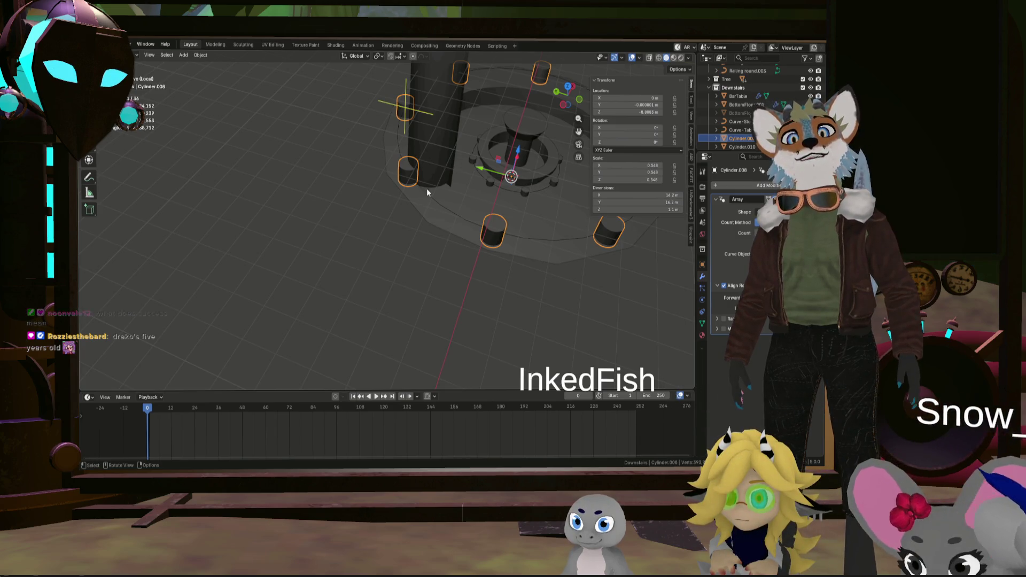
{"action": "mouse_move", "coordinate": [399, 163]}
{"action": "middle_mouse_down"}
{"action": "mouse_move", "coordinate": [496, 294]}
{"action": "mouse_move", "coordinate": [393, 248]}
{"action": "middle_mouse_up"}
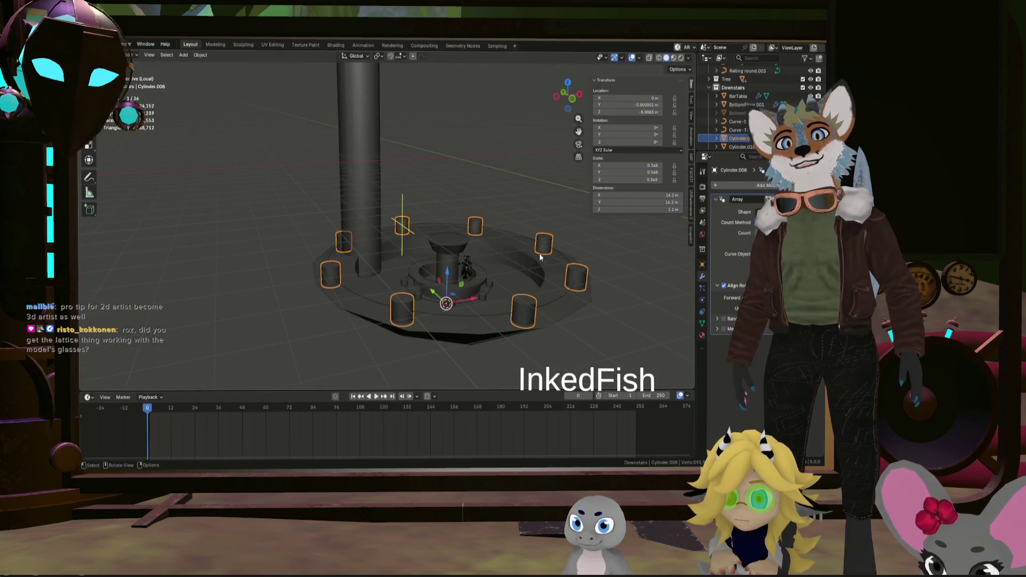
{"action": "mouse_move", "coordinate": [392, 242]}
{"action": "middle_mouse_down"}
{"action": "mouse_move", "coordinate": [484, 268]}
{"action": "mouse_move", "coordinate": [512, 218]}
{"action": "middle_mouse_up"}
Squash the whole stool mesh to 0.44 of its height along Z
{"action": "key", "text": "Tab"}
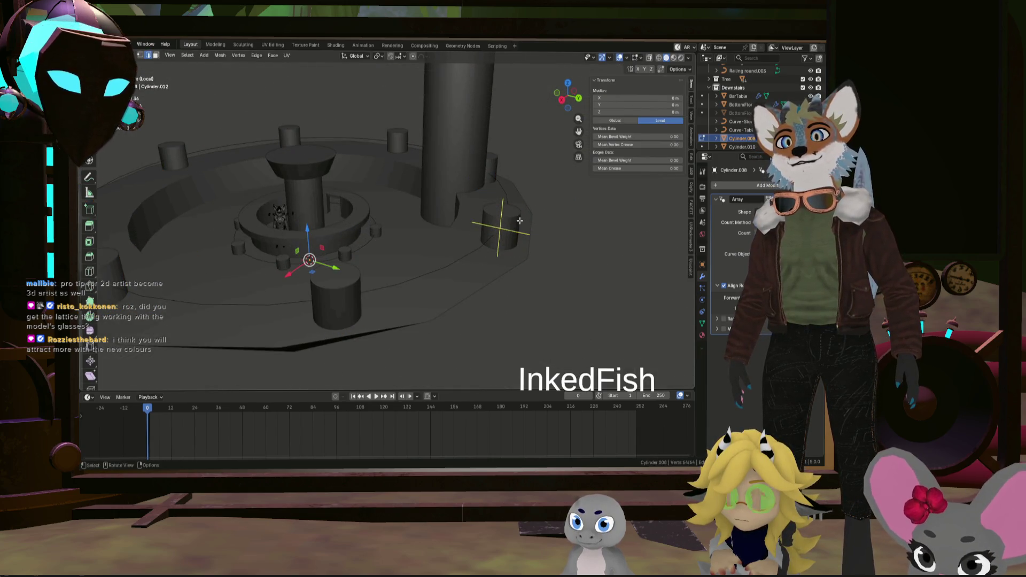
{"action": "left_click", "coordinate": [514, 225]}
{"action": "scroll", "coordinate": [498, 219], "scroll_direction": "down", "scroll_amount": 4}
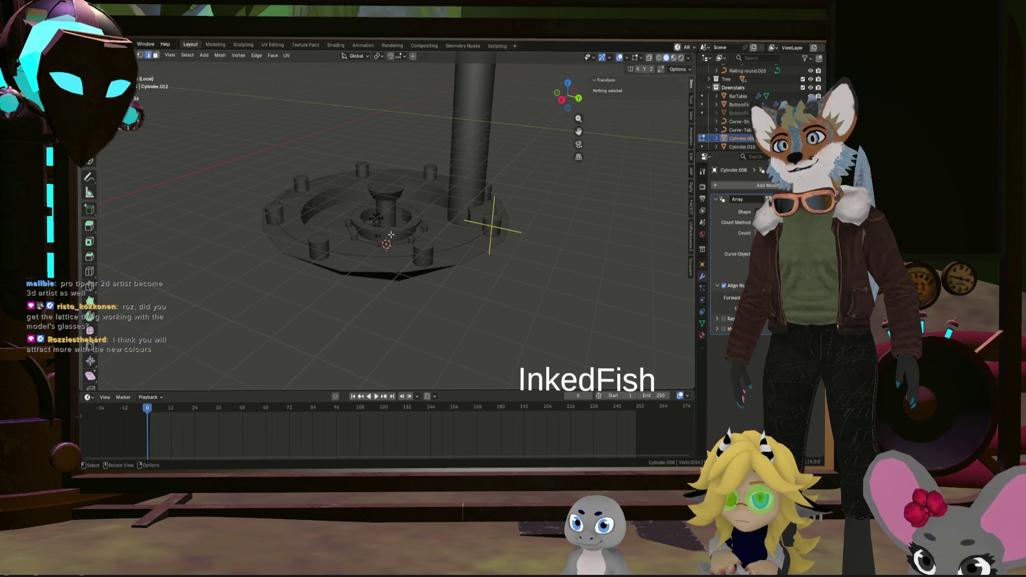
{"action": "key", "text": "a"}
{"action": "middle_click_drag", "start_coordinate": [397, 231], "coordinate": [527, 245]}
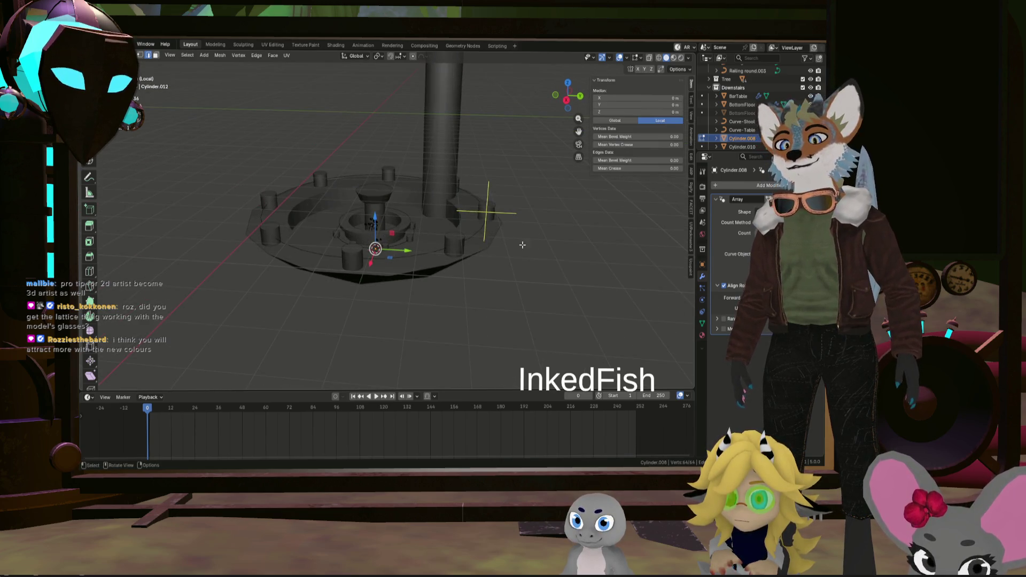
{"action": "key", "text": "s"}
{"action": "key", "text": "z"}
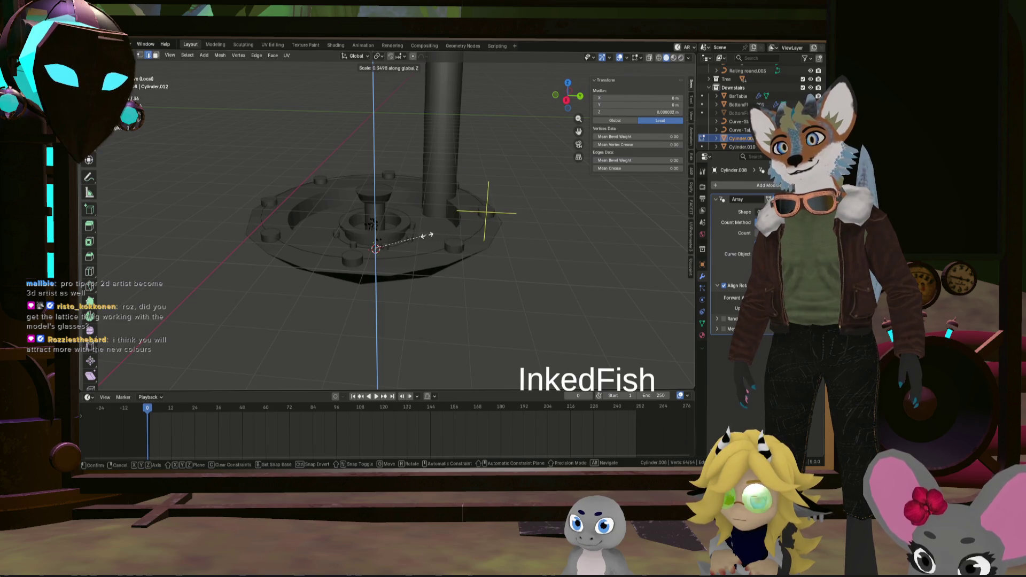
{"action": "left_click", "coordinate": [441, 236]}
Move the stool mesh down vertically, return to Object Mode and select Curve-Table
{"action": "middle_click_drag", "start_coordinate": [442, 235], "coordinate": [350, 206]}
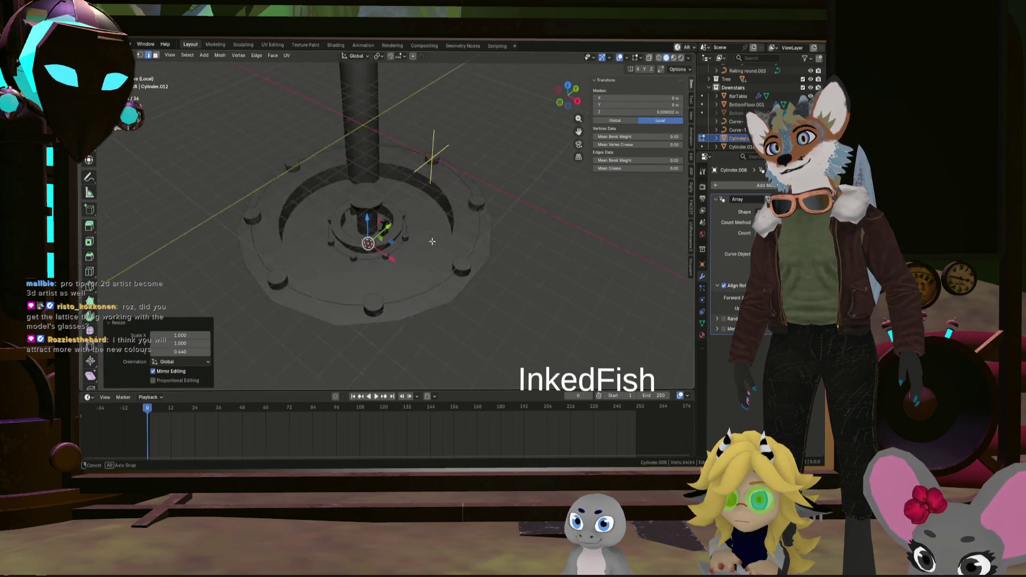
{"action": "key", "text": "g"}
{"action": "key", "text": "z"}
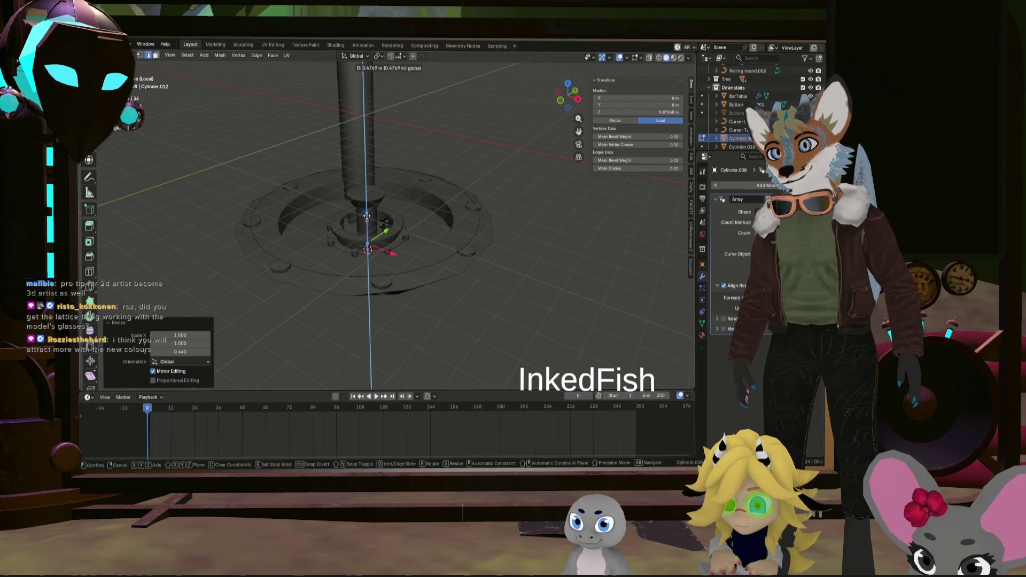
{"action": "left_click", "coordinate": [367, 215]}
{"action": "middle_click_drag", "start_coordinate": [367, 215], "coordinate": [448, 224]}
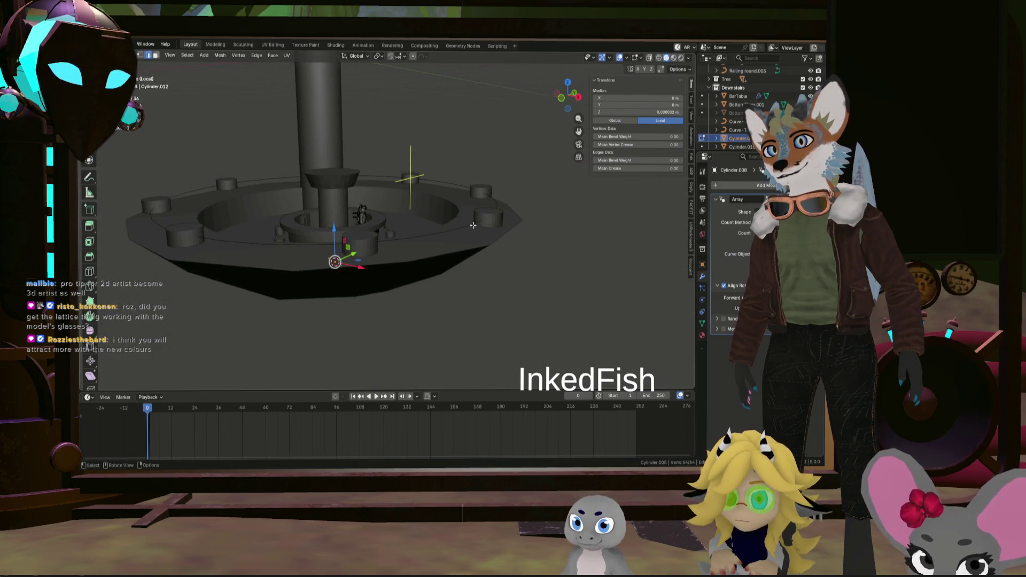
{"action": "key", "text": "Tab"}
{"action": "left_click", "coordinate": [472, 229]}
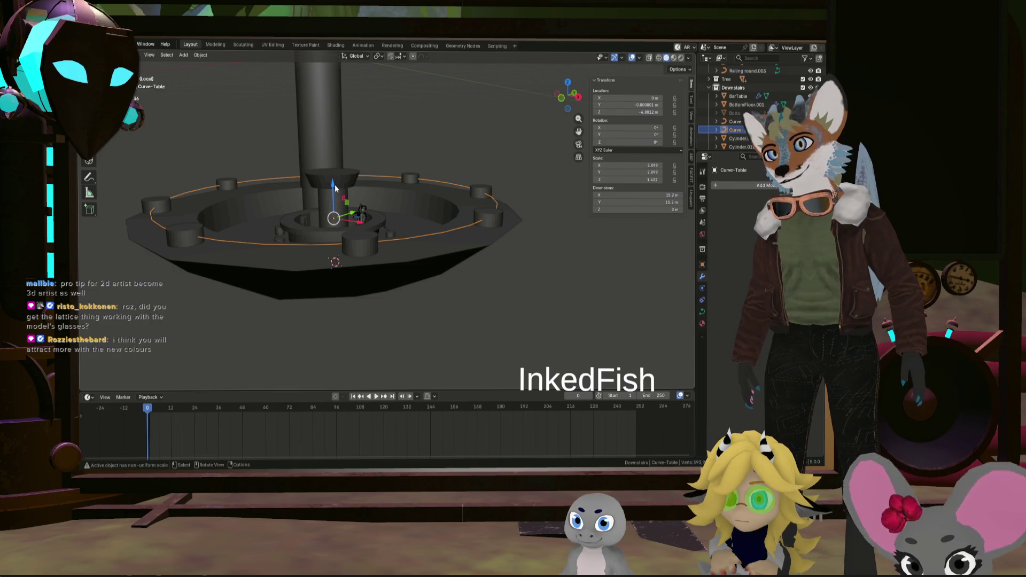
Move the Curve-Table ring down about 0.158 m along Z
{"action": "key", "text": "g"}
{"action": "key", "text": "z"}
{"action": "left_click", "coordinate": [352, 197]}
{"action": "mouse_move", "coordinate": [352, 196]}
{"action": "middle_mouse_down"}
{"action": "mouse_move", "coordinate": [495, 242]}
{"action": "mouse_move", "coordinate": [560, 315]}
{"action": "mouse_move", "coordinate": [480, 306]}
{"action": "mouse_move", "coordinate": [553, 312]}
{"action": "mouse_move", "coordinate": [525, 309]}
{"action": "middle_mouse_up"}
{"action": "scroll", "coordinate": [569, 291], "scroll_direction": "up", "scroll_amount": 2}
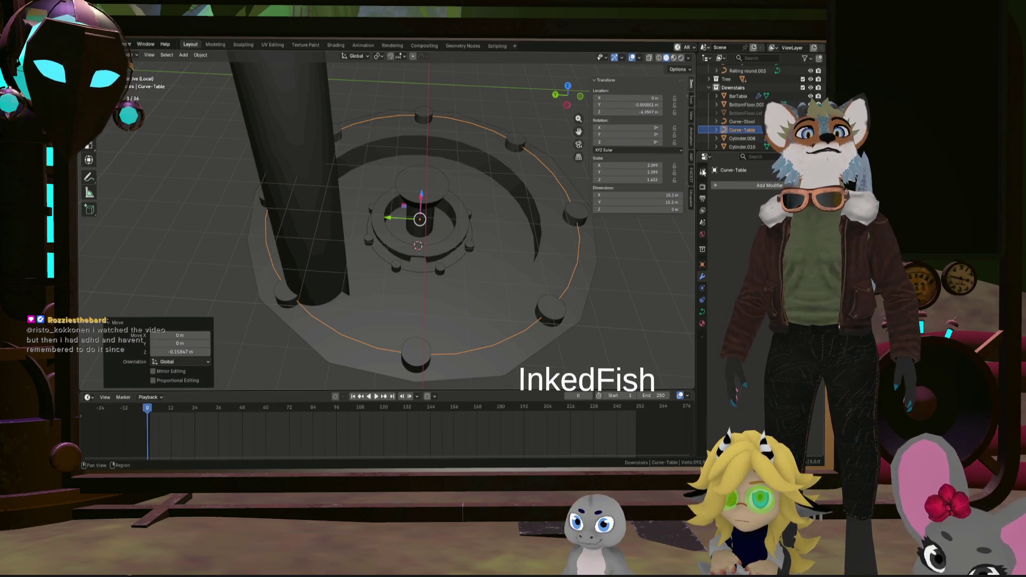
Select the stool cylinders in the Outliner
{"action": "left_click", "coordinate": [759, 104]}
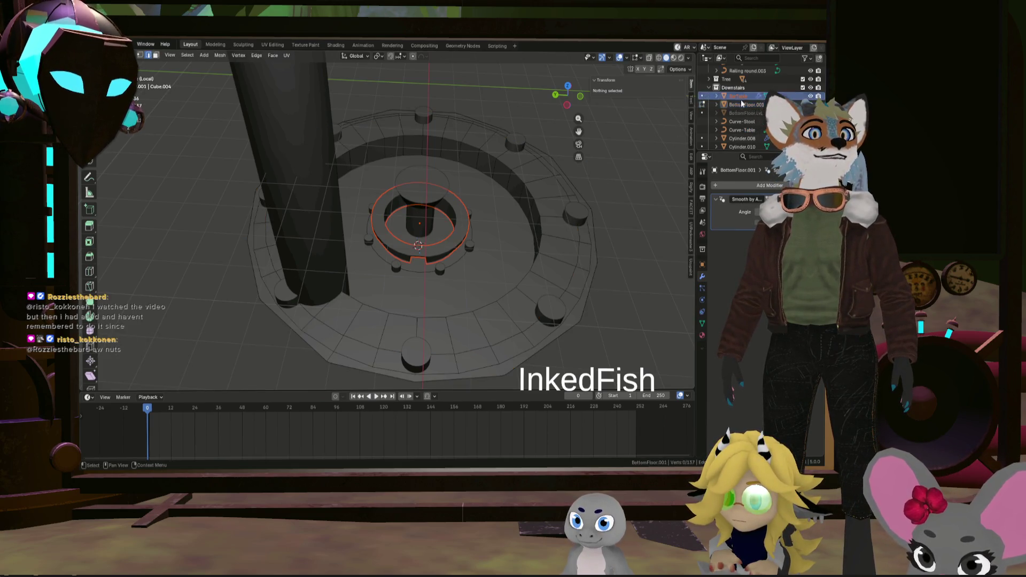
{"action": "left_click", "coordinate": [749, 139]}
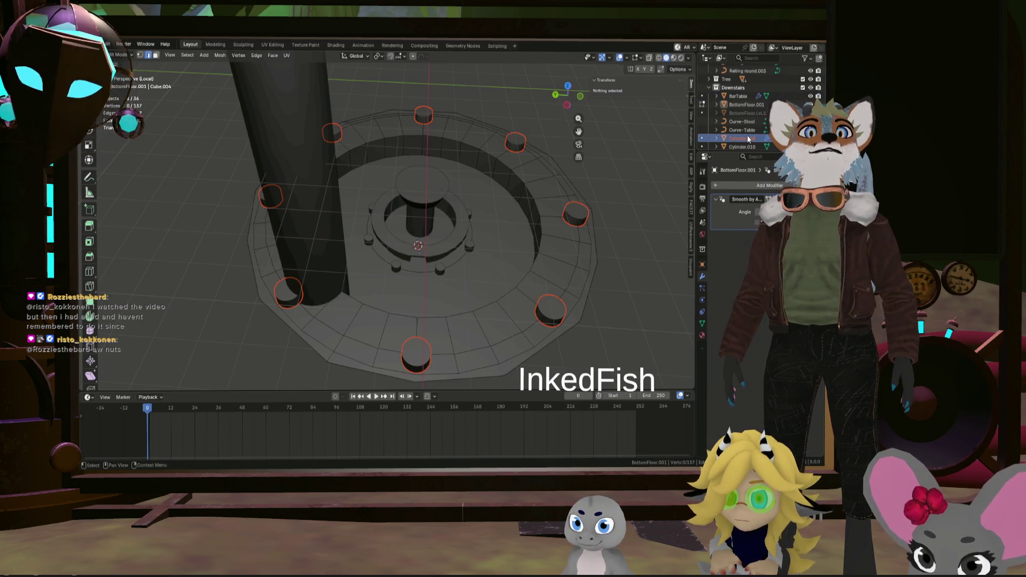
{"action": "scroll", "coordinate": [483, 172], "scroll_direction": "down", "scroll_amount": 4}
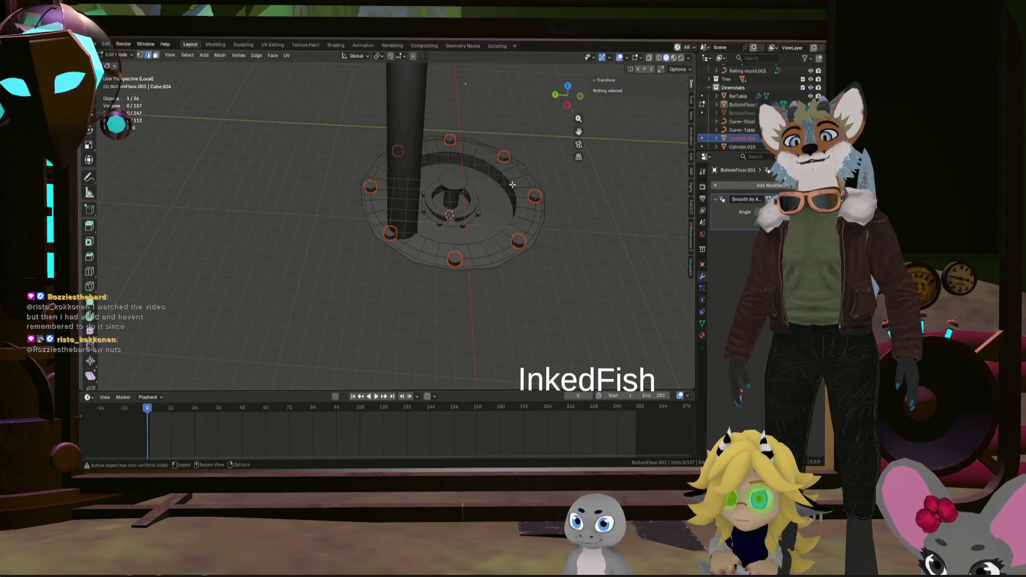
{"action": "key", "text": "z"}
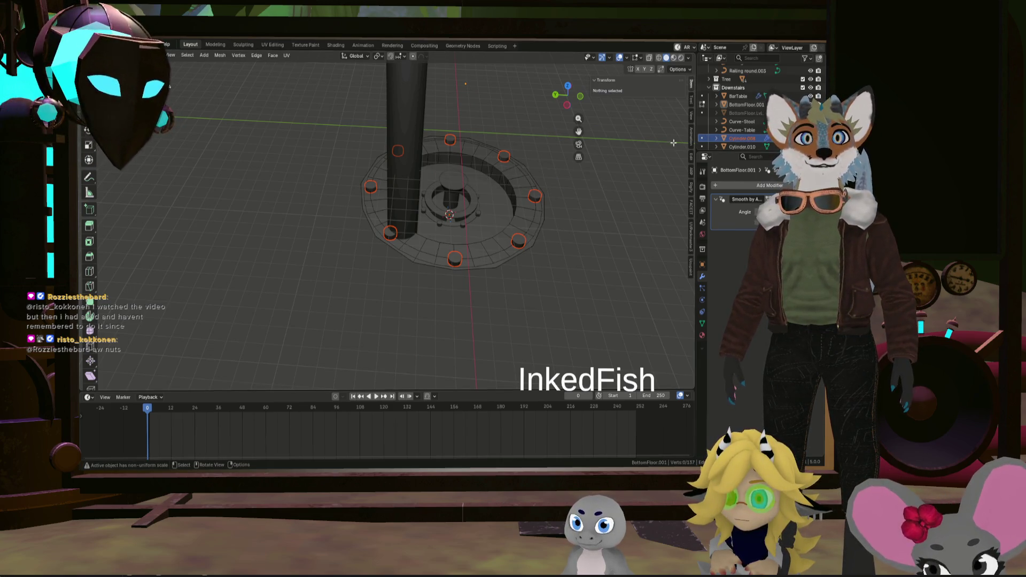
Raise Cylinder.008's stool array then lower it vertically until it rests on the floor ring
{"action": "left_click", "coordinate": [742, 139]}
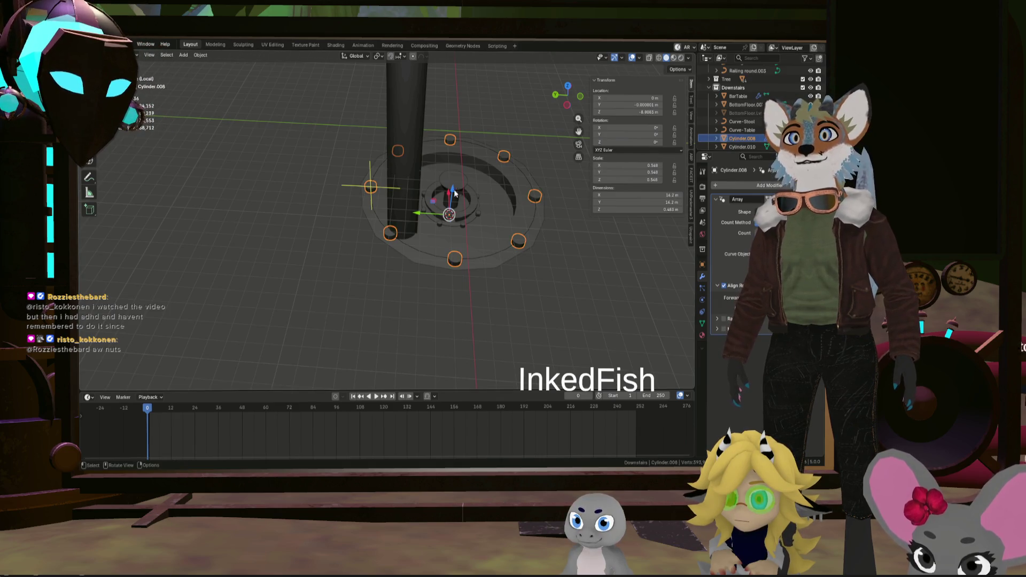
{"action": "key", "text": "g"}
{"action": "key", "text": "z"}
{"action": "left_click", "coordinate": [475, 96]}
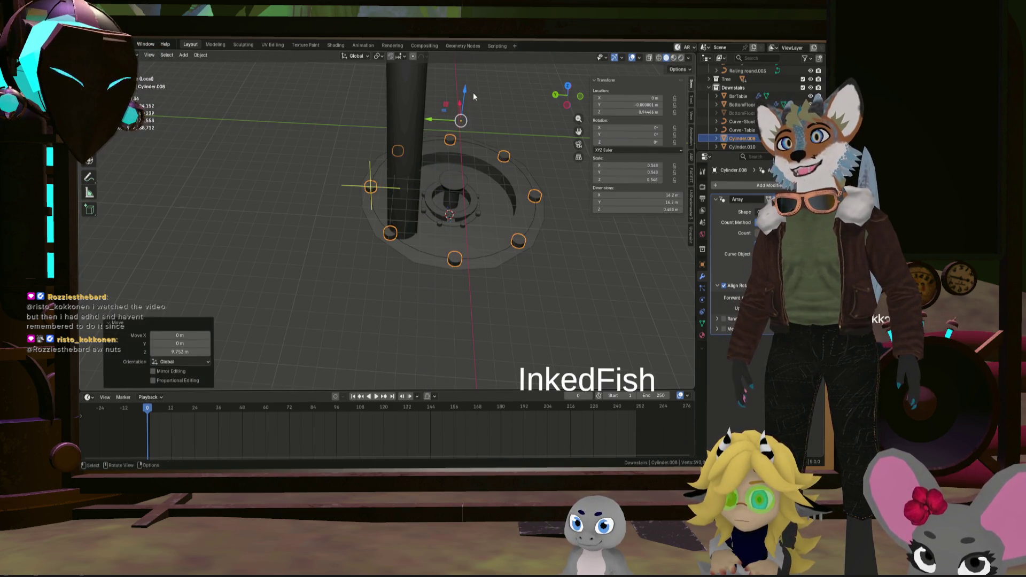
{"action": "key", "text": "g"}
{"action": "key", "text": "z"}
{"action": "left_click", "coordinate": [436, 207]}
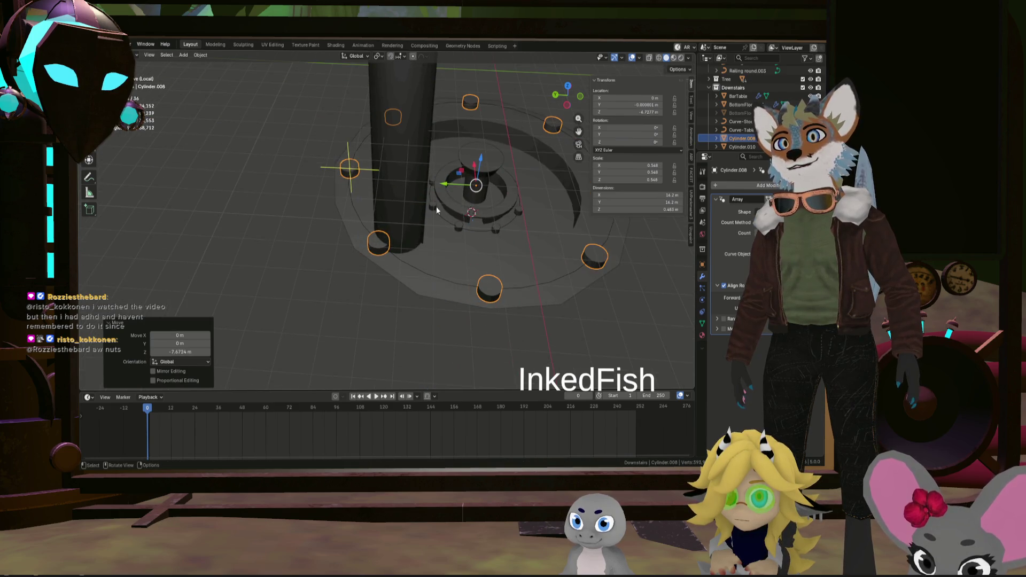
{"action": "middle_click_drag", "start_coordinate": [446, 206], "coordinate": [331, 205]}
{"action": "scroll", "coordinate": [332, 204], "scroll_direction": "up", "scroll_amount": 2}
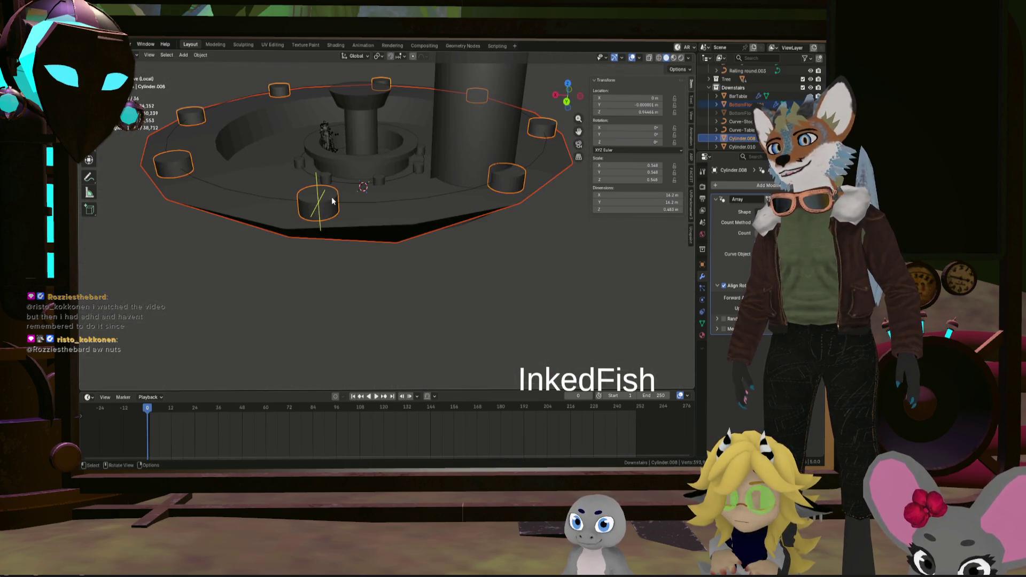
Enter Edit Mode on the stools and select the whole mesh
{"action": "key", "text": "Tab"}
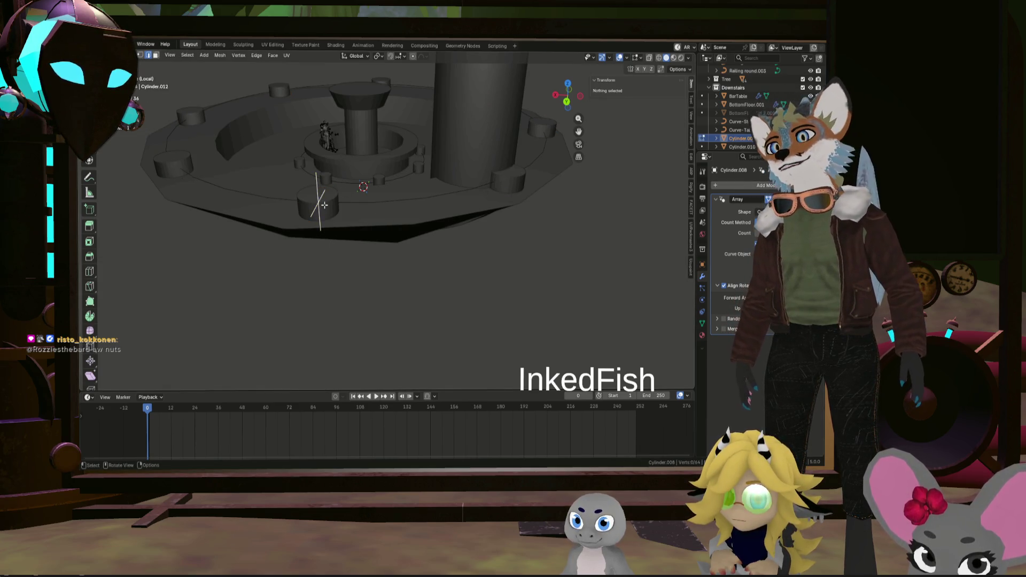
{"action": "key", "text": "a"}
{"action": "mouse_move", "coordinate": [355, 198]}
{"action": "middle_mouse_down"}
{"action": "mouse_move", "coordinate": [467, 203]}
{"action": "mouse_move", "coordinate": [509, 192]}
{"action": "mouse_move", "coordinate": [630, 45]}
{"action": "mouse_move", "coordinate": [514, 160]}
{"action": "mouse_move", "coordinate": [462, 163]}
{"action": "mouse_move", "coordinate": [466, 208]}
{"action": "middle_mouse_up"}
{"action": "scroll", "coordinate": [440, 204], "scroll_direction": "up", "scroll_amount": 3}
{"action": "key", "text": "KP_Decimal"}
{"action": "scroll", "coordinate": [513, 161], "scroll_direction": "down", "scroll_amount": 3}
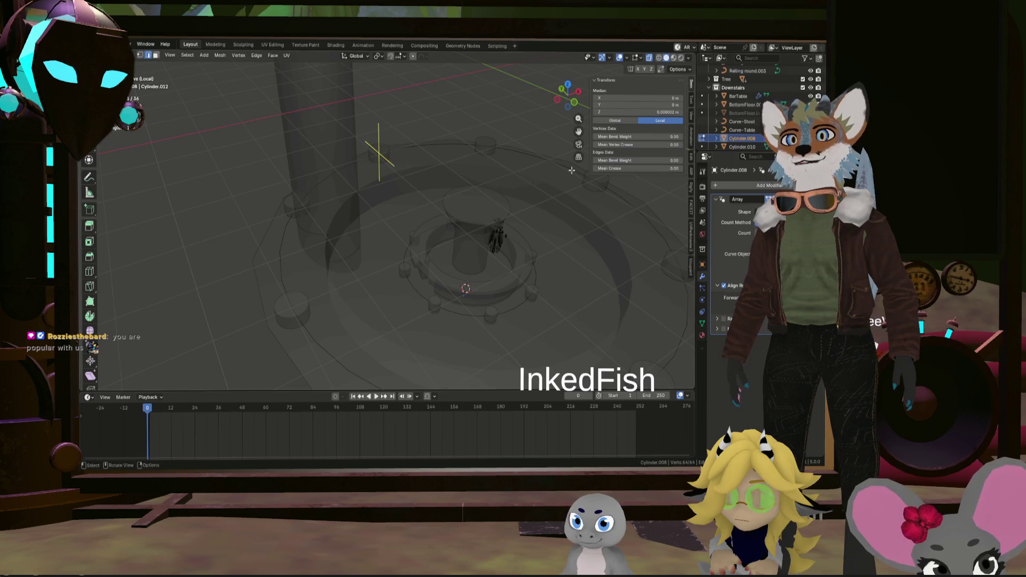
{"action": "middle_click_drag", "start_coordinate": [571, 171], "coordinate": [627, 206]}
{"action": "left_click", "coordinate": [627, 206]}
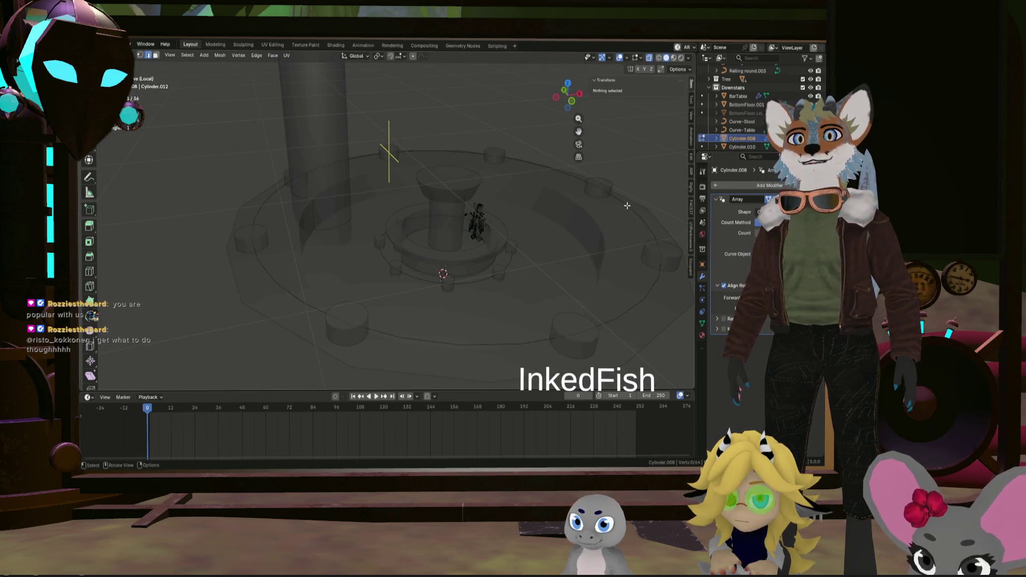
{"action": "key", "text": "ctrl+KP_Subtract"}
{"action": "key", "text": "ctrl+z"}
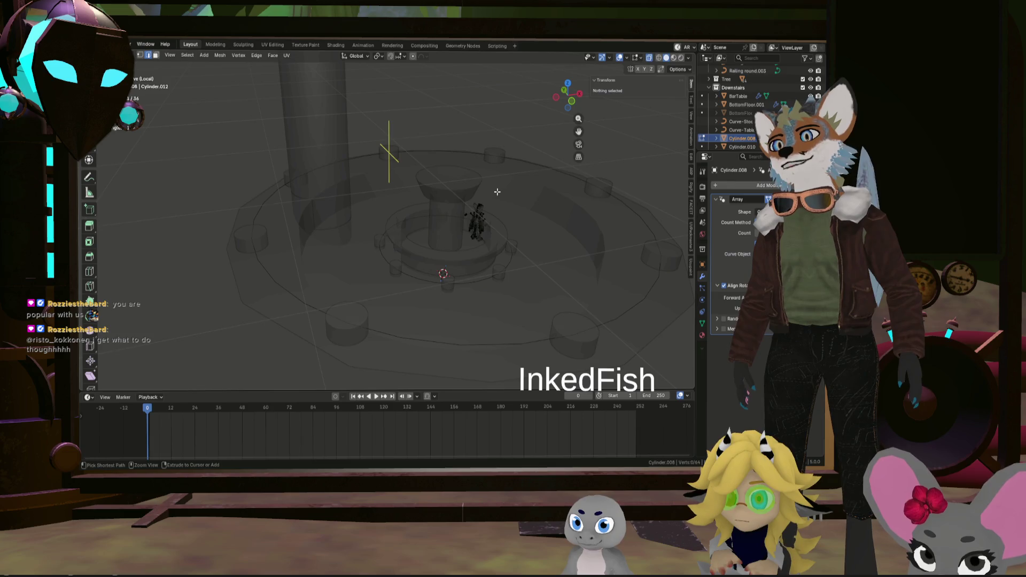
{"action": "middle_click_drag", "start_coordinate": [498, 192], "coordinate": [516, 210]}
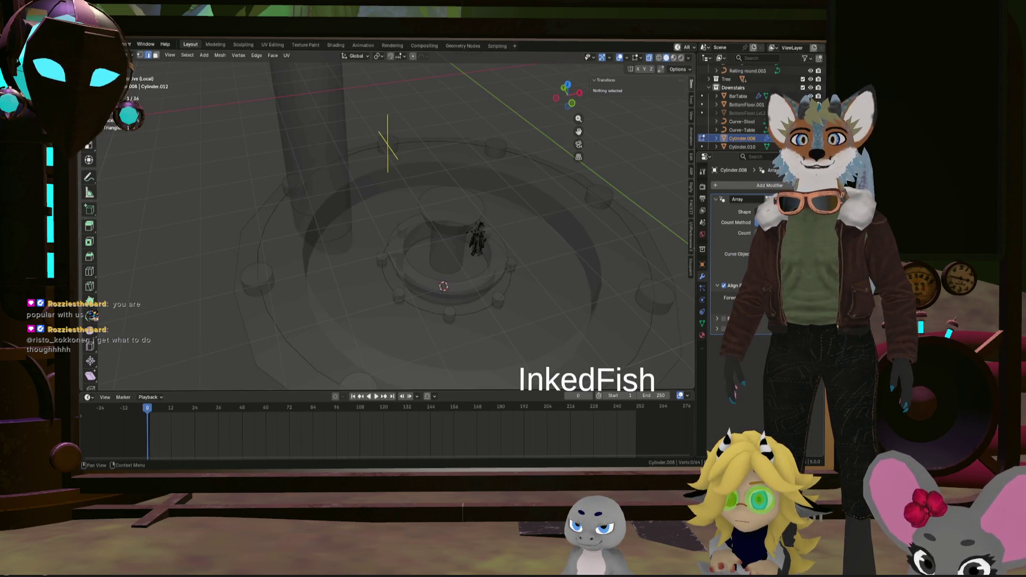
{"action": "mouse_move", "coordinate": [449, 129]}
{"action": "middle_mouse_down"}
{"action": "mouse_move", "coordinate": [479, 156]}
{"action": "mouse_move", "coordinate": [460, 174]}
{"action": "middle_mouse_up"}
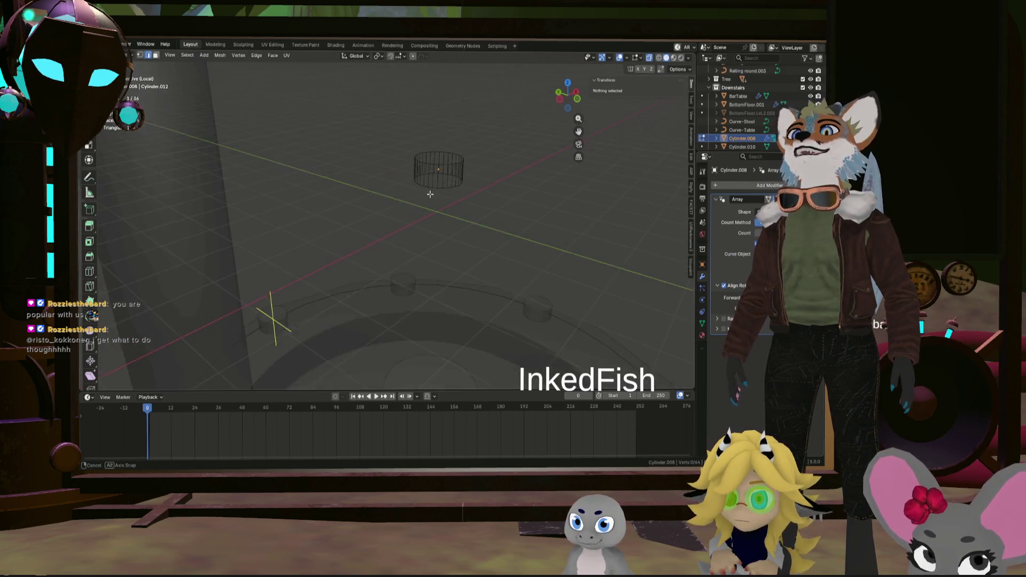
Select the stool cylinder's top edge loop and extrude it upward, undoing a stray attempt
{"action": "key", "text": "Tab"}
{"action": "key", "text": "Tab"}
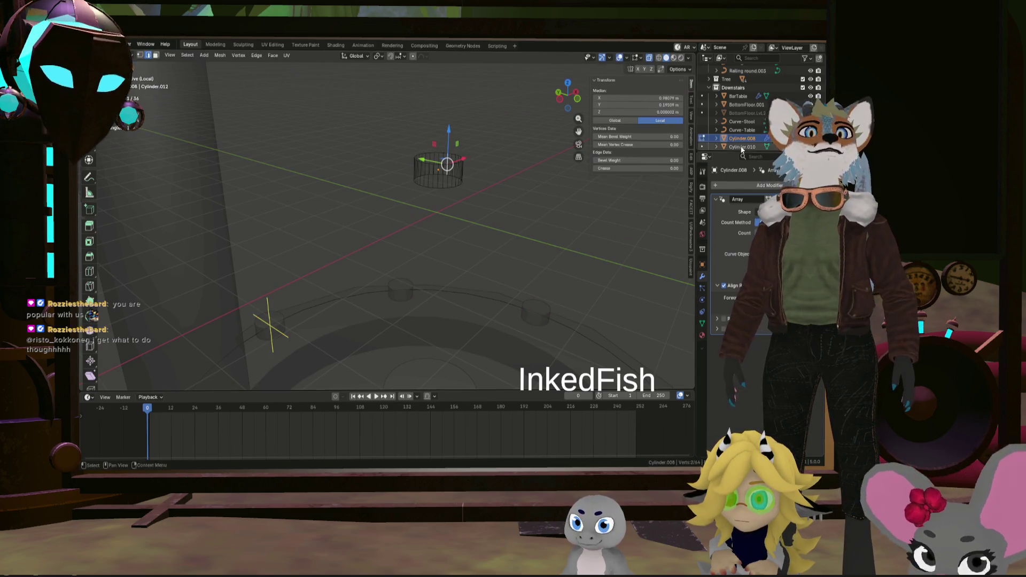
{"action": "middle_click_drag", "start_coordinate": [630, 192], "coordinate": [447, 183]}
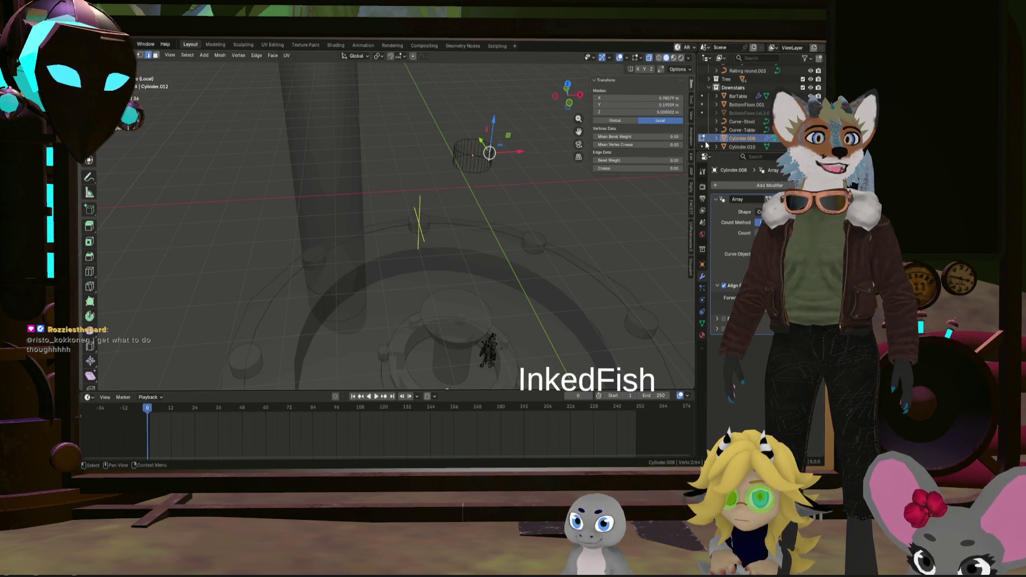
{"action": "right_click", "coordinate": [553, 144]}
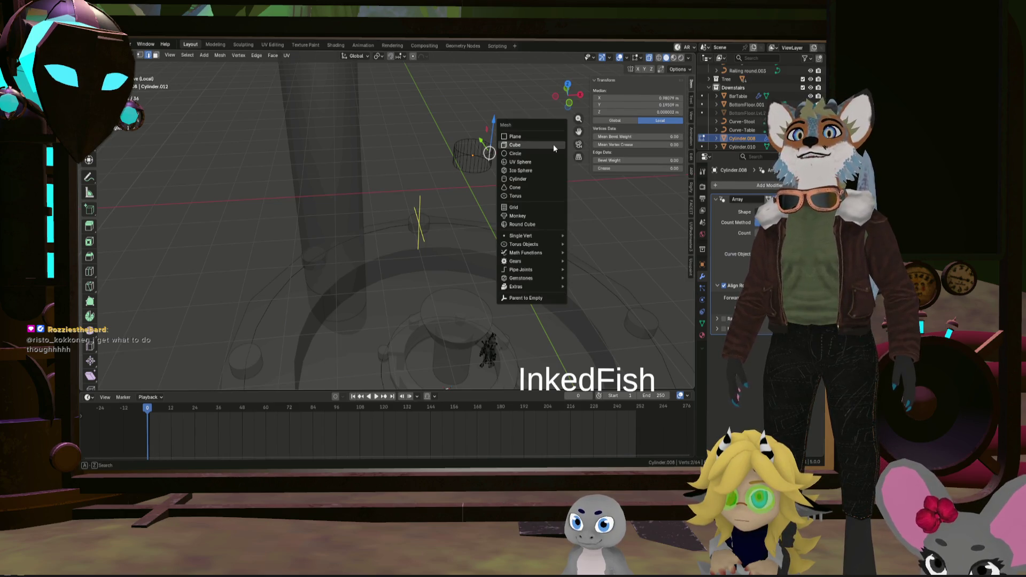
{"action": "left_click", "coordinate": [650, 59]}
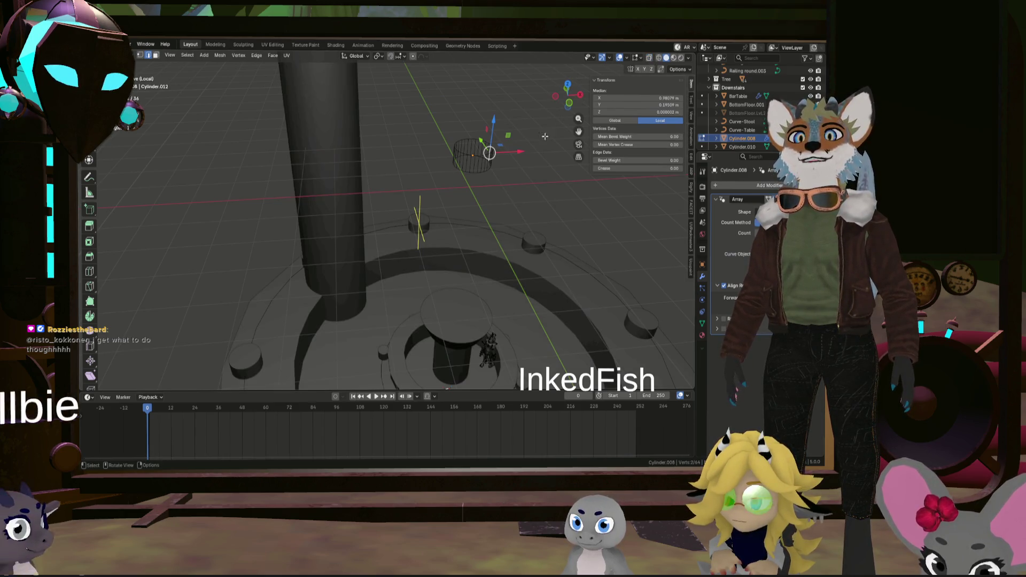
{"action": "scroll", "coordinate": [490, 153], "scroll_direction": "up", "scroll_amount": 3}
{"action": "mouse_move", "coordinate": [471, 160]}
{"action": "middle_mouse_down"}
{"action": "mouse_move", "coordinate": [499, 162]}
{"action": "mouse_move", "coordinate": [482, 140]}
{"action": "middle_mouse_up"}
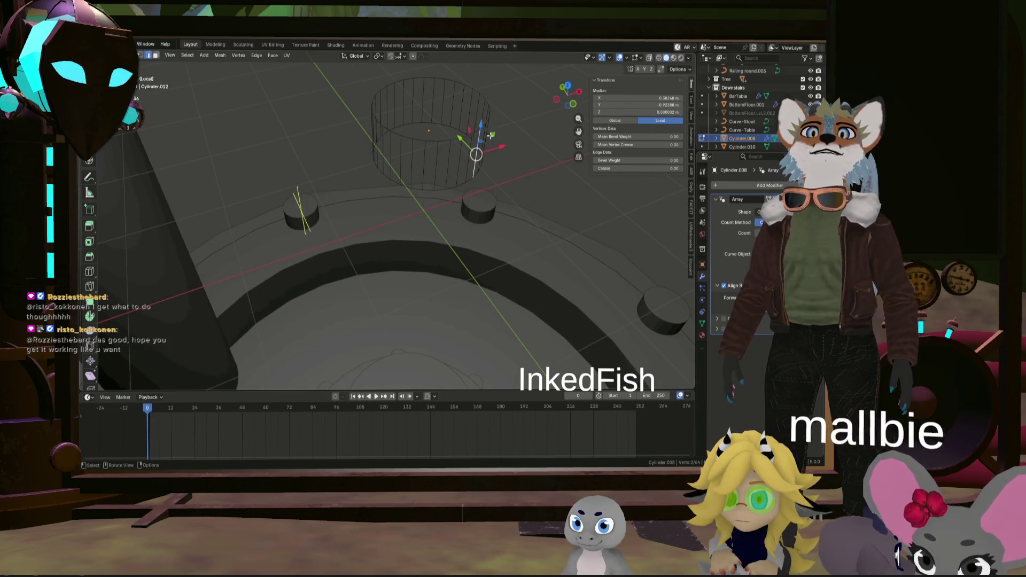
{"action": "left_click", "coordinate": [464, 130], "text": "alt"}
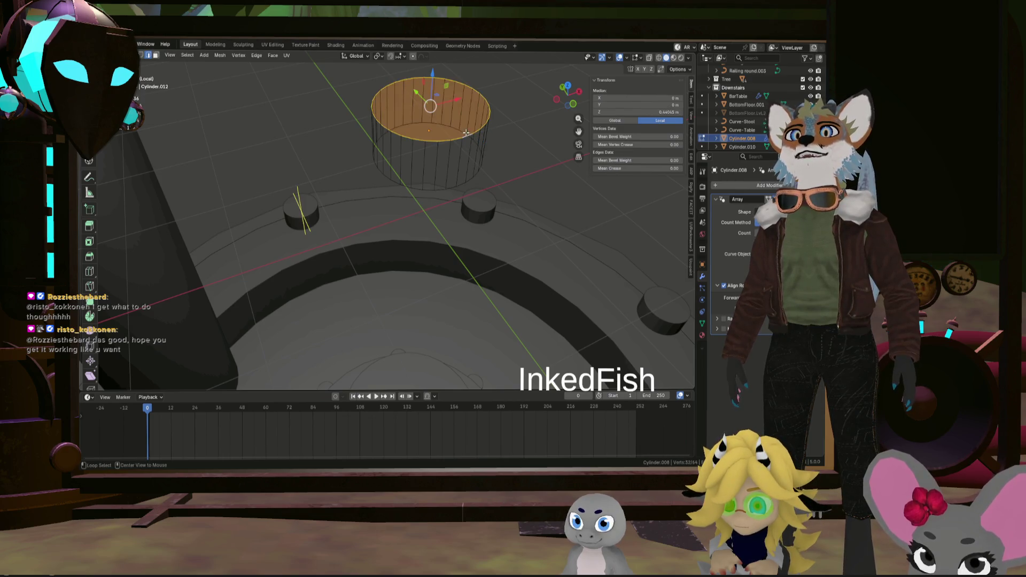
{"action": "key", "text": "e"}
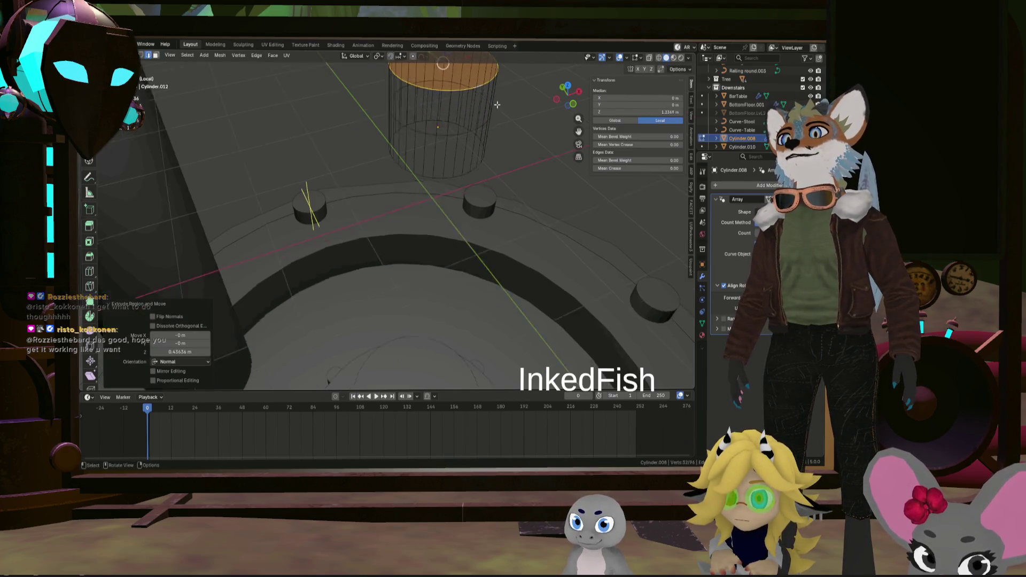
{"action": "scroll", "coordinate": [510, 106], "scroll_direction": "down", "scroll_amount": 3}
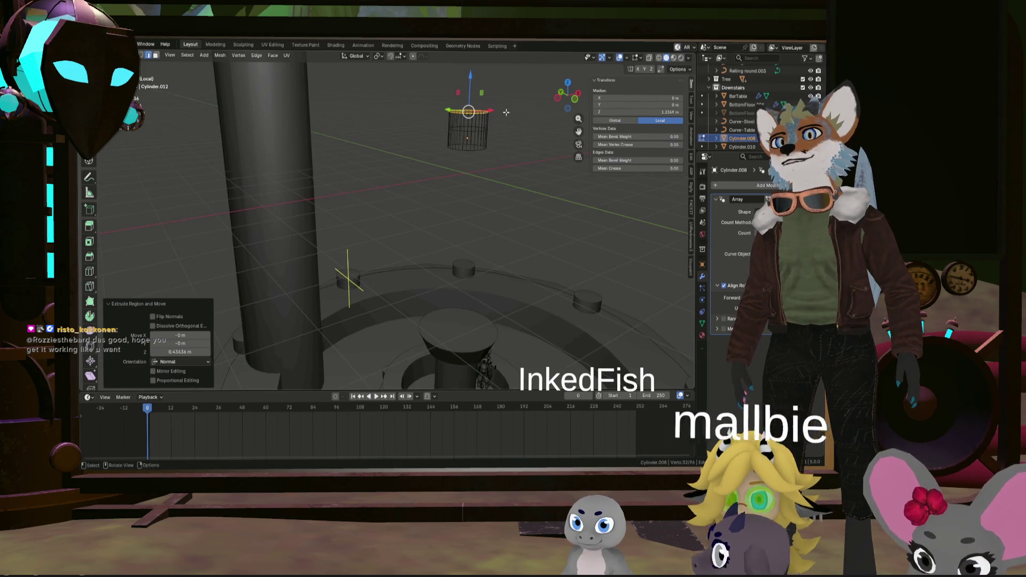
{"action": "scroll", "coordinate": [509, 113], "scroll_direction": "down", "scroll_amount": 3}
{"action": "key", "text": "ctrl+z"}
{"action": "scroll", "coordinate": [510, 128], "scroll_direction": "up", "scroll_amount": 5}
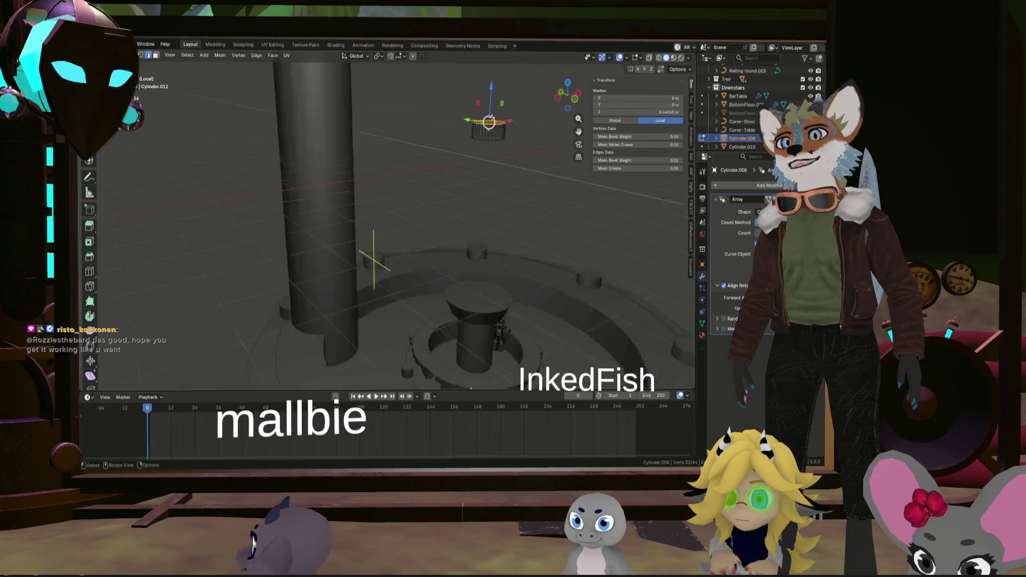
Cancel a started move of the loop, then select the whole connected stool mesh from one vertex
{"action": "middle_click_drag", "start_coordinate": [499, 124], "coordinate": [502, 129]}
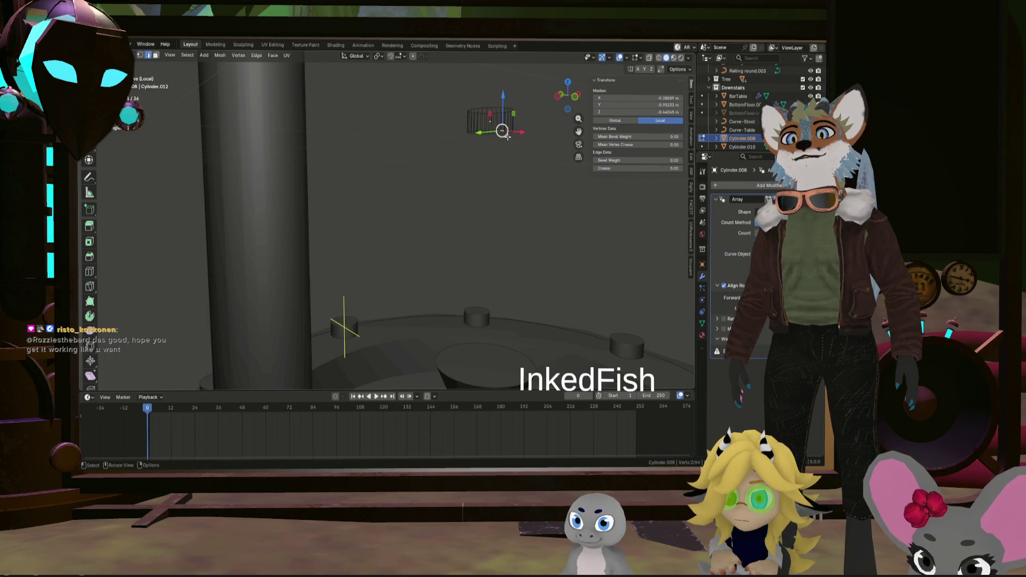
{"action": "middle_click_drag", "start_coordinate": [502, 133], "coordinate": [510, 135]}
{"action": "key", "text": "g"}
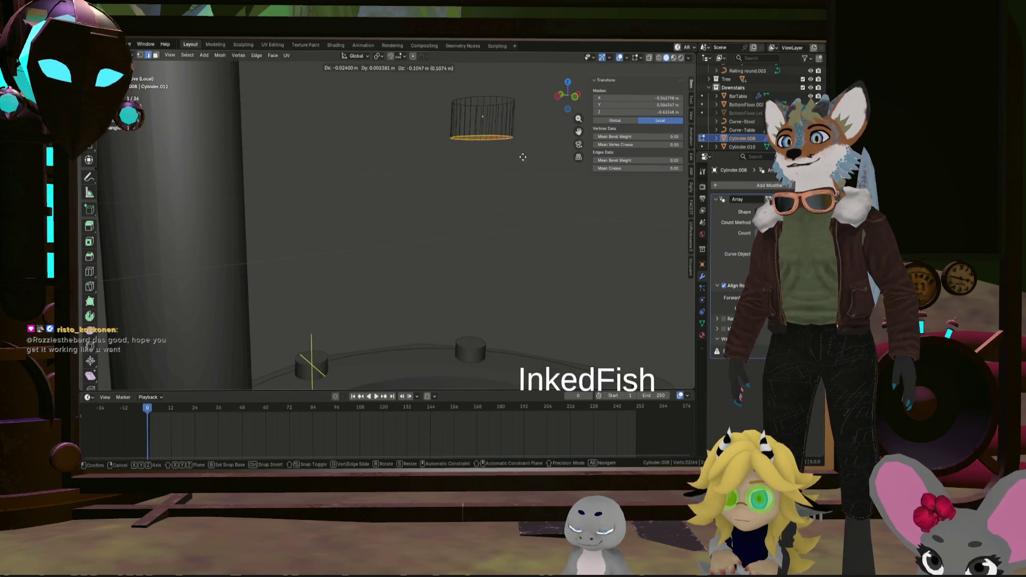
{"action": "right_click", "coordinate": [568, 175]}
{"action": "mouse_move", "coordinate": [567, 175]}
{"action": "middle_mouse_down"}
{"action": "mouse_move", "coordinate": [519, 173]}
{"action": "mouse_move", "coordinate": [751, 367]}
{"action": "middle_mouse_up"}
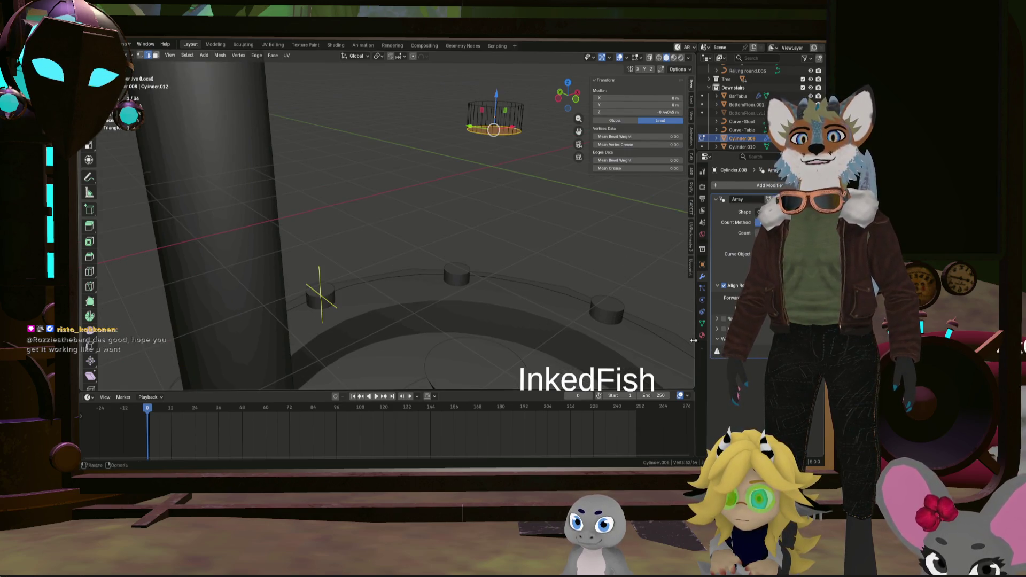
{"action": "left_click", "coordinate": [490, 131]}
{"action": "mouse_move", "coordinate": [491, 132]}
{"action": "middle_mouse_down"}
{"action": "mouse_move", "coordinate": [503, 141]}
{"action": "mouse_move", "coordinate": [510, 134]}
{"action": "mouse_move", "coordinate": [510, 155]}
{"action": "middle_mouse_up"}
{"action": "key", "text": "l"}
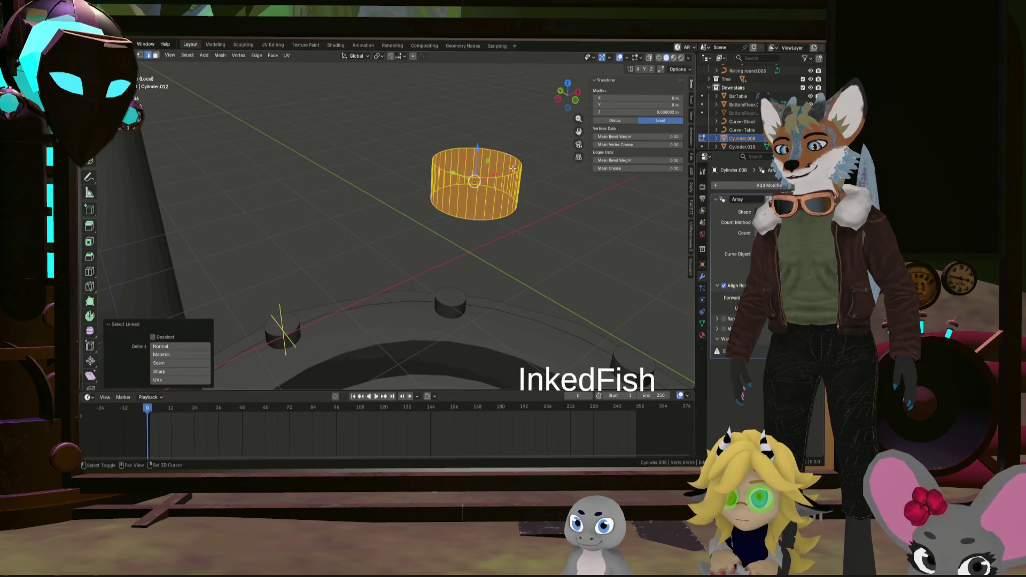
{"action": "scroll", "coordinate": [514, 169], "scroll_direction": "down", "scroll_amount": 3}
{"action": "left_click", "coordinate": [523, 173]}
{"action": "mouse_move", "coordinate": [523, 172]}
{"action": "middle_mouse_down"}
{"action": "mouse_move", "coordinate": [563, 208]}
{"action": "mouse_move", "coordinate": [533, 175]}
{"action": "middle_mouse_up"}
{"action": "scroll", "coordinate": [553, 194], "scroll_direction": "up", "scroll_amount": 3}
{"action": "left_click", "coordinate": [468, 174], "text": "alt"}
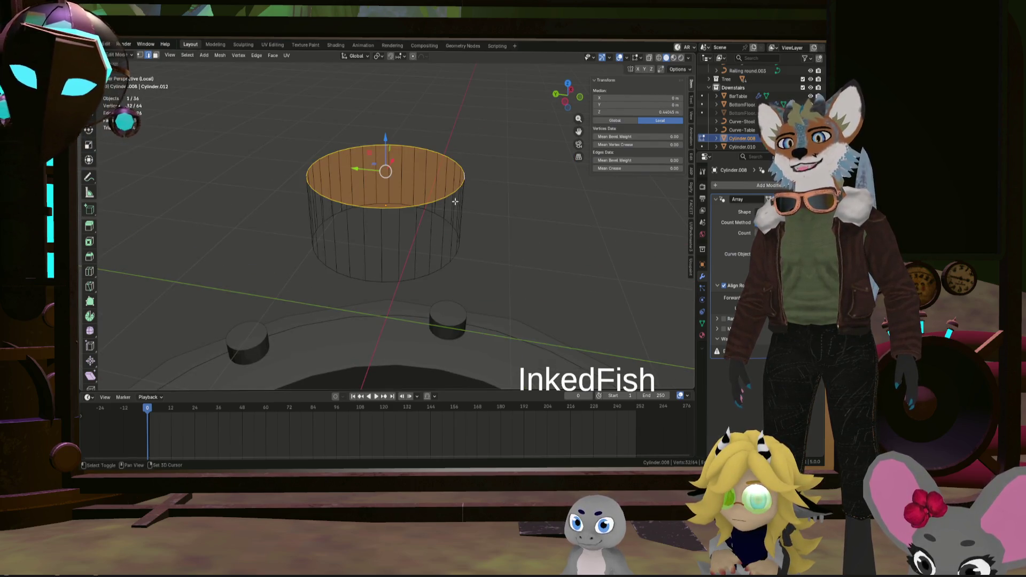
{"action": "scroll", "coordinate": [454, 202], "scroll_direction": "down", "scroll_amount": 3}
{"action": "middle_click_drag", "start_coordinate": [455, 201], "coordinate": [462, 195]}
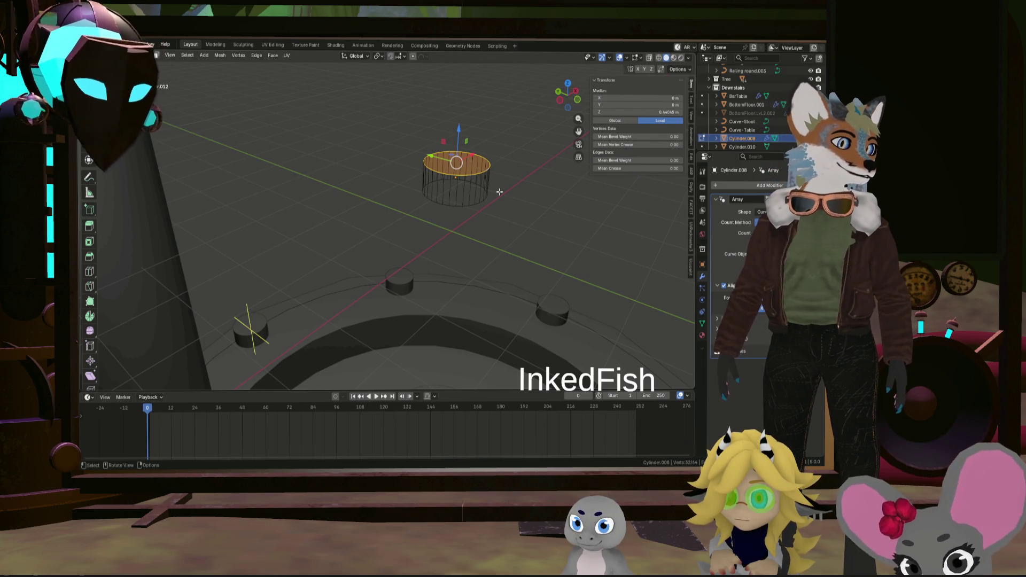
{"action": "key", "text": "e"}
{"action": "right_click", "coordinate": [507, 172]}
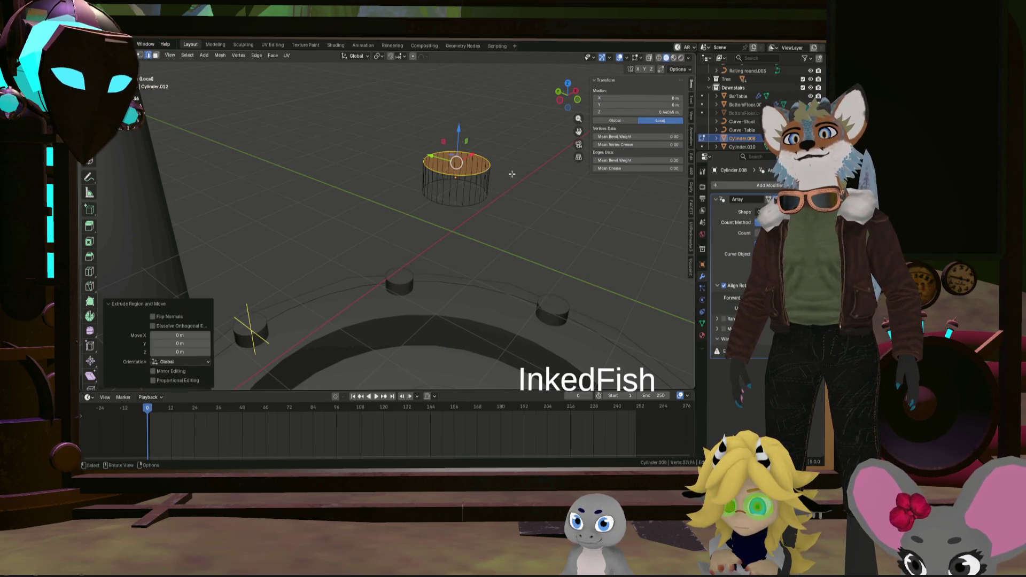
{"action": "key", "text": "s"}
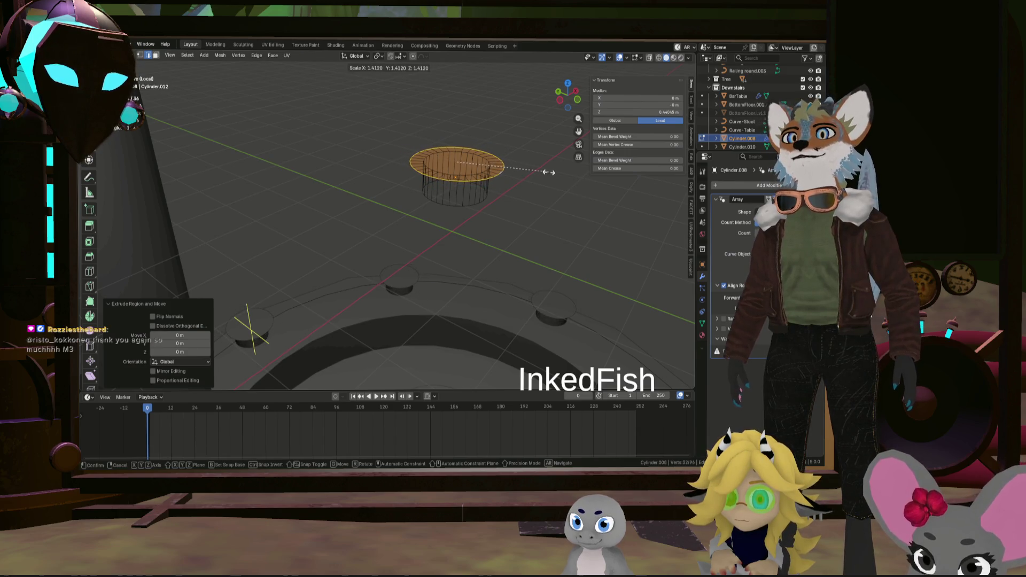
{"action": "right_click", "coordinate": [549, 173]}
{"action": "key", "text": "ctrl+z"}
{"action": "middle_click_drag", "start_coordinate": [548, 175], "coordinate": [538, 205]}
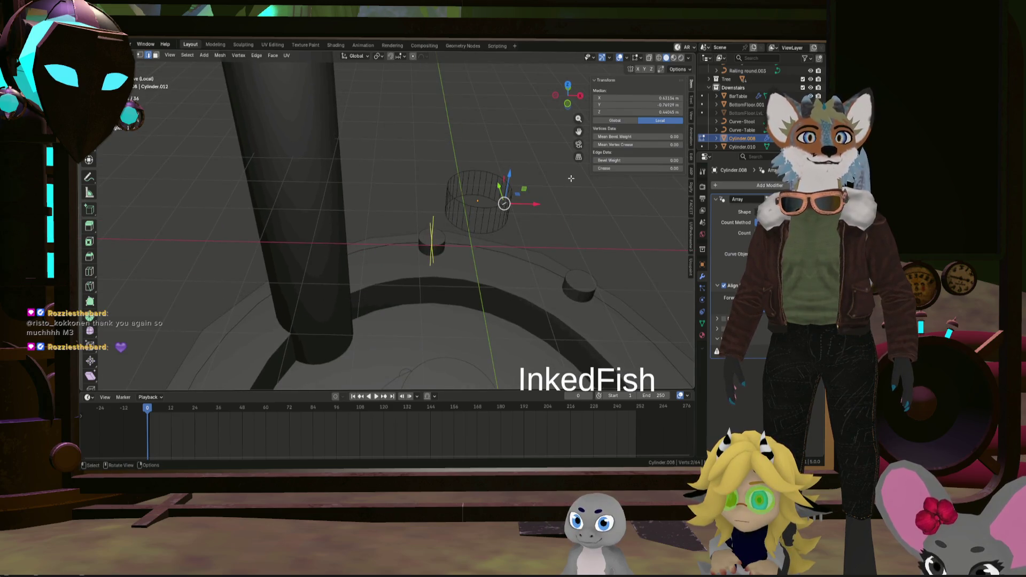
{"action": "mouse_move", "coordinate": [555, 196]}
{"action": "middle_mouse_down", "text": "alt"}
{"action": "mouse_move", "coordinate": [560, 233]}
{"action": "mouse_move", "coordinate": [493, 227]}
{"action": "middle_mouse_up", "text": "alt"}
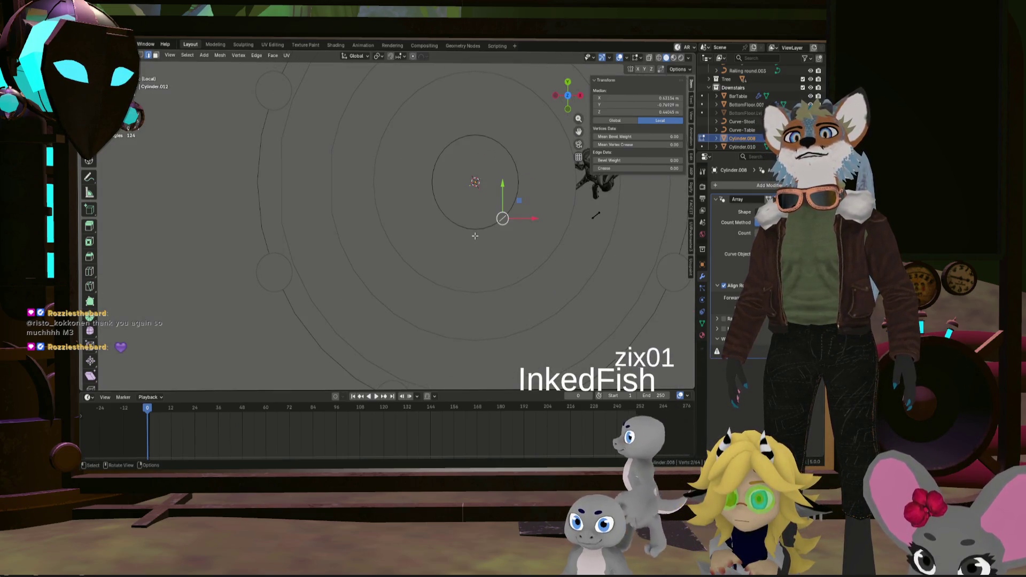
Set the selection's median Y to 0 and try collapsing the selected edges to a point
{"action": "left_click", "coordinate": [594, 105]}
{"action": "type", "text": "0"}
{"action": "key", "text": "Return"}
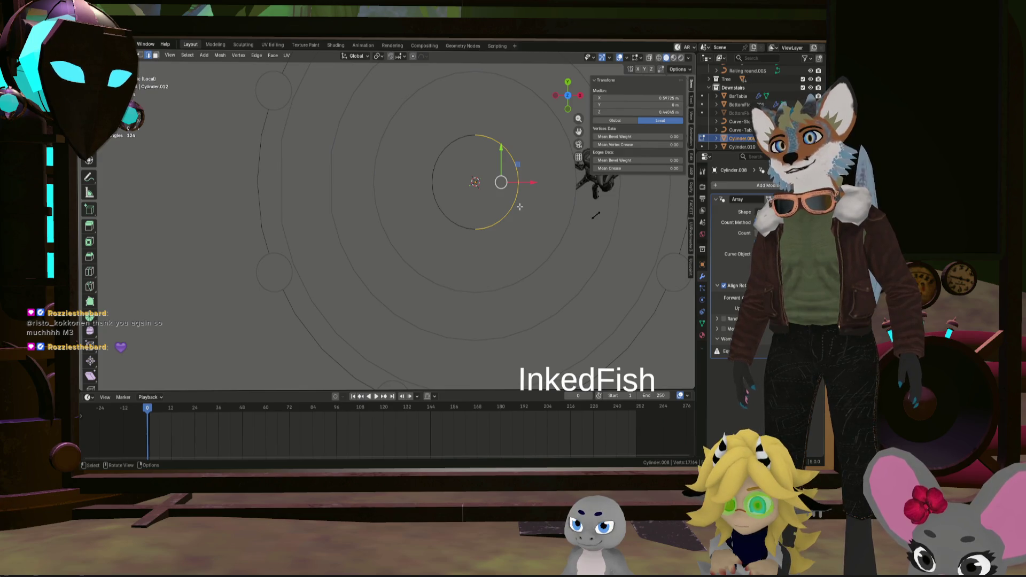
{"action": "key", "text": "x"}
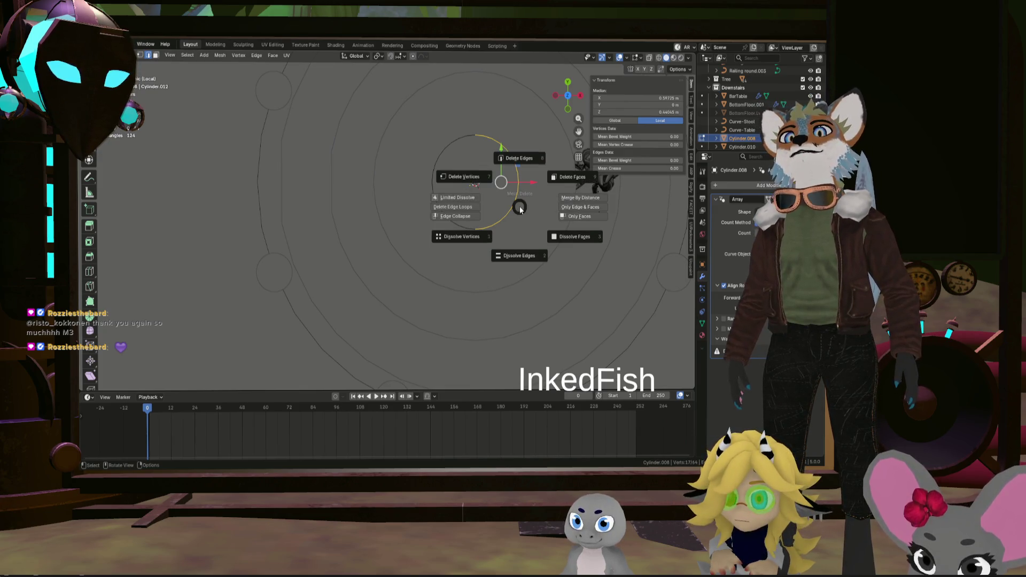
{"action": "left_click", "coordinate": [477, 218]}
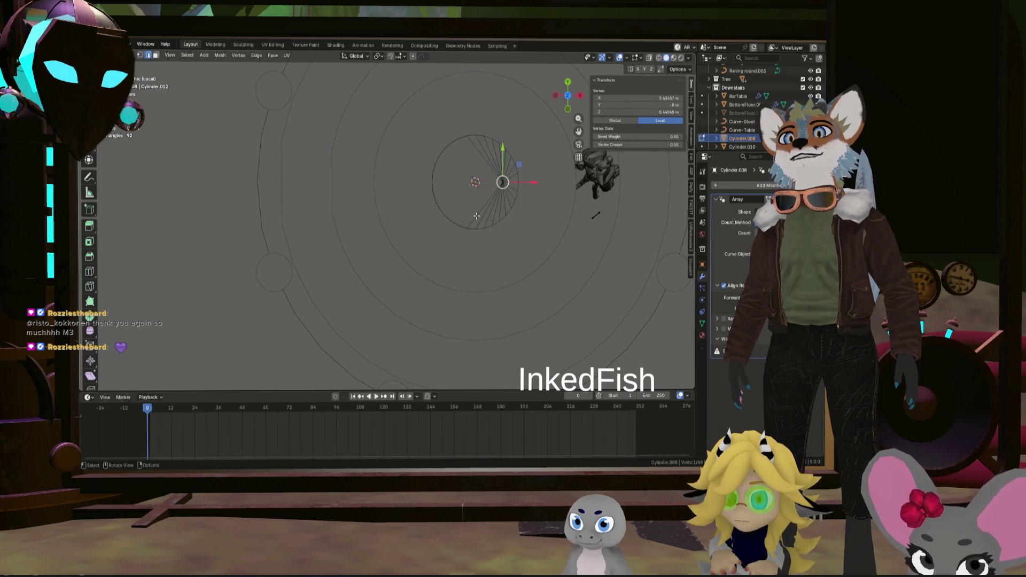
{"action": "key", "text": "g"}
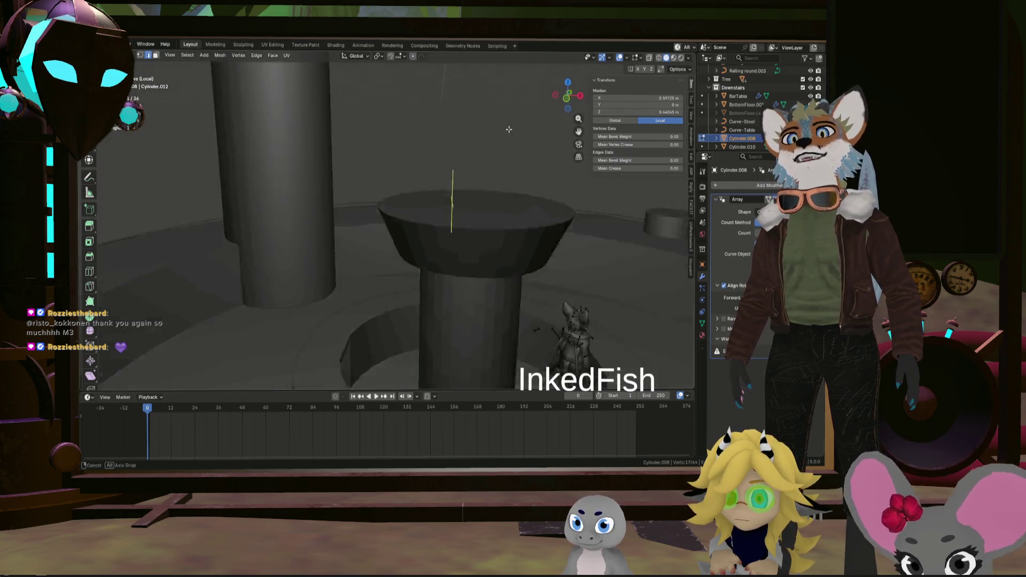
{"action": "middle_click_drag", "start_coordinate": [517, 191], "coordinate": [483, 242]}
{"action": "scroll", "coordinate": [490, 142], "scroll_direction": "up", "scroll_amount": 3}
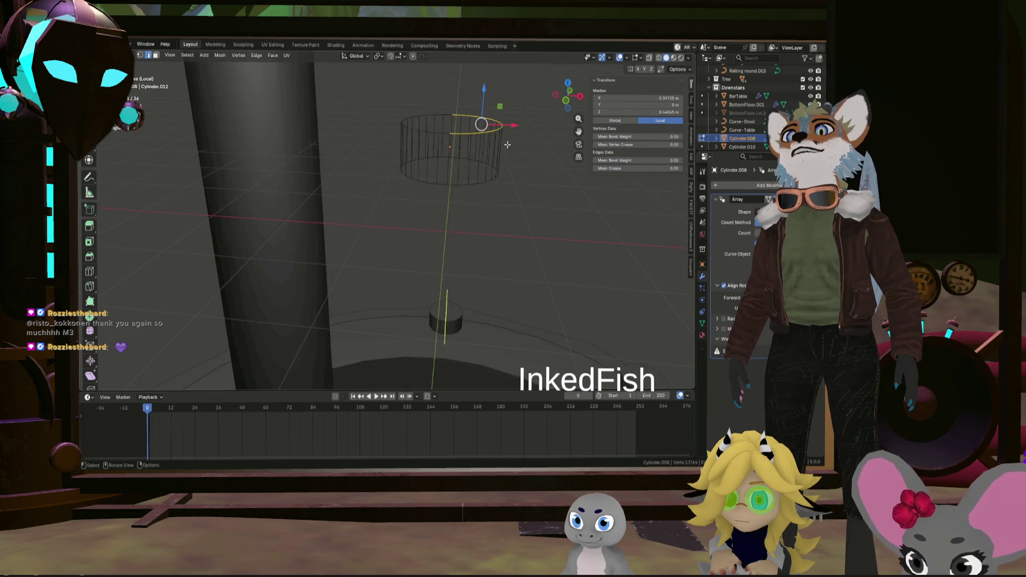
{"action": "scroll", "coordinate": [490, 142], "scroll_direction": "up", "scroll_amount": 3}
{"action": "scroll", "coordinate": [489, 142], "scroll_direction": "up", "scroll_amount": 1}
{"action": "scroll", "coordinate": [490, 142], "scroll_direction": "up", "scroll_amount": 1}
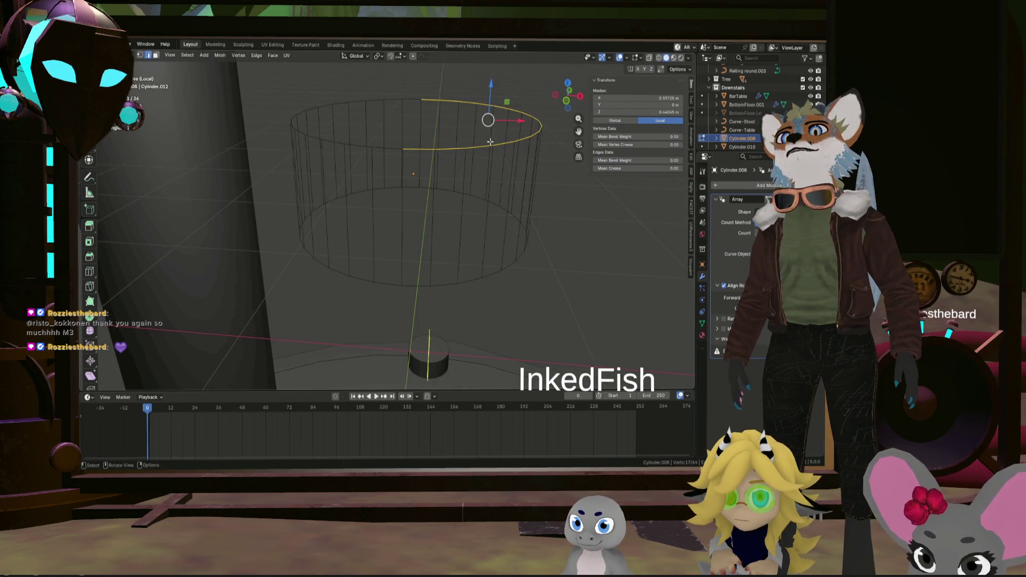
{"action": "right_click", "coordinate": [490, 140]}
{"action": "key", "text": "Escape"}
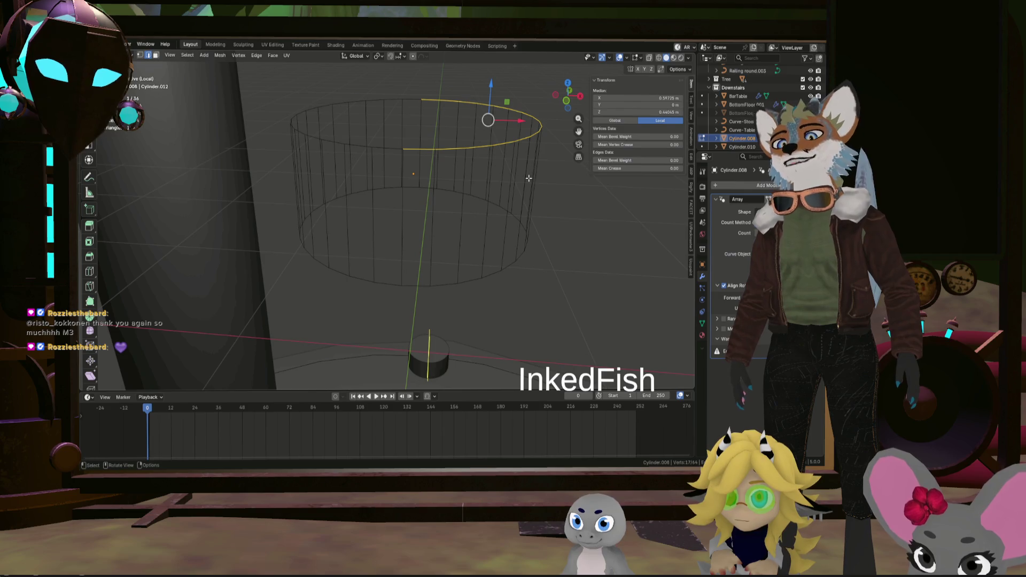
Collapse the top ring into a cone point, then undo it back to a cylinder
{"action": "key", "text": "x"}
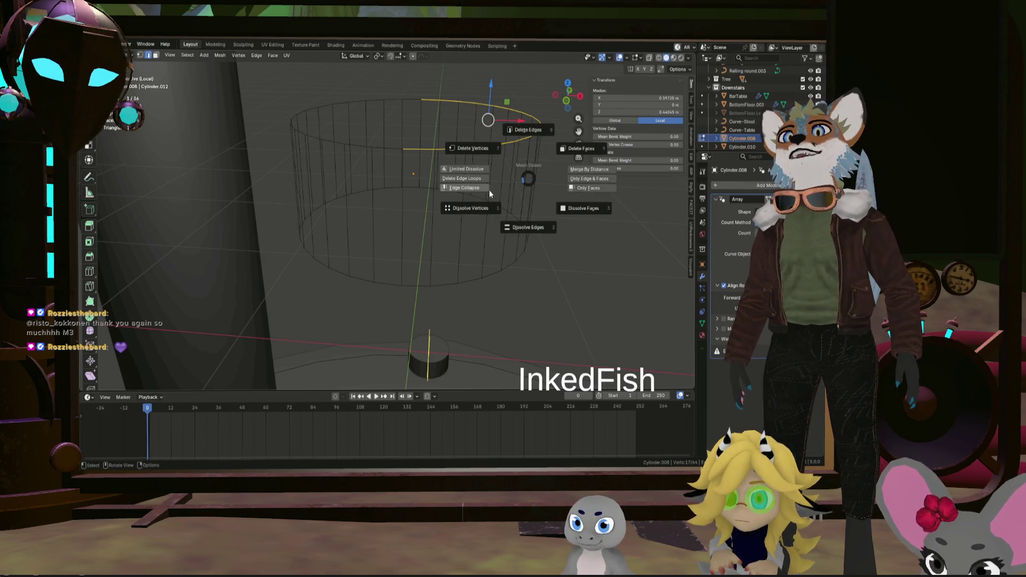
{"action": "left_click", "coordinate": [485, 189]}
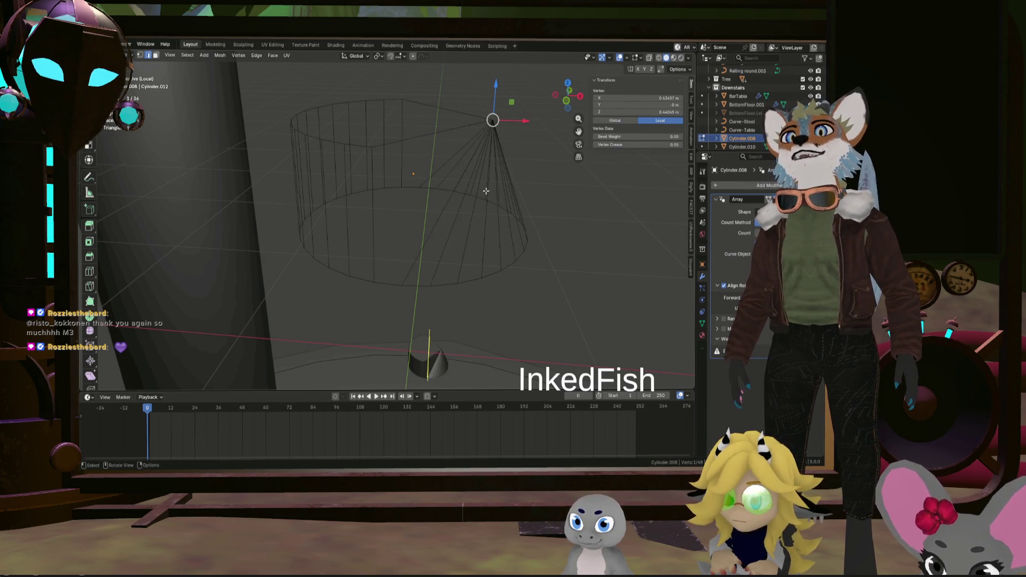
{"action": "key", "text": "ctrl+z"}
{"action": "key", "text": "ctrl+e"}
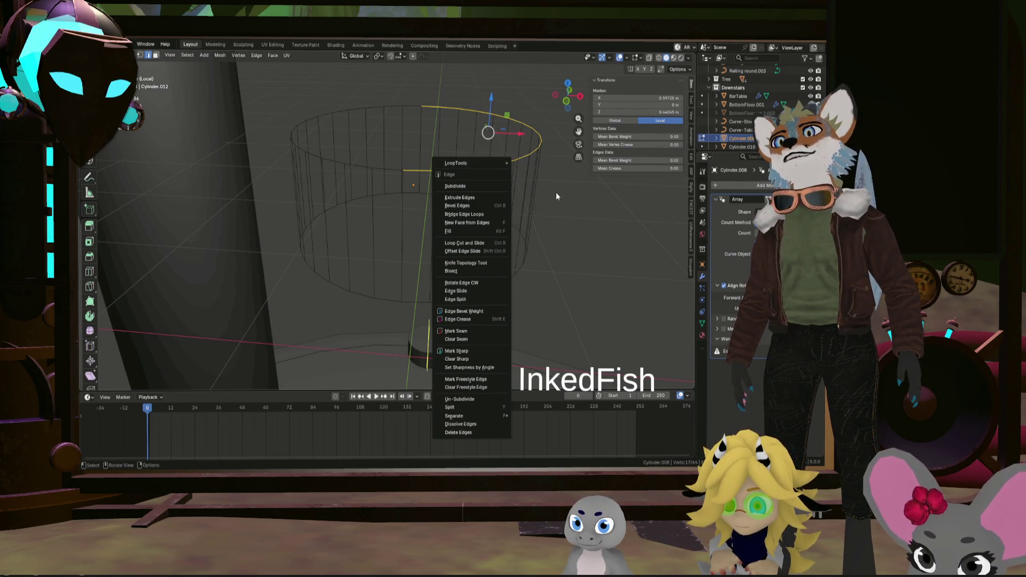
{"action": "key", "text": "Escape"}
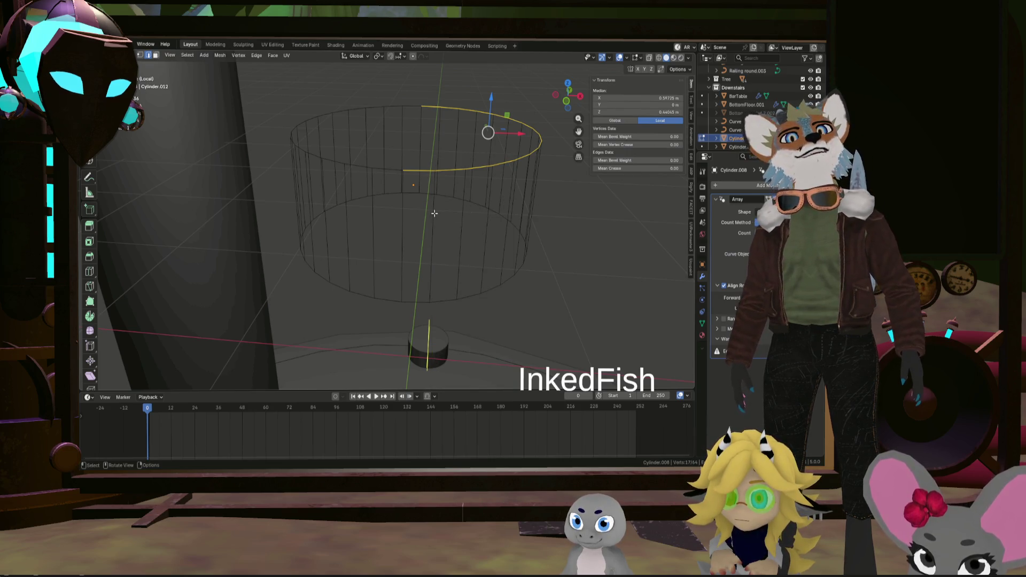
Box-select a strip of the cylinder's side edges in front view and start moving them
{"action": "middle_click_drag", "start_coordinate": [433, 215], "coordinate": [449, 172]}
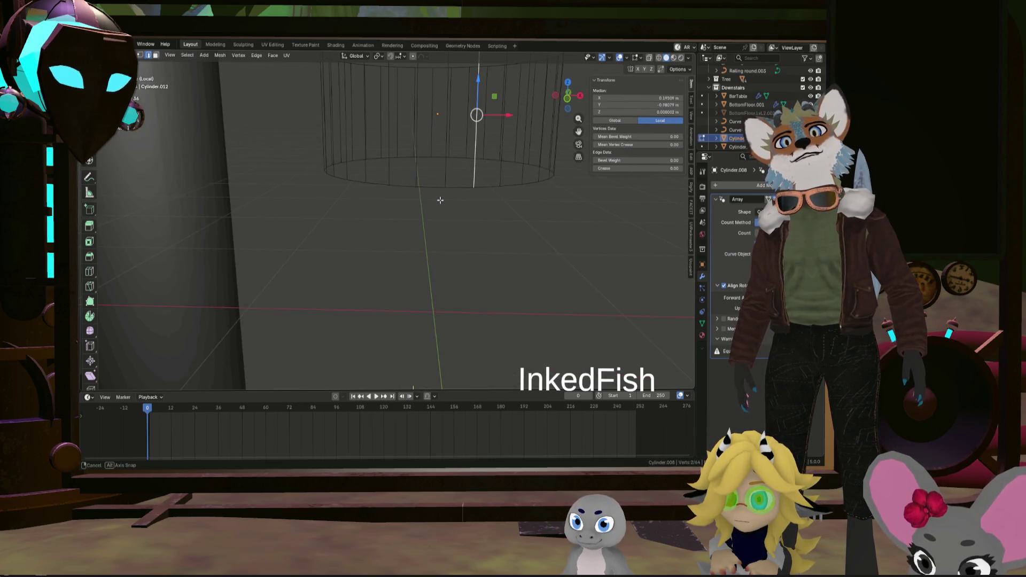
{"action": "left_click_drag", "start_coordinate": [588, 120], "coordinate": [588, 121]}
{"action": "mouse_move", "coordinate": [588, 120]}
{"action": "middle_mouse_down"}
{"action": "mouse_move", "coordinate": [453, 199]}
{"action": "mouse_move", "coordinate": [470, 183]}
{"action": "mouse_move", "coordinate": [412, 164]}
{"action": "middle_mouse_up"}
{"action": "key", "text": "ctrl+z"}
{"action": "key", "text": "g"}
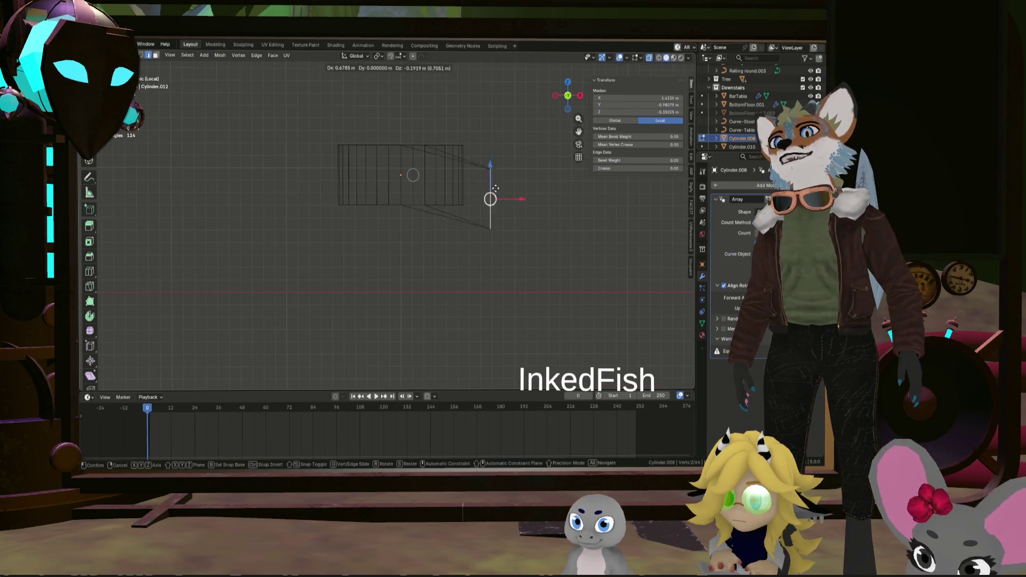
Drop the moved edges in place, then dissolve the selected side edges
{"action": "left_click", "coordinate": [444, 166]}
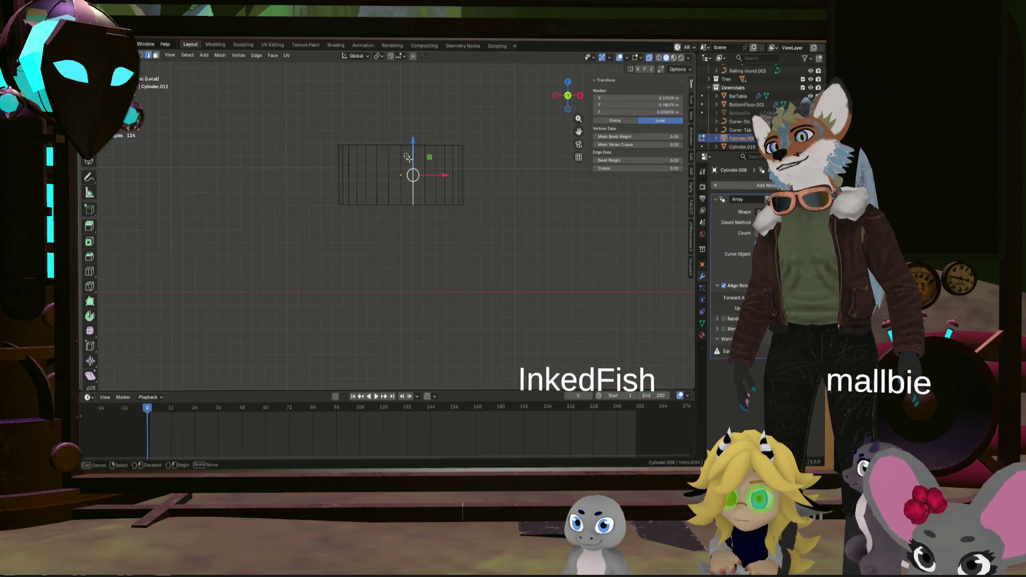
{"action": "middle_click_drag", "start_coordinate": [503, 193], "coordinate": [473, 221]}
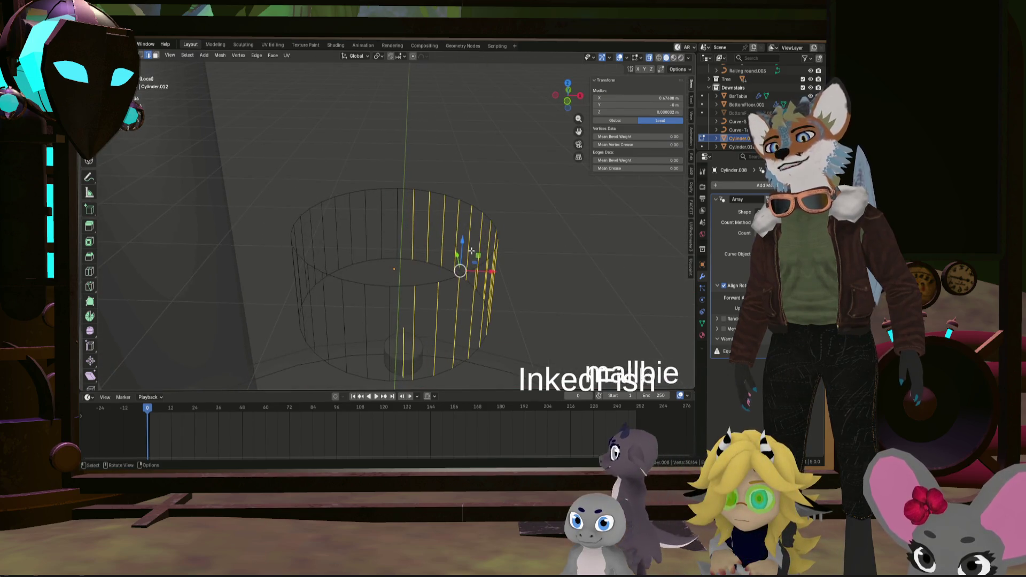
{"action": "key", "text": "x"}
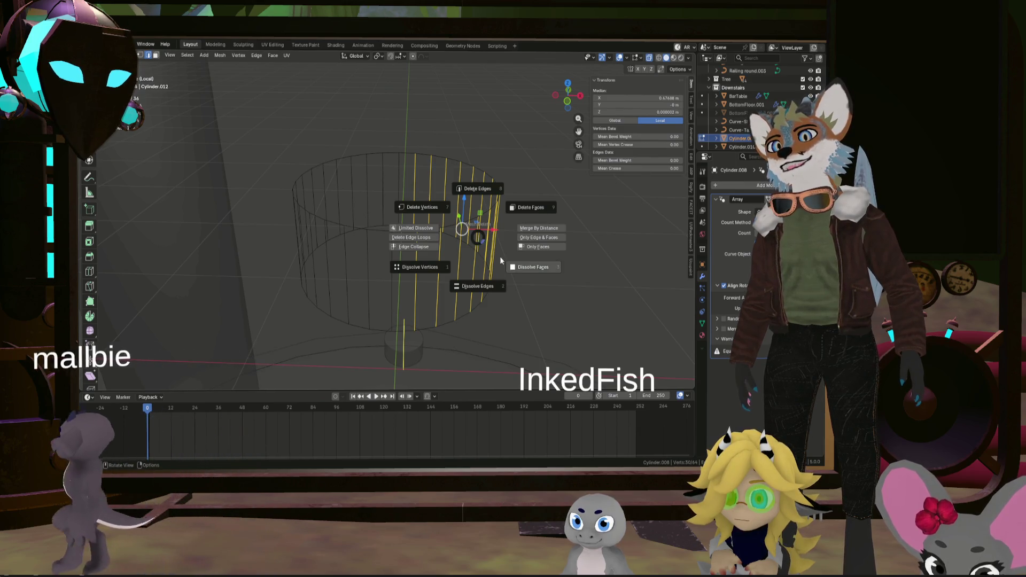
{"action": "left_click", "coordinate": [489, 288]}
{"action": "mouse_move", "coordinate": [454, 229]}
{"action": "middle_mouse_down"}
{"action": "mouse_move", "coordinate": [395, 234]}
{"action": "mouse_move", "coordinate": [387, 252]}
{"action": "middle_mouse_up"}
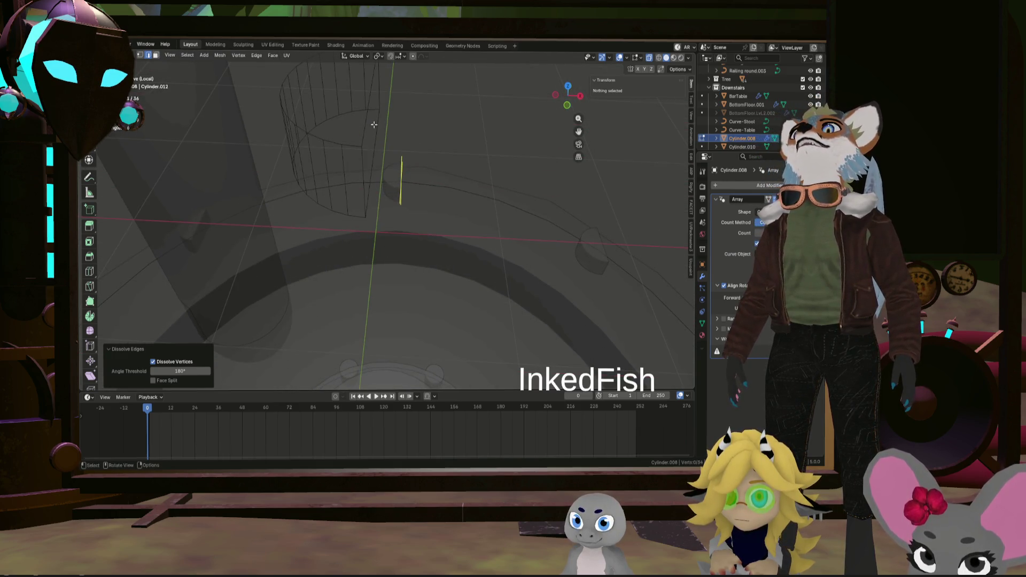
Pull the cylinder's thin face out along its normal and slide it sideways along X
{"action": "key", "text": "1"}
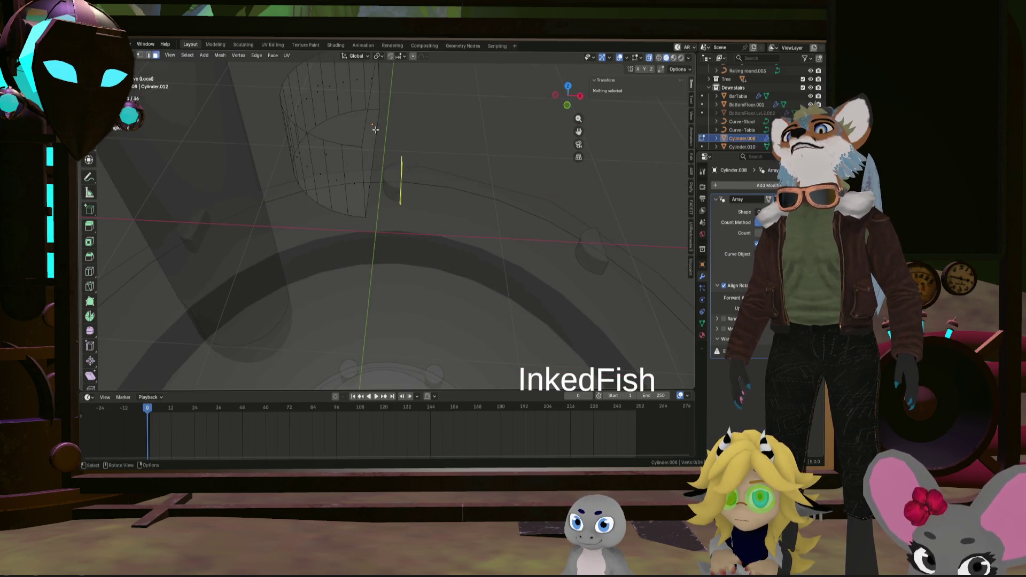
{"action": "left_click", "coordinate": [375, 129]}
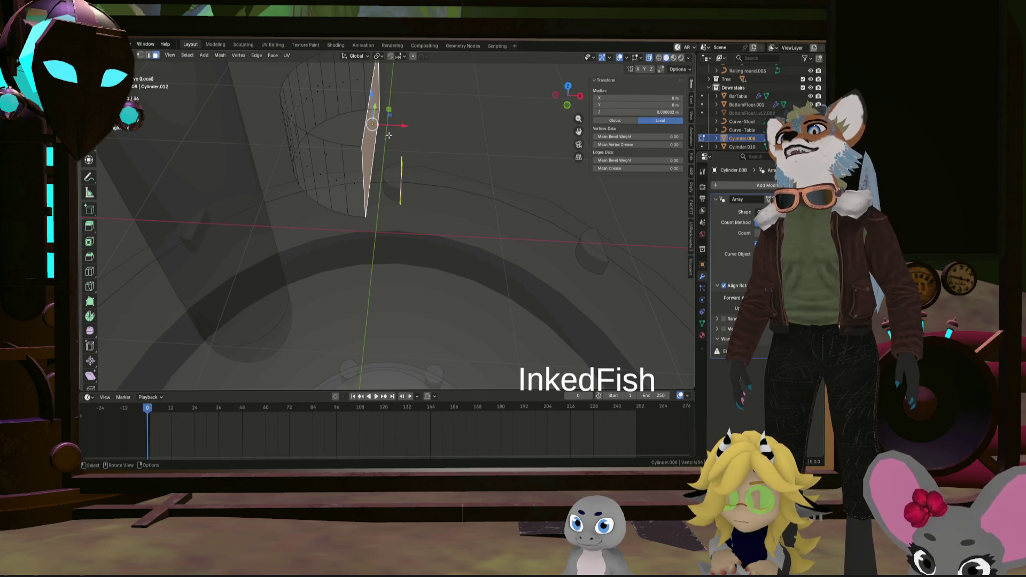
{"action": "middle_click_drag", "start_coordinate": [389, 135], "coordinate": [497, 241]}
{"action": "key", "text": "g"}
{"action": "key", "text": "z"}
{"action": "key", "text": "z"}
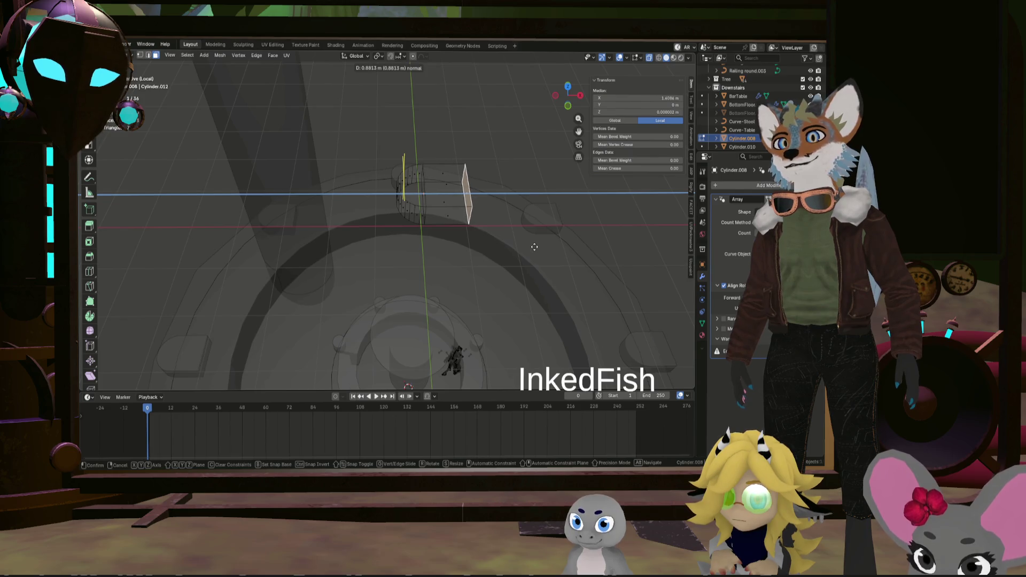
{"action": "left_click", "coordinate": [540, 247]}
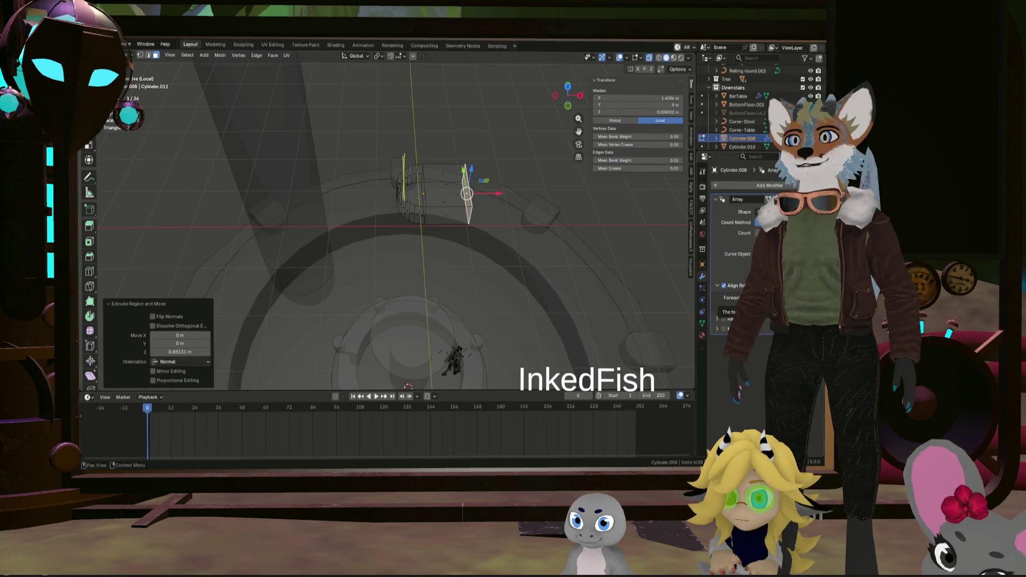
{"action": "key", "text": "e"}
{"action": "middle_click_drag", "start_coordinate": [532, 249], "coordinate": [528, 242]}
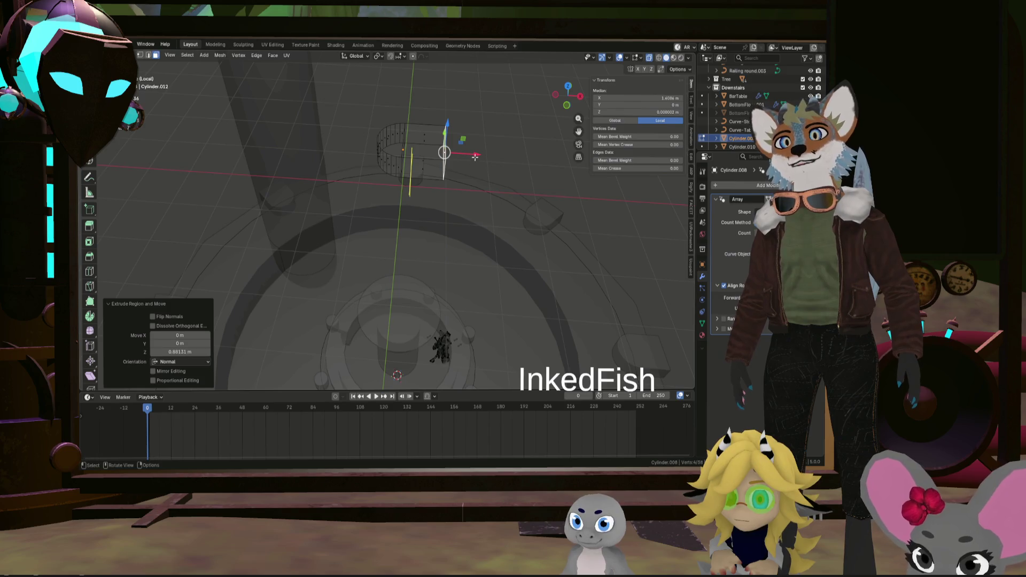
{"action": "left_click_drag", "start_coordinate": [475, 156], "coordinate": [468, 154]}
{"action": "left_click", "coordinate": [460, 152]}
{"action": "mouse_move", "coordinate": [557, 225]}
{"action": "middle_mouse_down"}
{"action": "mouse_move", "coordinate": [530, 207]}
{"action": "mouse_move", "coordinate": [555, 220]}
{"action": "middle_mouse_up"}
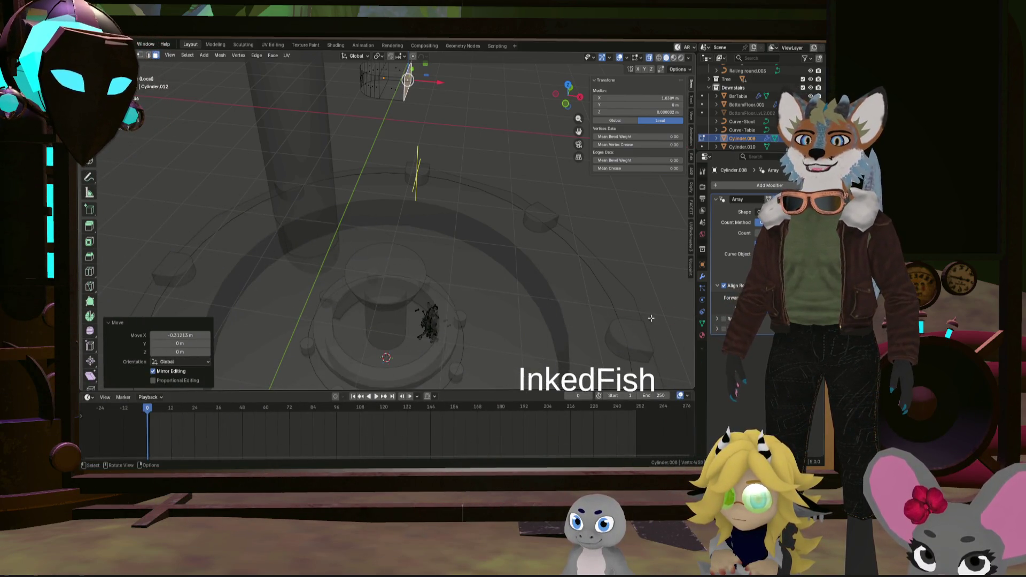
{"action": "middle_click_drag", "start_coordinate": [643, 368], "coordinate": [578, 256]}
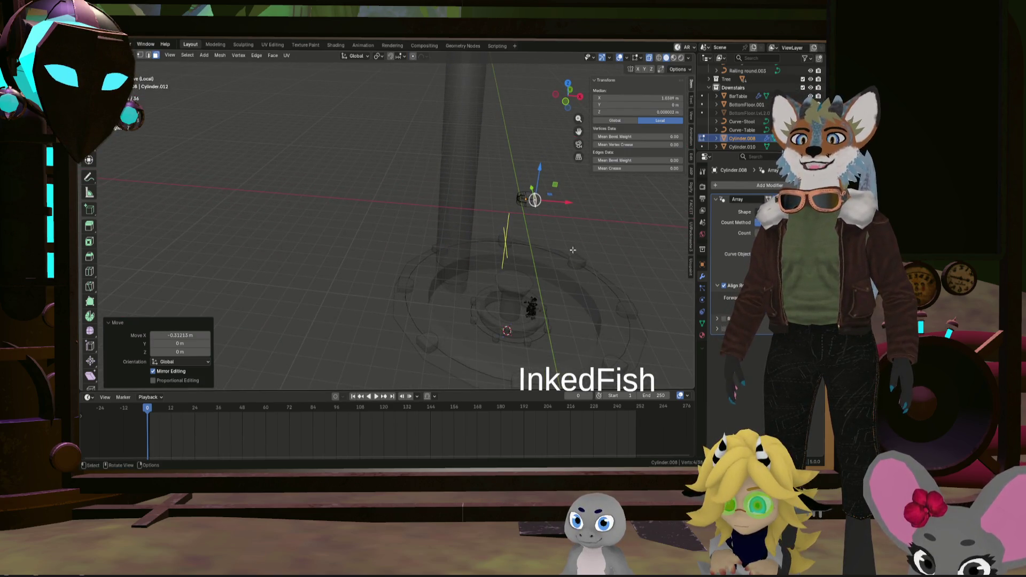
{"action": "scroll", "coordinate": [494, 208], "scroll_direction": "up", "scroll_amount": 5}
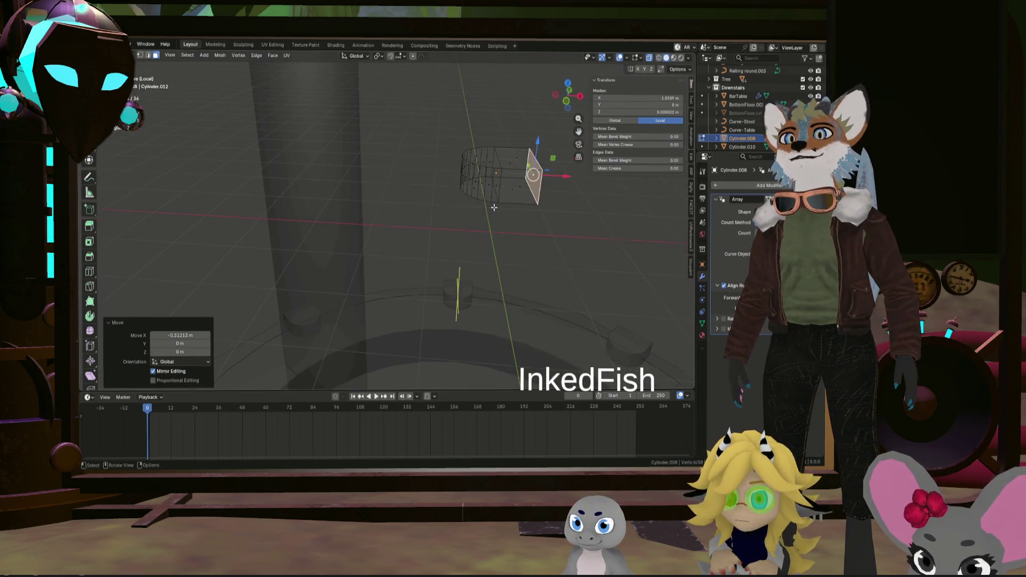
Add an edge loop around the seat and select its faces, discarding a plain extrude attempt
{"action": "left_click", "coordinate": [557, 191]}
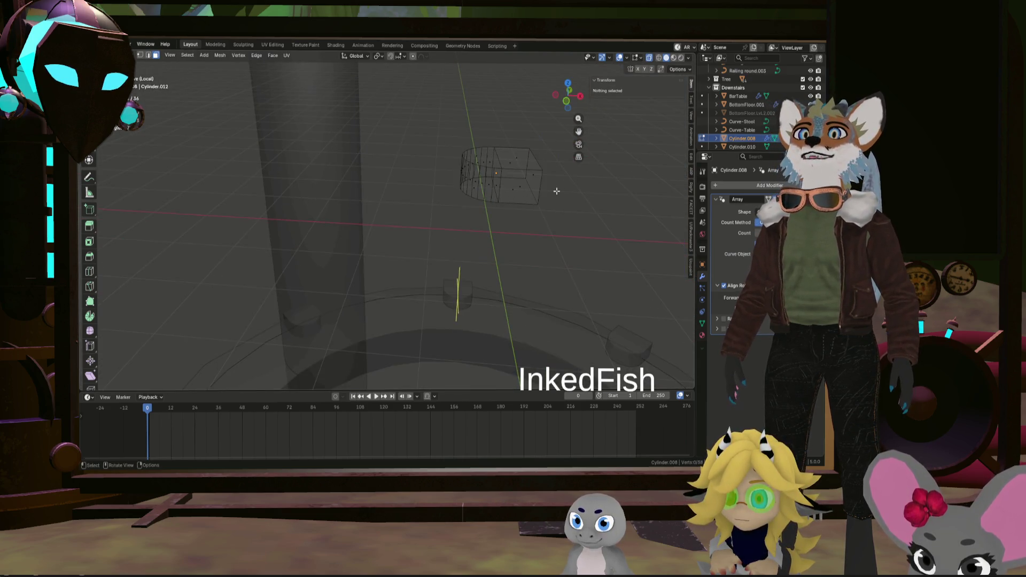
{"action": "left_click", "coordinate": [523, 190]}
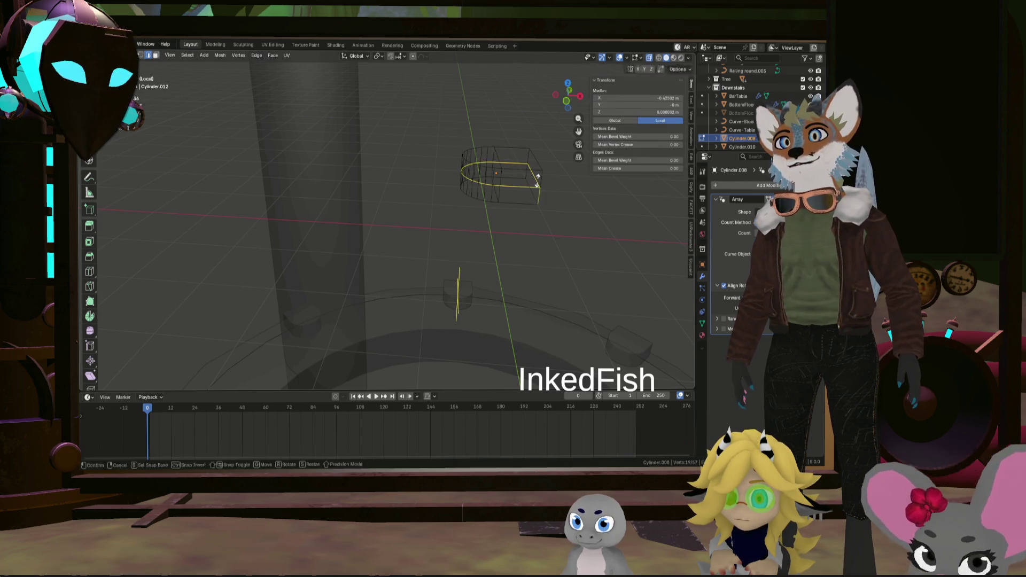
{"action": "right_click", "coordinate": [543, 181]}
{"action": "left_click", "coordinate": [541, 191]}
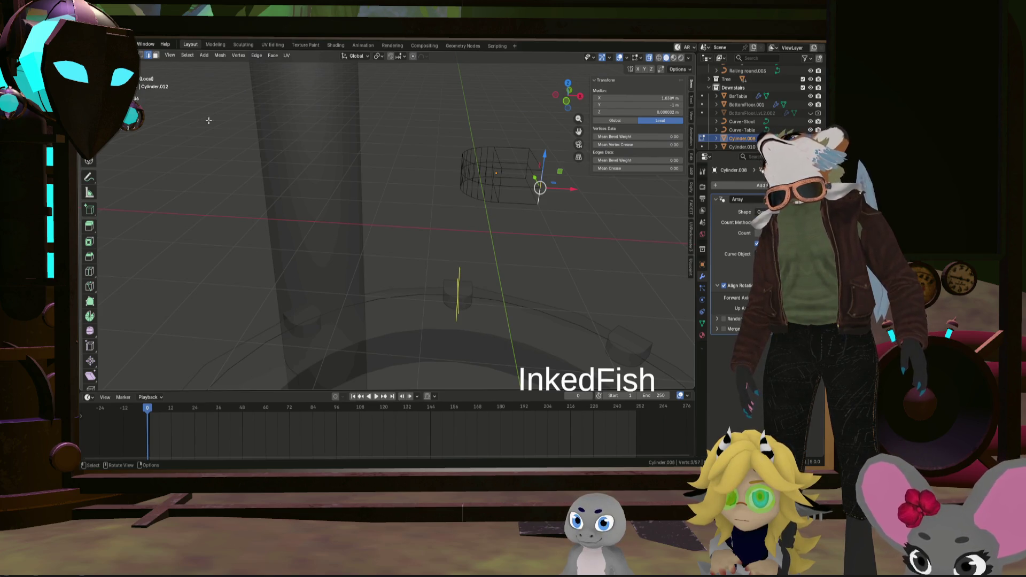
{"action": "left_click", "coordinate": [570, 184]}
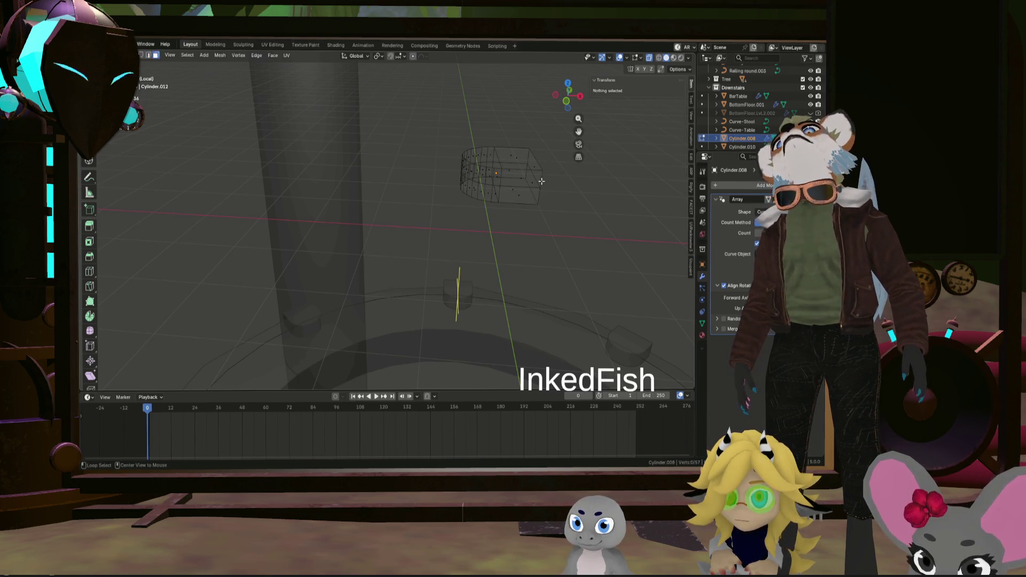
{"action": "key", "text": "a"}
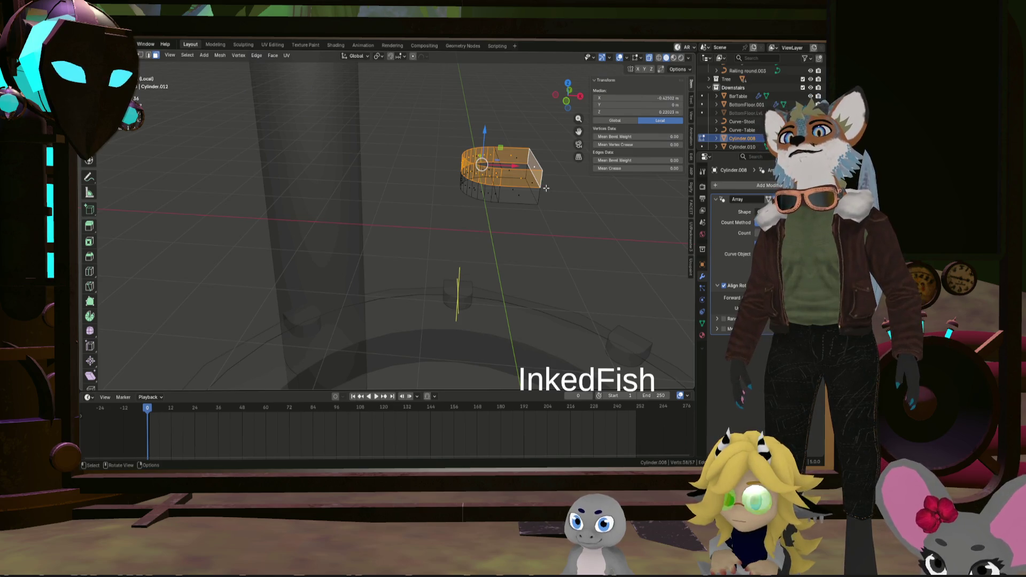
{"action": "key", "text": "e"}
{"action": "key", "text": "Escape"}
{"action": "key", "text": "alt+z"}
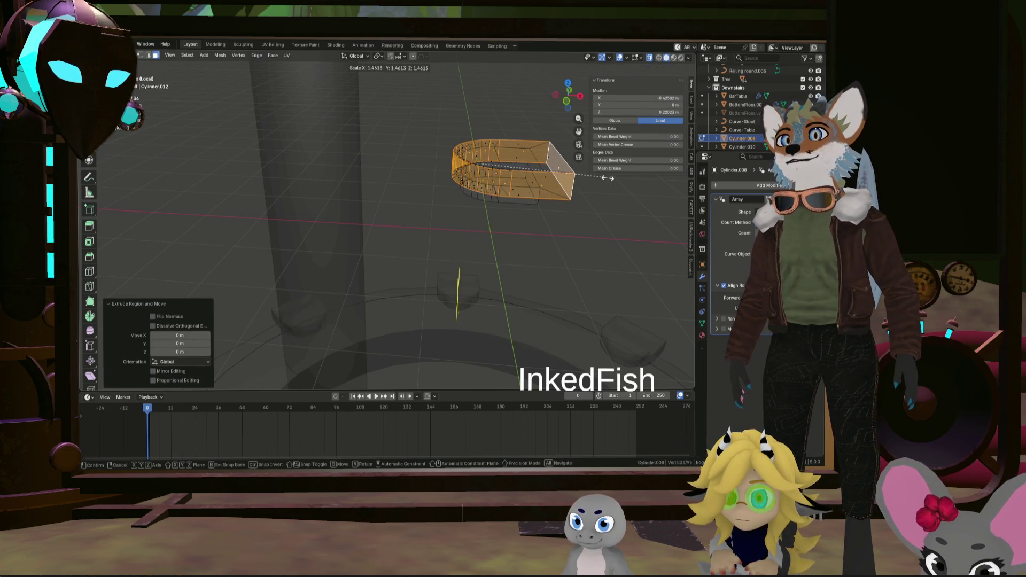
{"action": "key", "text": "alt+z"}
{"action": "key", "text": "ctrl+z"}
Extrude the seat faces along their normals, then shrink the grown selection to about three quarters
{"action": "key", "text": "alt+e"}
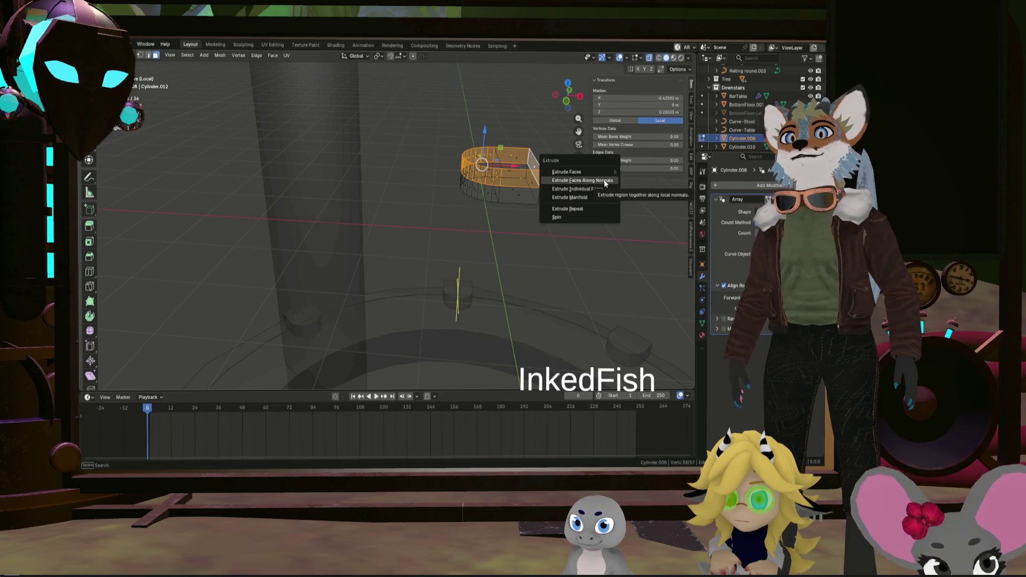
{"action": "left_click", "coordinate": [606, 183]}
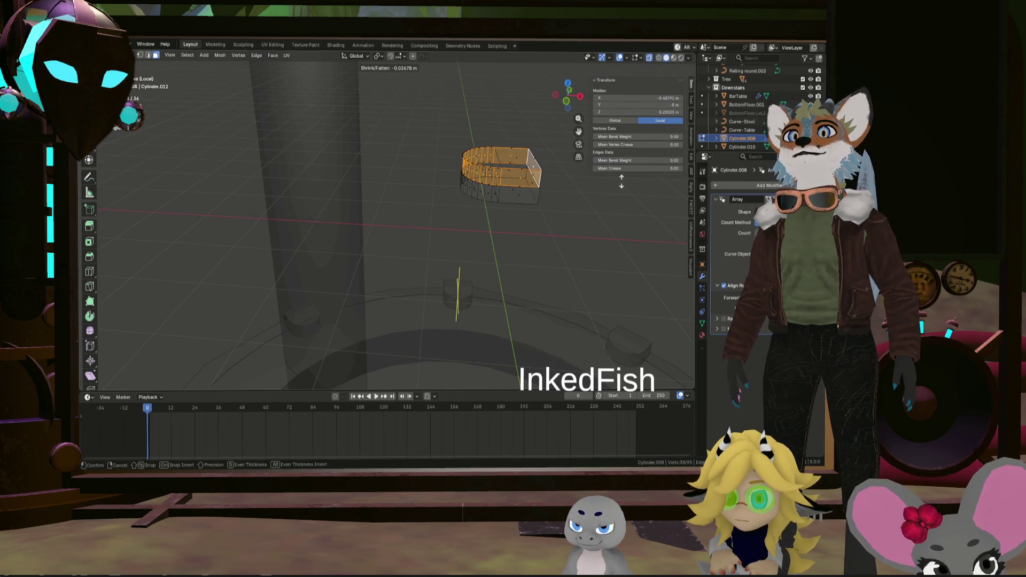
{"action": "left_click", "coordinate": [503, 159]}
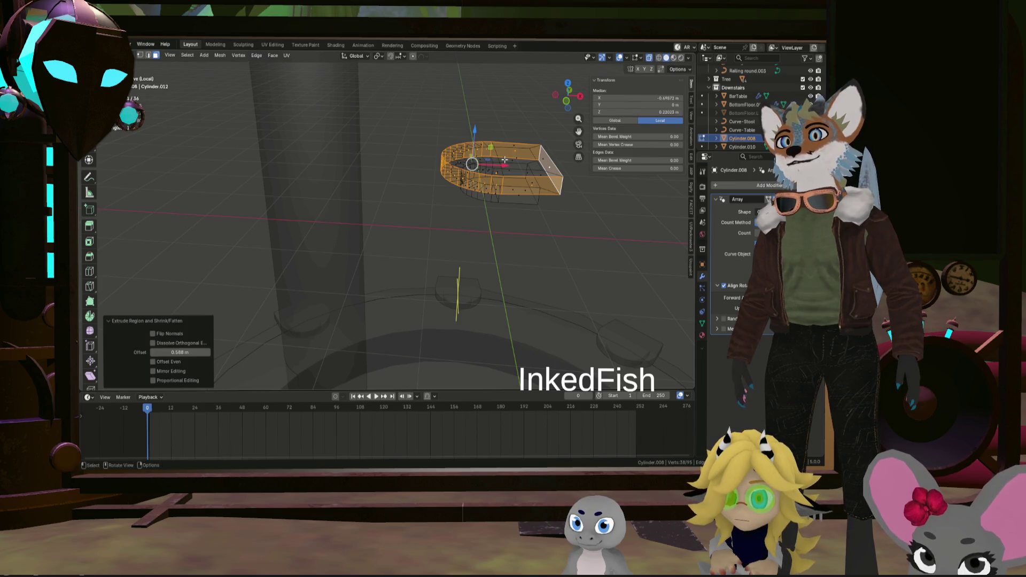
{"action": "middle_click_drag", "start_coordinate": [504, 159], "coordinate": [569, 181]}
{"action": "key", "text": "ctrl+KP_Add"}
{"action": "key", "text": "ctrl+KP_Add"}
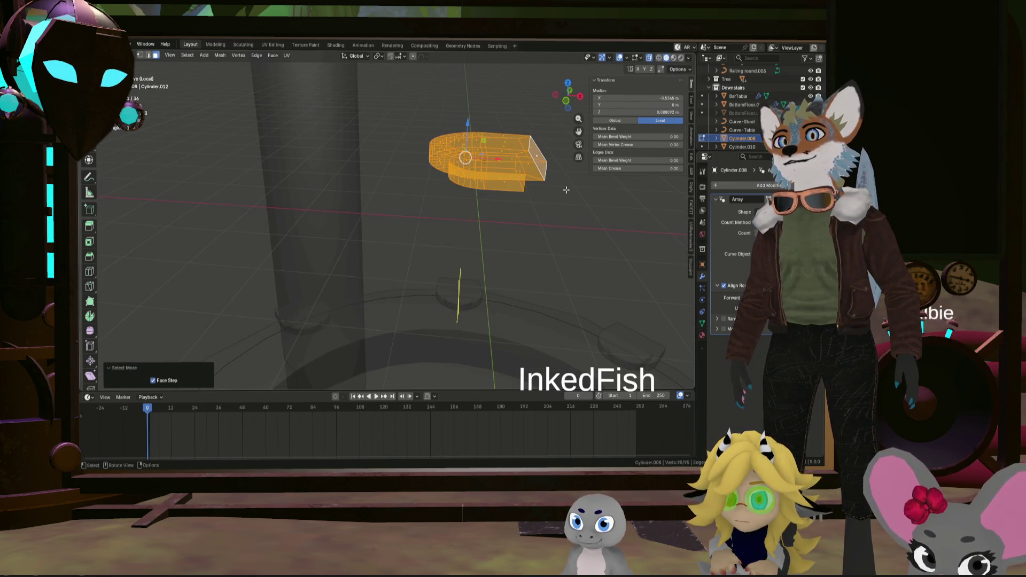
{"action": "key", "text": "s"}
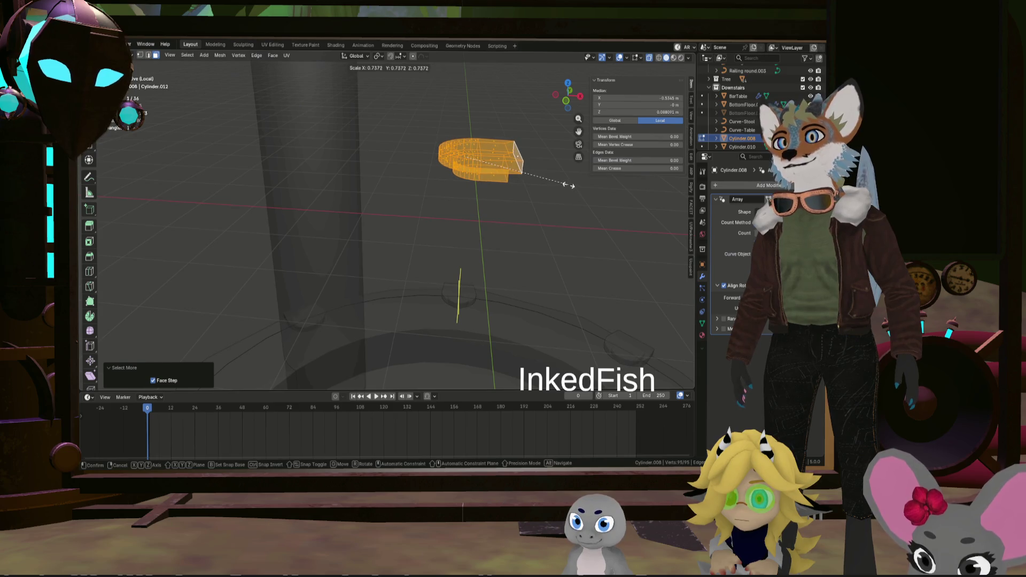
{"action": "left_click", "coordinate": [569, 185]}
Widen the seat's flat side face by scaling it without changing its height
{"action": "mouse_move", "coordinate": [569, 185]}
{"action": "middle_mouse_down"}
{"action": "mouse_move", "coordinate": [478, 290]}
{"action": "mouse_move", "coordinate": [420, 251]}
{"action": "middle_mouse_up"}
{"action": "left_click", "coordinate": [412, 246]}
{"action": "key", "text": "s"}
{"action": "key", "text": "shift+z"}
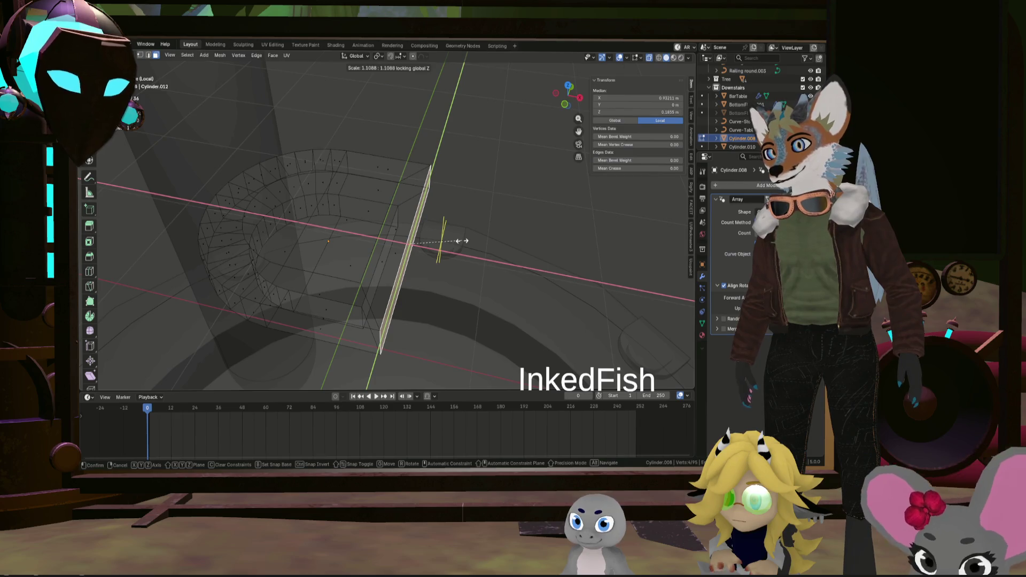
{"action": "left_click", "coordinate": [458, 238]}
{"action": "scroll", "coordinate": [408, 268], "scroll_direction": "down", "scroll_amount": 5}
{"action": "mouse_move", "coordinate": [408, 268]}
{"action": "middle_mouse_down"}
{"action": "mouse_move", "coordinate": [563, 267]}
{"action": "mouse_move", "coordinate": [458, 269]}
{"action": "middle_mouse_up"}
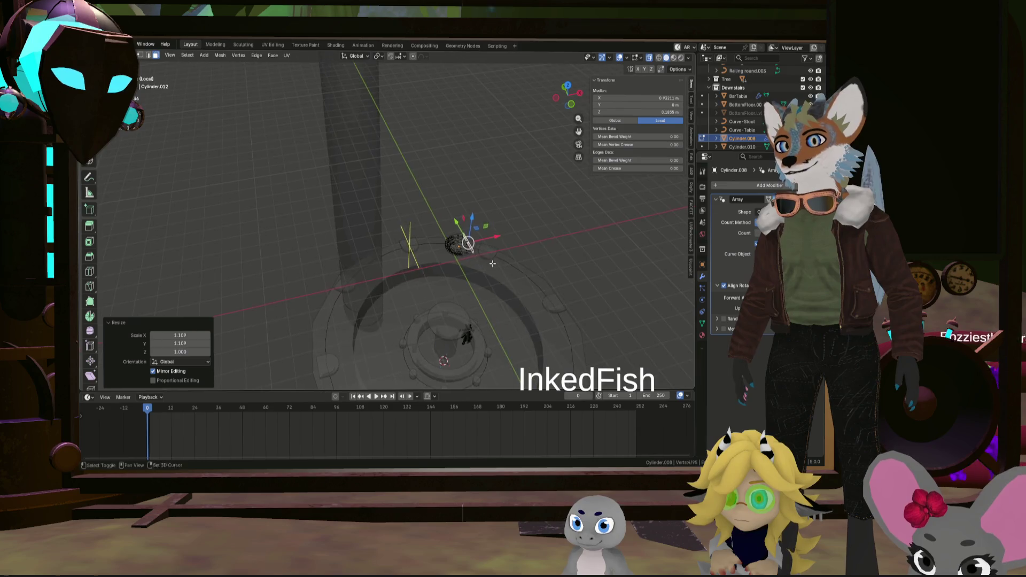
{"action": "scroll", "coordinate": [458, 269], "scroll_direction": "up", "scroll_amount": 5}
{"action": "scroll", "coordinate": [458, 269], "scroll_direction": "down", "scroll_amount": 5}
{"action": "scroll", "coordinate": [458, 268], "scroll_direction": "up", "scroll_amount": 3}
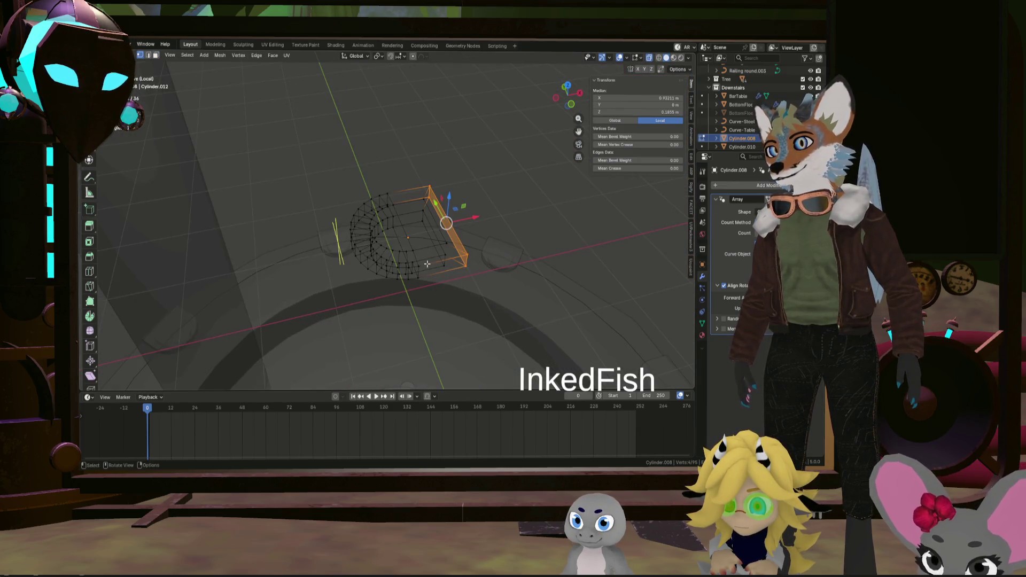
{"action": "left_click", "coordinate": [419, 266]}
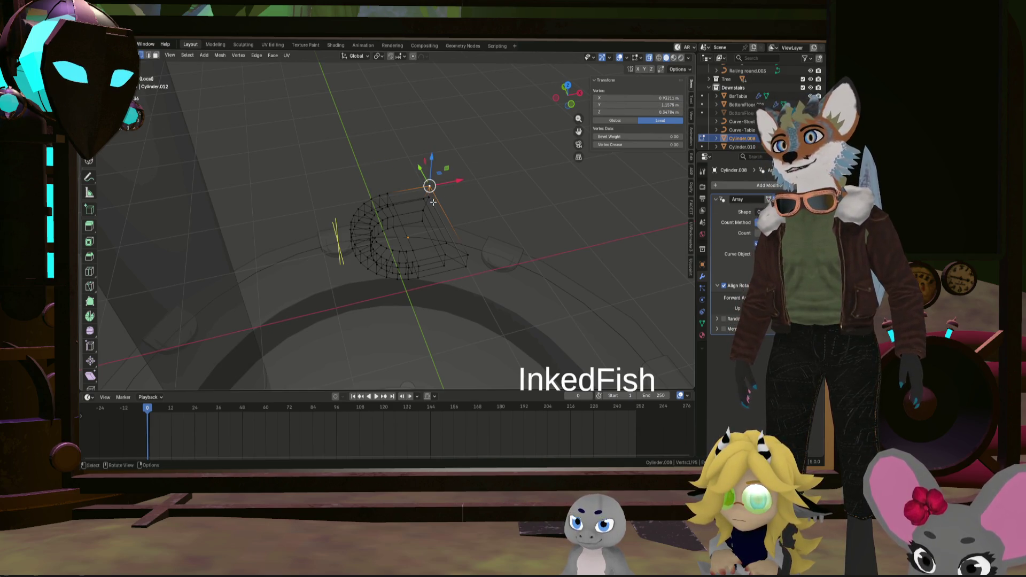
Orbit to the seat and select its ring of vertices ready to extrude
{"action": "left_click", "coordinate": [480, 181]}
{"action": "mouse_move", "coordinate": [481, 181]}
{"action": "middle_mouse_down"}
{"action": "mouse_move", "coordinate": [362, 238]}
{"action": "mouse_move", "coordinate": [536, 313]}
{"action": "mouse_move", "coordinate": [534, 270]}
{"action": "middle_mouse_up"}
{"action": "scroll", "coordinate": [384, 242], "scroll_direction": "down", "scroll_amount": 5}
{"action": "scroll", "coordinate": [534, 270], "scroll_direction": "up", "scroll_amount": 3}
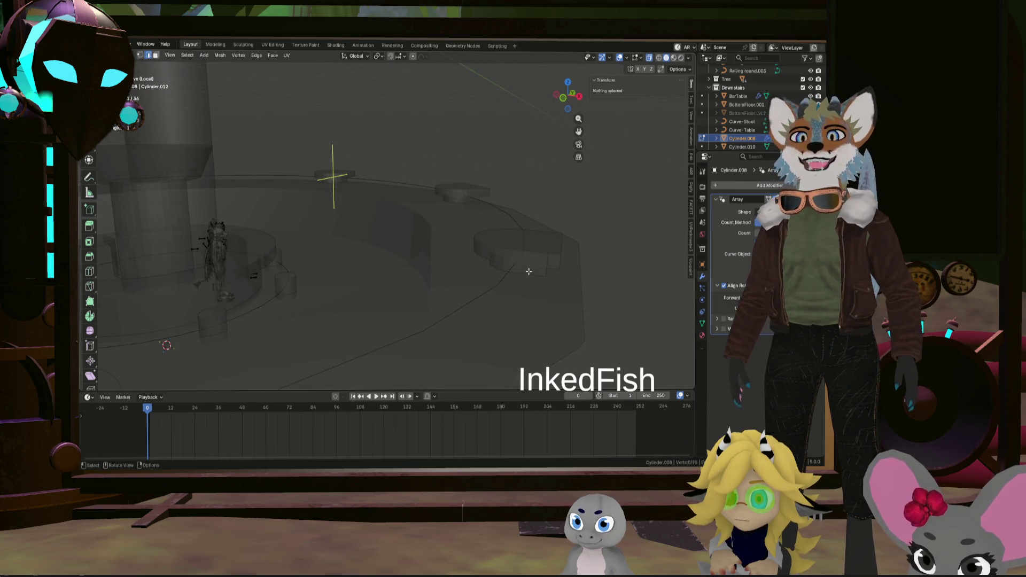
{"action": "scroll", "coordinate": [529, 271], "scroll_direction": "up", "scroll_amount": 3}
{"action": "mouse_move", "coordinate": [528, 272]}
{"action": "middle_mouse_down"}
{"action": "mouse_move", "coordinate": [446, 295]}
{"action": "mouse_move", "coordinate": [456, 187]}
{"action": "mouse_move", "coordinate": [490, 208]}
{"action": "middle_mouse_up"}
{"action": "key", "text": "a"}
{"action": "key", "text": "a"}
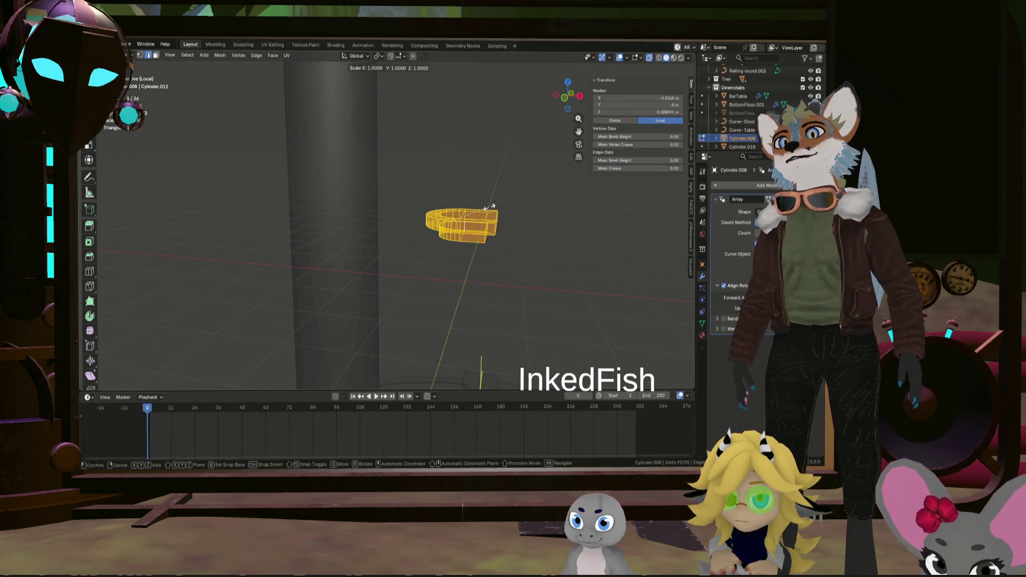
Extrude the ring upward to stretch the seat taller, then raise one edge loop about 0.31 m
{"action": "key", "text": "e"}
{"action": "left_click", "coordinate": [554, 189]}
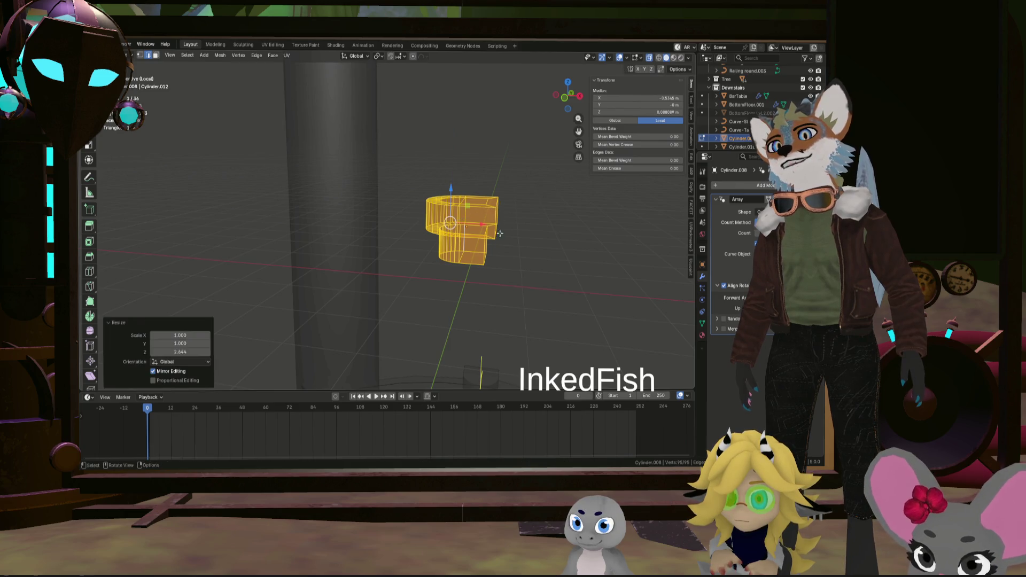
{"action": "key", "text": "ctrl+z"}
{"action": "key", "text": "ctrl+z"}
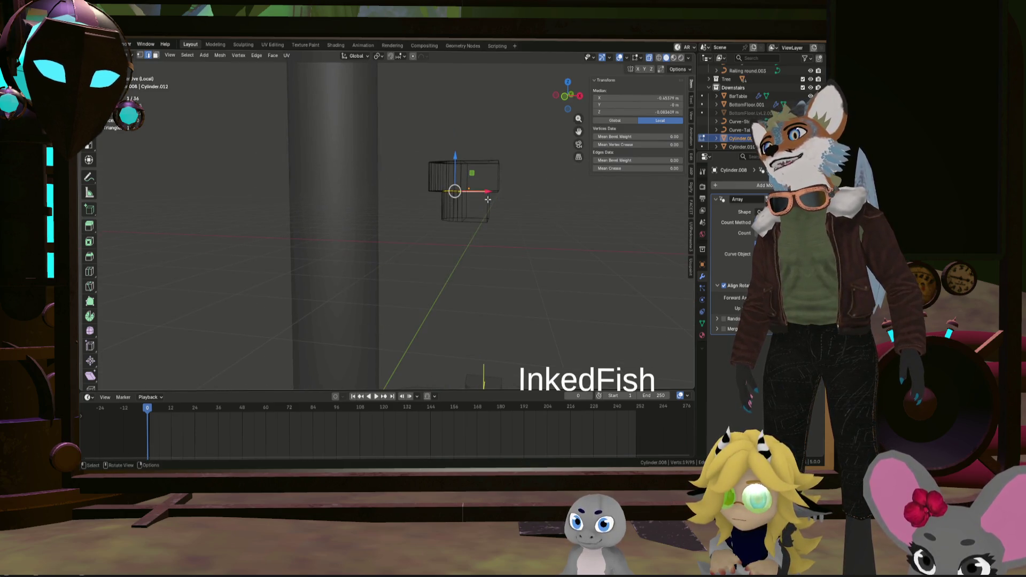
{"action": "key", "text": "alt+a"}
{"action": "middle_click_drag", "start_coordinate": [489, 201], "coordinate": [466, 186]}
{"action": "left_click", "coordinate": [403, 157], "text": "alt"}
{"action": "middle_click_drag", "start_coordinate": [403, 156], "coordinate": [488, 193]}
{"action": "left_click_drag", "start_coordinate": [491, 183], "coordinate": [490, 166]}
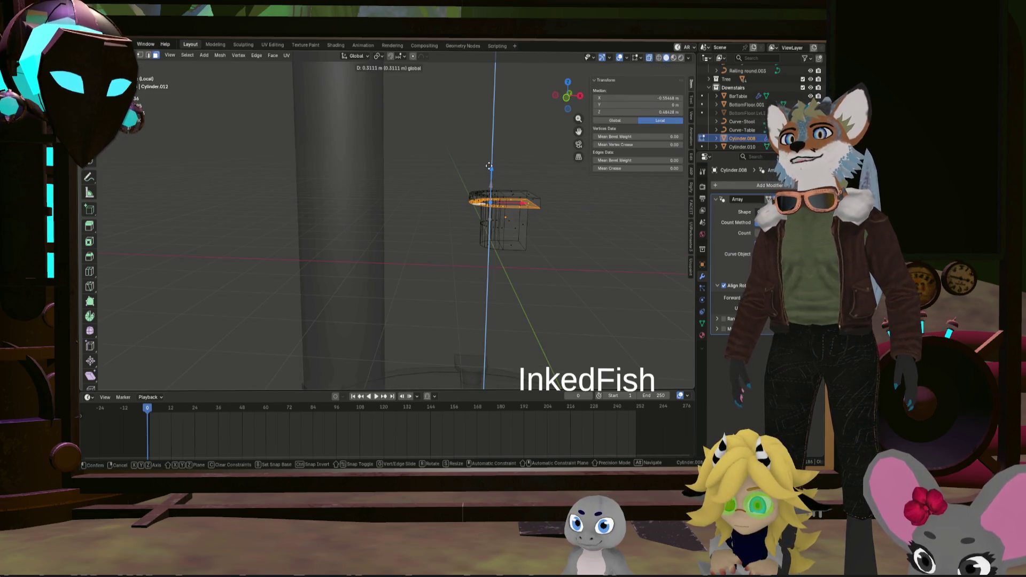
{"action": "left_click", "coordinate": [489, 166]}
{"action": "scroll", "coordinate": [490, 166], "scroll_direction": "down", "scroll_amount": 5}
Enlarge the seat's top ring about 1.29 times while keeping its height fixed
{"action": "mouse_move", "coordinate": [489, 166]}
{"action": "middle_mouse_down"}
{"action": "mouse_move", "coordinate": [483, 313]}
{"action": "mouse_move", "coordinate": [506, 320]}
{"action": "mouse_move", "coordinate": [361, 240]}
{"action": "middle_mouse_up"}
{"action": "scroll", "coordinate": [361, 241], "scroll_direction": "up", "scroll_amount": 3}
{"action": "scroll", "coordinate": [304, 209], "scroll_direction": "up", "scroll_amount": 3}
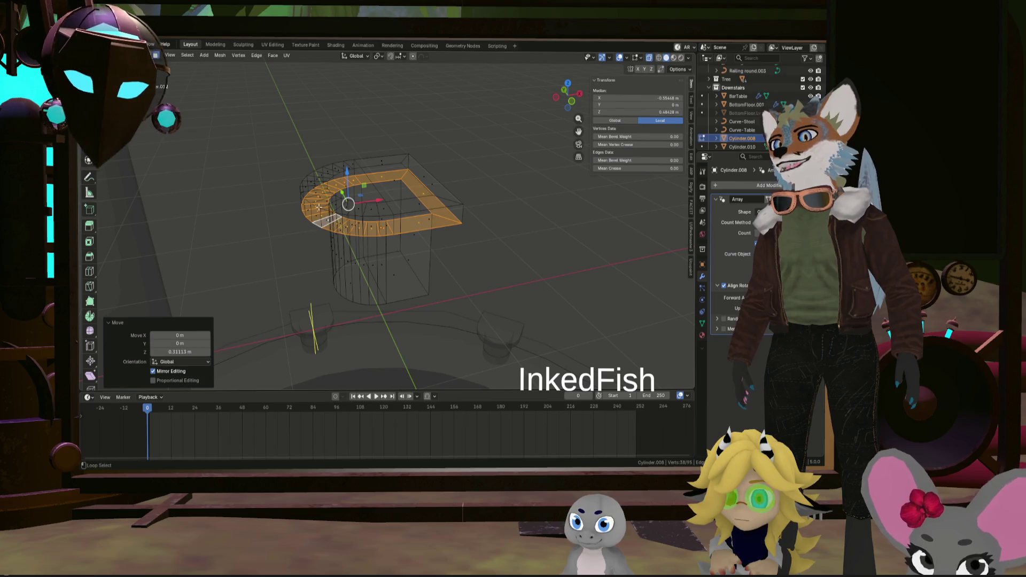
{"action": "key", "text": "s"}
{"action": "key", "text": "shift+z"}
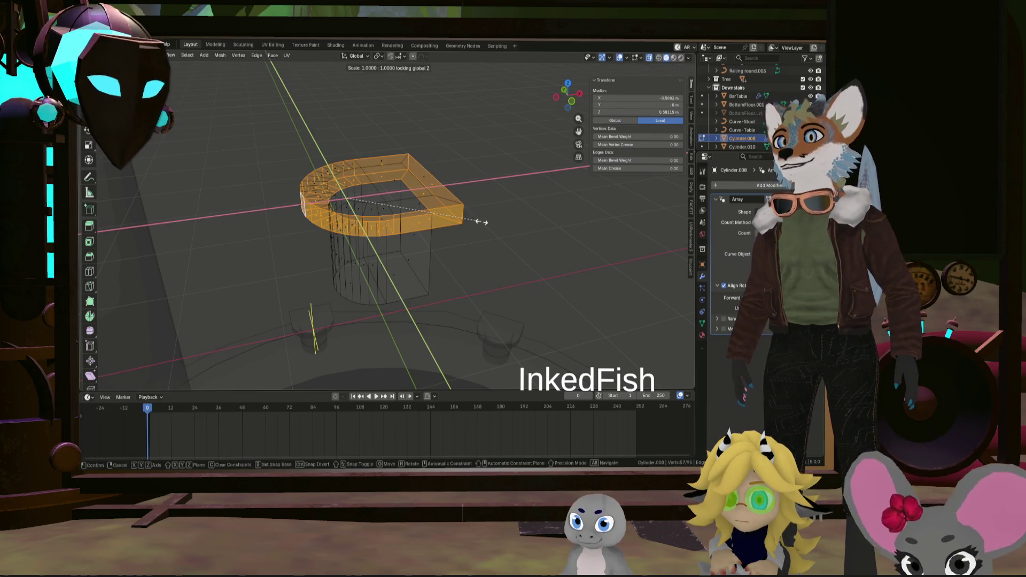
{"action": "left_click", "coordinate": [501, 222]}
{"action": "scroll", "coordinate": [464, 213], "scroll_direction": "up", "scroll_amount": 3}
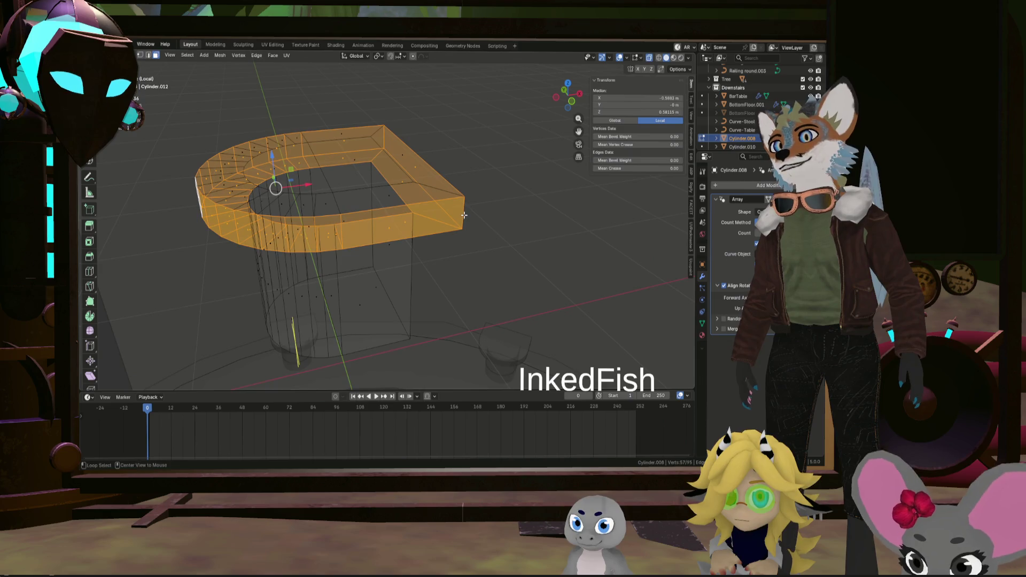
{"action": "key", "text": "shift+z"}
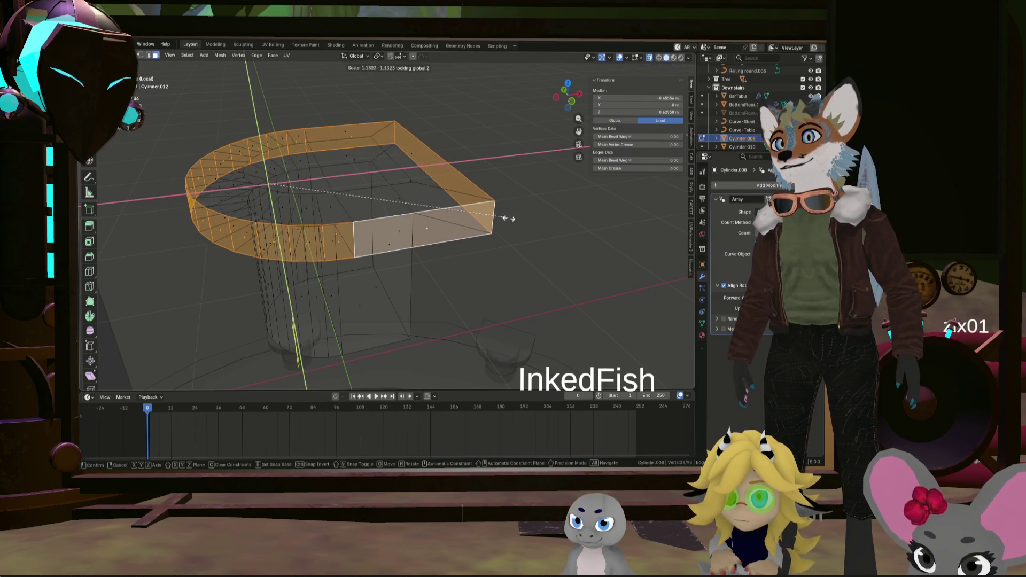
{"action": "left_click", "coordinate": [529, 219]}
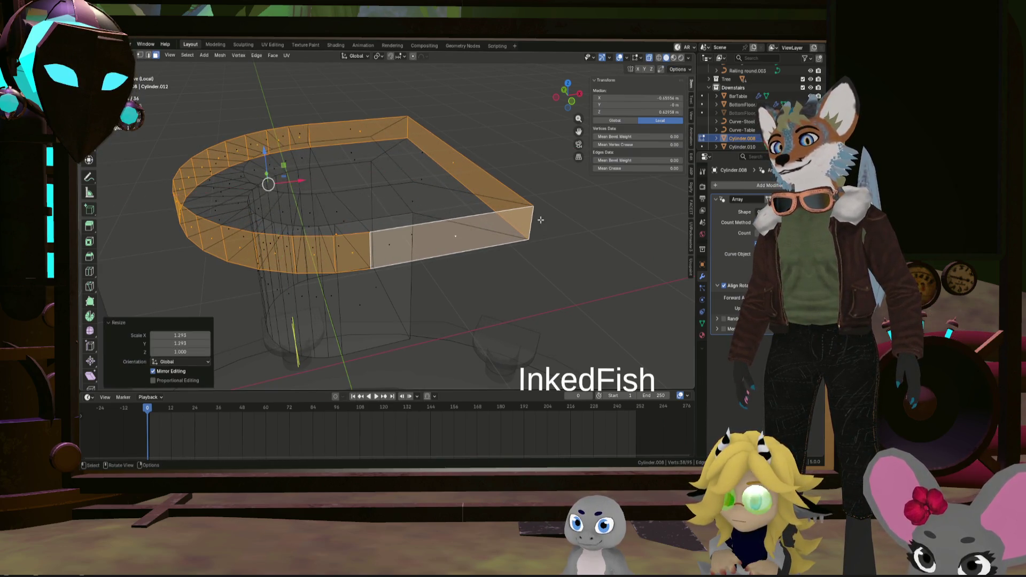
{"action": "scroll", "coordinate": [513, 219], "scroll_direction": "down", "scroll_amount": 5}
{"action": "scroll", "coordinate": [504, 221], "scroll_direction": "down", "scroll_amount": 2}
Push the seat's flat side face out about 0.34 m along X and leave mesh editing
{"action": "left_click", "coordinate": [350, 158]}
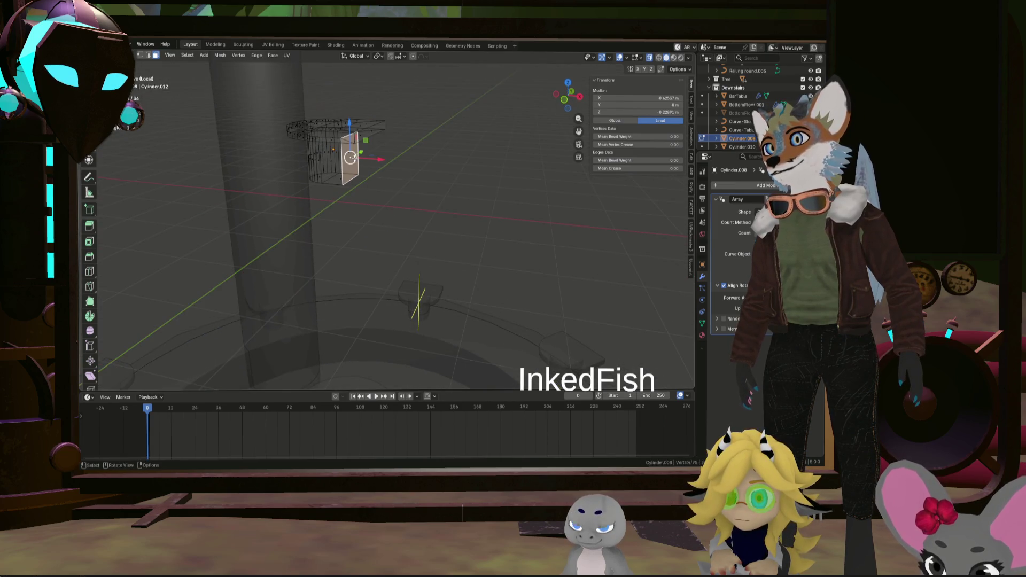
{"action": "left_click_drag", "start_coordinate": [382, 162], "coordinate": [398, 206]}
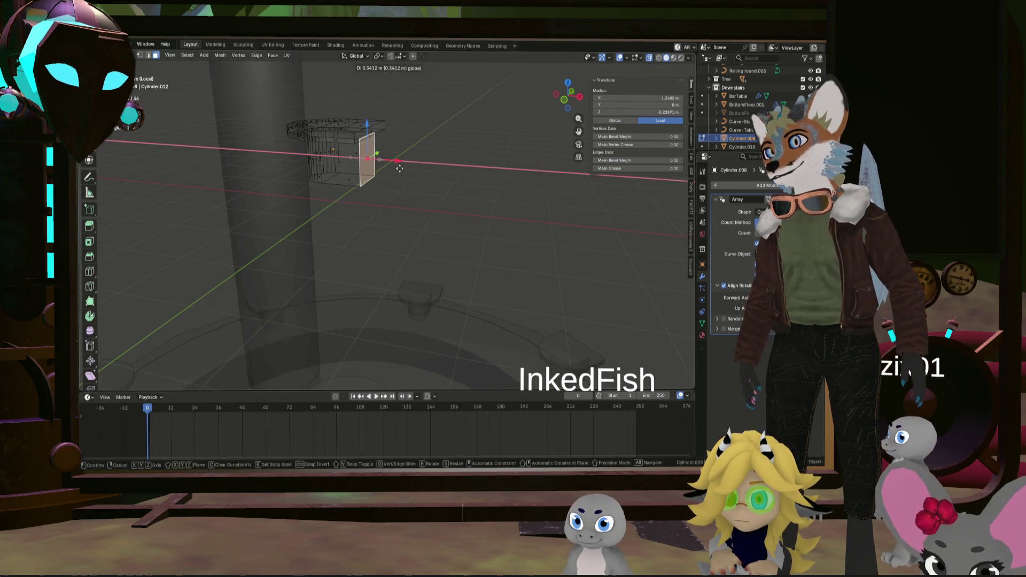
{"action": "mouse_move", "coordinate": [398, 206]}
{"action": "middle_mouse_down"}
{"action": "mouse_move", "coordinate": [419, 234]}
{"action": "mouse_move", "coordinate": [456, 249]}
{"action": "middle_mouse_up"}
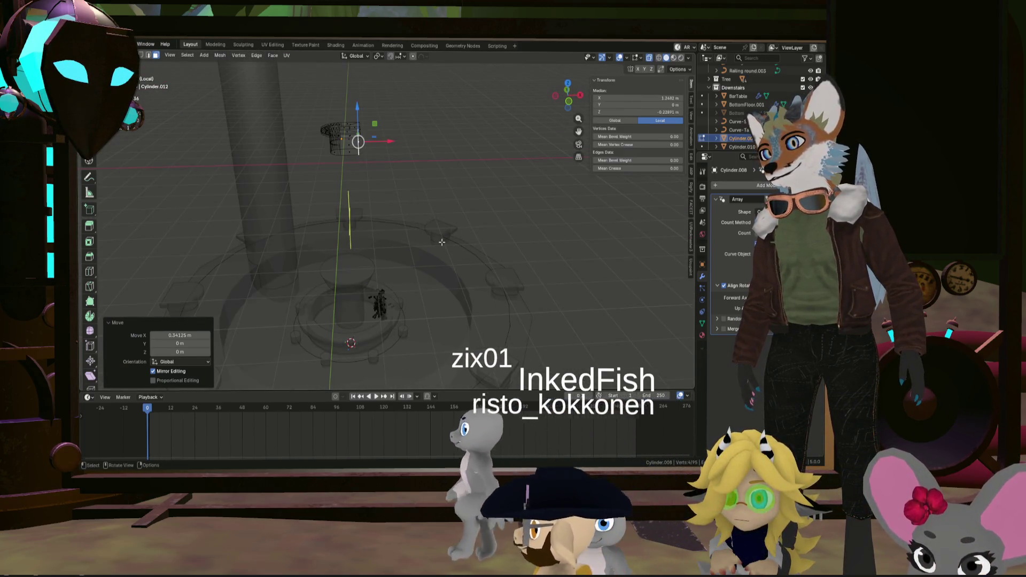
{"action": "key", "text": "Tab"}
{"action": "left_click", "coordinate": [463, 248]}
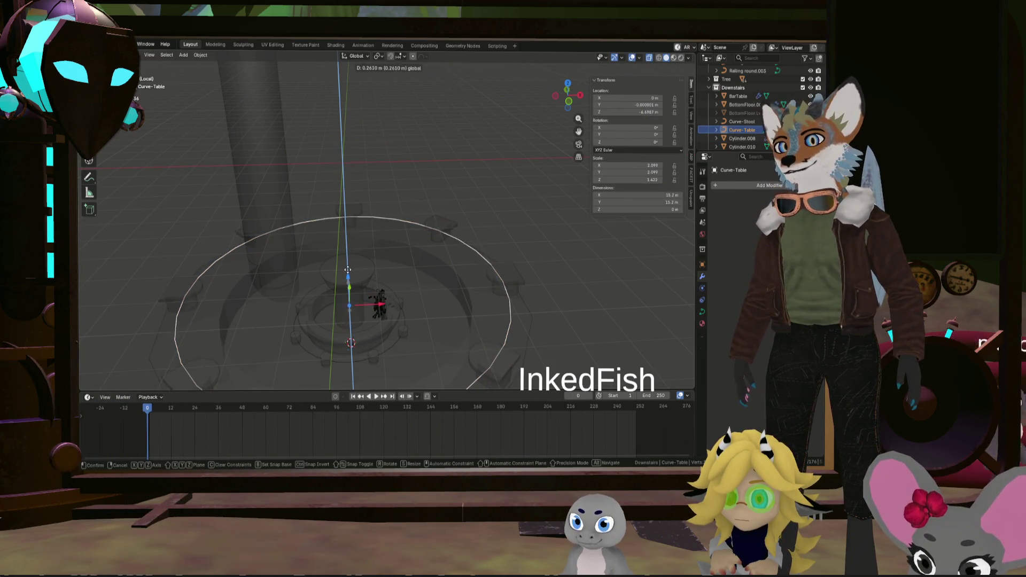
Confirm the Curve-Table ring raised about 0.28 m, inspect it, and select the avatar's metarig
{"action": "left_click", "coordinate": [420, 277]}
{"action": "mouse_move", "coordinate": [421, 276]}
{"action": "middle_mouse_down"}
{"action": "mouse_move", "coordinate": [382, 254]}
{"action": "mouse_move", "coordinate": [492, 277]}
{"action": "mouse_move", "coordinate": [468, 283]}
{"action": "middle_mouse_up"}
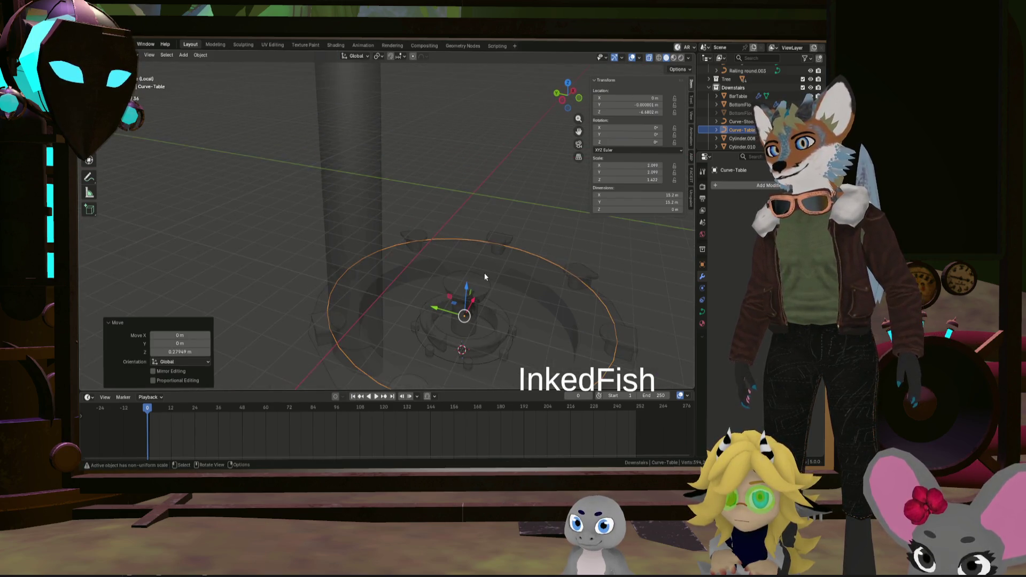
{"action": "scroll", "coordinate": [468, 284], "scroll_direction": "up", "scroll_amount": 1}
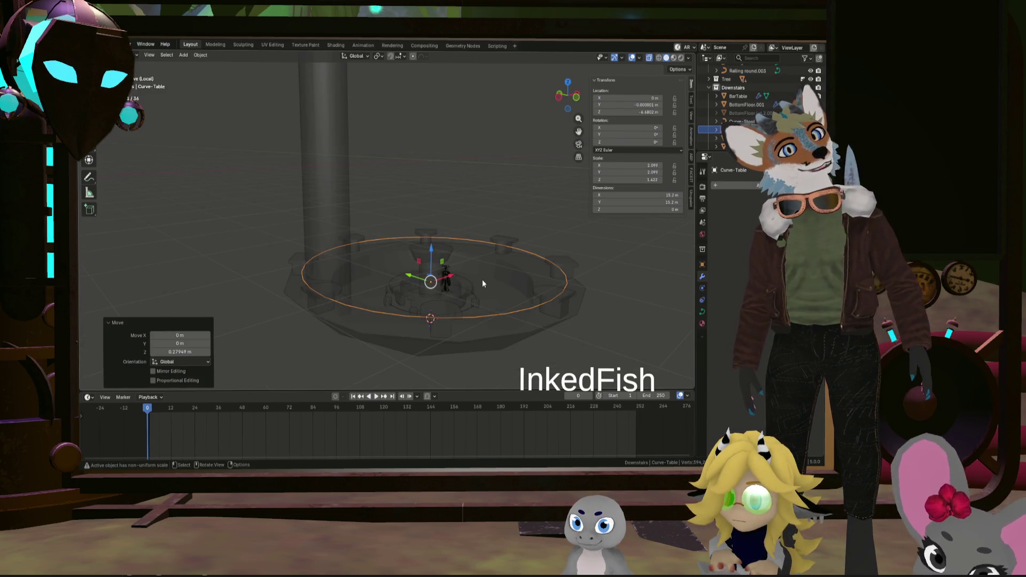
{"action": "mouse_move", "coordinate": [482, 280]}
{"action": "middle_mouse_down"}
{"action": "mouse_move", "coordinate": [503, 328]}
{"action": "mouse_move", "coordinate": [428, 221]}
{"action": "middle_mouse_up"}
{"action": "scroll", "coordinate": [503, 329], "scroll_direction": "up", "scroll_amount": 3}
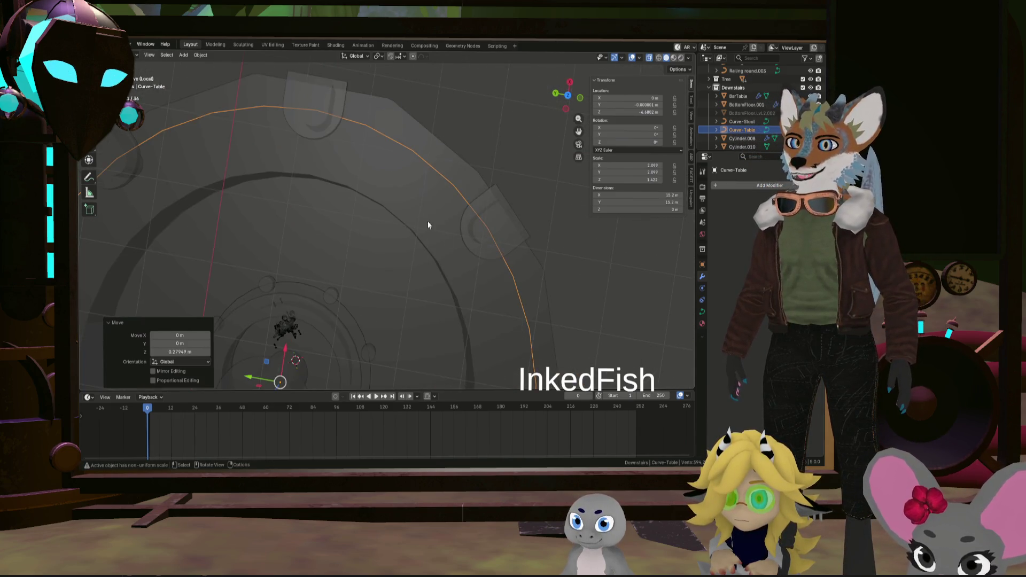
{"action": "scroll", "coordinate": [495, 335], "scroll_direction": "down", "scroll_amount": 3}
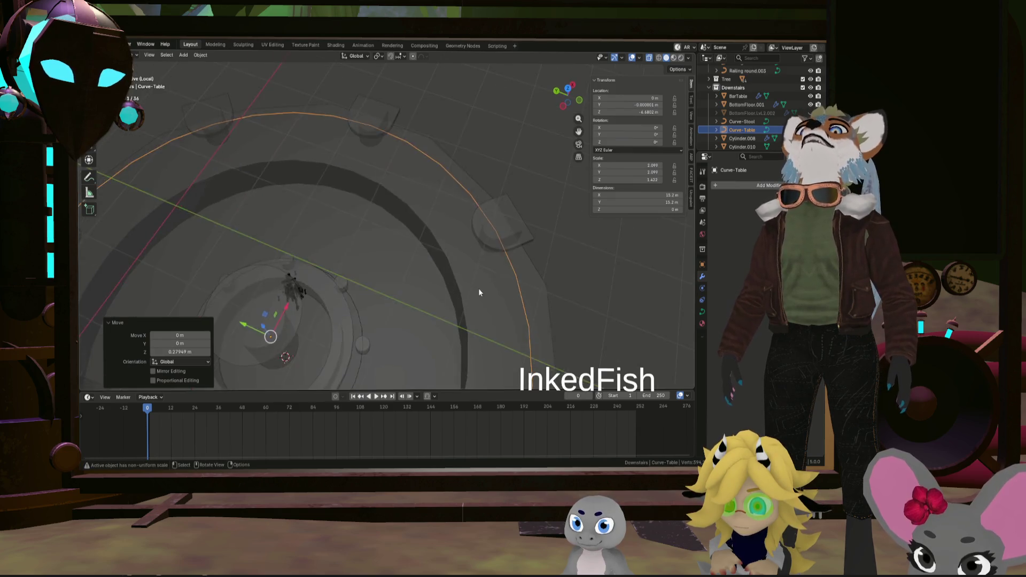
{"action": "scroll", "coordinate": [478, 288], "scroll_direction": "down", "scroll_amount": 2}
{"action": "mouse_move", "coordinate": [486, 275]}
{"action": "middle_mouse_down"}
{"action": "mouse_move", "coordinate": [458, 259]}
{"action": "mouse_move", "coordinate": [350, 261]}
{"action": "middle_mouse_up"}
{"action": "left_click", "coordinate": [350, 260]}
{"action": "scroll", "coordinate": [350, 261], "scroll_direction": "up", "scroll_amount": 4}
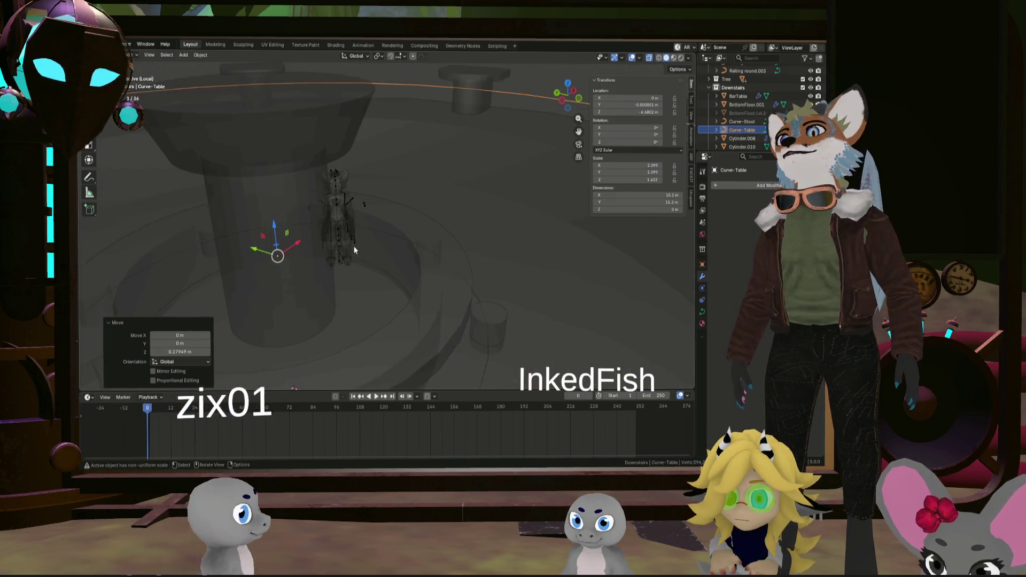
{"action": "scroll", "coordinate": [343, 266], "scroll_direction": "up", "scroll_amount": 2}
{"action": "left_click", "coordinate": [355, 244]}
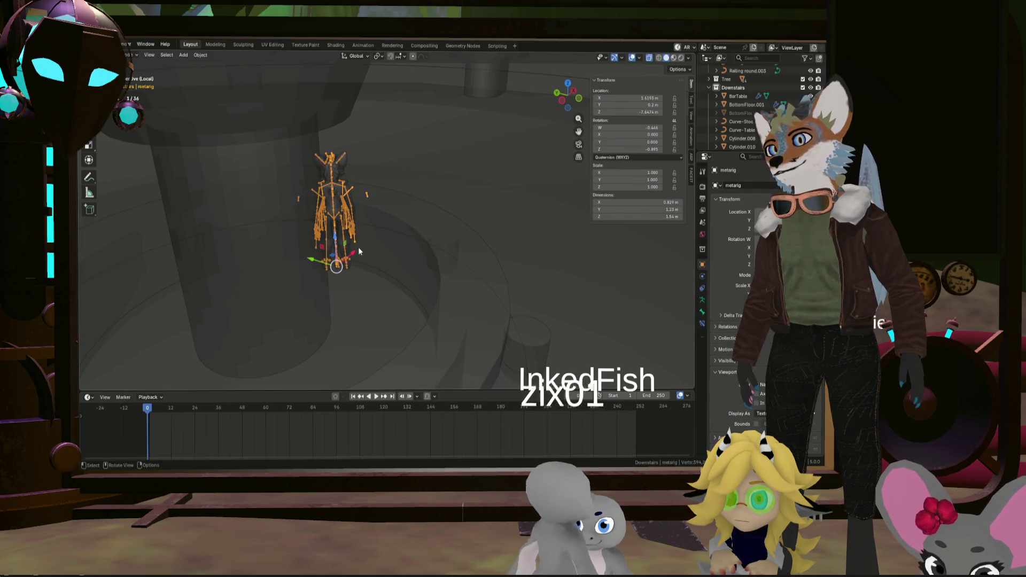
{"action": "scroll", "coordinate": [358, 247], "scroll_direction": "down", "scroll_amount": 5}
{"action": "scroll", "coordinate": [345, 250], "scroll_direction": "down", "scroll_amount": 2}
Move the metarig across the floor and vertically toward the bar tables, switching to solid shading
{"action": "key", "text": "g"}
{"action": "key", "text": "shift+z"}
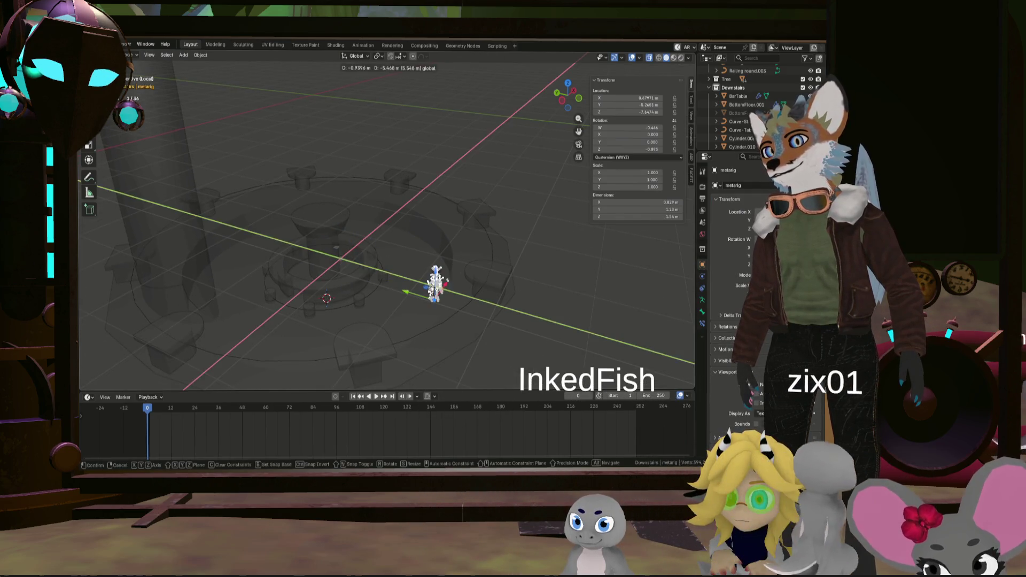
{"action": "left_click", "coordinate": [428, 295]}
{"action": "key", "text": "g"}
{"action": "key", "text": "z"}
{"action": "left_click", "coordinate": [446, 260]}
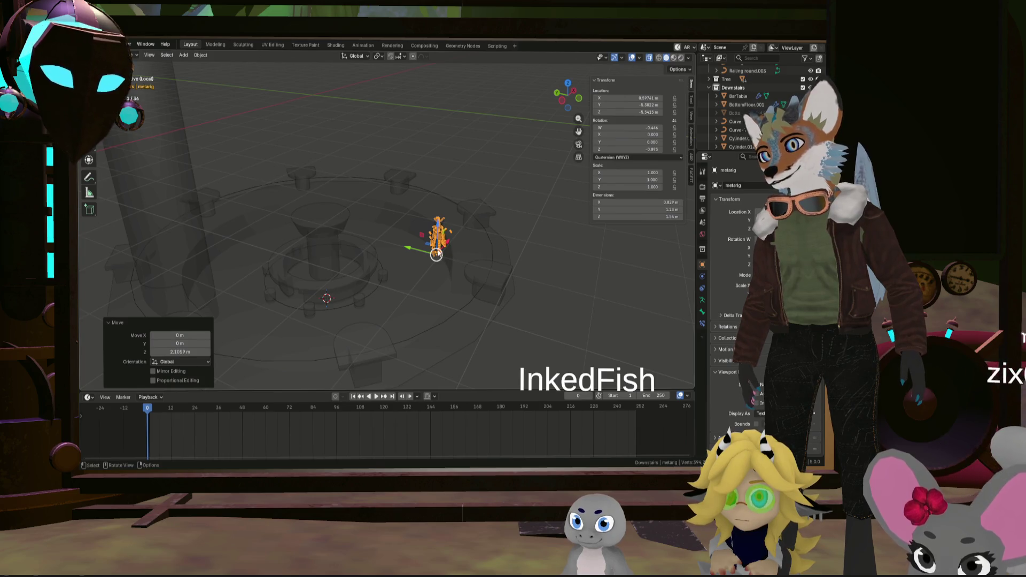
{"action": "scroll", "coordinate": [437, 242], "scroll_direction": "up", "scroll_amount": 2}
{"action": "key", "text": "g"}
{"action": "key", "text": "shift+z"}
{"action": "left_click", "coordinate": [509, 314]}
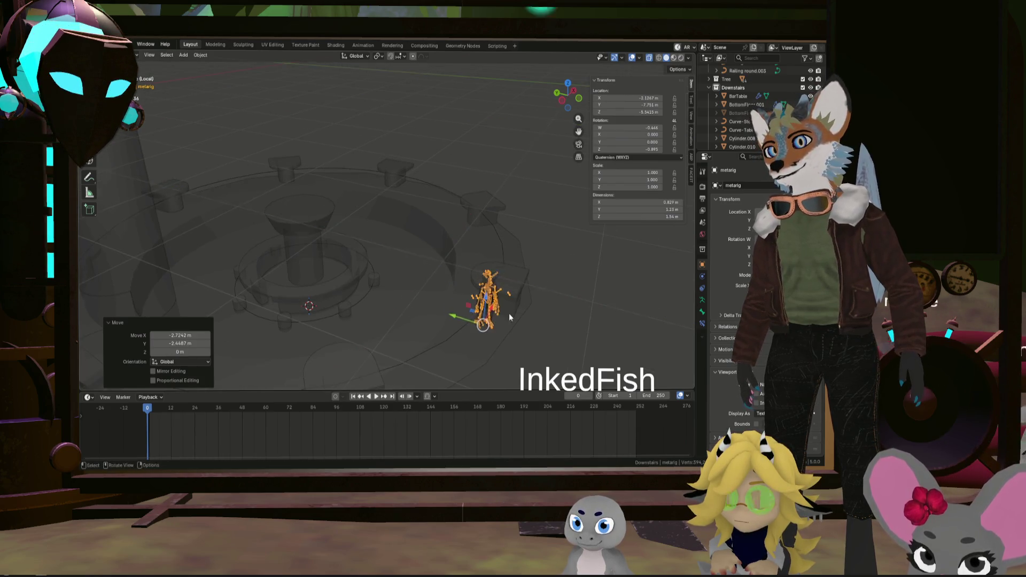
{"action": "middle_click_drag", "start_coordinate": [509, 313], "coordinate": [451, 288]}
{"action": "scroll", "coordinate": [449, 281], "scroll_direction": "up", "scroll_amount": 3}
{"action": "scroll", "coordinate": [441, 241], "scroll_direction": "down", "scroll_amount": 2}
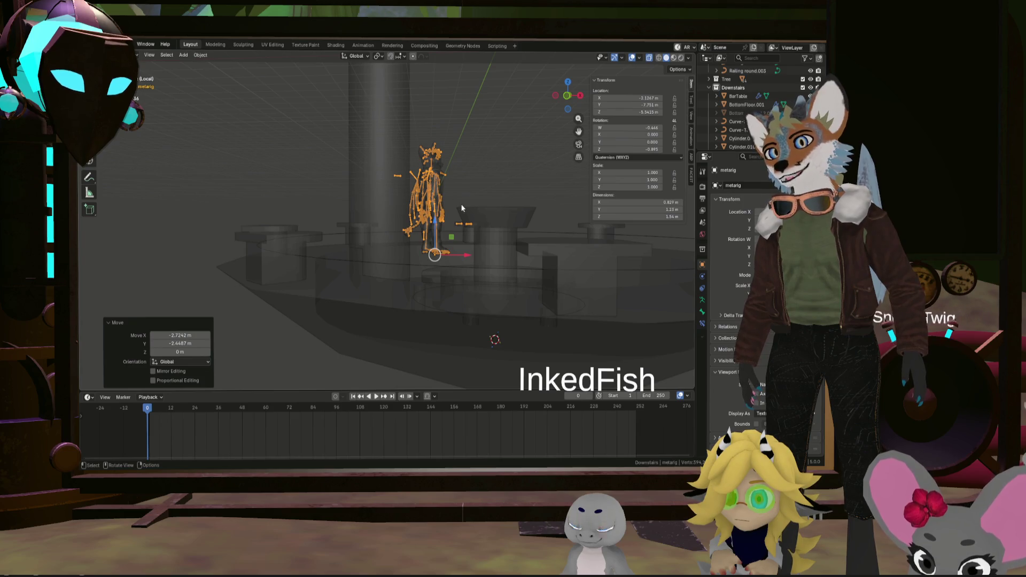
{"action": "left_click", "coordinate": [650, 59]}
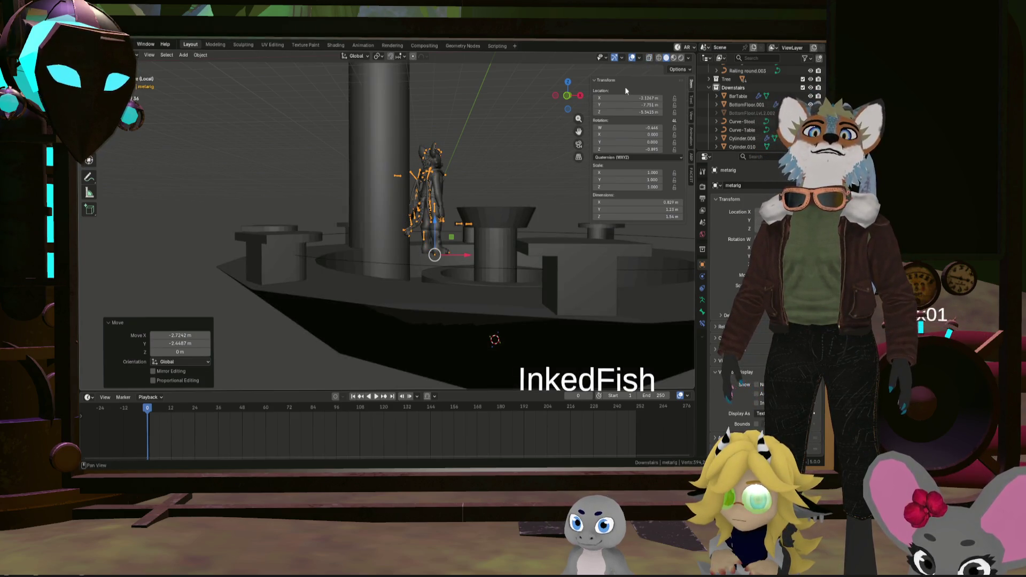
Nudge the rig sideways and down until it stands on the floor, then pick the bottom floor object
{"action": "key", "text": "g"}
{"action": "key", "text": "z"}
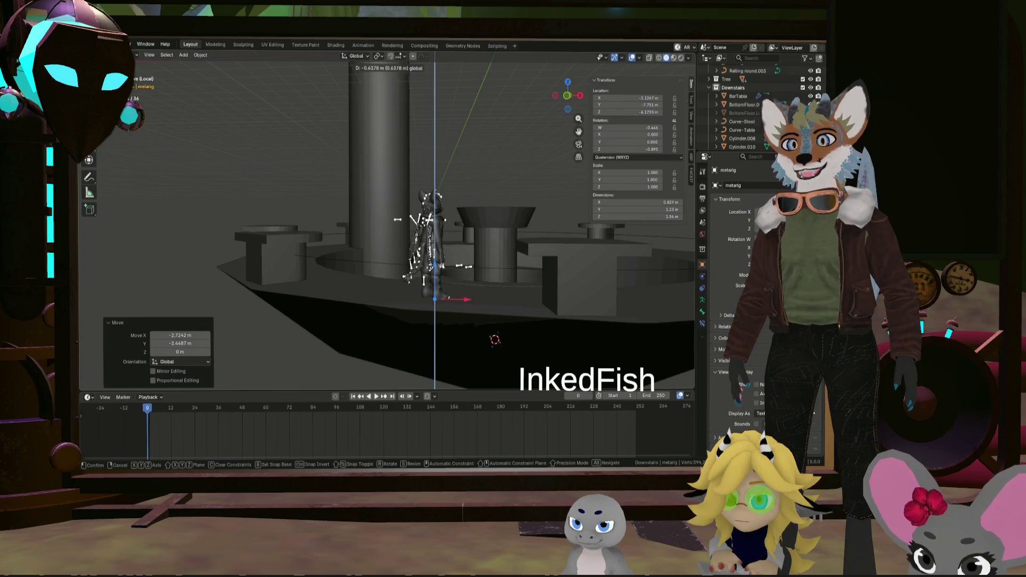
{"action": "left_click", "coordinate": [437, 281]}
{"action": "middle_click_drag", "start_coordinate": [437, 281], "coordinate": [466, 278]}
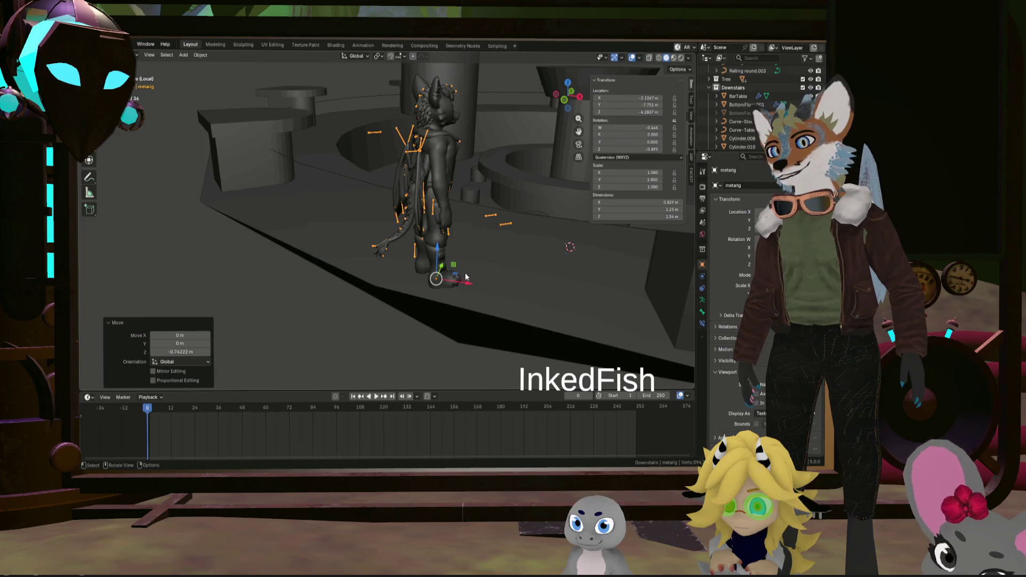
{"action": "key", "text": "g"}
{"action": "left_click", "coordinate": [585, 295]}
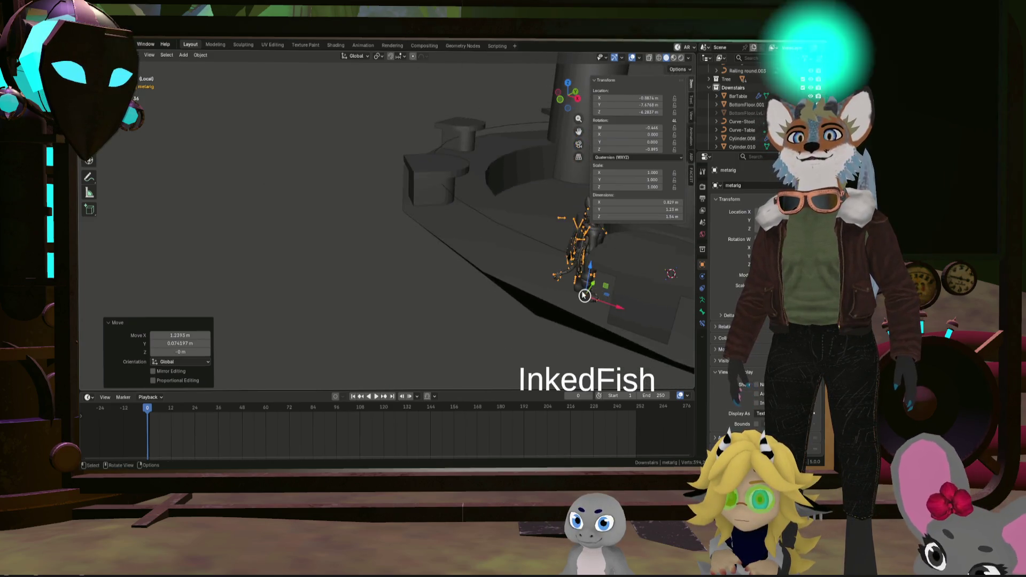
{"action": "middle_click_drag", "start_coordinate": [585, 295], "coordinate": [632, 279]}
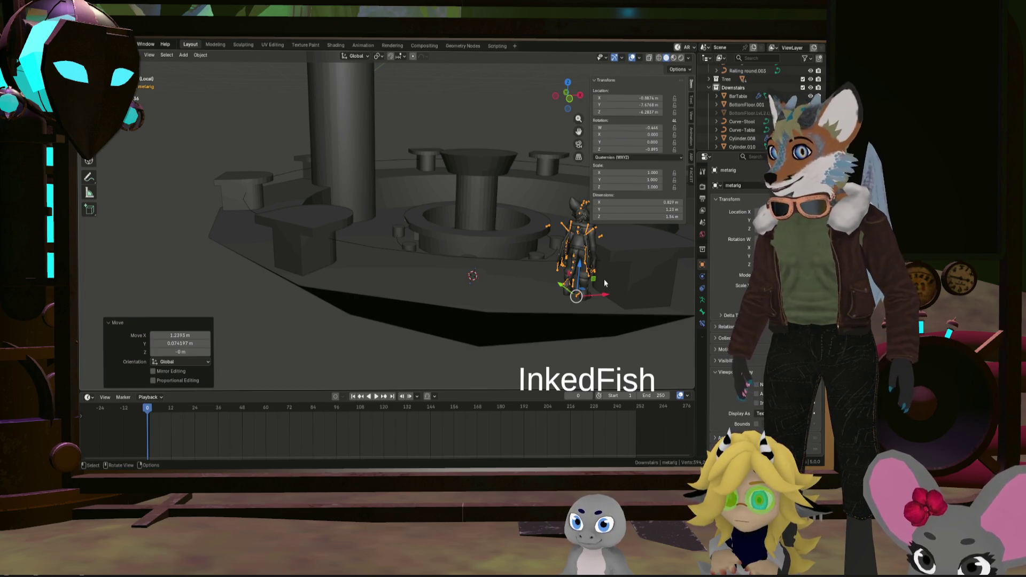
{"action": "key", "text": "g"}
{"action": "key", "text": "z"}
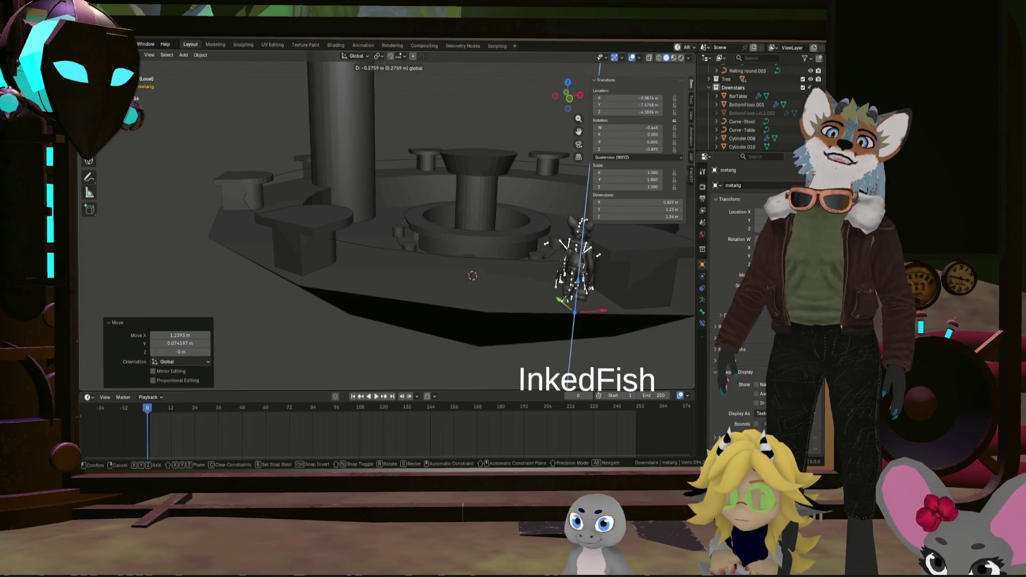
{"action": "left_click", "coordinate": [626, 282]}
{"action": "middle_click_drag", "start_coordinate": [626, 283], "coordinate": [562, 277]}
{"action": "middle_click_drag", "start_coordinate": [568, 231], "coordinate": [511, 266]}
{"action": "left_click", "coordinate": [614, 280]}
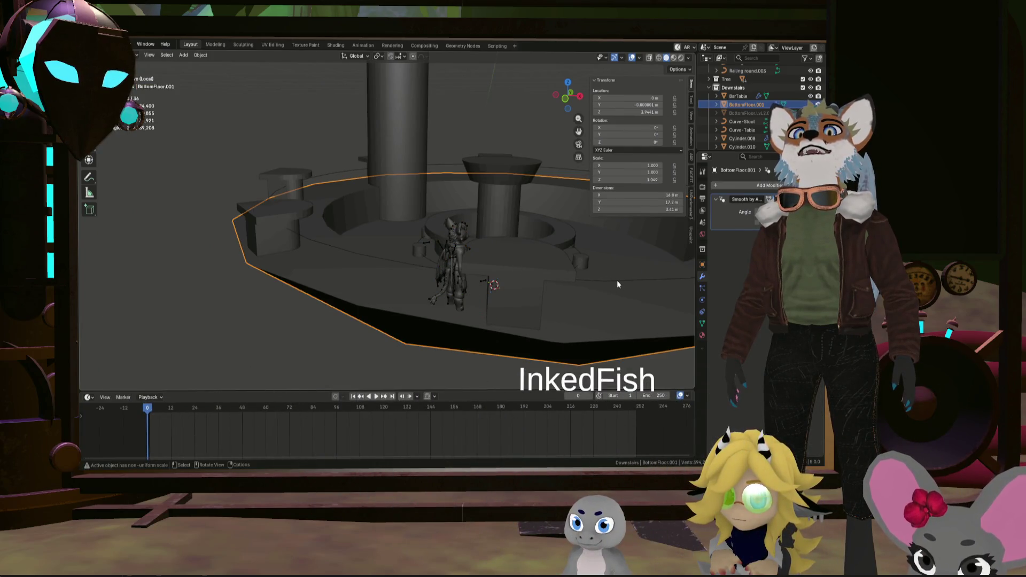
Lower the Curve-Table curve along Z so it lines up with the tables
{"action": "left_click", "coordinate": [617, 281]}
{"action": "key", "text": "g"}
{"action": "key", "text": "z"}
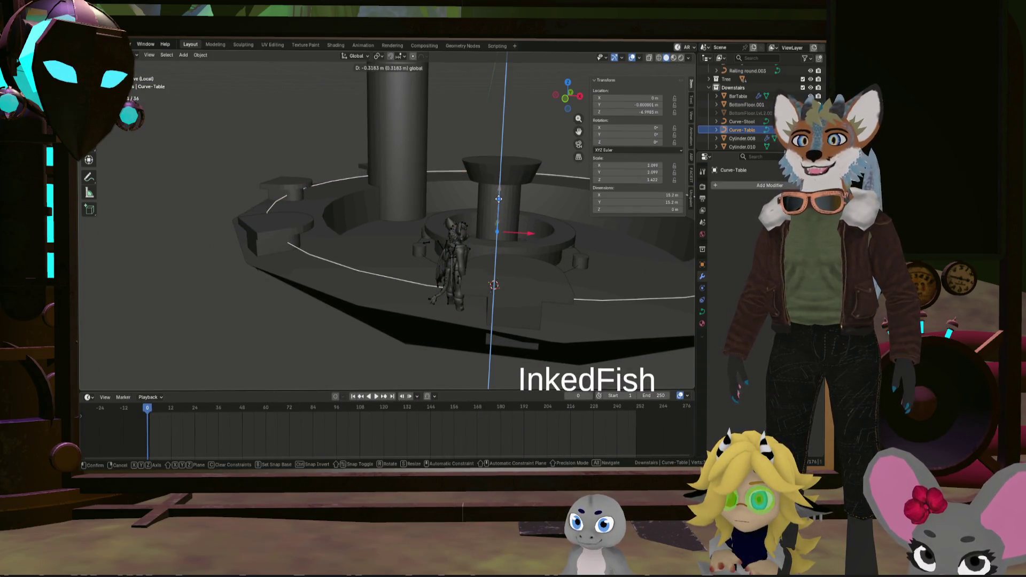
{"action": "left_click", "coordinate": [499, 197]}
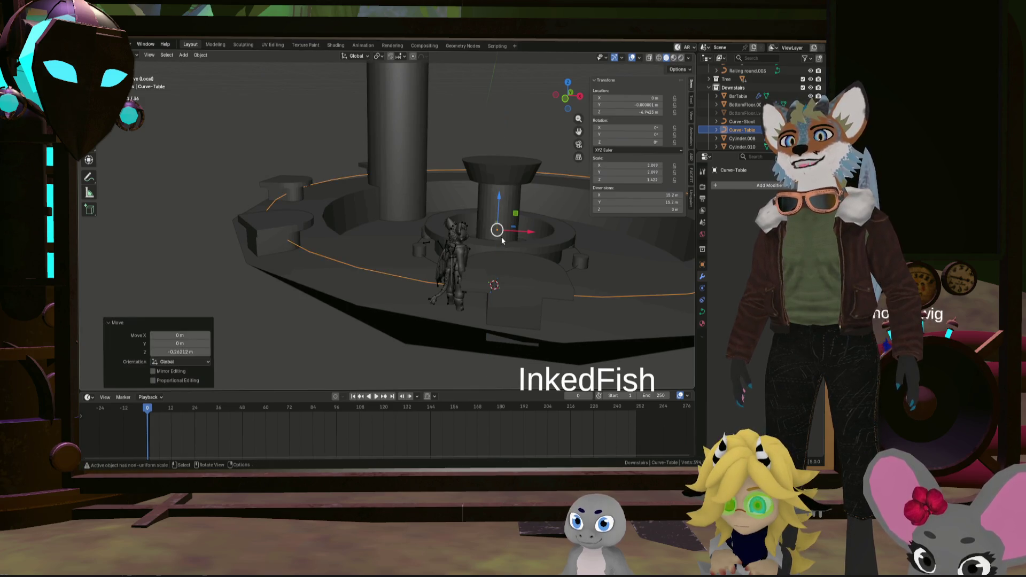
{"action": "mouse_move", "coordinate": [590, 268]}
{"action": "middle_mouse_down"}
{"action": "mouse_move", "coordinate": [530, 274]}
{"action": "mouse_move", "coordinate": [546, 271]}
{"action": "mouse_move", "coordinate": [553, 229]}
{"action": "mouse_move", "coordinate": [555, 239]}
{"action": "mouse_move", "coordinate": [524, 251]}
{"action": "middle_mouse_up"}
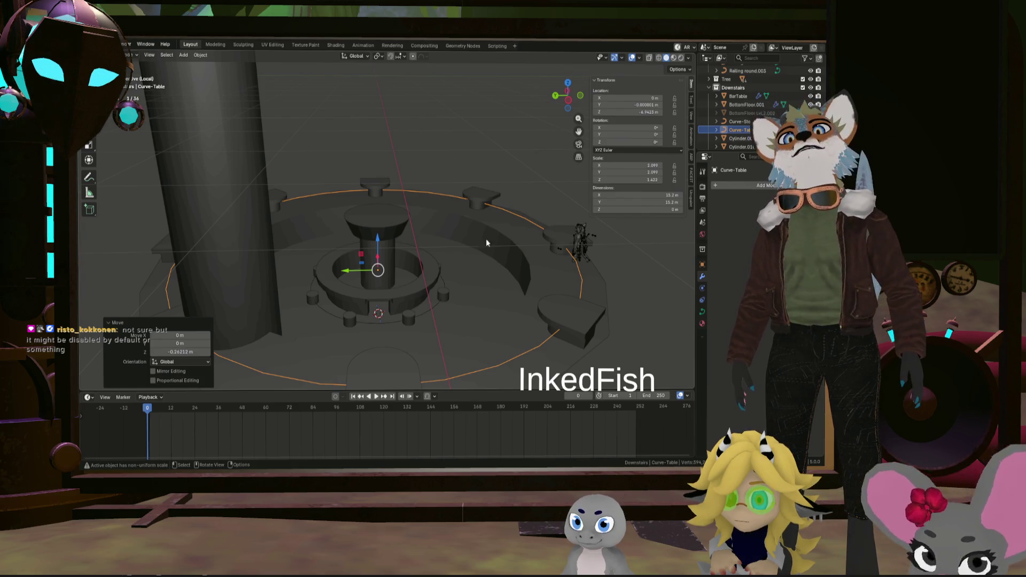
Nudge Curve-Table back up slightly along Z to fine-tune its height
{"action": "key", "text": "Tab"}
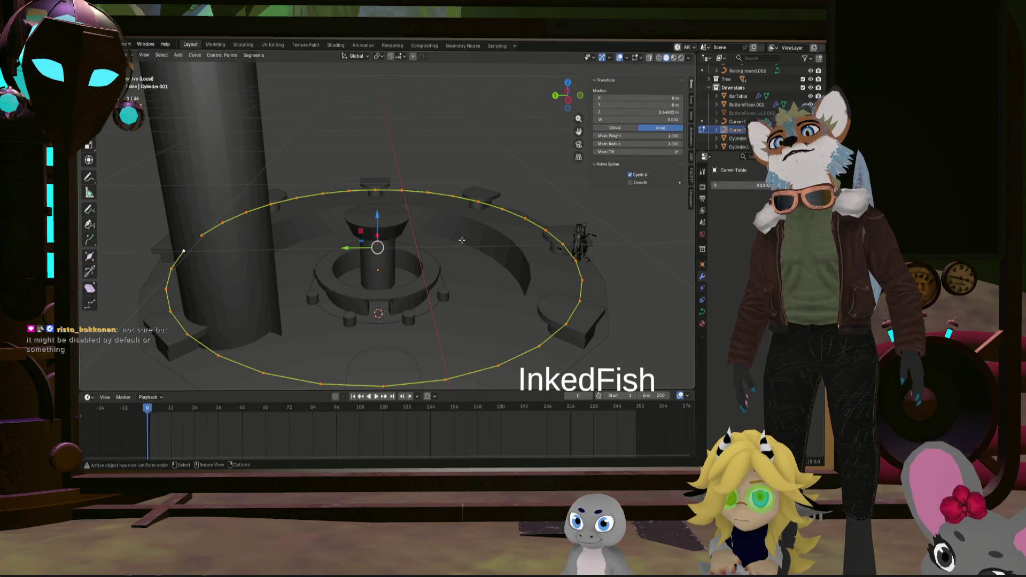
{"action": "key", "text": "Tab"}
{"action": "key", "text": "g"}
{"action": "key", "text": "z"}
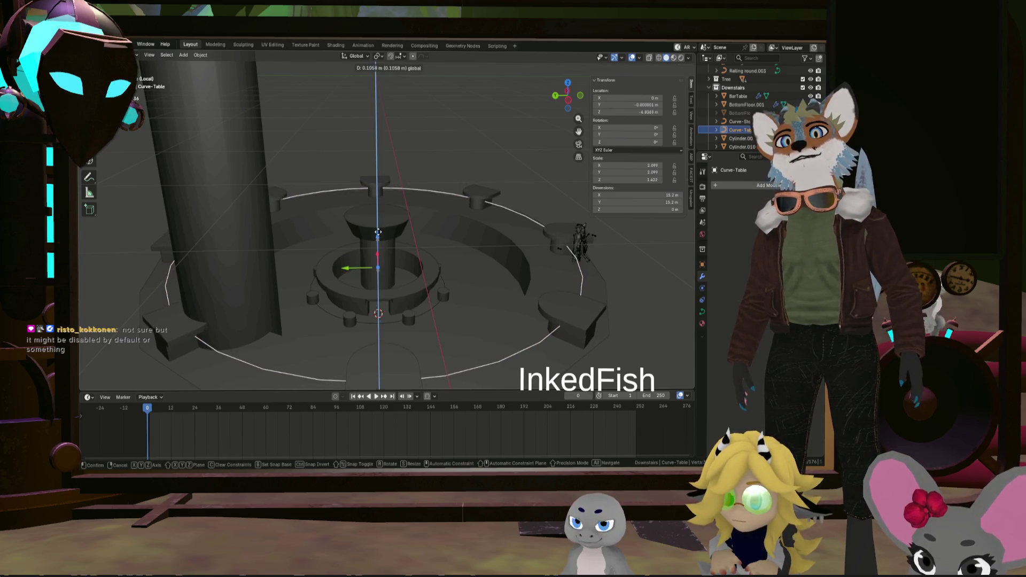
{"action": "left_click", "coordinate": [378, 241]}
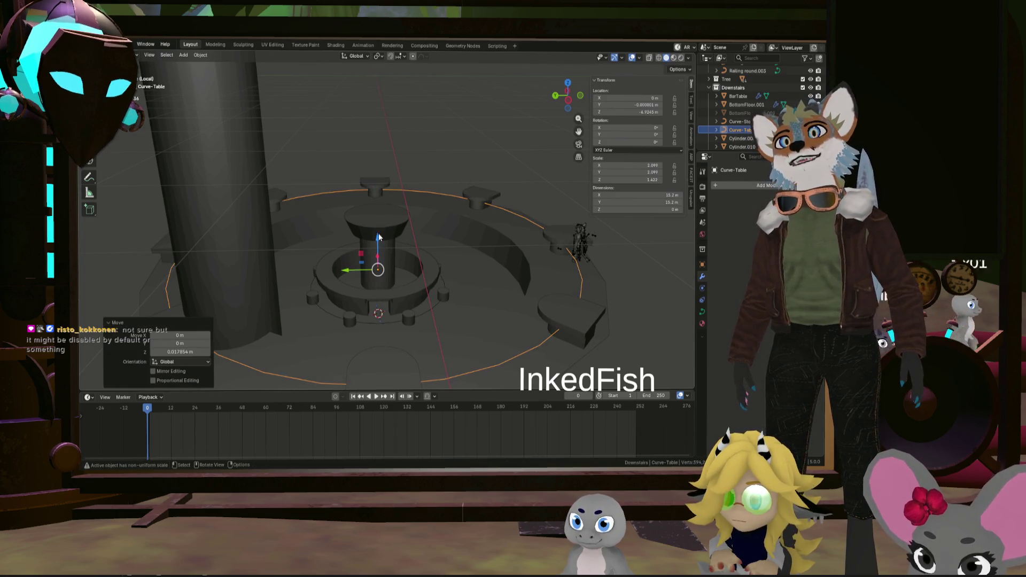
Make the Cylinder.008 stool object active and enter Edit Mode on its mesh
{"action": "left_click", "coordinate": [576, 240]}
{"action": "key", "text": "Tab"}
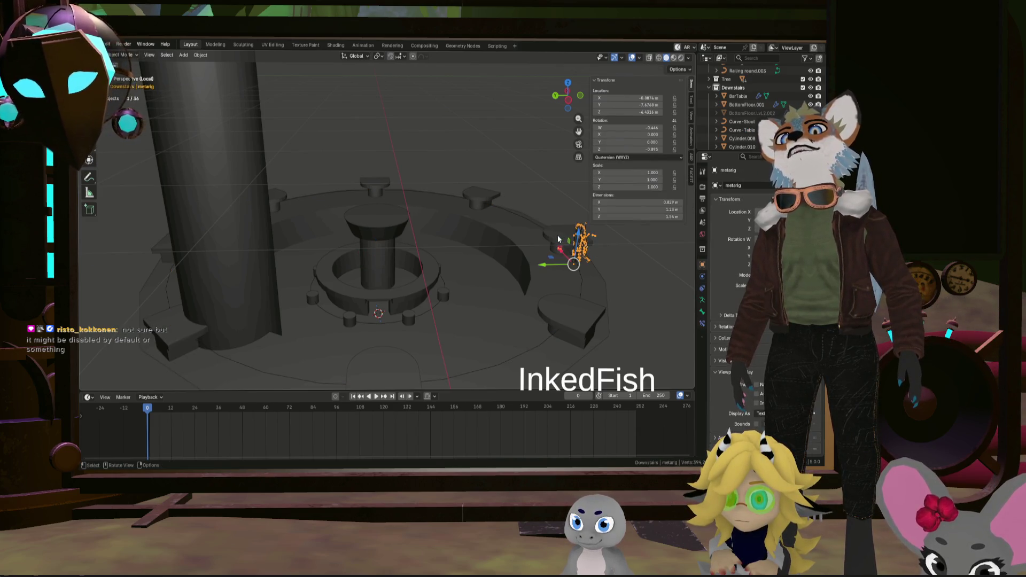
{"action": "left_click", "coordinate": [558, 236]}
{"action": "key", "text": "Tab"}
{"action": "middle_click_drag", "start_coordinate": [393, 209], "coordinate": [395, 172]}
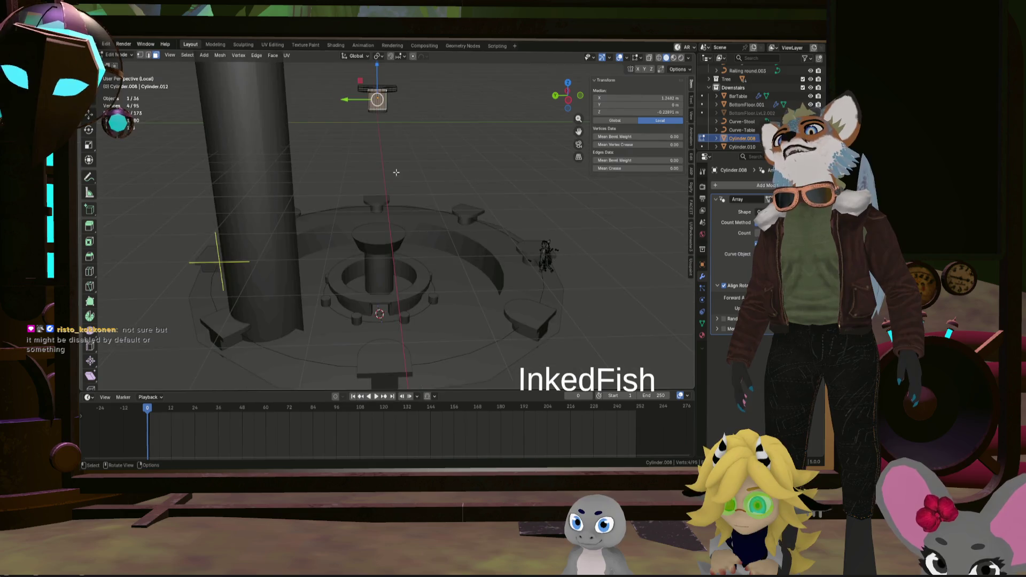
Scale down the stool's seat top so each arrayed seat is smaller
{"action": "left_click", "coordinate": [377, 95]}
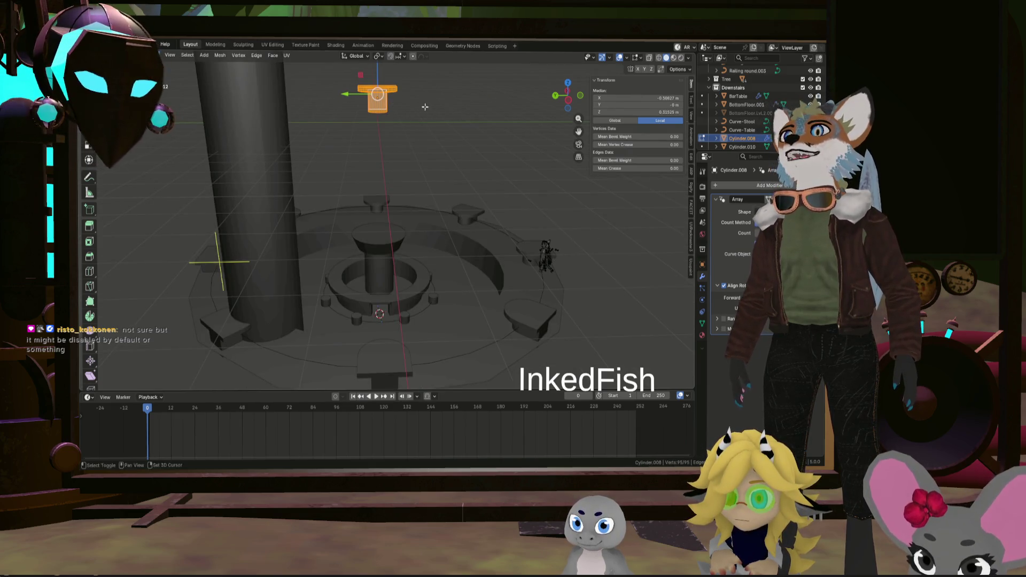
{"action": "middle_click_drag", "start_coordinate": [426, 107], "coordinate": [480, 132]}
{"action": "key", "text": "s"}
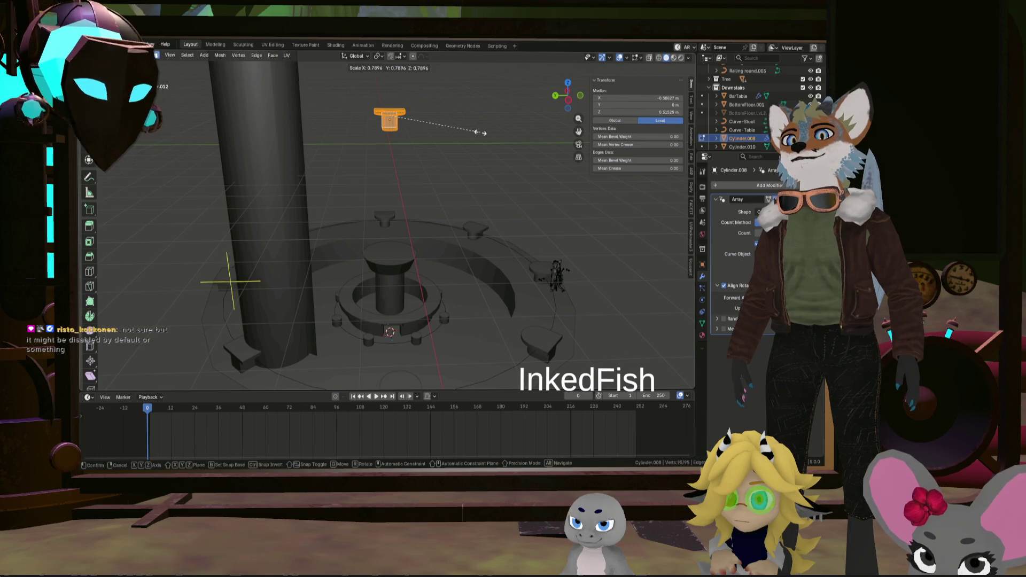
{"action": "left_click", "coordinate": [481, 132]}
{"action": "mouse_move", "coordinate": [515, 255]}
{"action": "middle_mouse_down"}
{"action": "mouse_move", "coordinate": [529, 298]}
{"action": "mouse_move", "coordinate": [396, 156]}
{"action": "middle_mouse_up"}
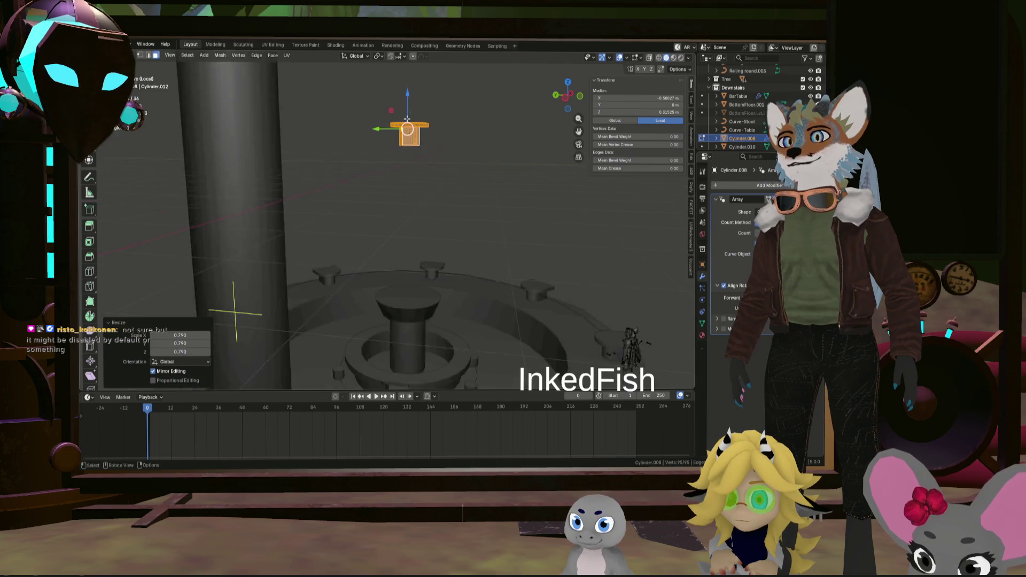
{"action": "scroll", "coordinate": [395, 156], "scroll_direction": "up", "scroll_amount": 5}
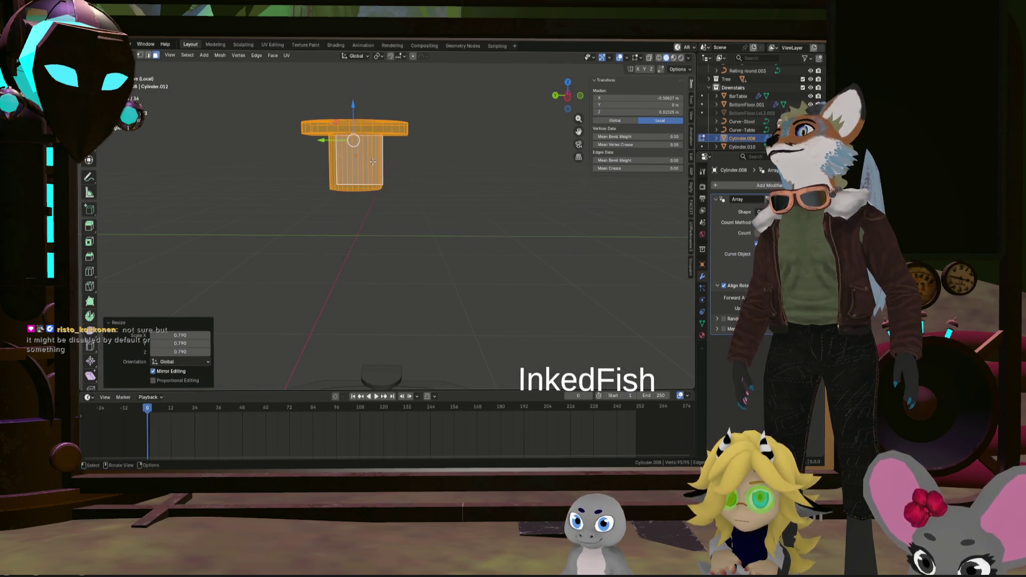
Slim the stool stem horizontally (Shift+Z) to about 0.723 of its width
{"action": "left_click", "coordinate": [372, 162], "text": "alt"}
{"action": "key", "text": "s"}
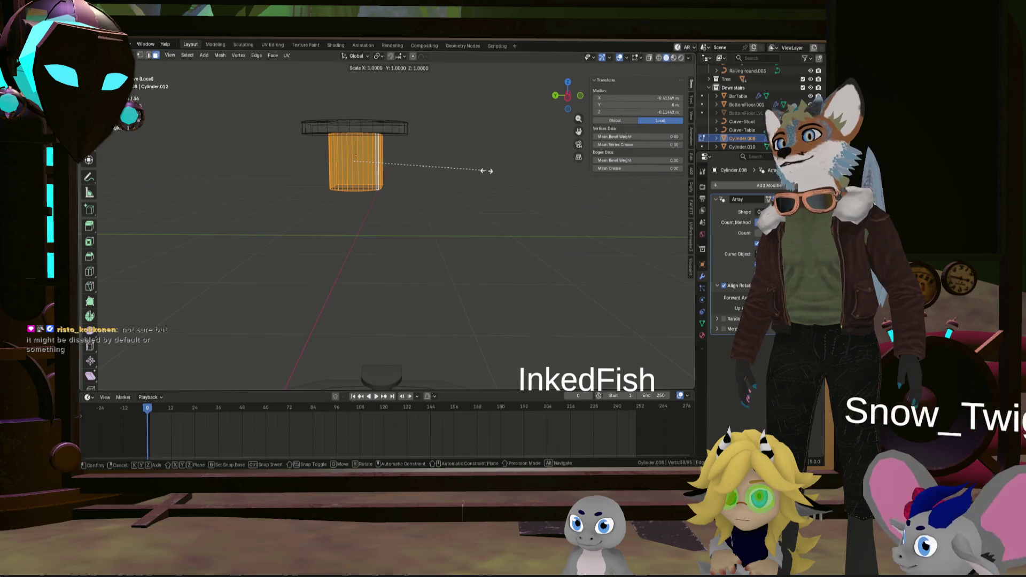
{"action": "key", "text": "shift+z"}
{"action": "left_click", "coordinate": [451, 170]}
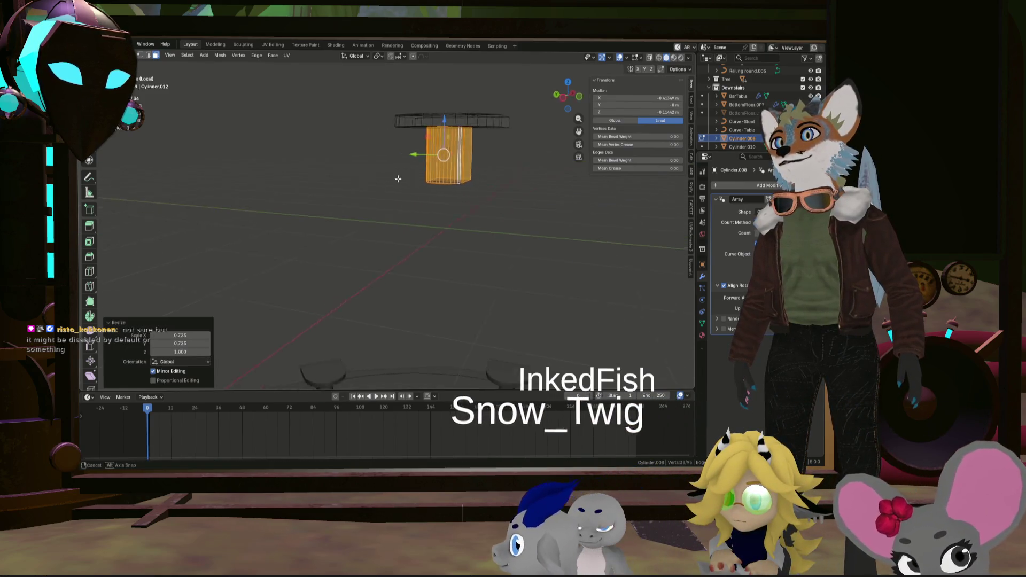
{"action": "scroll", "coordinate": [450, 169], "scroll_direction": "down", "scroll_amount": 4}
{"action": "mouse_move", "coordinate": [449, 169]}
{"action": "middle_mouse_down"}
{"action": "mouse_move", "coordinate": [488, 198]}
{"action": "mouse_move", "coordinate": [507, 189]}
{"action": "mouse_move", "coordinate": [554, 282]}
{"action": "middle_mouse_up"}
{"action": "scroll", "coordinate": [487, 199], "scroll_direction": "up", "scroll_amount": 5}
Shift the stem about 0.2 m along X and leave Edit Mode
{"action": "key", "text": "g"}
{"action": "key", "text": "x"}
{"action": "left_click", "coordinate": [517, 206]}
{"action": "key", "text": "Tab"}
{"action": "scroll", "coordinate": [555, 281], "scroll_direction": "down", "scroll_amount": 6}
{"action": "mouse_move", "coordinate": [507, 167]}
{"action": "middle_mouse_down"}
{"action": "mouse_move", "coordinate": [475, 256]}
{"action": "mouse_move", "coordinate": [428, 250]}
{"action": "middle_mouse_up"}
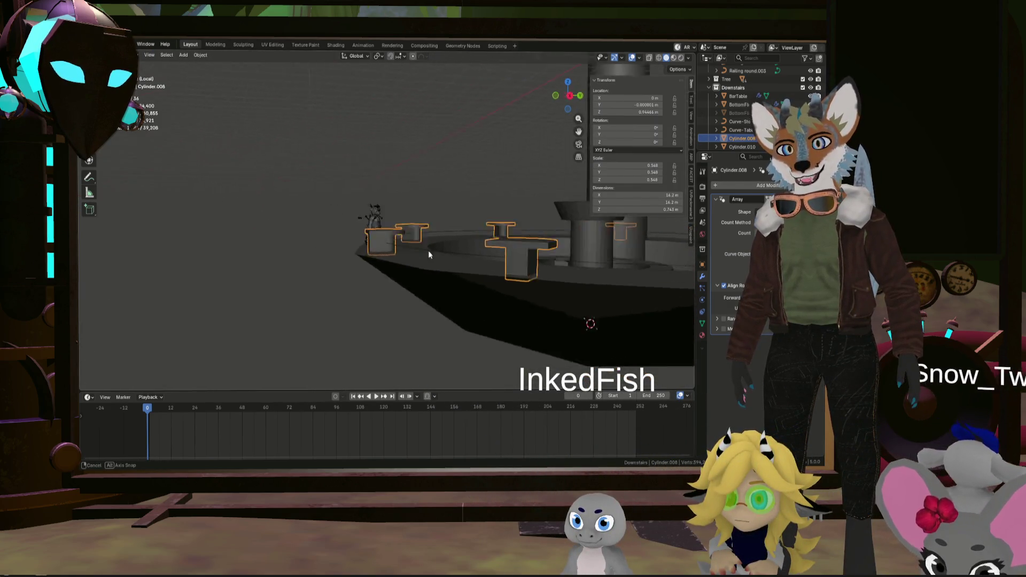
{"action": "scroll", "coordinate": [383, 246], "scroll_direction": "up", "scroll_amount": 3}
{"action": "scroll", "coordinate": [548, 259], "scroll_direction": "down", "scroll_amount": 3}
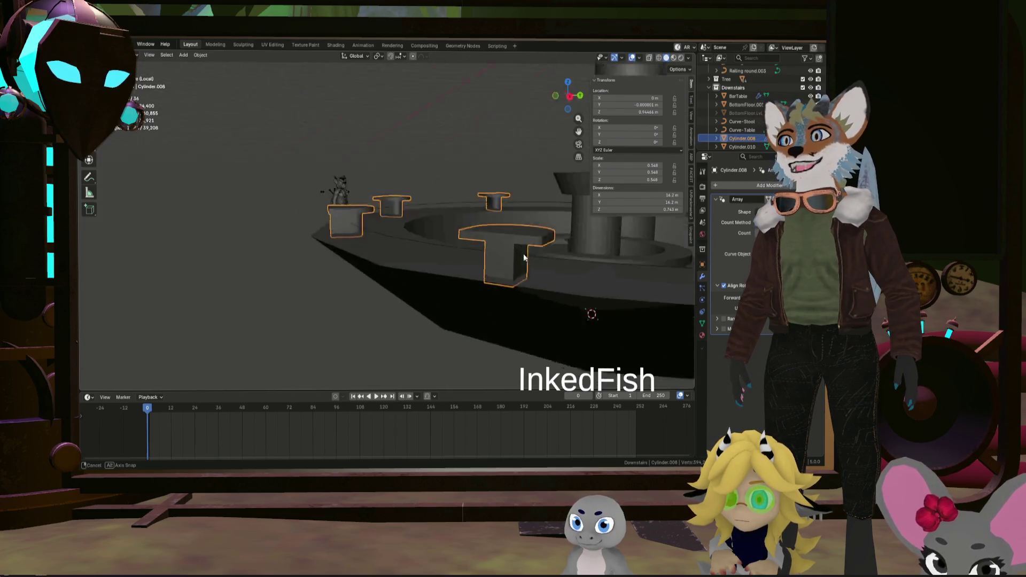
Scale Curve-Table uniformly by about 1.029 so the stool ring sits a little wider around the bar
{"action": "middle_click_drag", "start_coordinate": [547, 259], "coordinate": [451, 247]}
{"action": "mouse_move", "coordinate": [359, 234]}
{"action": "middle_mouse_down"}
{"action": "mouse_move", "coordinate": [453, 236]}
{"action": "mouse_move", "coordinate": [438, 266]}
{"action": "mouse_move", "coordinate": [569, 297]}
{"action": "mouse_move", "coordinate": [497, 287]}
{"action": "middle_mouse_up"}
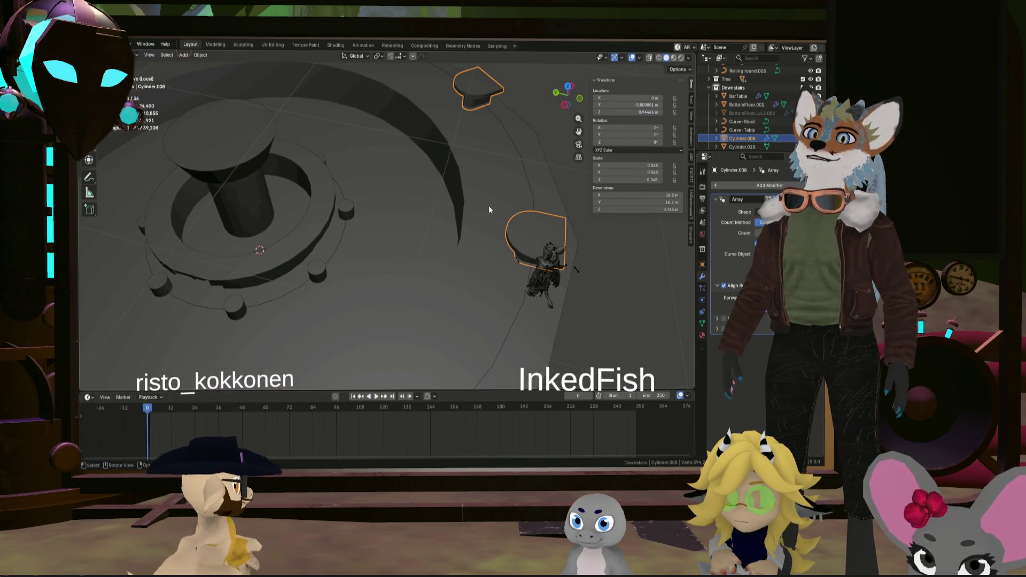
{"action": "mouse_move", "coordinate": [470, 296]}
{"action": "middle_mouse_down"}
{"action": "mouse_move", "coordinate": [462, 286]}
{"action": "mouse_move", "coordinate": [513, 297]}
{"action": "middle_mouse_up"}
{"action": "left_click", "coordinate": [555, 302]}
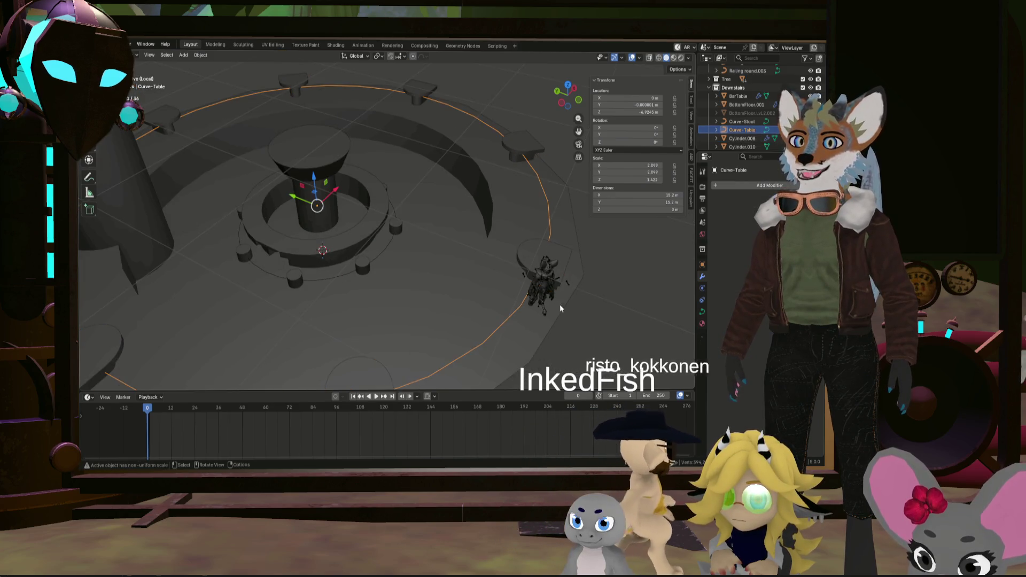
{"action": "key", "text": "s"}
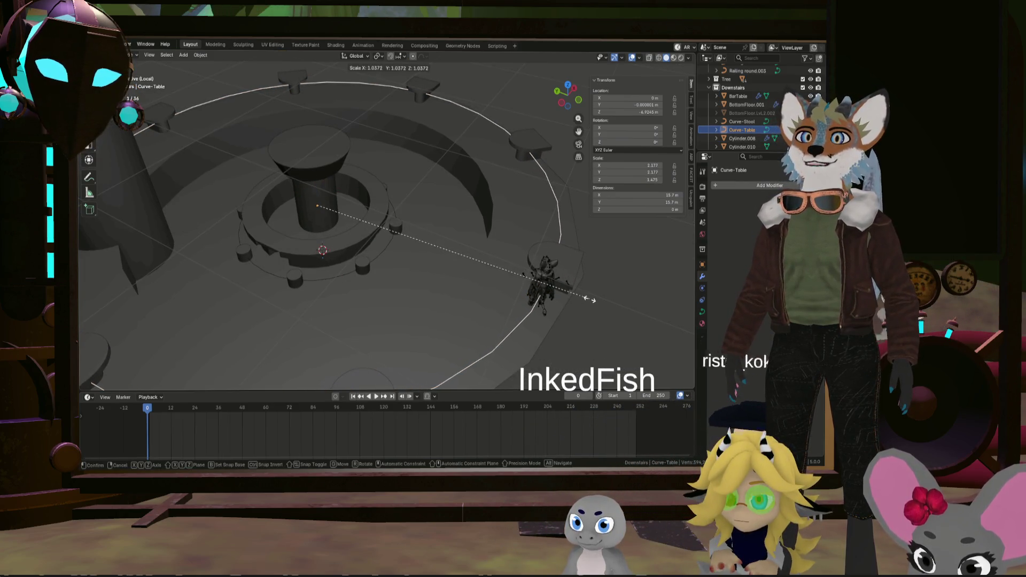
{"action": "left_click", "coordinate": [590, 299]}
{"action": "mouse_move", "coordinate": [523, 291]}
{"action": "middle_mouse_down"}
{"action": "mouse_move", "coordinate": [444, 289]}
{"action": "mouse_move", "coordinate": [546, 312]}
{"action": "middle_mouse_up"}
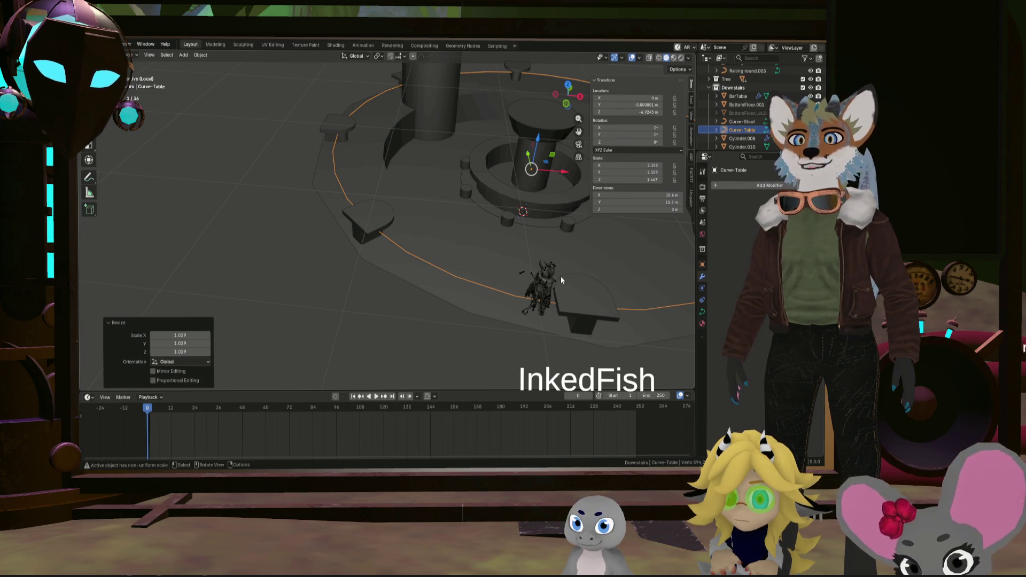
{"action": "middle_click_drag", "start_coordinate": [626, 295], "coordinate": [422, 252]}
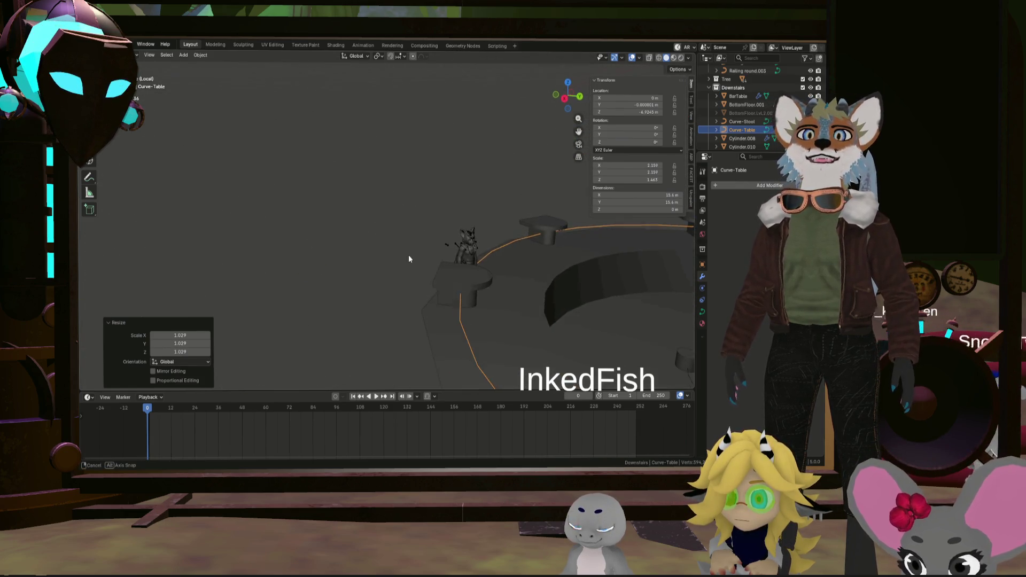
{"action": "mouse_move", "coordinate": [422, 253]}
{"action": "middle_mouse_down"}
{"action": "mouse_move", "coordinate": [486, 286]}
{"action": "mouse_move", "coordinate": [535, 285]}
{"action": "mouse_move", "coordinate": [446, 317]}
{"action": "mouse_move", "coordinate": [458, 297]}
{"action": "mouse_move", "coordinate": [452, 241]}
{"action": "mouse_move", "coordinate": [470, 270]}
{"action": "mouse_move", "coordinate": [430, 267]}
{"action": "mouse_move", "coordinate": [455, 289]}
{"action": "middle_mouse_up"}
{"action": "scroll", "coordinate": [427, 280], "scroll_direction": "down", "scroll_amount": 5}
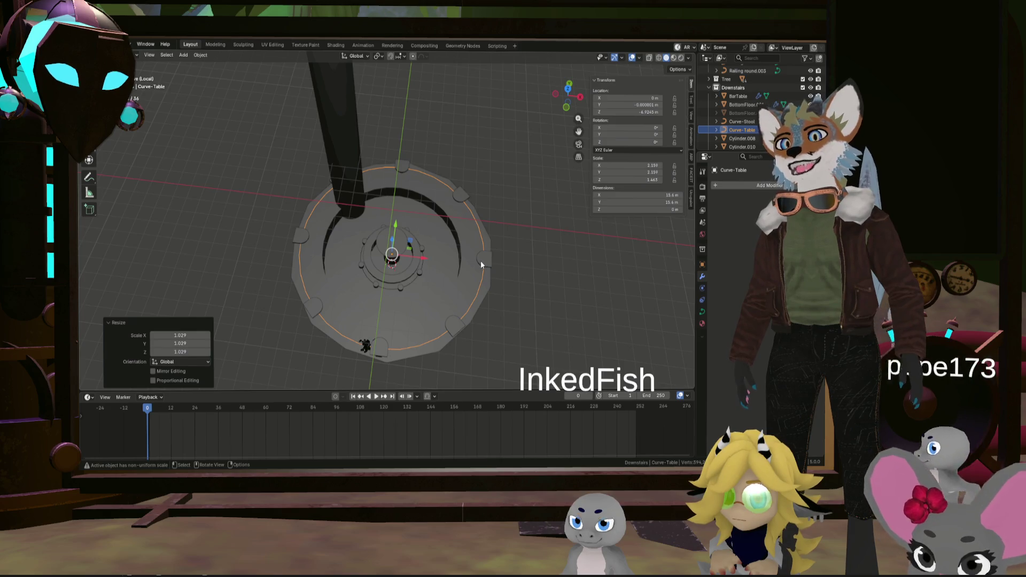
{"action": "key", "text": "Tab"}
{"action": "key", "text": "Tab"}
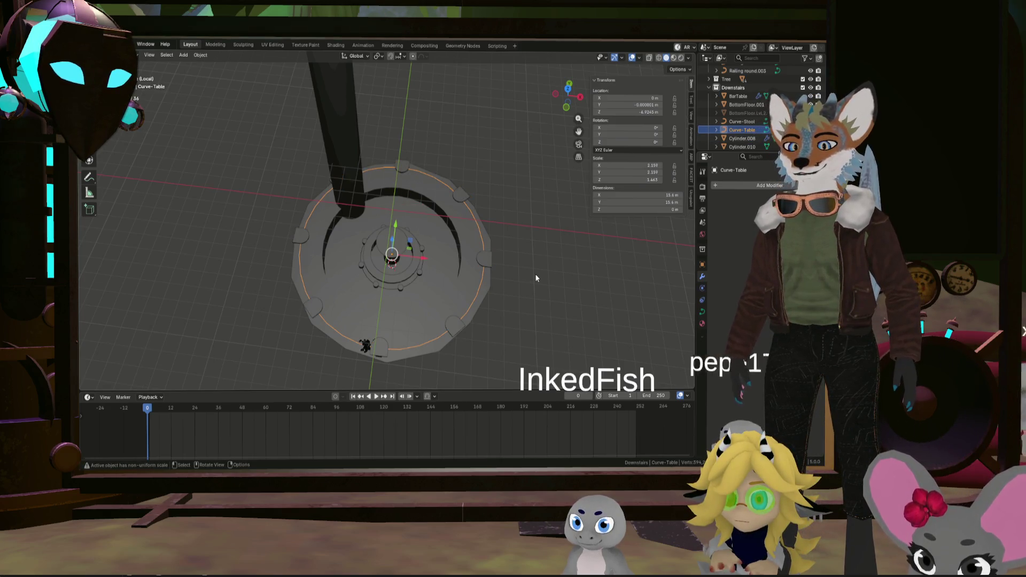
{"action": "key", "text": "r"}
{"action": "key", "text": "z"}
{"action": "type", "text": "45"}
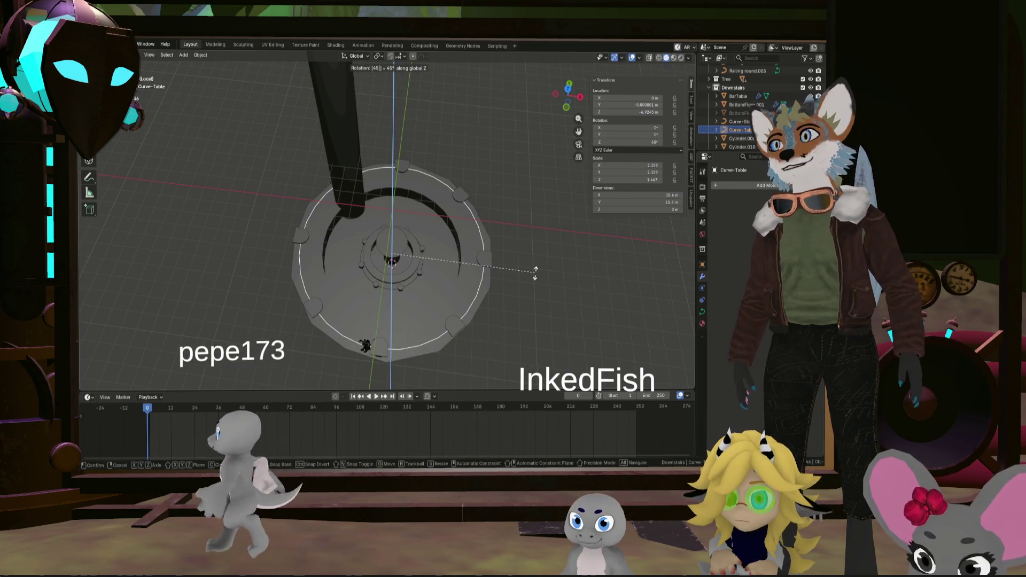
{"action": "key", "text": "BackSpace"}
{"action": "key", "text": "BackSpace"}
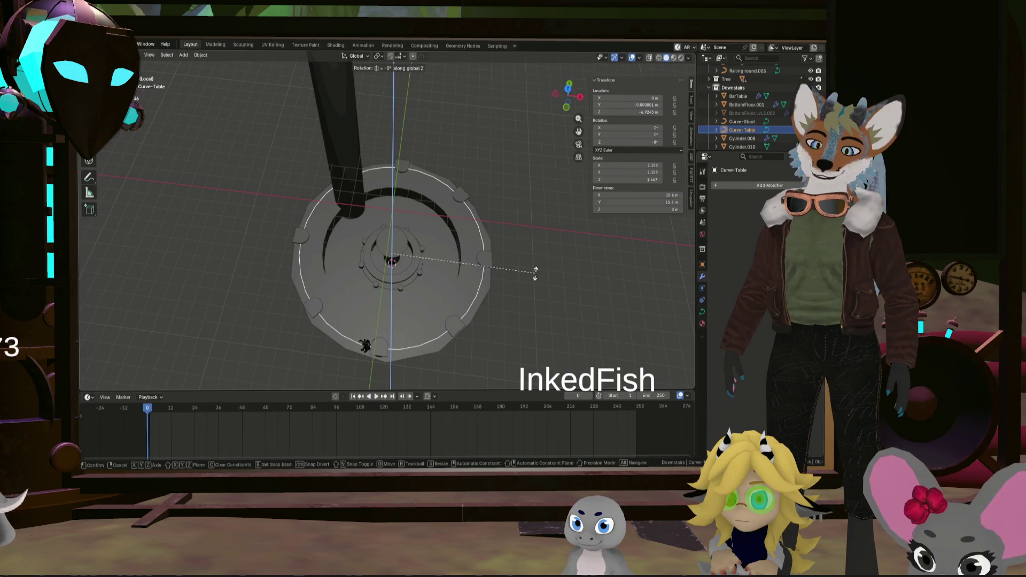
{"action": "type", "text": "33"}
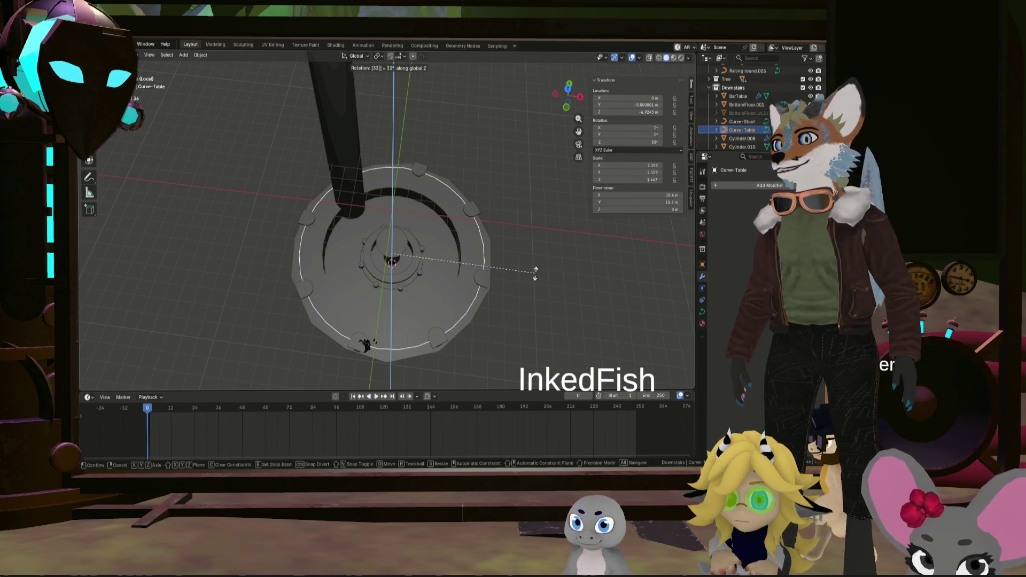
{"action": "key", "text": "BackSpace"}
{"action": "key", "text": "BackSpace"}
{"action": "key", "text": "BackSpace"}
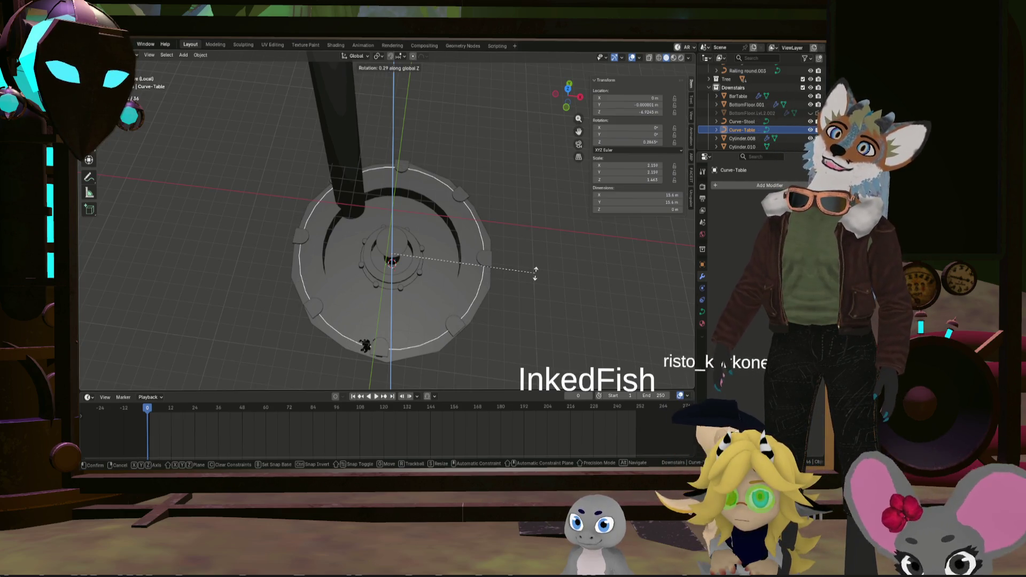
{"action": "type", "text": "25"}
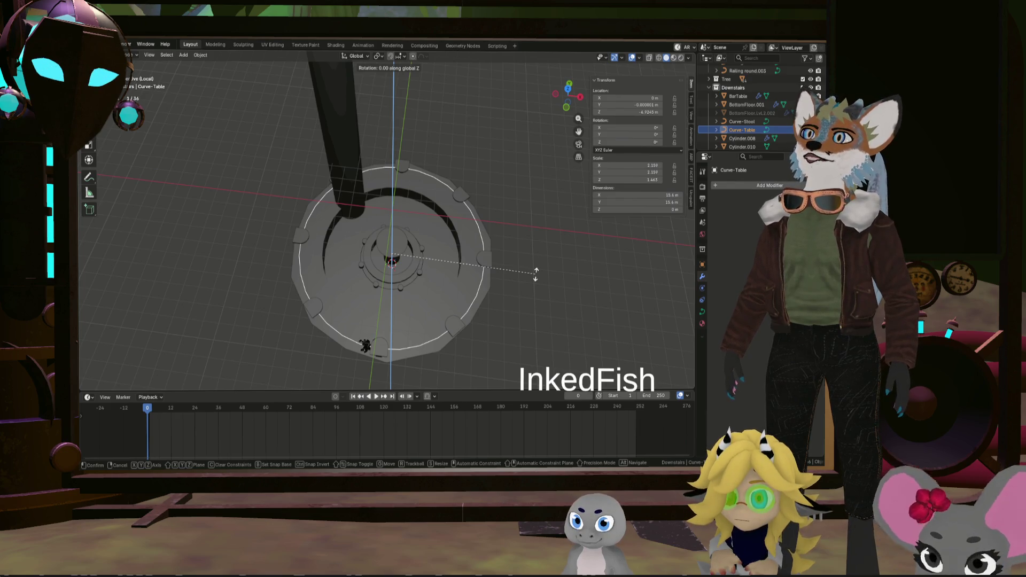
{"action": "left_click", "coordinate": [535, 274]}
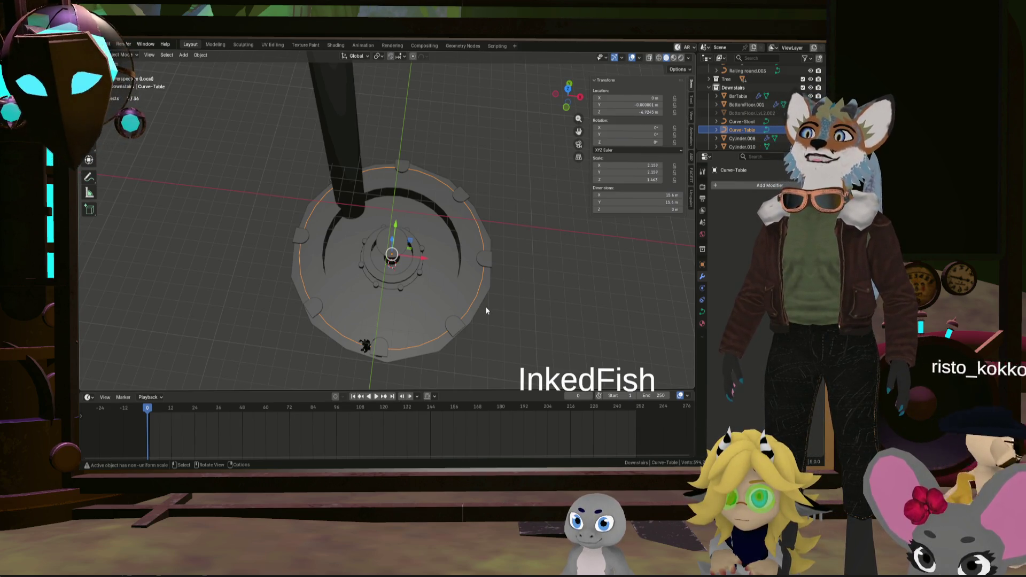
{"action": "key", "text": "shift"}
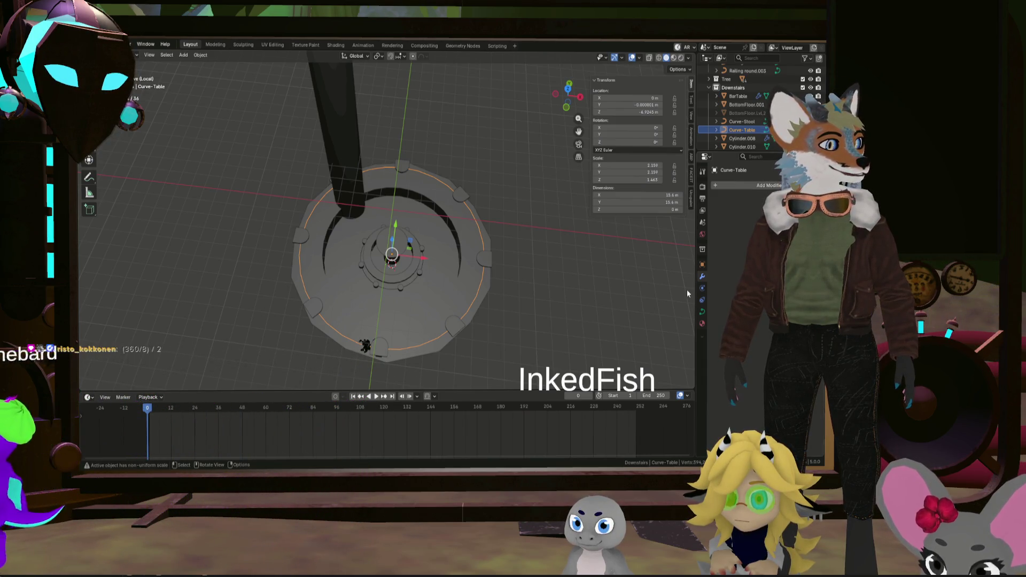
{"action": "mouse_move", "coordinate": [502, 260]}
{"action": "middle_mouse_down"}
{"action": "mouse_move", "coordinate": [498, 275]}
{"action": "mouse_move", "coordinate": [480, 266]}
{"action": "mouse_move", "coordinate": [494, 265]}
{"action": "middle_mouse_up"}
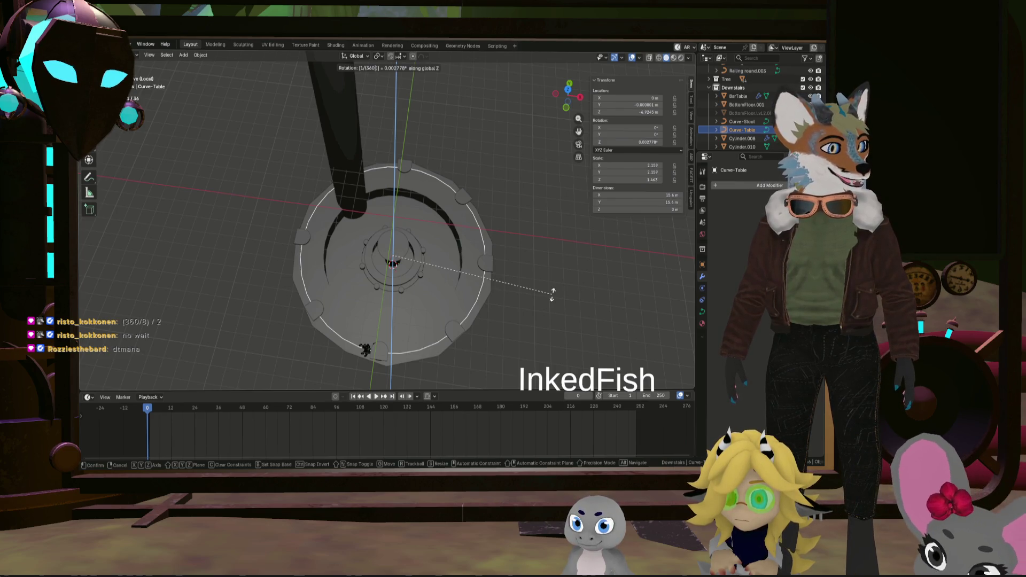
{"action": "type", "text": "0"}
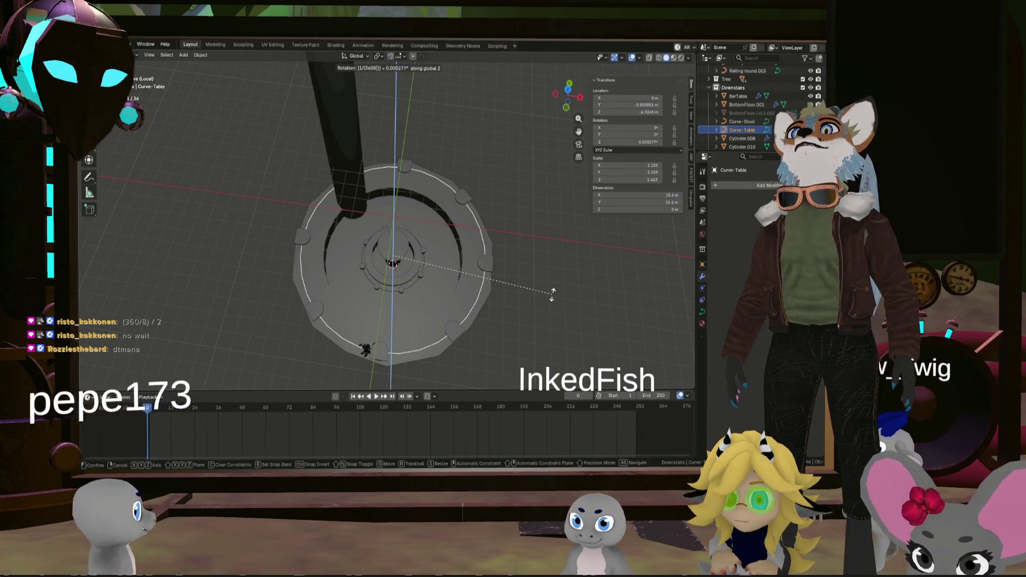
Cancel the tried Z rotation of Curve-Table and switch to a close top-down view of the bar
{"action": "key", "text": "BackSpace"}
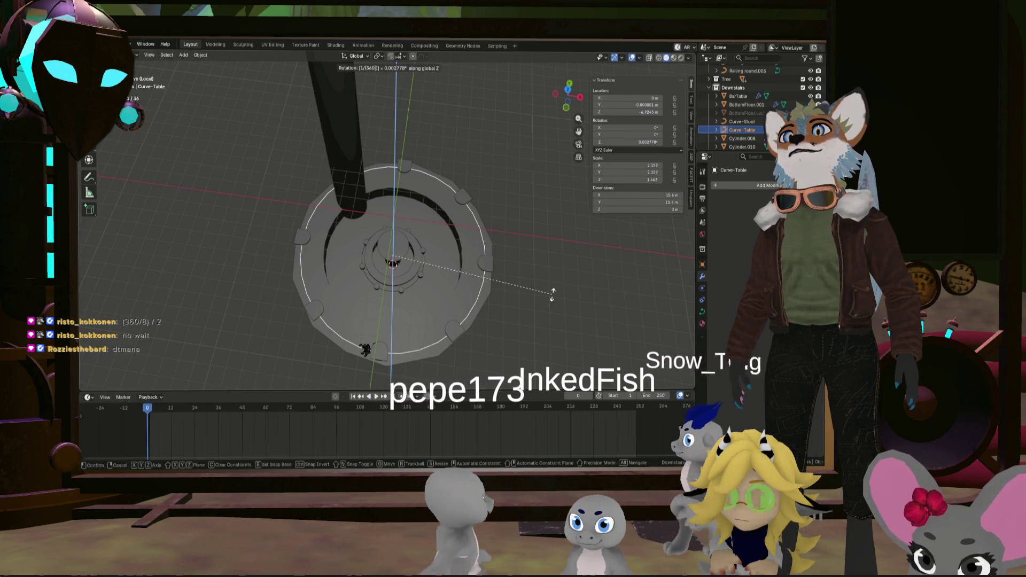
{"action": "key", "text": "BackSpace"}
{"action": "type", "text": "8"}
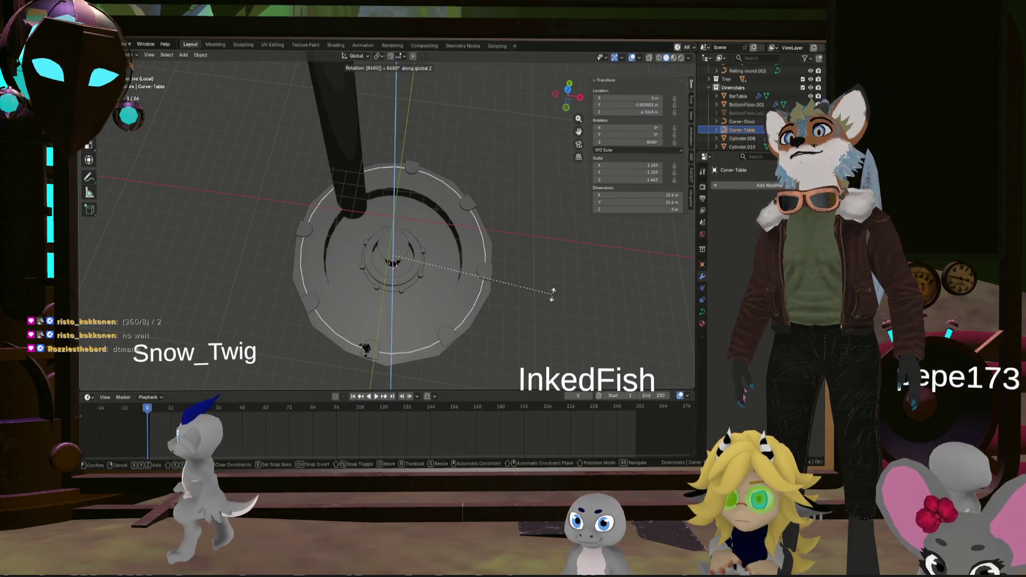
{"action": "key", "text": "BackSpace"}
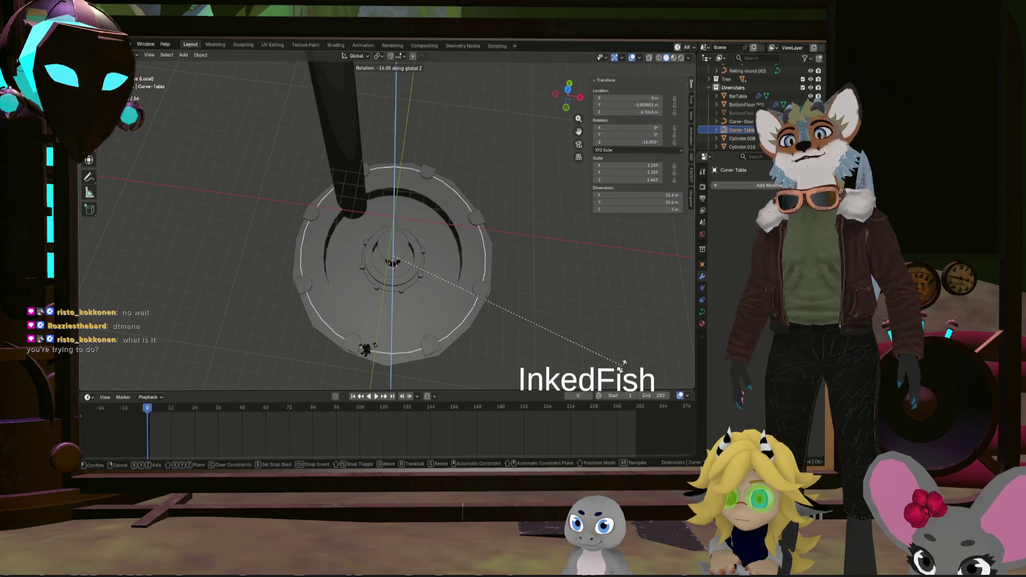
{"action": "key", "text": "Escape"}
{"action": "middle_click_drag", "start_coordinate": [555, 297], "coordinate": [536, 300]}
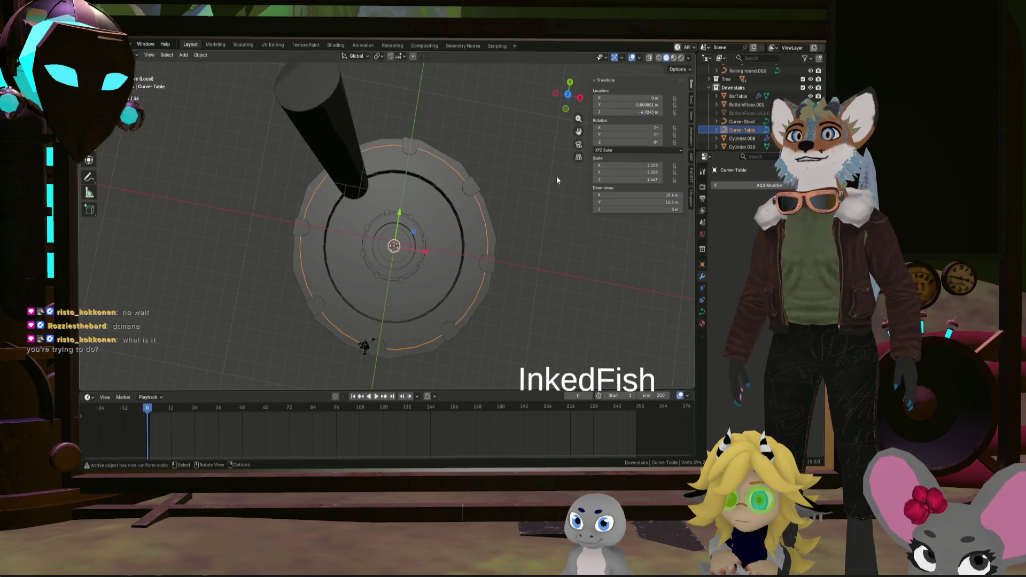
{"action": "left_click", "coordinate": [567, 94]}
{"action": "scroll", "coordinate": [463, 262], "scroll_direction": "up", "scroll_amount": 2}
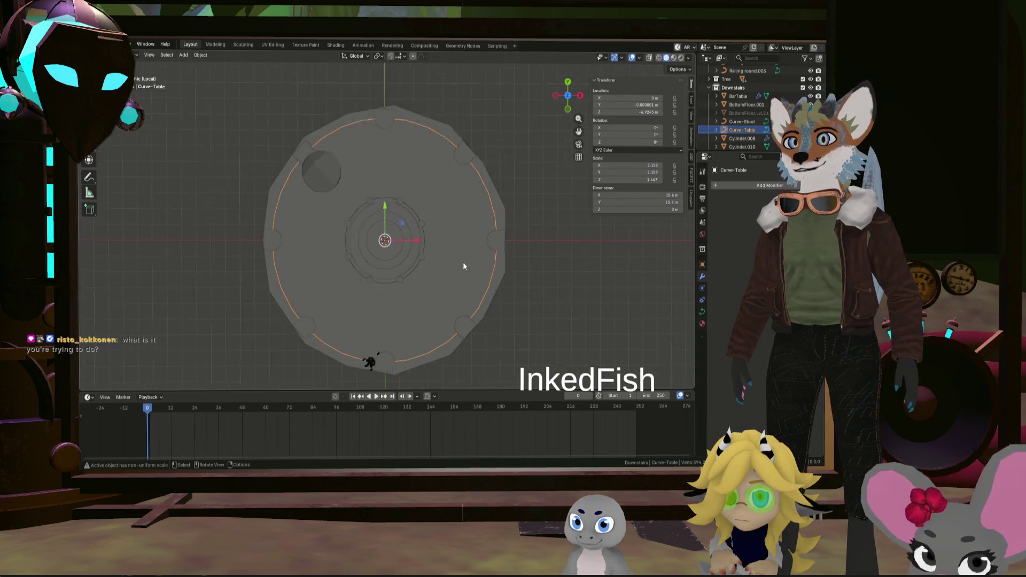
{"action": "scroll", "coordinate": [521, 244], "scroll_direction": "up", "scroll_amount": 3}
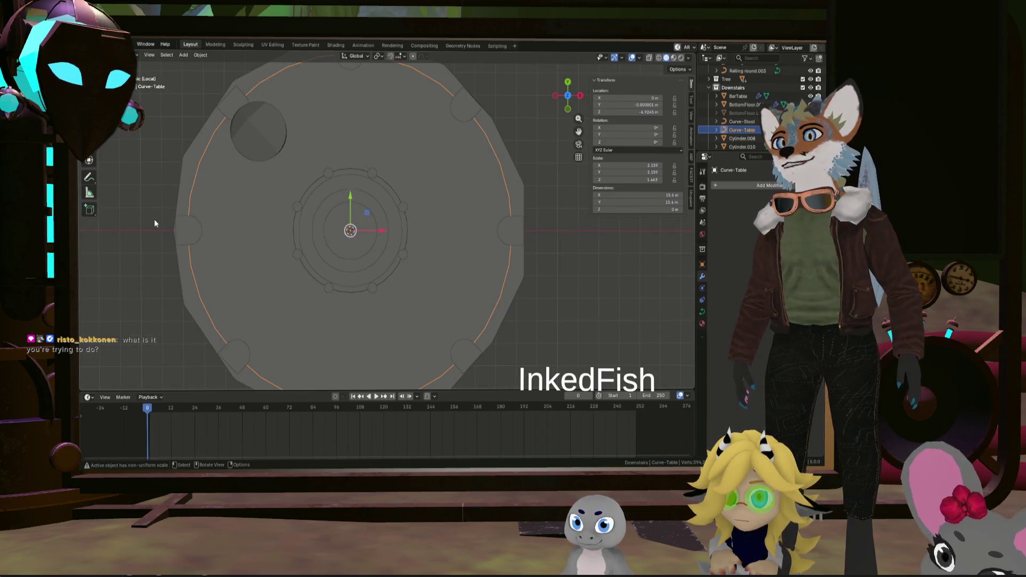
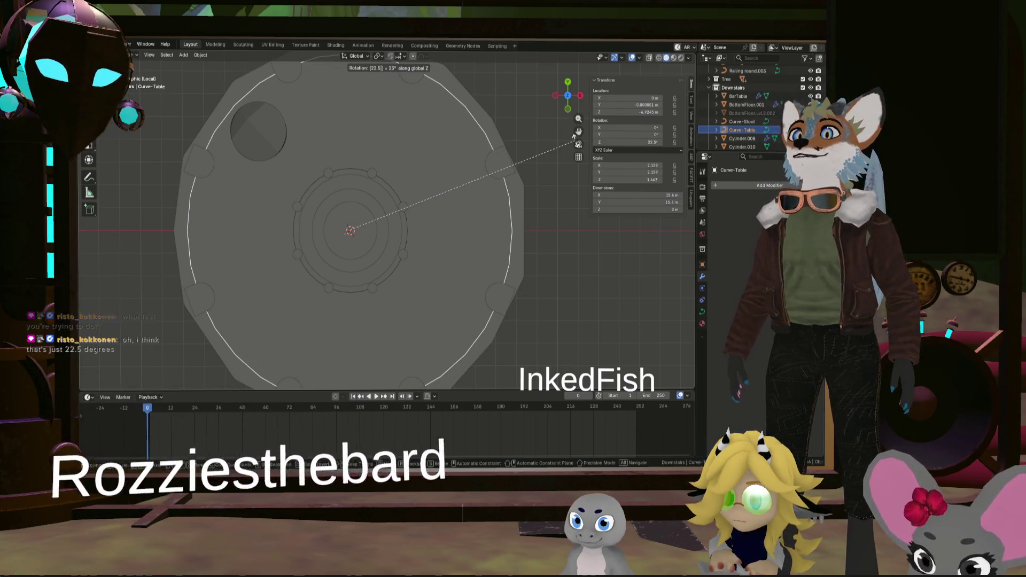
{"action": "type", "text": ".5"}
Confirm the 22.5° Z rotation of Curve-Table and select the round floor BottomFloor.001
{"action": "key", "text": "Return"}
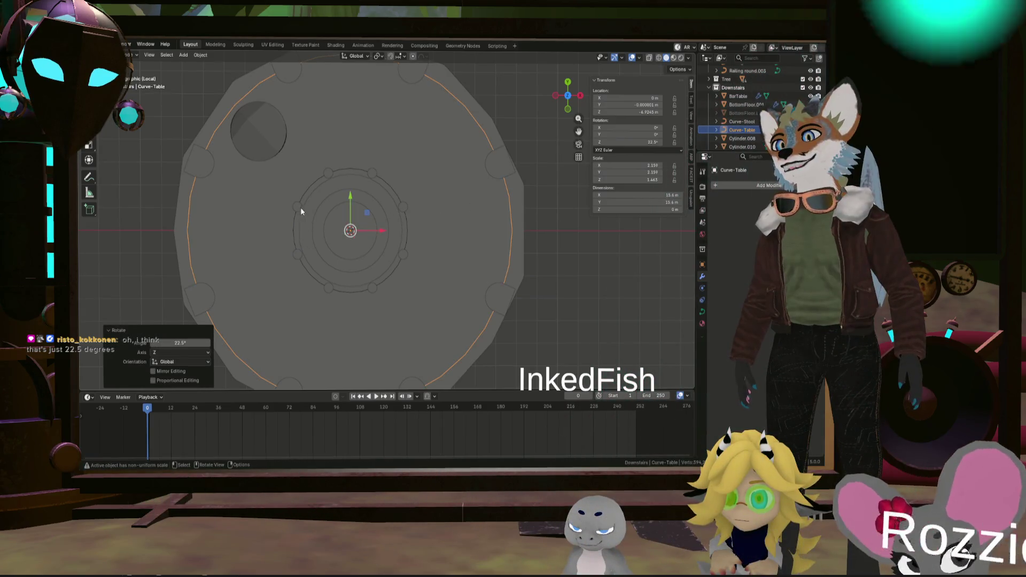
{"action": "mouse_move", "coordinate": [569, 214]}
{"action": "middle_mouse_down"}
{"action": "mouse_move", "coordinate": [470, 144]}
{"action": "mouse_move", "coordinate": [532, 193]}
{"action": "middle_mouse_up"}
{"action": "scroll", "coordinate": [532, 193], "scroll_direction": "up", "scroll_amount": 5}
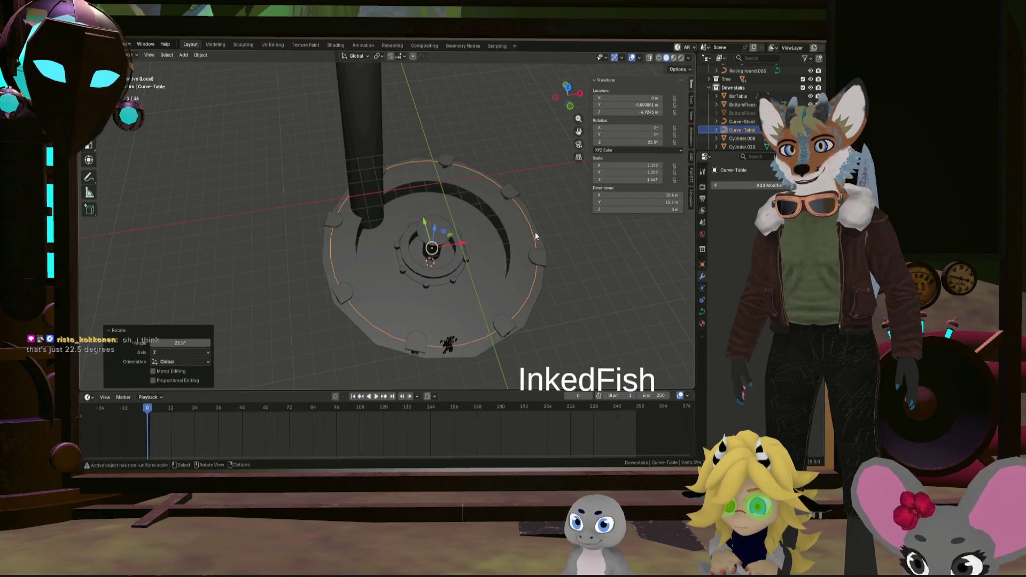
{"action": "left_click", "coordinate": [509, 226]}
{"action": "mouse_move", "coordinate": [510, 226]}
{"action": "middle_mouse_down"}
{"action": "mouse_move", "coordinate": [521, 212]}
{"action": "mouse_move", "coordinate": [398, 110]}
{"action": "middle_mouse_up"}
{"action": "scroll", "coordinate": [508, 225], "scroll_direction": "down", "scroll_amount": 4}
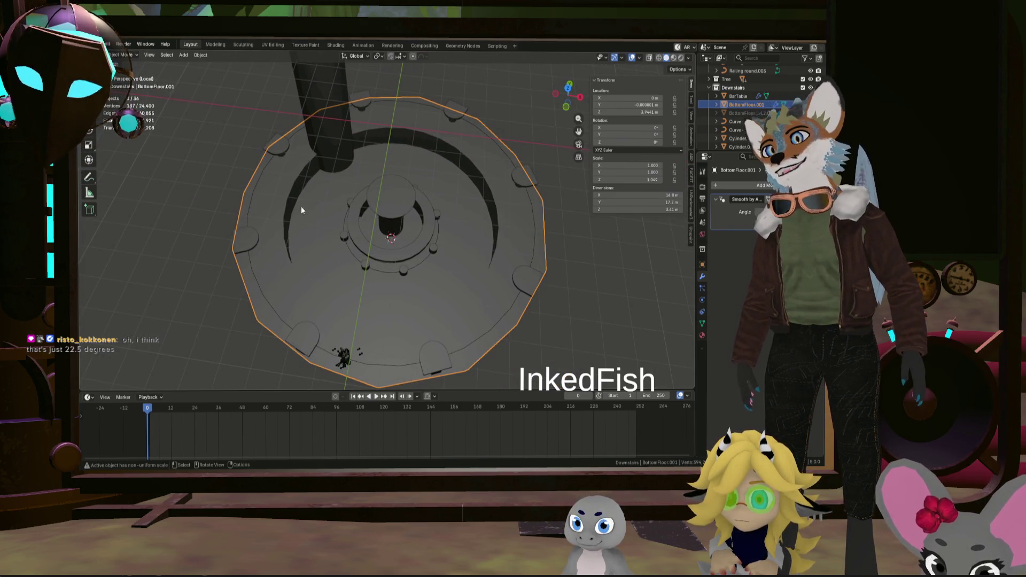
Inspect the round floor and central cylinder from top-down and oblique angles, ending on the character rig
{"action": "middle_click_drag", "start_coordinate": [371, 329], "coordinate": [384, 351]}
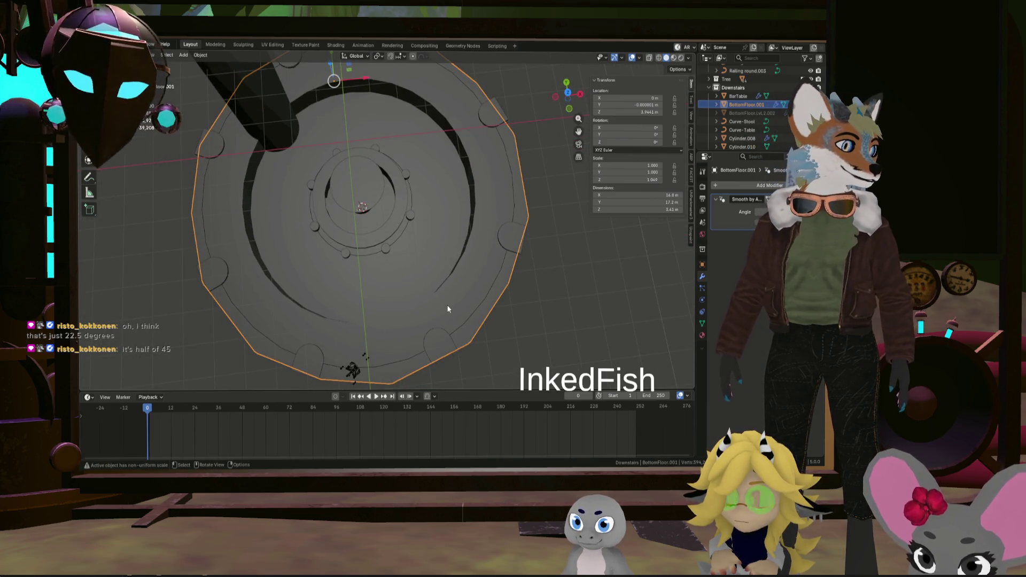
{"action": "middle_click_drag", "start_coordinate": [425, 278], "coordinate": [477, 290]}
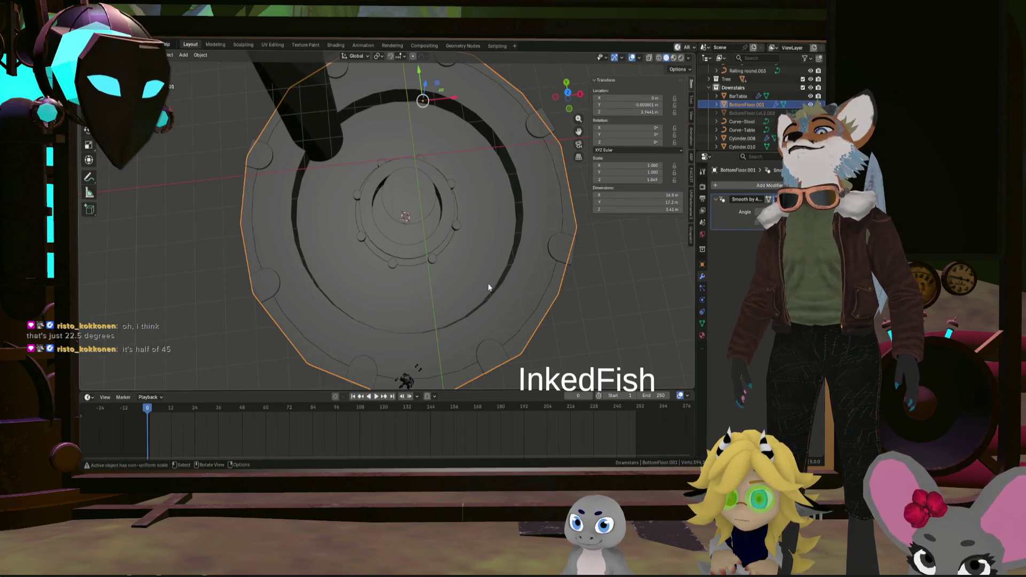
{"action": "scroll", "coordinate": [463, 184], "scroll_direction": "down", "scroll_amount": 5}
{"action": "mouse_move", "coordinate": [457, 204]}
{"action": "middle_mouse_down"}
{"action": "mouse_move", "coordinate": [451, 131]}
{"action": "mouse_move", "coordinate": [433, 155]}
{"action": "middle_mouse_up"}
{"action": "scroll", "coordinate": [451, 131], "scroll_direction": "up", "scroll_amount": 5}
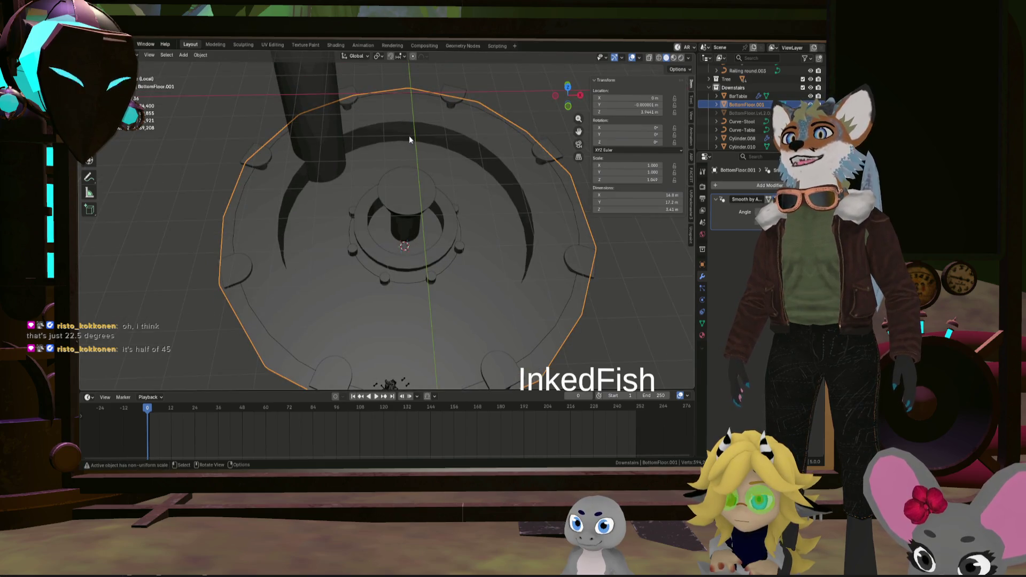
{"action": "middle_click_drag", "start_coordinate": [408, 123], "coordinate": [410, 143]}
{"action": "scroll", "coordinate": [302, 248], "scroll_direction": "up", "scroll_amount": 5}
{"action": "middle_click_drag", "start_coordinate": [303, 248], "coordinate": [330, 179]}
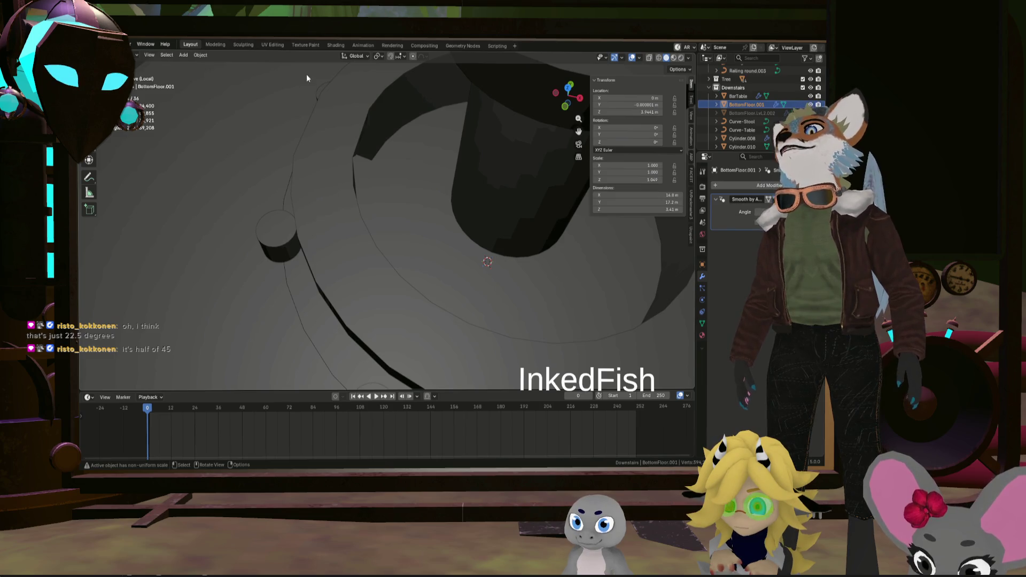
{"action": "scroll", "coordinate": [280, 243], "scroll_direction": "down", "scroll_amount": 5}
{"action": "middle_click_drag", "start_coordinate": [341, 224], "coordinate": [466, 202]}
{"action": "scroll", "coordinate": [439, 210], "scroll_direction": "down", "scroll_amount": 2}
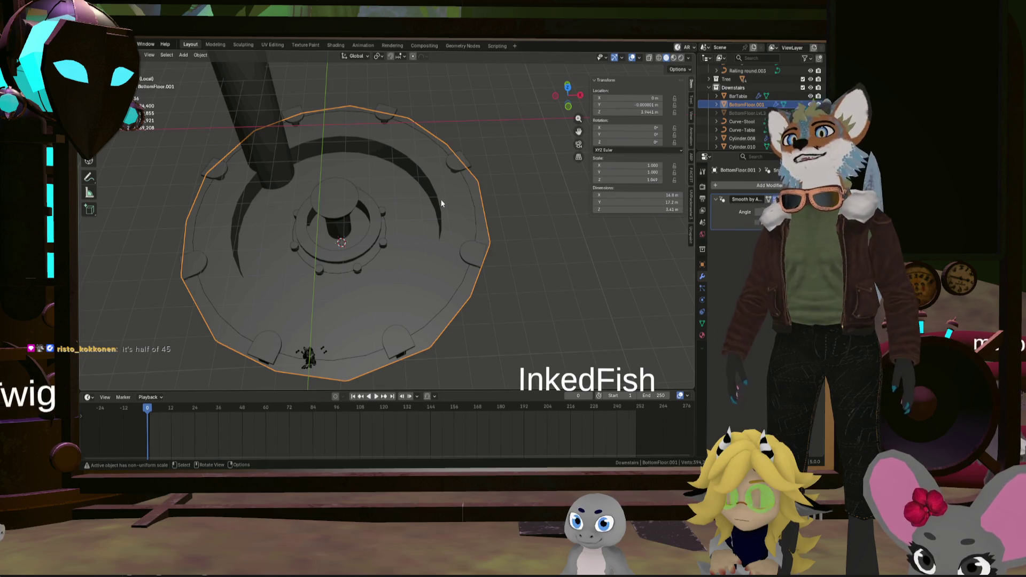
{"action": "mouse_move", "coordinate": [405, 207]}
{"action": "middle_mouse_down"}
{"action": "mouse_move", "coordinate": [348, 247]}
{"action": "mouse_move", "coordinate": [381, 189]}
{"action": "mouse_move", "coordinate": [375, 253]}
{"action": "mouse_move", "coordinate": [396, 218]}
{"action": "mouse_move", "coordinate": [512, 195]}
{"action": "mouse_move", "coordinate": [485, 231]}
{"action": "mouse_move", "coordinate": [429, 231]}
{"action": "middle_mouse_up"}
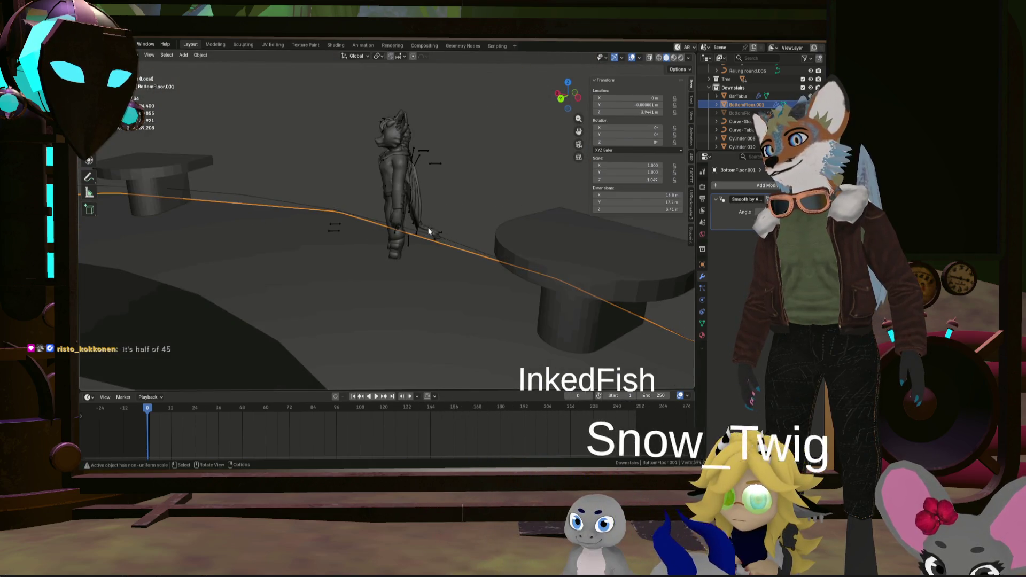
{"action": "left_click", "coordinate": [337, 231]}
Nudge the character metarig slightly down along the vertical axis
{"action": "middle_click_drag", "start_coordinate": [347, 229], "coordinate": [418, 242]}
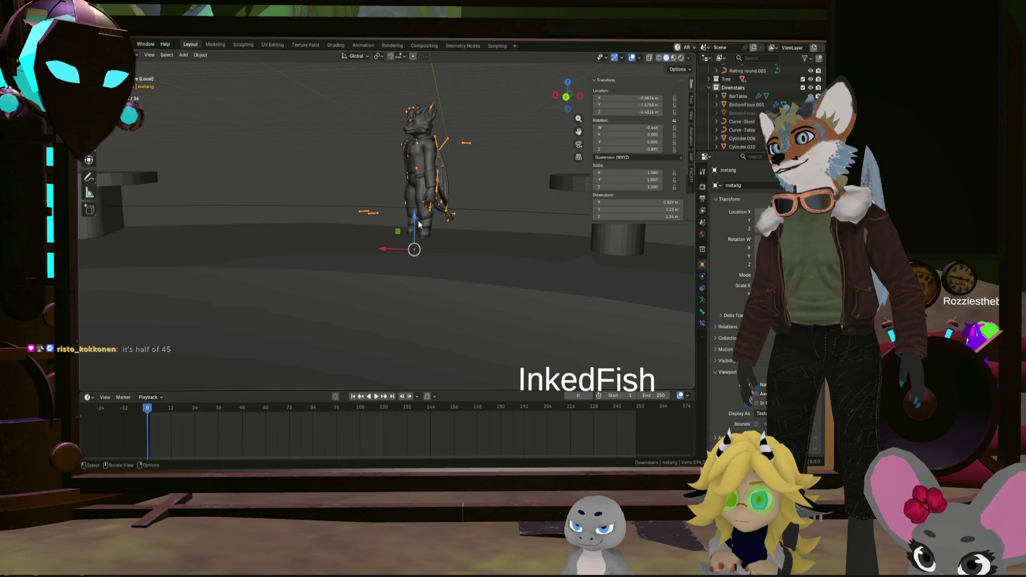
{"action": "key", "text": "g"}
{"action": "key", "text": "z"}
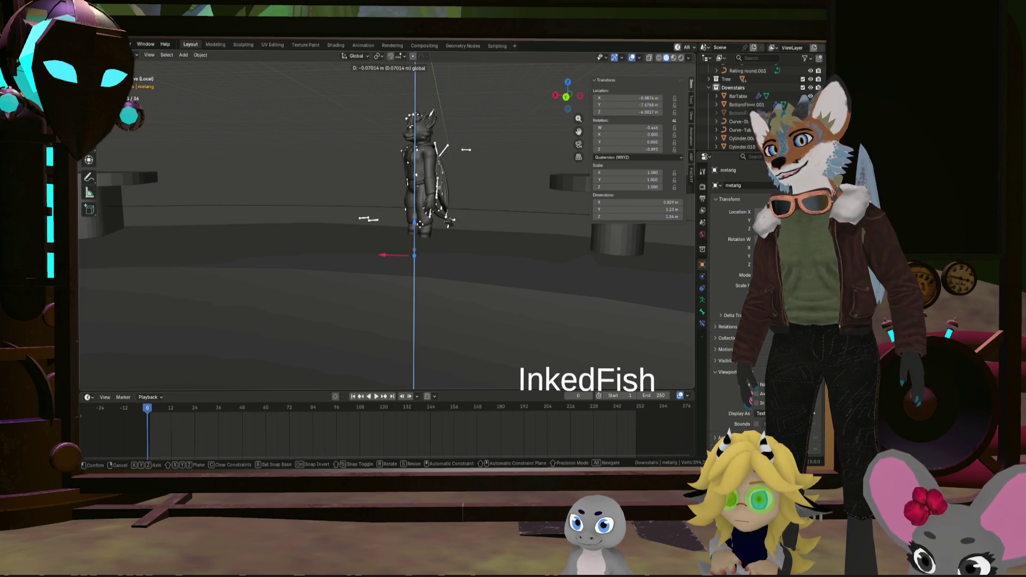
{"action": "left_click", "coordinate": [484, 203]}
Select the table piece Cylinder.008 and enter mesh editing with it framed on its own
{"action": "mouse_move", "coordinate": [484, 203]}
{"action": "middle_mouse_down"}
{"action": "mouse_move", "coordinate": [467, 236]}
{"action": "mouse_move", "coordinate": [507, 298]}
{"action": "mouse_move", "coordinate": [504, 284]}
{"action": "mouse_move", "coordinate": [312, 159]}
{"action": "middle_mouse_up"}
{"action": "left_click", "coordinate": [506, 282]}
{"action": "key", "text": "Tab"}
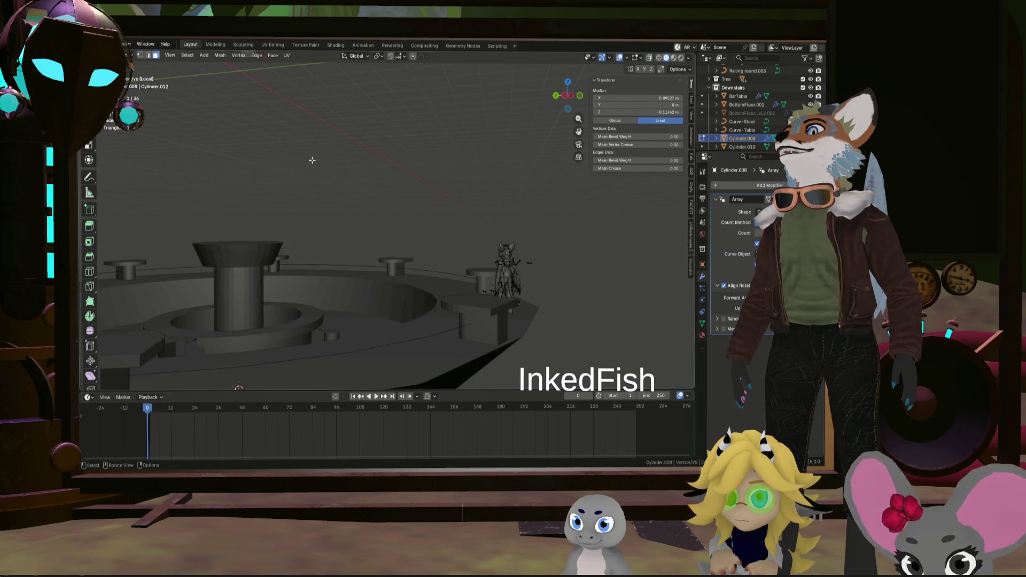
{"action": "key", "text": "KP_Divide"}
{"action": "mouse_move", "coordinate": [277, 163]}
{"action": "middle_mouse_down", "text": "shift"}
{"action": "mouse_move", "coordinate": [338, 217]}
{"action": "mouse_move", "coordinate": [408, 237]}
{"action": "middle_mouse_up", "text": "shift"}
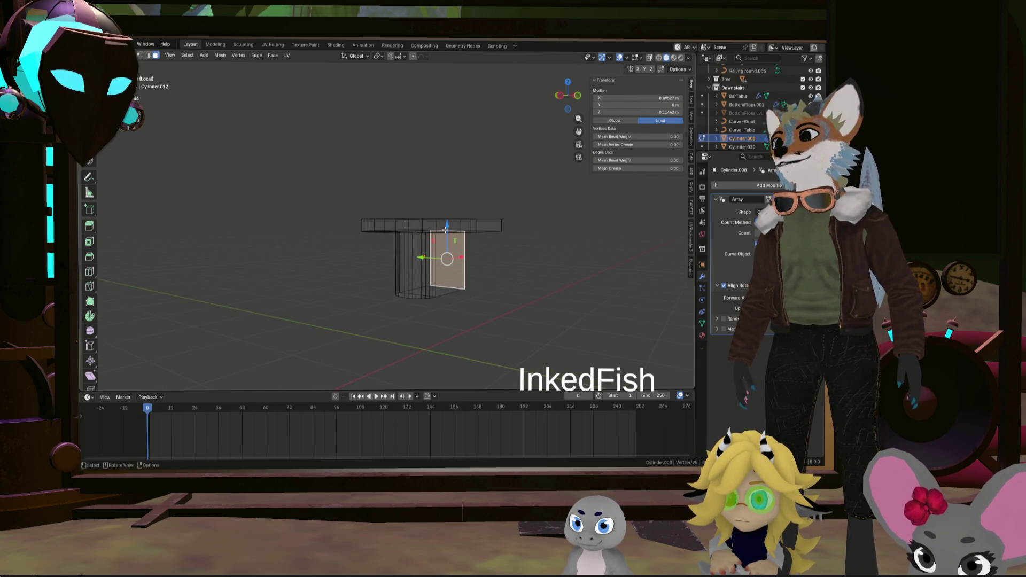
{"action": "key", "text": "Tab"}
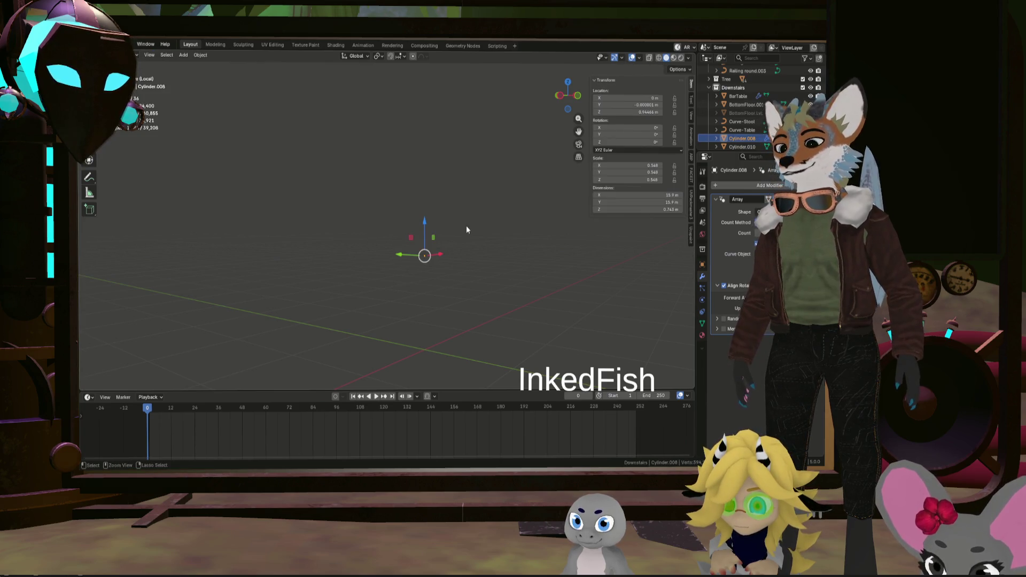
{"action": "key", "text": "Tab"}
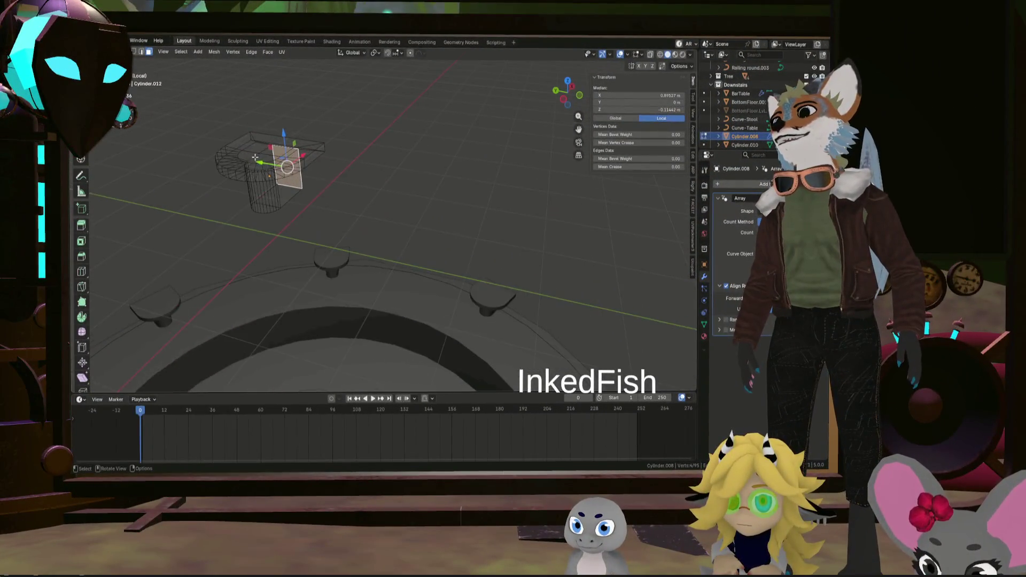
{"action": "mouse_move", "coordinate": [496, 250]}
{"action": "middle_mouse_down"}
{"action": "mouse_move", "coordinate": [310, 184]}
{"action": "mouse_move", "coordinate": [418, 215]}
{"action": "mouse_move", "coordinate": [478, 211]}
{"action": "mouse_move", "coordinate": [505, 235]}
{"action": "middle_mouse_up"}
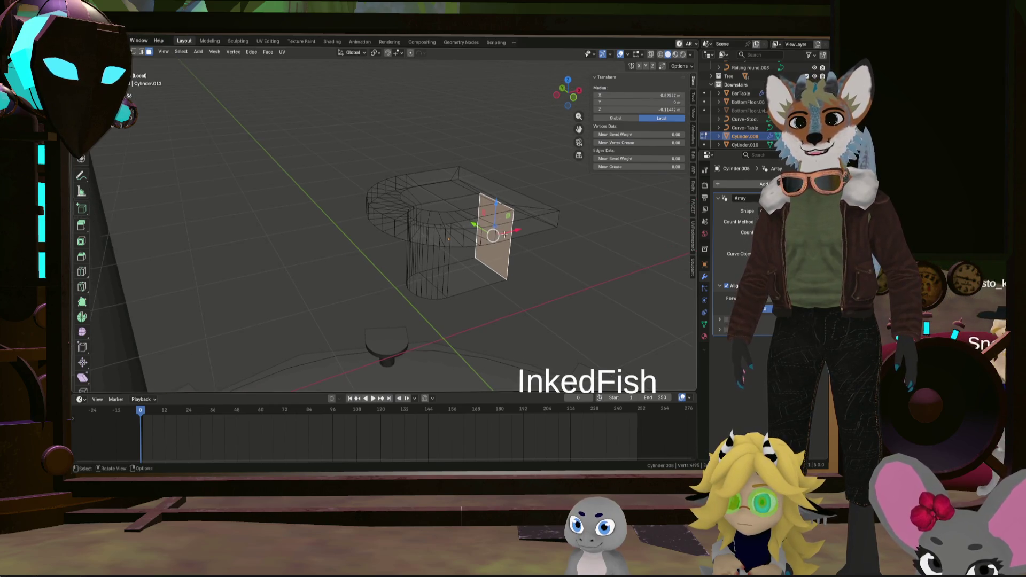
Select the tabletop ring of faces and raise it about 0.077 m along Z
{"action": "left_click", "coordinate": [516, 233], "text": "alt"}
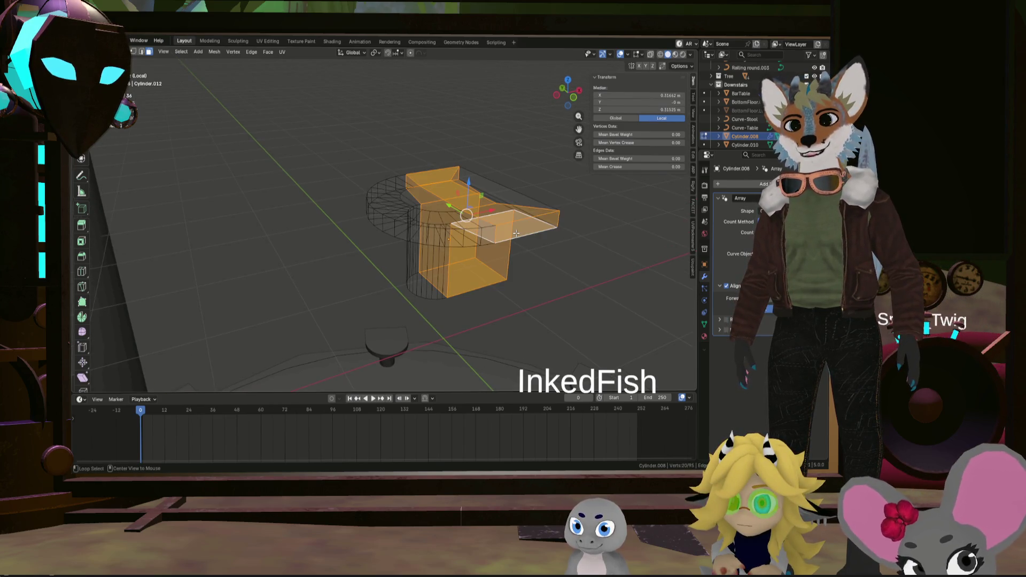
{"action": "left_click", "coordinate": [433, 239]}
{"action": "key", "text": "KP_Decimal"}
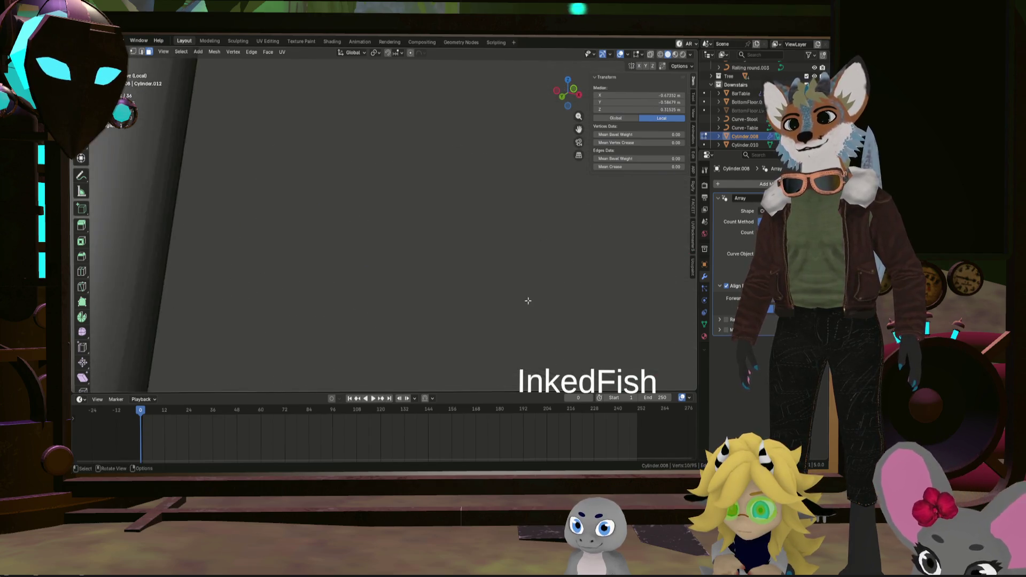
{"action": "middle_click_drag", "start_coordinate": [522, 127], "coordinate": [471, 197]}
{"action": "left_click", "coordinate": [424, 178], "text": "alt"}
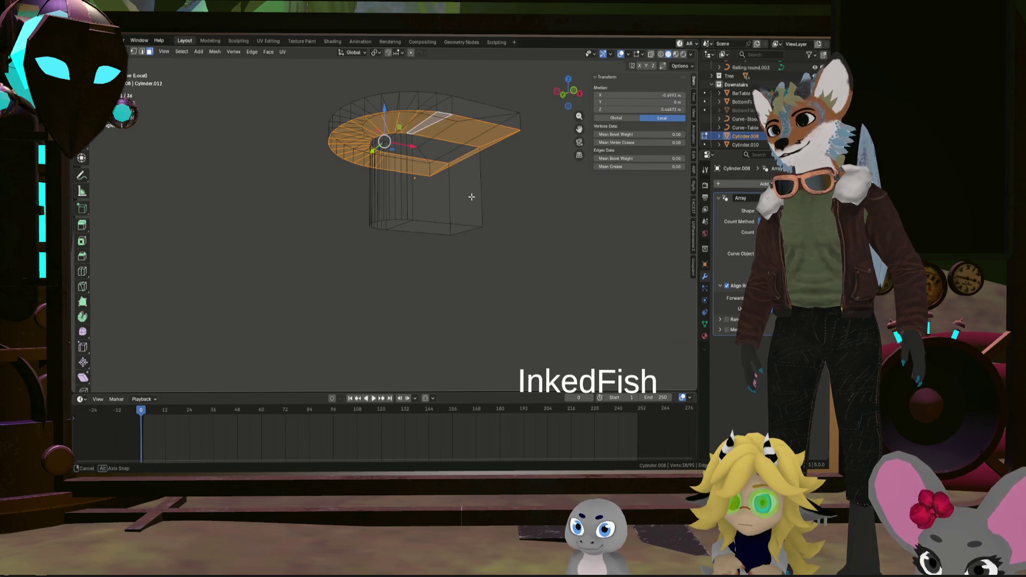
{"action": "key", "text": "g"}
{"action": "key", "text": "z"}
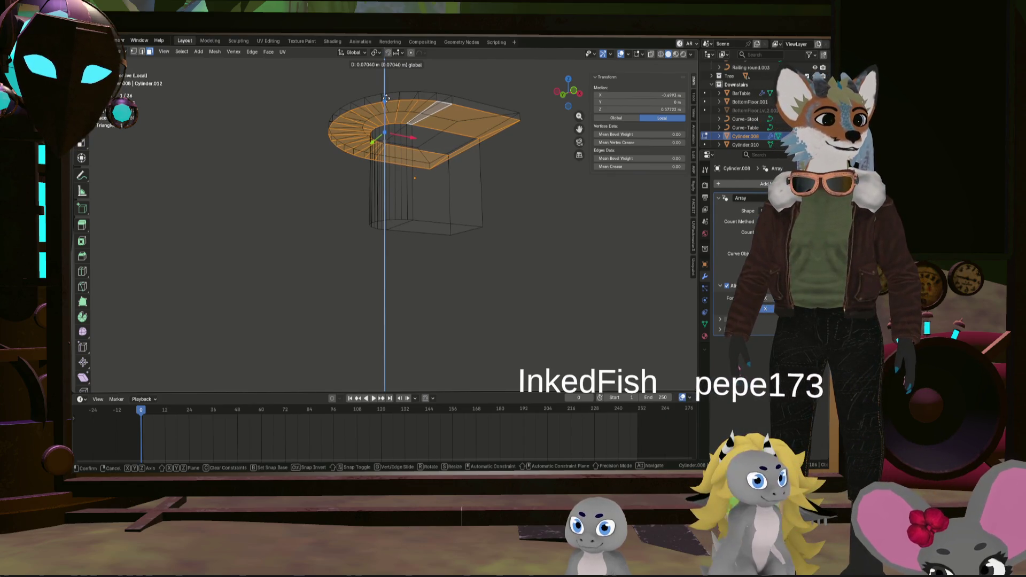
{"action": "left_click", "coordinate": [388, 98]}
Check the tall cylinder up close and leave mesh editing back to Object Mode
{"action": "left_click", "coordinate": [477, 185]}
{"action": "mouse_move", "coordinate": [503, 186]}
{"action": "middle_mouse_down"}
{"action": "mouse_move", "coordinate": [622, 369]}
{"action": "mouse_move", "coordinate": [438, 258]}
{"action": "mouse_move", "coordinate": [409, 195]}
{"action": "mouse_move", "coordinate": [407, 250]}
{"action": "mouse_move", "coordinate": [485, 281]}
{"action": "middle_mouse_up"}
{"action": "key", "text": "Tab"}
{"action": "scroll", "coordinate": [486, 280], "scroll_direction": "up", "scroll_amount": 5}
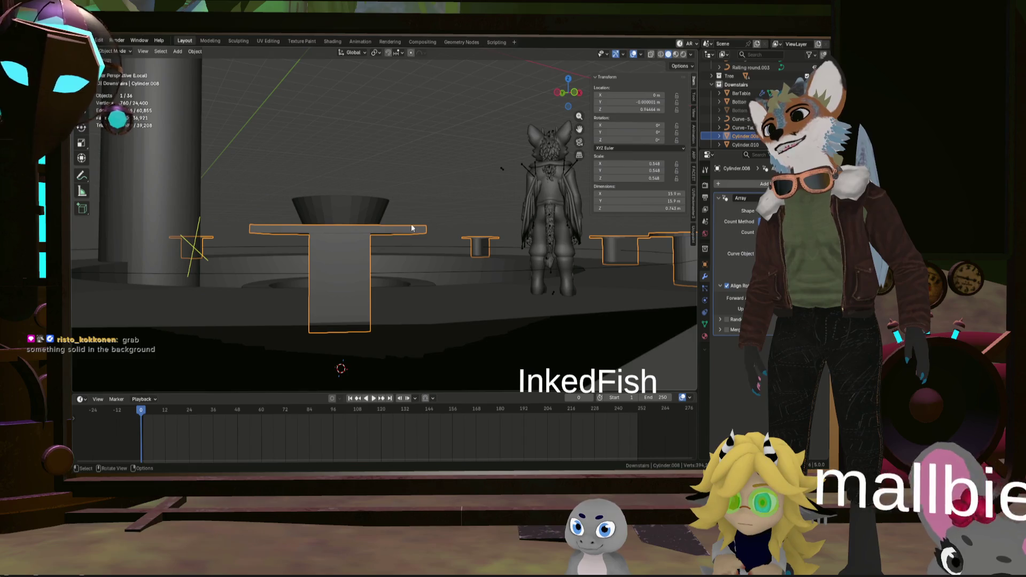
Survey the arrayed tables around the round floor and reopen the table piece for mesh editing
{"action": "middle_click_drag", "start_coordinate": [411, 229], "coordinate": [490, 265]}
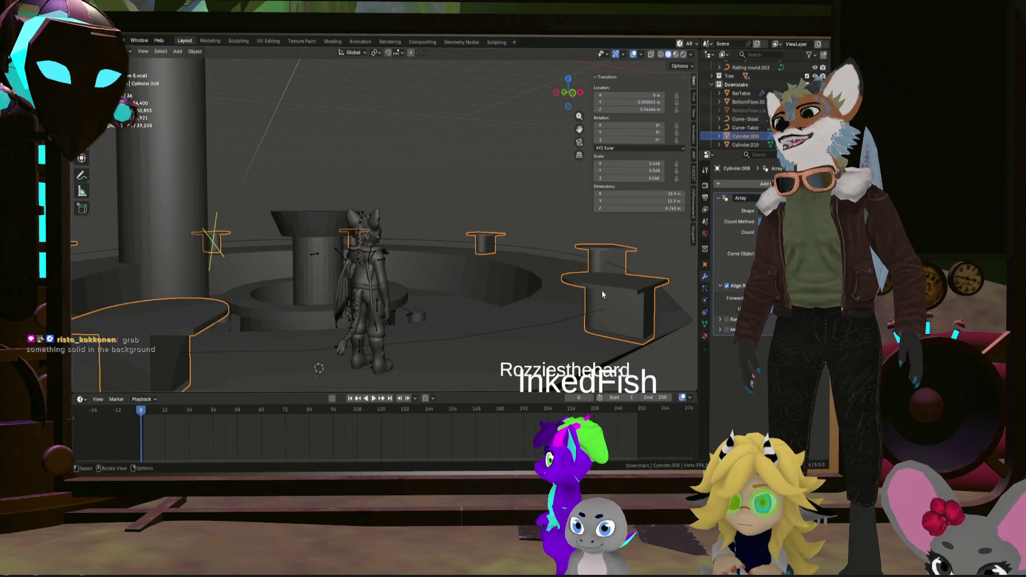
{"action": "mouse_move", "coordinate": [520, 277]}
{"action": "middle_mouse_down"}
{"action": "mouse_move", "coordinate": [542, 290]}
{"action": "mouse_move", "coordinate": [609, 281]}
{"action": "mouse_move", "coordinate": [458, 296]}
{"action": "middle_mouse_up"}
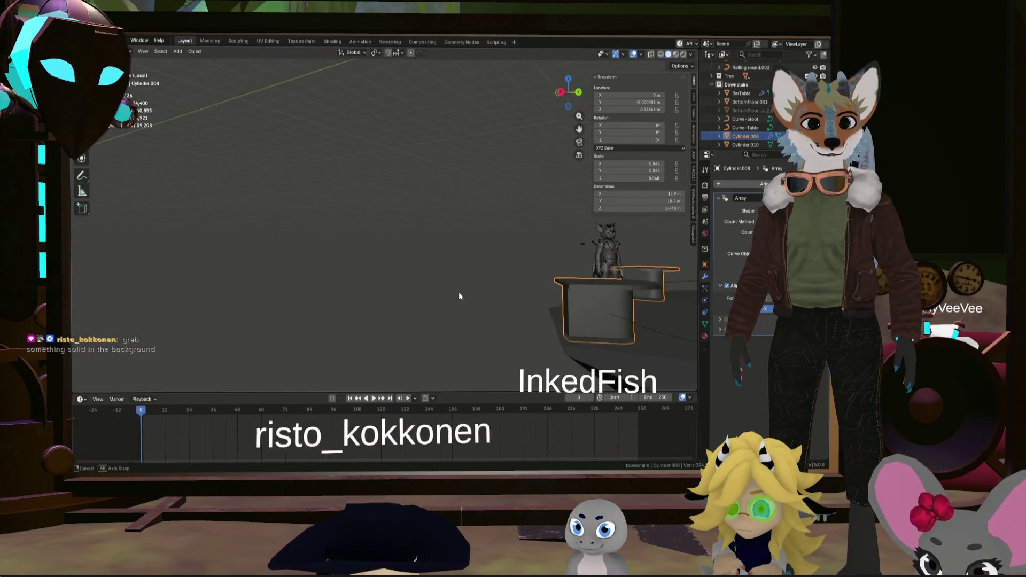
{"action": "mouse_move", "coordinate": [459, 297]}
{"action": "middle_mouse_down"}
{"action": "mouse_move", "coordinate": [606, 312]}
{"action": "mouse_move", "coordinate": [567, 298]}
{"action": "mouse_move", "coordinate": [517, 254]}
{"action": "mouse_move", "coordinate": [530, 285]}
{"action": "mouse_move", "coordinate": [525, 262]}
{"action": "mouse_move", "coordinate": [473, 227]}
{"action": "middle_mouse_up"}
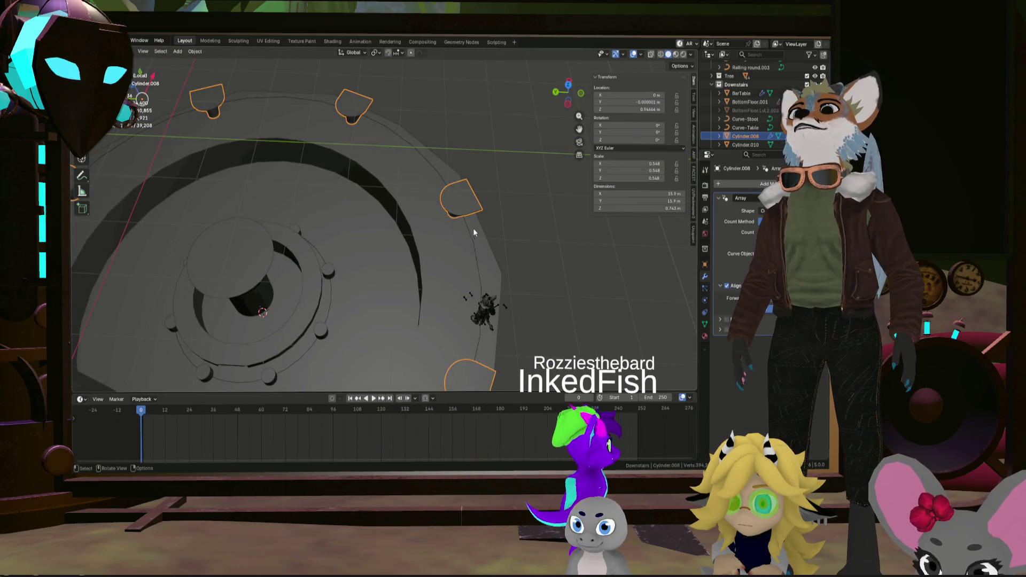
{"action": "middle_click_drag", "start_coordinate": [436, 176], "coordinate": [393, 209]}
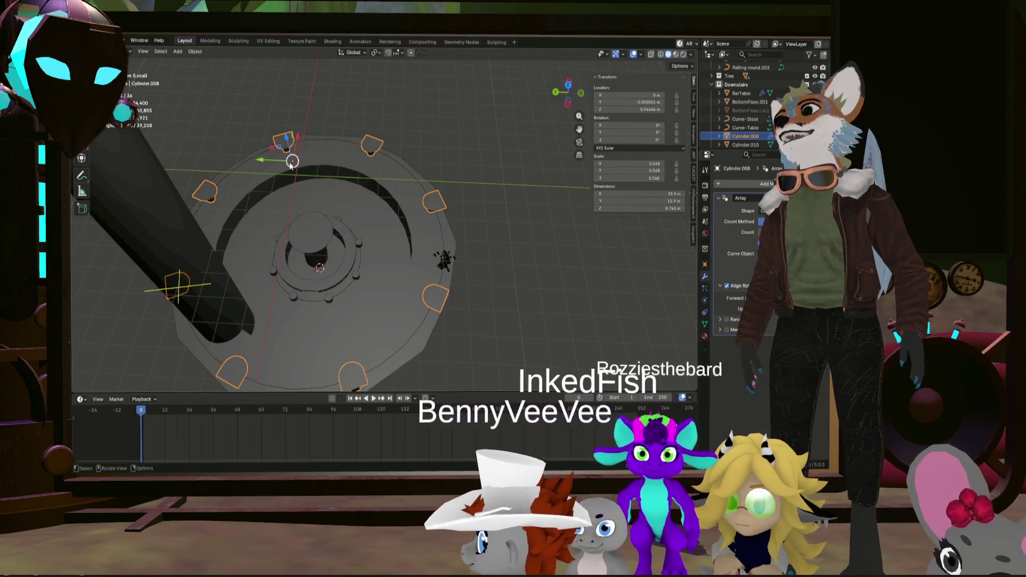
{"action": "middle_click_drag", "start_coordinate": [341, 181], "coordinate": [380, 201]}
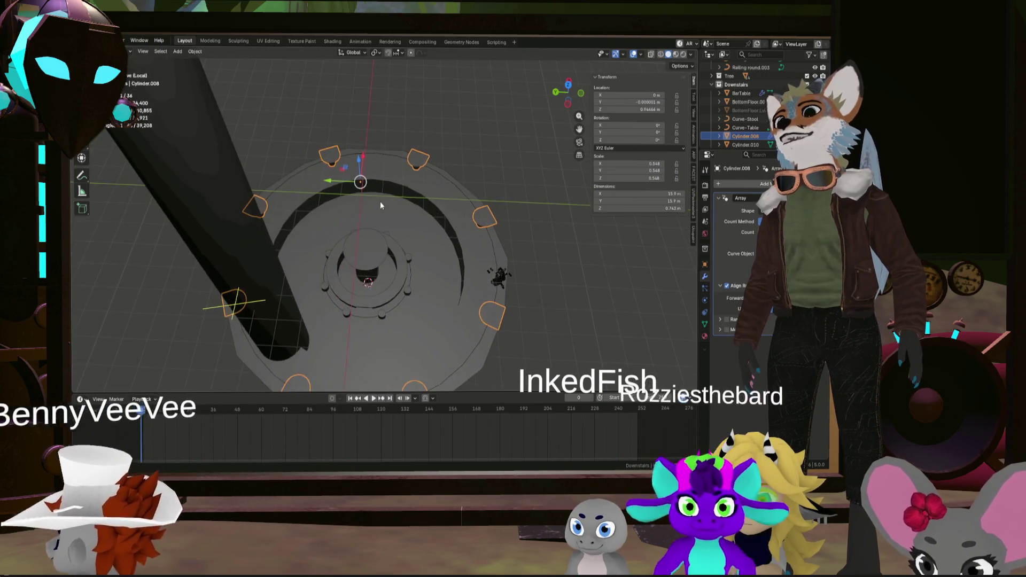
{"action": "key", "text": "Tab"}
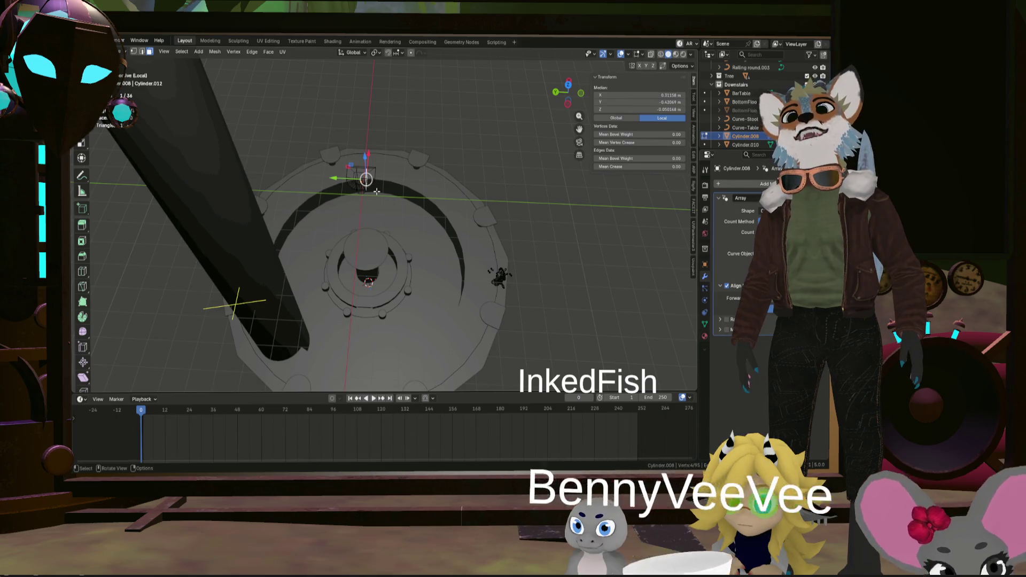
{"action": "scroll", "coordinate": [375, 190], "scroll_direction": "up", "scroll_amount": 3}
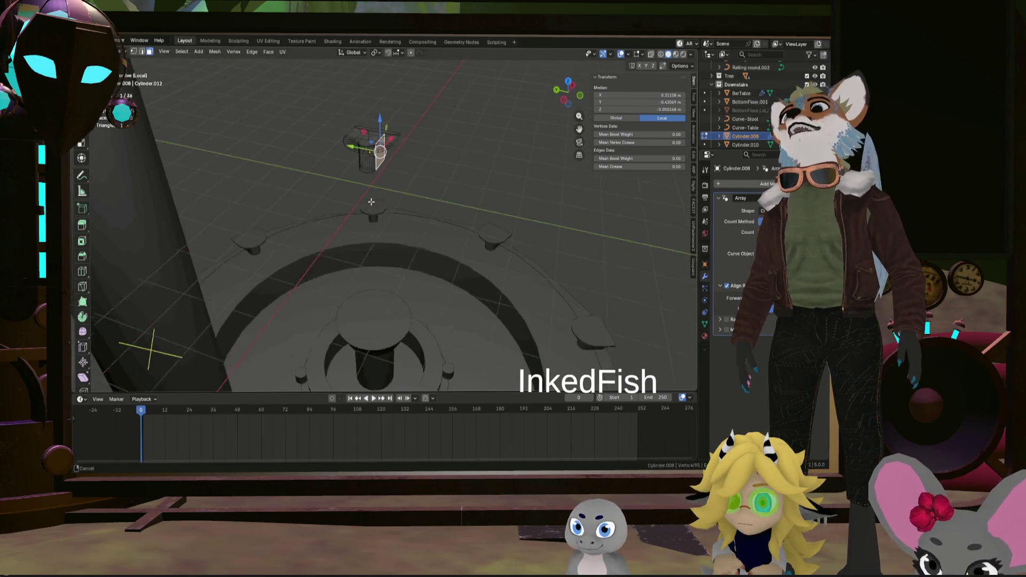
Add a new cylinder inside the table mesh, raise it on Z and shrink it to stool size
{"action": "middle_click_drag", "start_coordinate": [375, 190], "coordinate": [455, 219]}
{"action": "key", "text": "alt+a"}
{"action": "scroll", "coordinate": [455, 219], "scroll_direction": "down", "scroll_amount": 5}
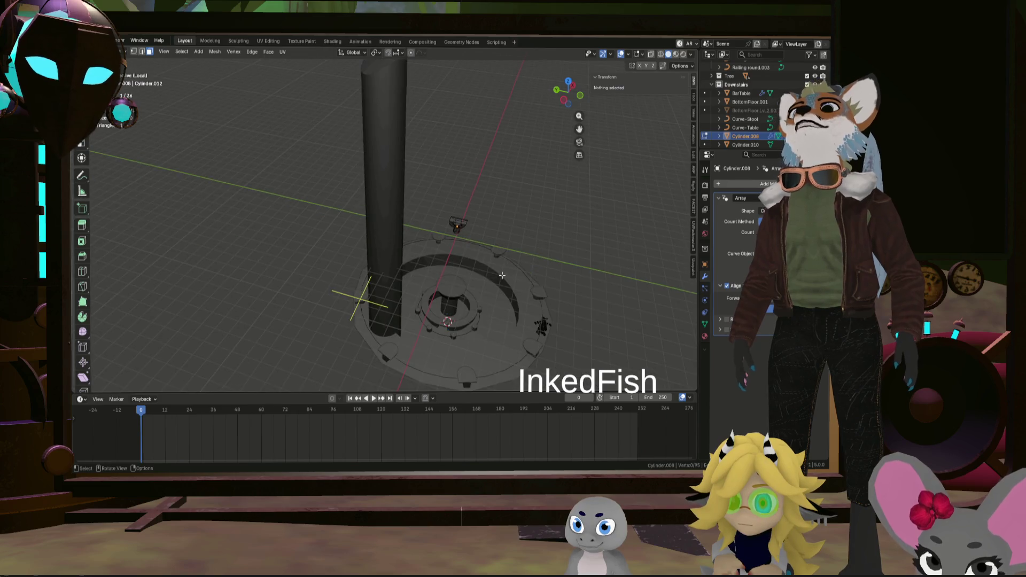
{"action": "key", "text": "shift+a"}
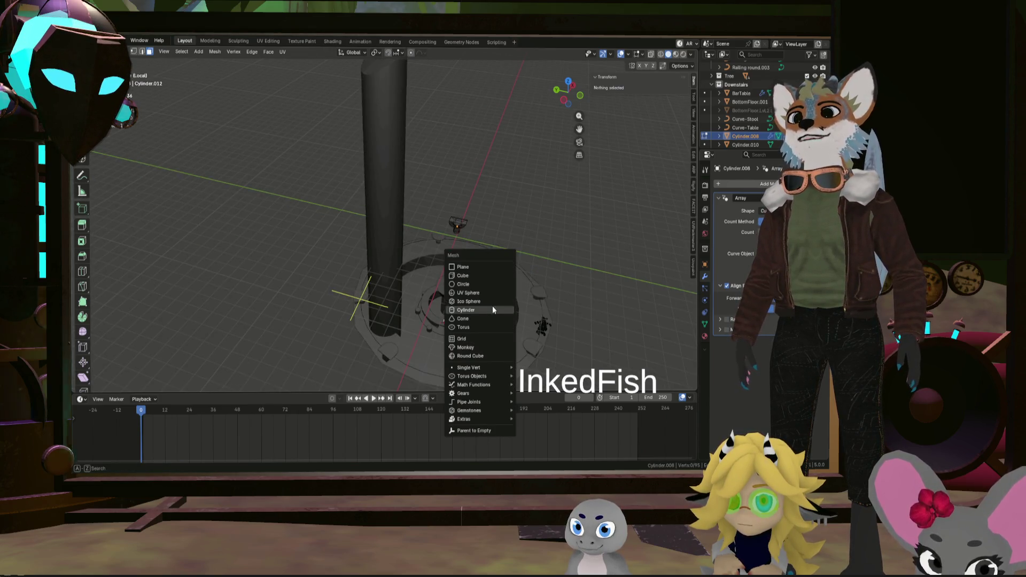
{"action": "left_click", "coordinate": [492, 308]}
{"action": "key", "text": "g"}
{"action": "key", "text": "z"}
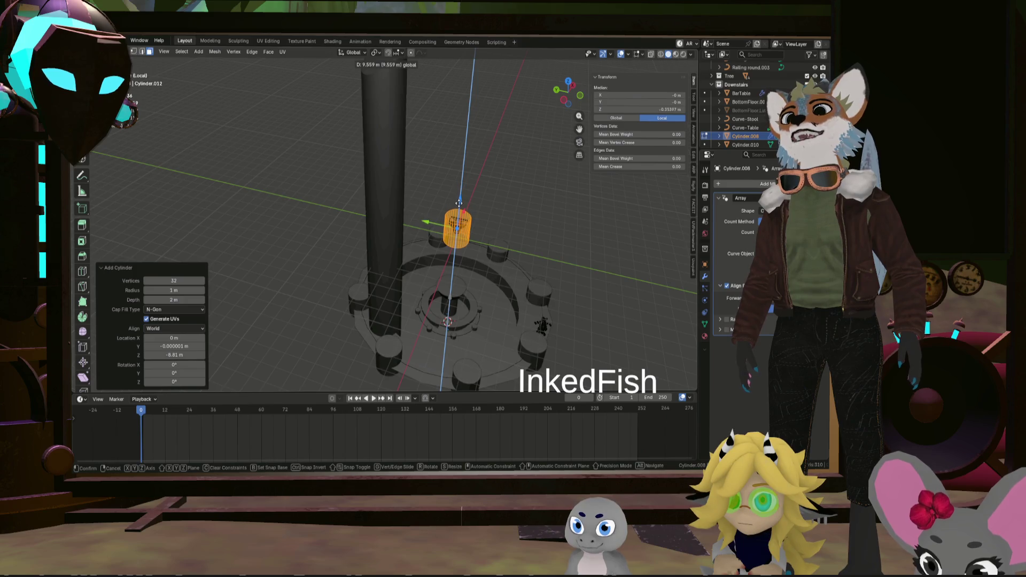
{"action": "left_click", "coordinate": [459, 203]}
{"action": "left_click", "coordinate": [481, 228]}
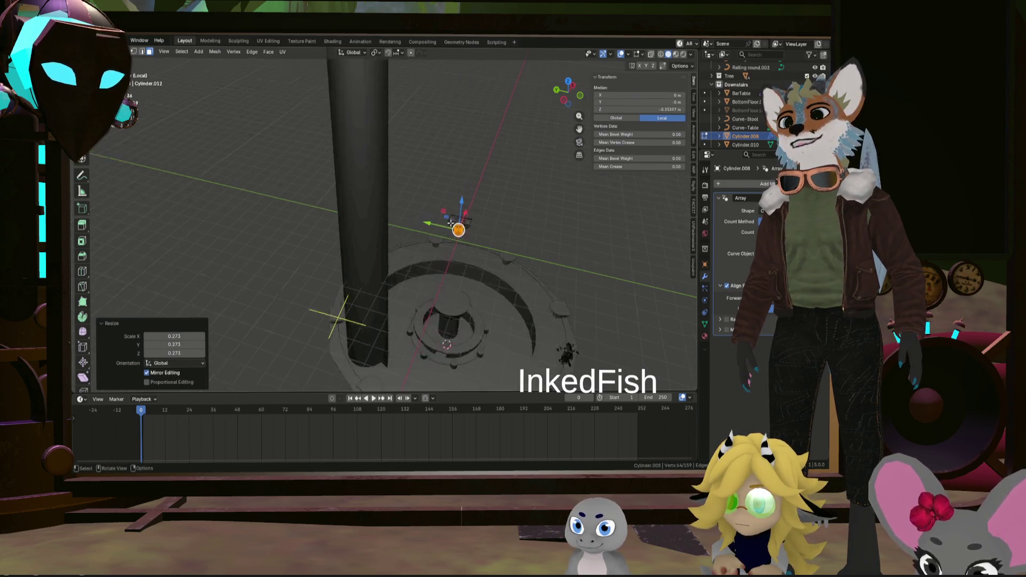
{"action": "scroll", "coordinate": [505, 257], "scroll_direction": "up", "scroll_amount": 4}
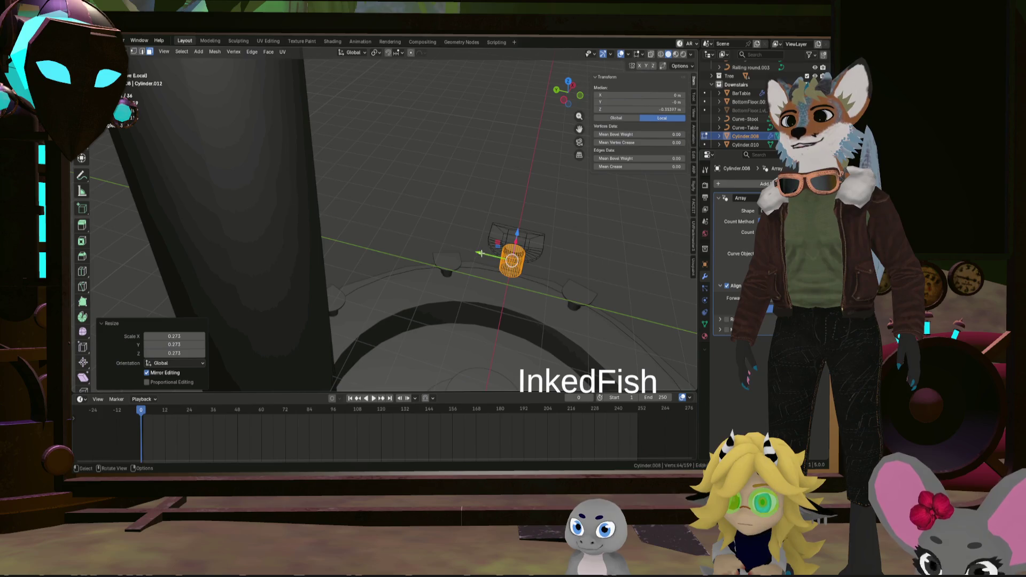
Duplicate the stool cylinder and place the copy sideways next to the table at the same height
{"action": "key", "text": "g"}
{"action": "key", "text": "y"}
{"action": "key", "text": "g"}
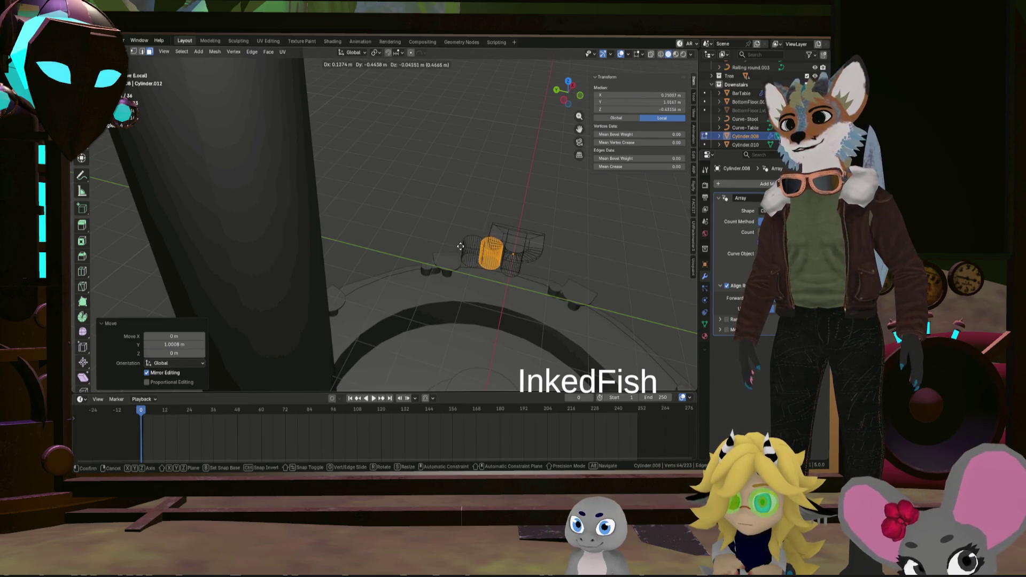
{"action": "left_click", "coordinate": [521, 261]}
{"action": "mouse_move", "coordinate": [520, 262]}
{"action": "middle_mouse_down"}
{"action": "mouse_move", "coordinate": [563, 257]}
{"action": "mouse_move", "coordinate": [497, 222]}
{"action": "mouse_move", "coordinate": [506, 235]}
{"action": "middle_mouse_up"}
{"action": "key", "text": "g"}
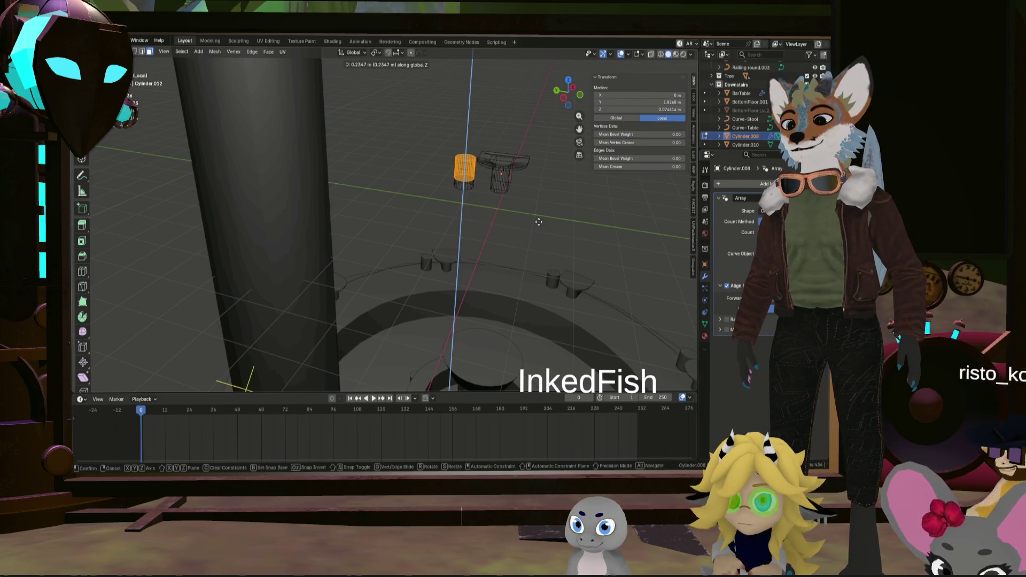
{"action": "key", "text": "shift+z"}
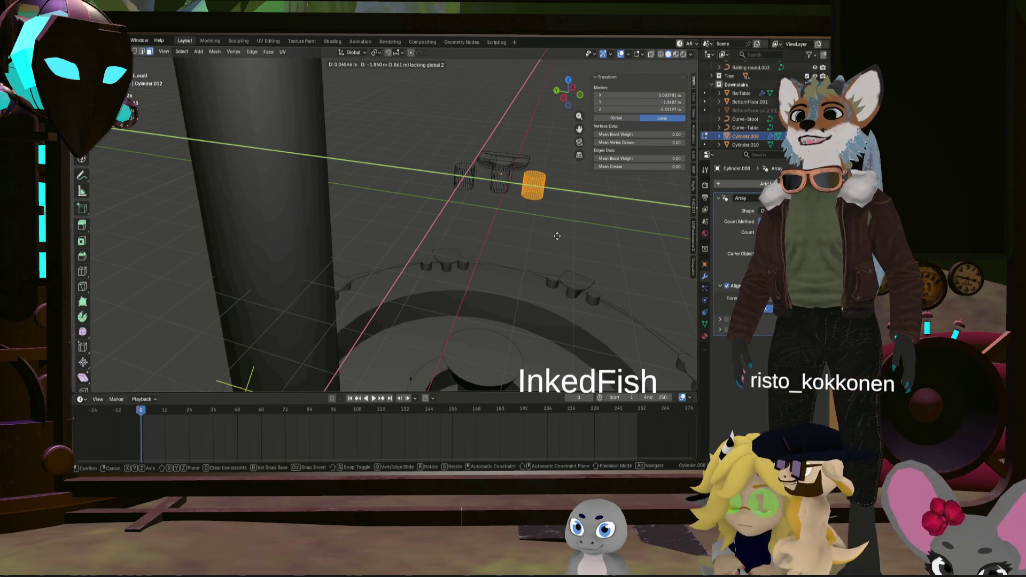
{"action": "left_click", "coordinate": [566, 238]}
Select both stools, set their height, shorten them along Z and nudge them along Y
{"action": "mouse_move", "coordinate": [567, 238]}
{"action": "middle_mouse_down"}
{"action": "mouse_move", "coordinate": [546, 227]}
{"action": "mouse_move", "coordinate": [470, 229]}
{"action": "middle_mouse_up"}
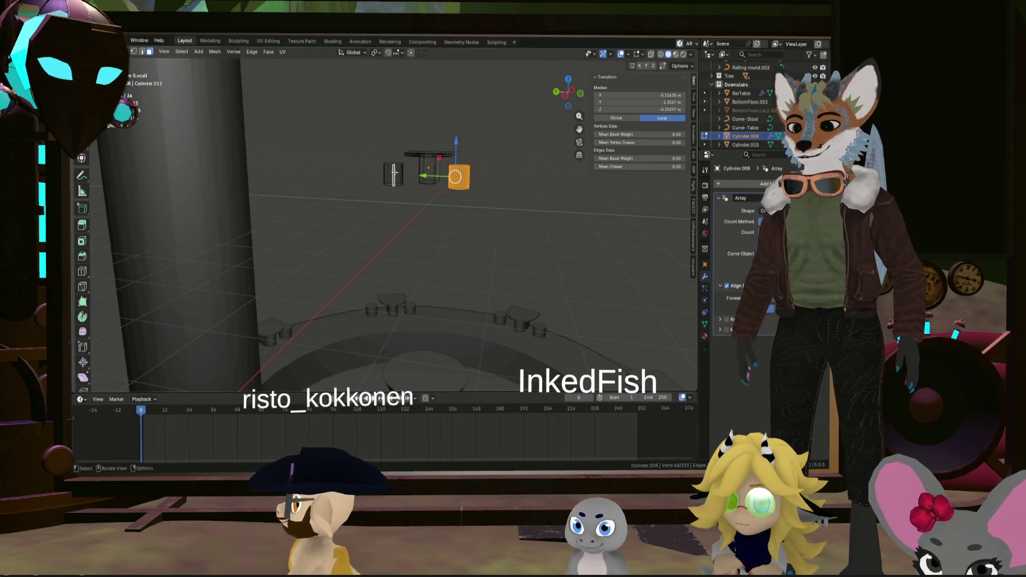
{"action": "key", "text": "l"}
{"action": "key", "text": "g"}
{"action": "key", "text": "z"}
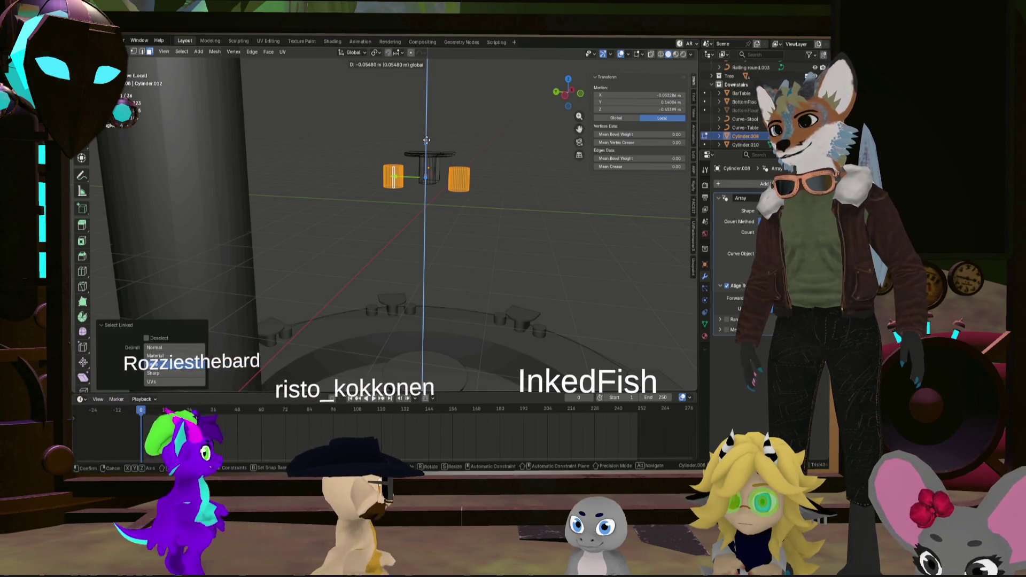
{"action": "left_click", "coordinate": [426, 140]}
{"action": "key", "text": "s"}
{"action": "key", "text": "z"}
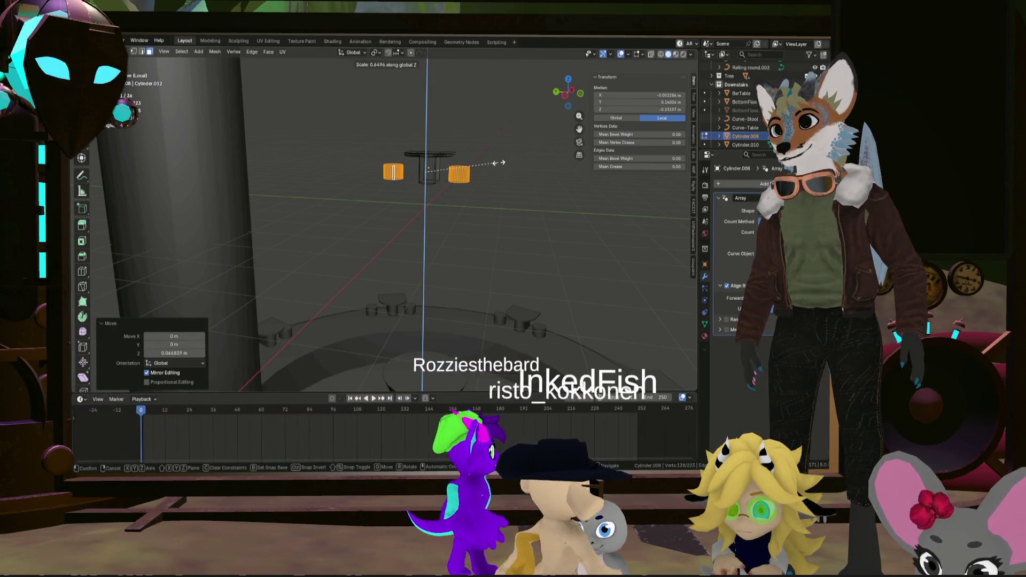
{"action": "left_click", "coordinate": [512, 155]}
{"action": "middle_click_drag", "start_coordinate": [513, 155], "coordinate": [454, 177]}
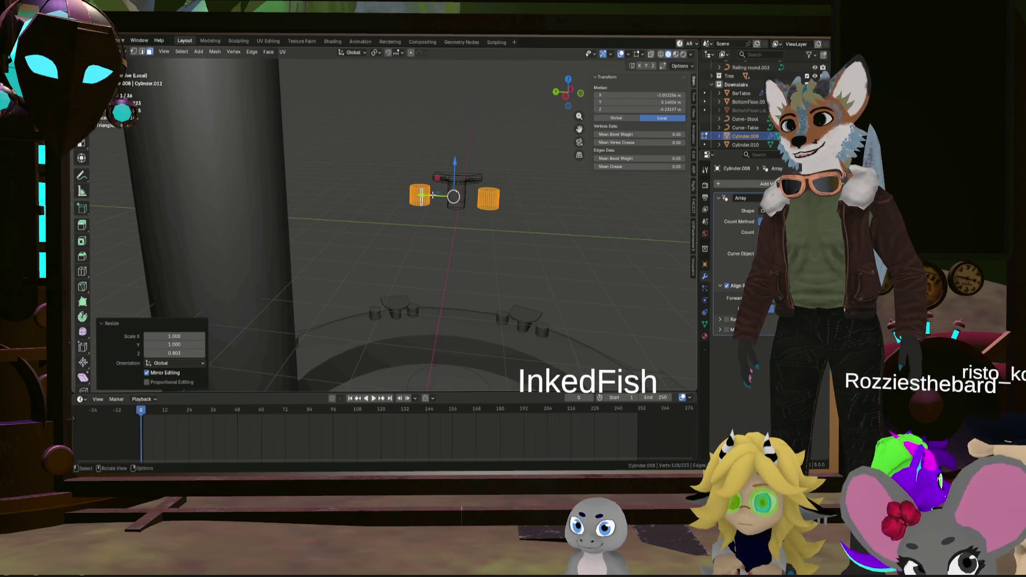
{"action": "left_click_drag", "start_coordinate": [434, 196], "coordinate": [425, 198]}
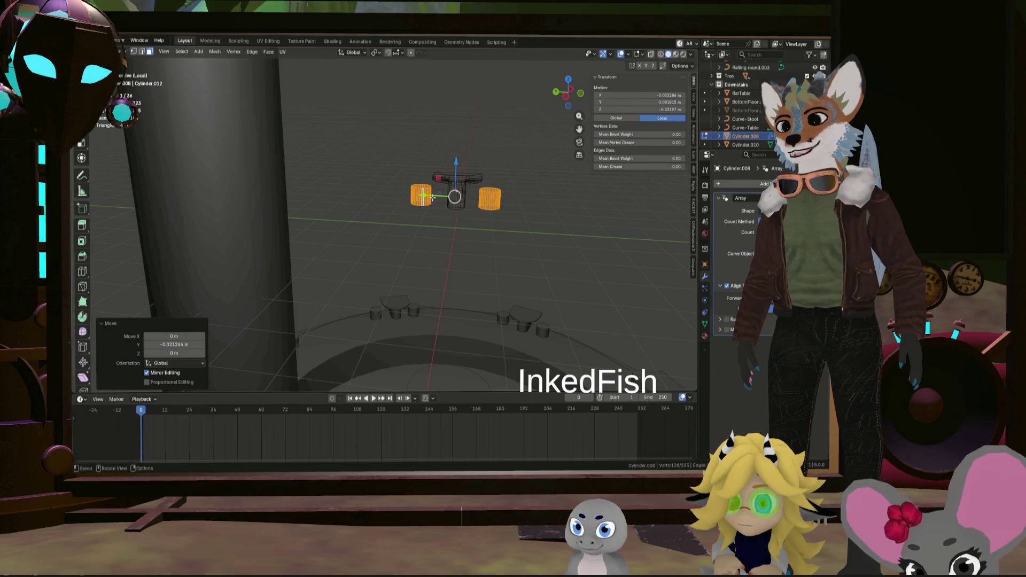
{"action": "middle_click_drag", "start_coordinate": [426, 197], "coordinate": [456, 218]}
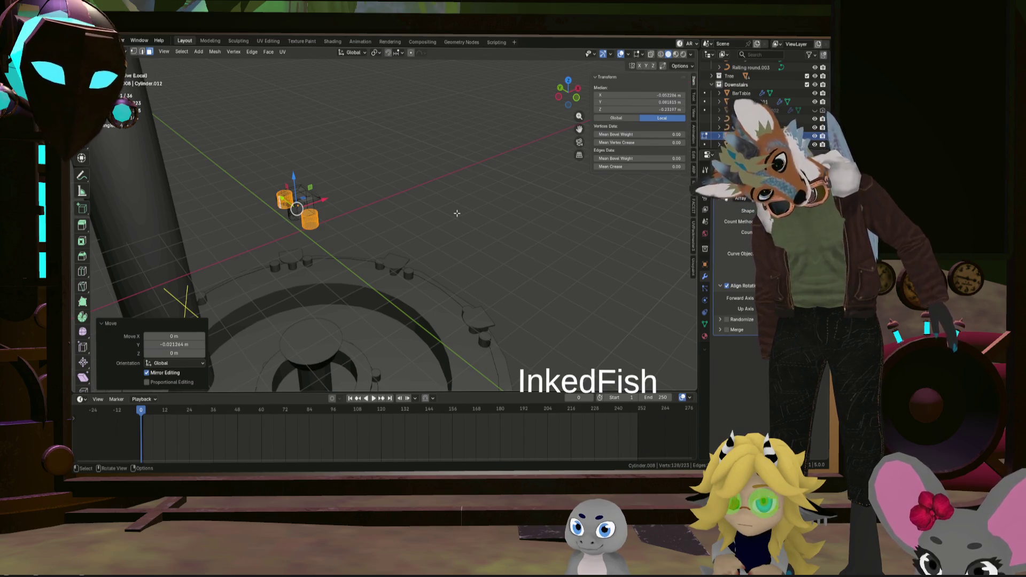
Check the stools over the round base from above and leave mesh editing to see the arrayed tables
{"action": "mouse_move", "coordinate": [480, 141]}
{"action": "middle_mouse_down"}
{"action": "mouse_move", "coordinate": [452, 258]}
{"action": "mouse_move", "coordinate": [355, 245]}
{"action": "middle_mouse_up"}
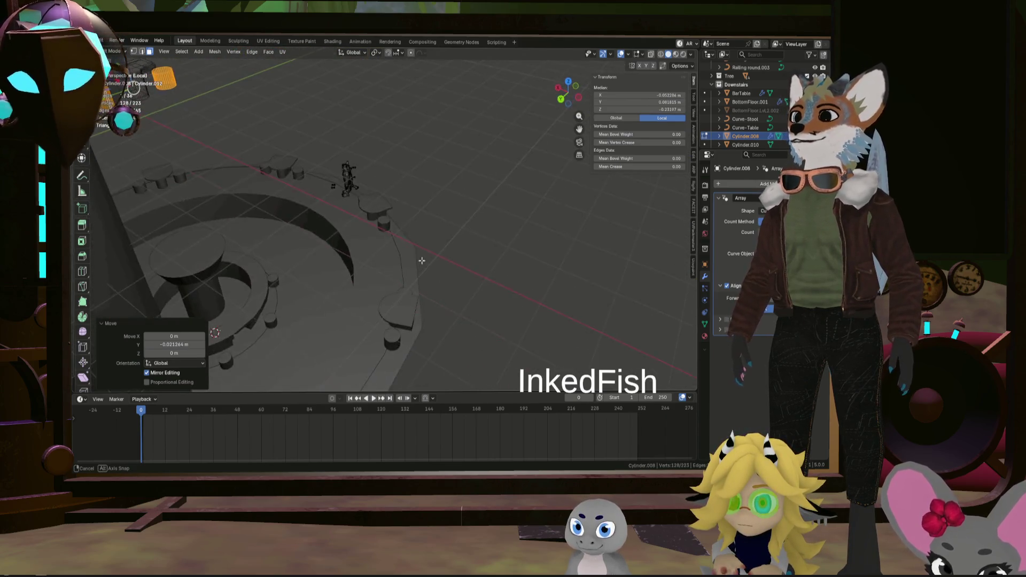
{"action": "middle_click_drag", "start_coordinate": [355, 245], "coordinate": [364, 238]}
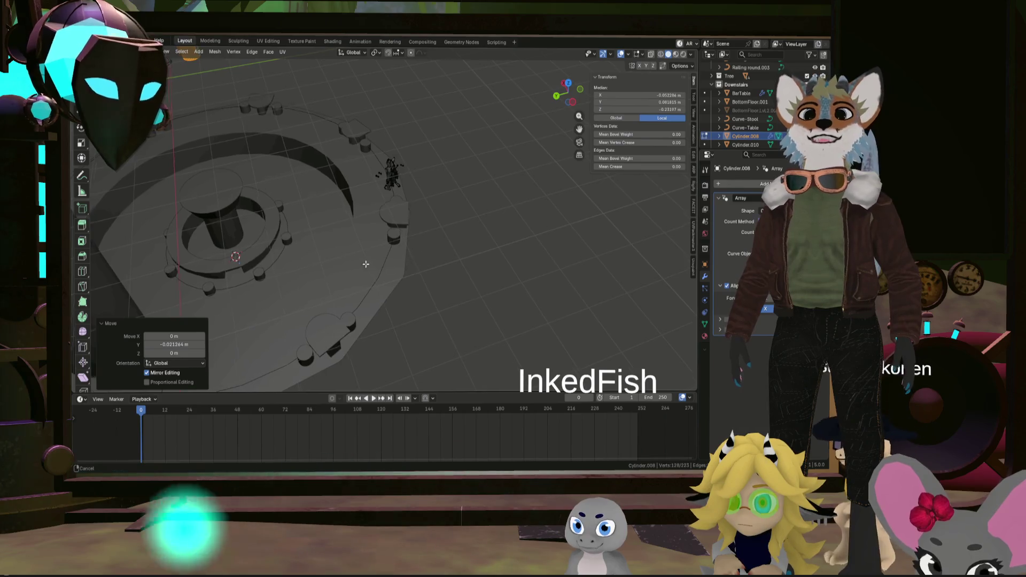
{"action": "scroll", "coordinate": [409, 241], "scroll_direction": "up", "scroll_amount": 3}
{"action": "mouse_move", "coordinate": [409, 241]}
{"action": "middle_mouse_down"}
{"action": "mouse_move", "coordinate": [417, 276]}
{"action": "mouse_move", "coordinate": [425, 219]}
{"action": "mouse_move", "coordinate": [607, 190]}
{"action": "middle_mouse_up"}
{"action": "scroll", "coordinate": [417, 276], "scroll_direction": "down", "scroll_amount": 3}
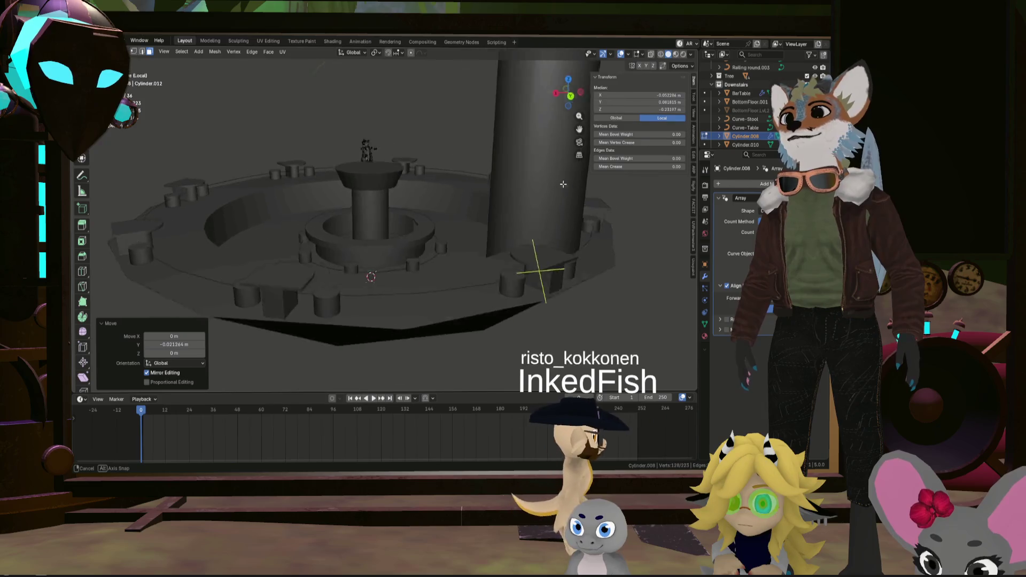
{"action": "middle_click_drag", "start_coordinate": [538, 213], "coordinate": [495, 219]}
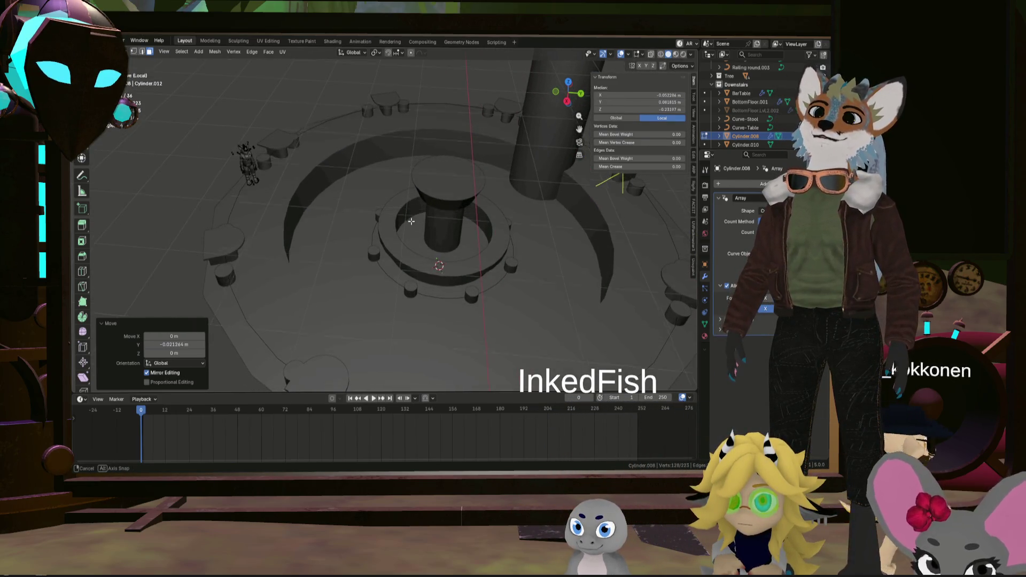
{"action": "middle_click_drag", "start_coordinate": [411, 221], "coordinate": [388, 211]}
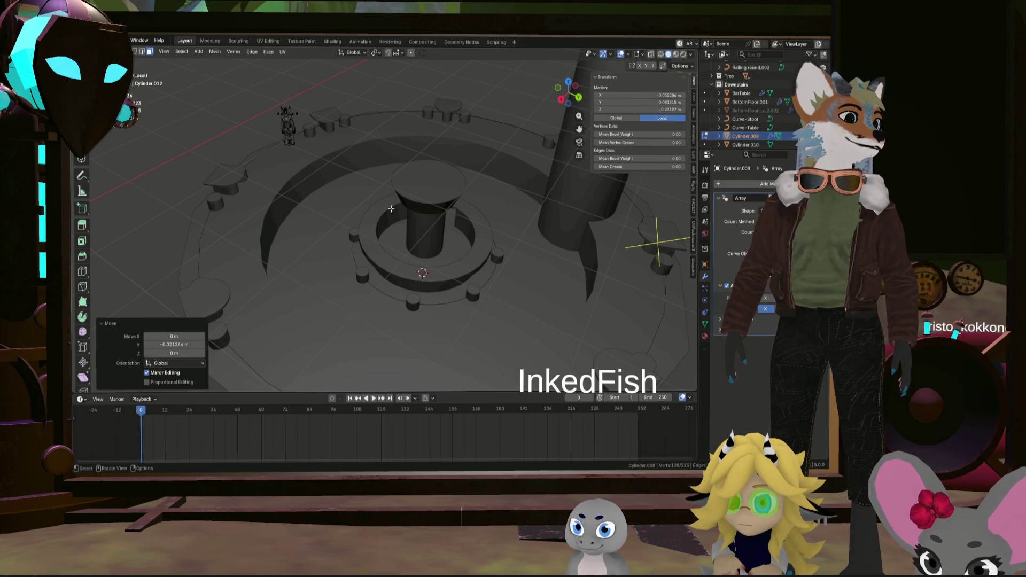
{"action": "middle_click_drag", "start_coordinate": [388, 204], "coordinate": [361, 213]}
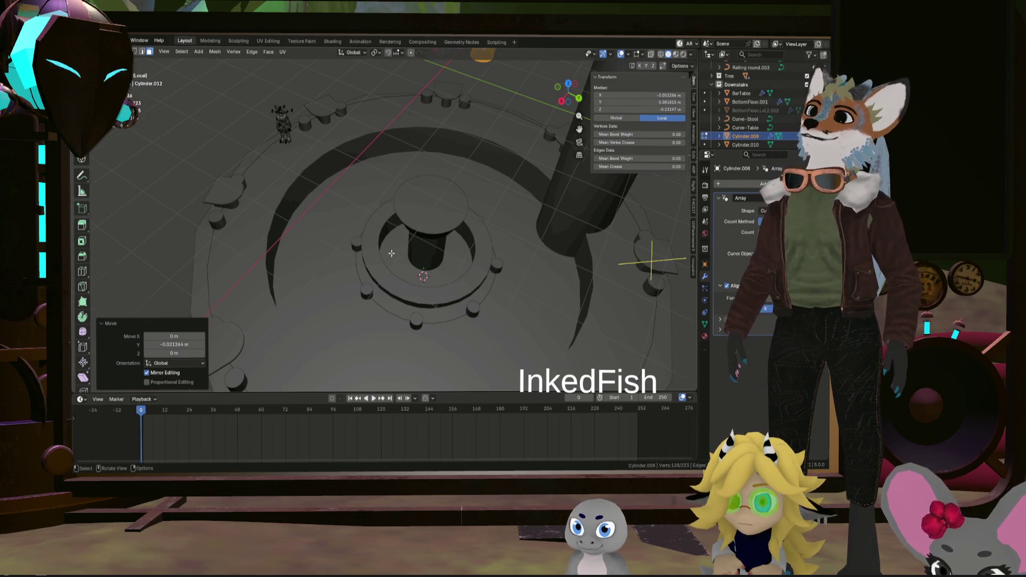
{"action": "scroll", "coordinate": [392, 253], "scroll_direction": "up", "scroll_amount": 3}
{"action": "scroll", "coordinate": [391, 253], "scroll_direction": "down", "scroll_amount": 5}
{"action": "middle_click_drag", "start_coordinate": [392, 254], "coordinate": [442, 245]}
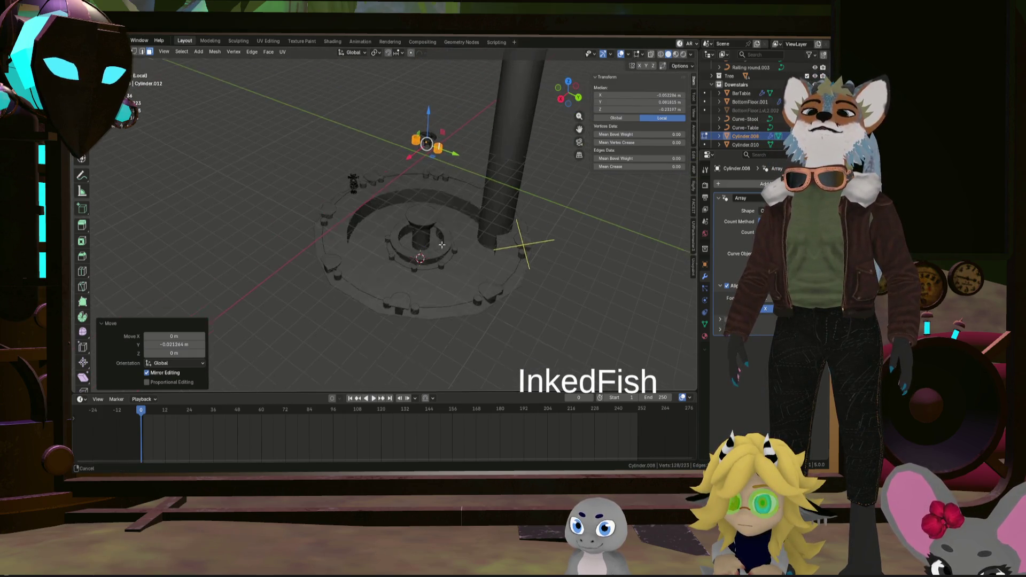
{"action": "key", "text": "Tab"}
{"action": "scroll", "coordinate": [484, 284], "scroll_direction": "up", "scroll_amount": 3}
{"action": "scroll", "coordinate": [574, 297], "scroll_direction": "up", "scroll_amount": 4}
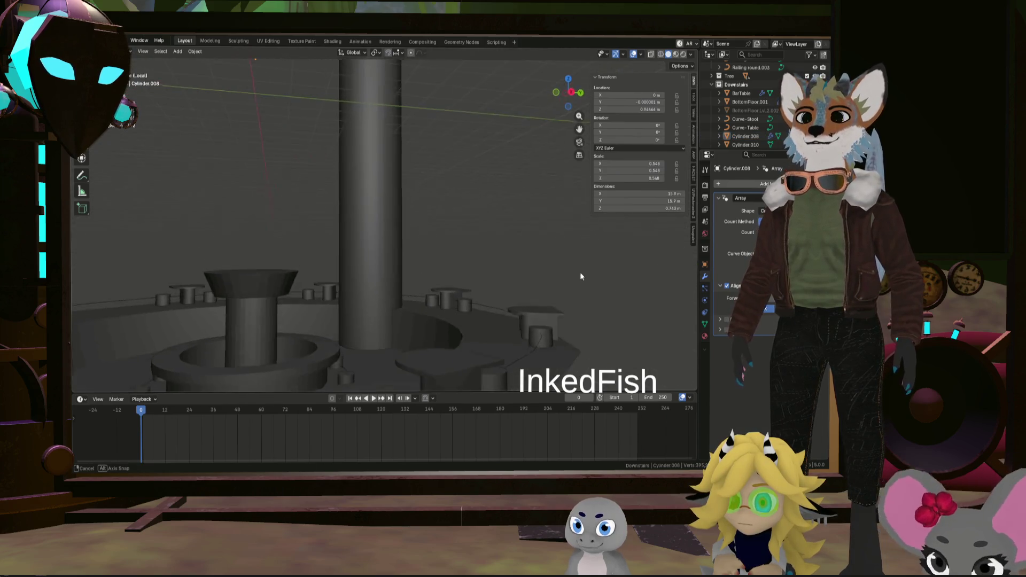
{"action": "scroll", "coordinate": [610, 275], "scroll_direction": "up", "scroll_amount": 2}
Look over the platform with its stools and central pillar and select the character metarig
{"action": "mouse_move", "coordinate": [639, 275]}
{"action": "middle_mouse_down"}
{"action": "mouse_move", "coordinate": [586, 300]}
{"action": "mouse_move", "coordinate": [440, 288]}
{"action": "mouse_move", "coordinate": [550, 273]}
{"action": "mouse_move", "coordinate": [413, 257]}
{"action": "middle_mouse_up"}
{"action": "scroll", "coordinate": [441, 284], "scroll_direction": "up", "scroll_amount": 1}
{"action": "scroll", "coordinate": [485, 273], "scroll_direction": "up", "scroll_amount": 3}
{"action": "scroll", "coordinate": [485, 273], "scroll_direction": "up", "scroll_amount": 2}
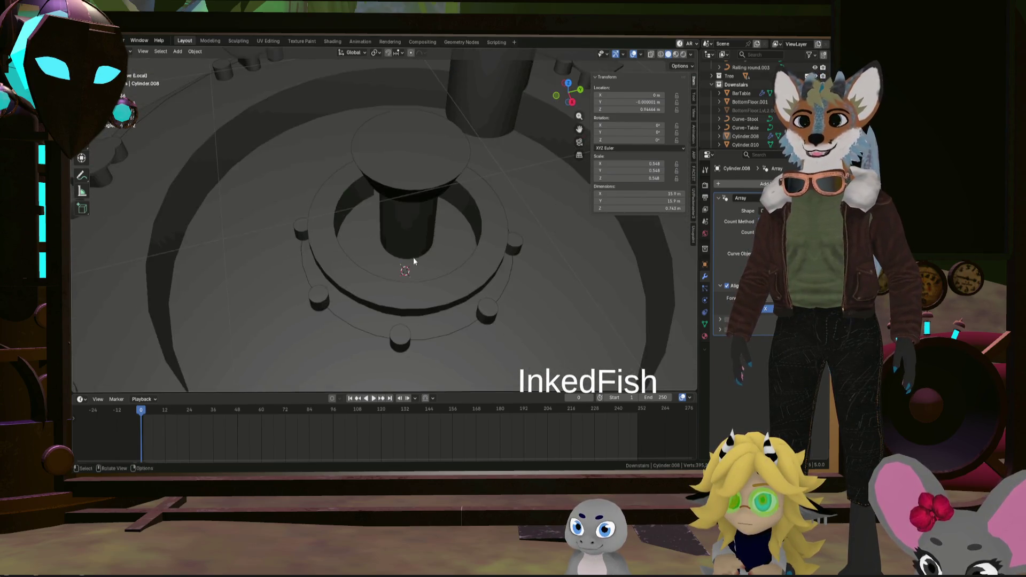
{"action": "middle_click_drag", "start_coordinate": [503, 248], "coordinate": [474, 293]}
{"action": "scroll", "coordinate": [535, 305], "scroll_direction": "down", "scroll_amount": 3}
{"action": "mouse_move", "coordinate": [534, 305]}
{"action": "middle_mouse_down"}
{"action": "mouse_move", "coordinate": [514, 257]}
{"action": "mouse_move", "coordinate": [533, 254]}
{"action": "mouse_move", "coordinate": [531, 270]}
{"action": "middle_mouse_up"}
{"action": "left_click", "coordinate": [541, 299]}
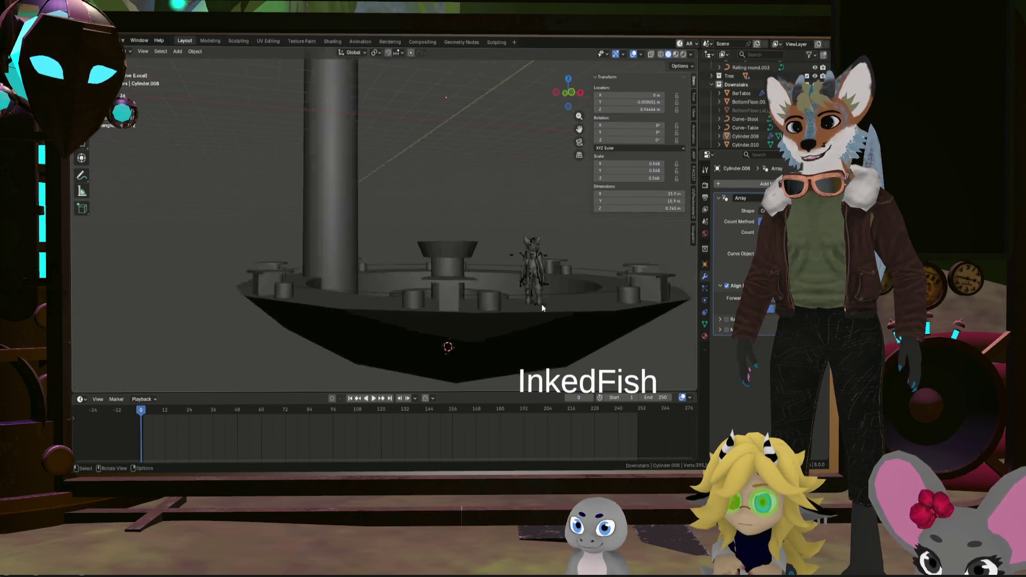
{"action": "scroll", "coordinate": [537, 303], "scroll_direction": "up", "scroll_amount": 4}
{"action": "middle_click_drag", "start_coordinate": [529, 305], "coordinate": [528, 281]}
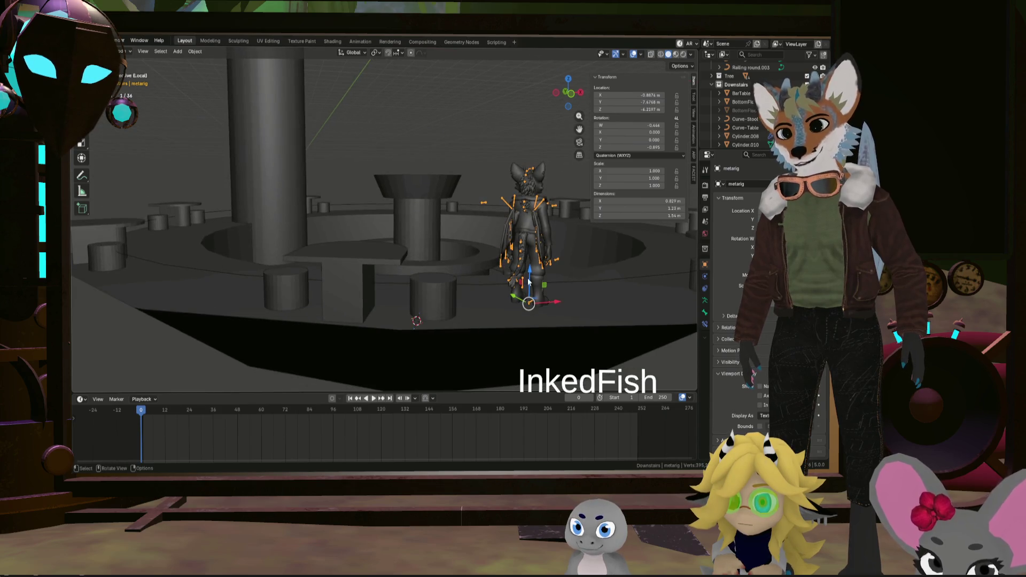
Lower the metarig, turn it about Z and set its floor position and height among the tables
{"action": "mouse_move", "coordinate": [533, 275]}
{"action": "left_mouse_down"}
{"action": "mouse_move", "coordinate": [527, 338]}
{"action": "mouse_move", "coordinate": [434, 335]}
{"action": "left_mouse_up"}
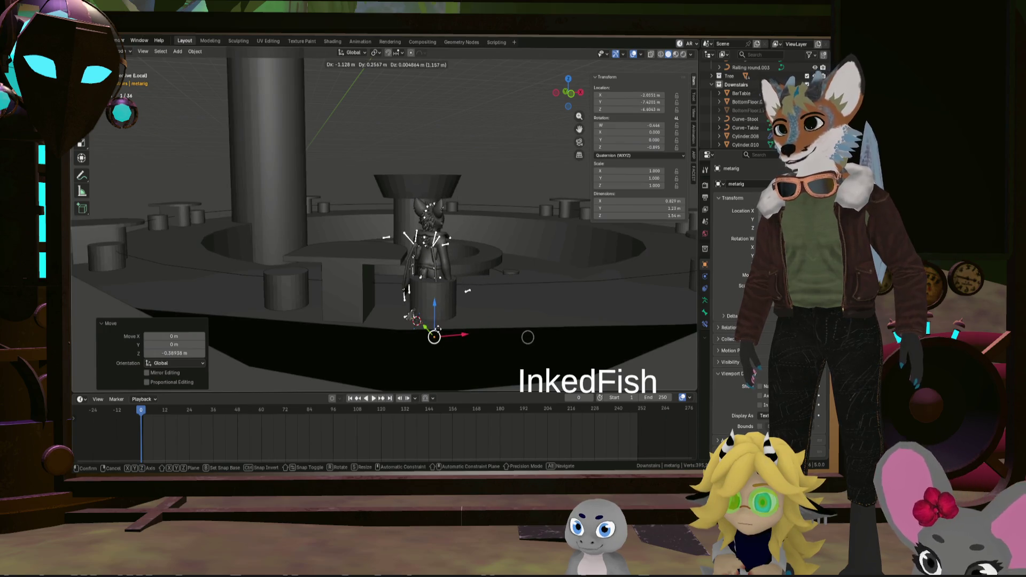
{"action": "left_click_drag", "start_coordinate": [529, 337], "coordinate": [526, 337]}
{"action": "mouse_move", "coordinate": [525, 337]}
{"action": "middle_mouse_down"}
{"action": "mouse_move", "coordinate": [325, 307]}
{"action": "mouse_move", "coordinate": [285, 151]}
{"action": "middle_mouse_up"}
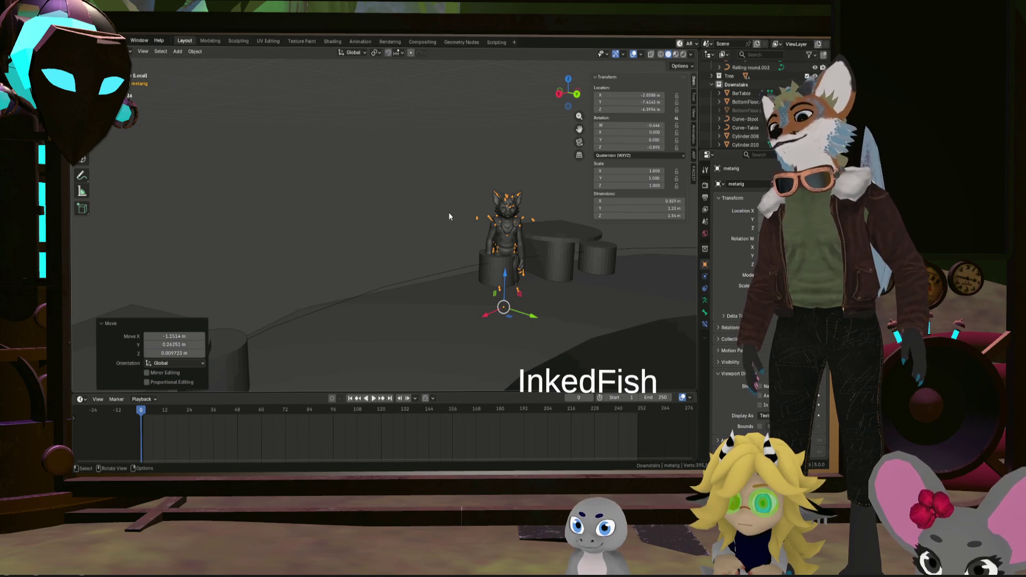
{"action": "key", "text": "z"}
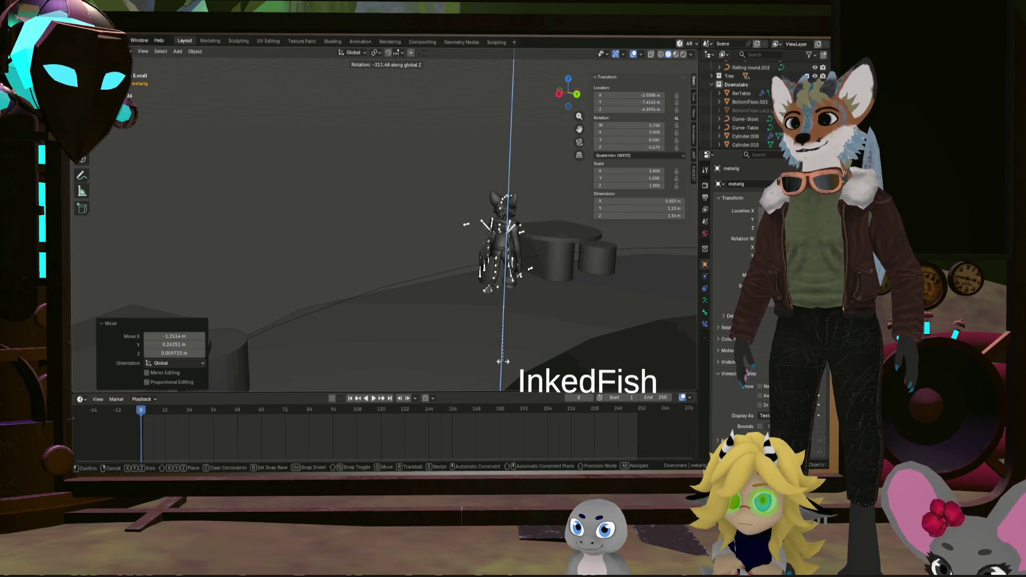
{"action": "left_click", "coordinate": [514, 318]}
{"action": "key", "text": "g"}
{"action": "key", "text": "shift+z"}
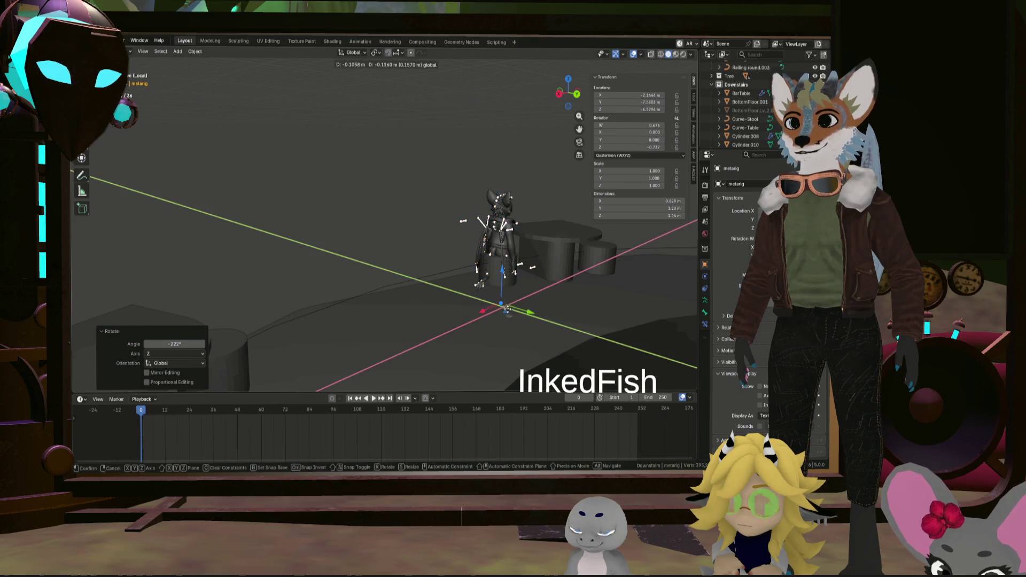
{"action": "left_click", "coordinate": [469, 218]}
{"action": "key", "text": "g"}
{"action": "key", "text": "z"}
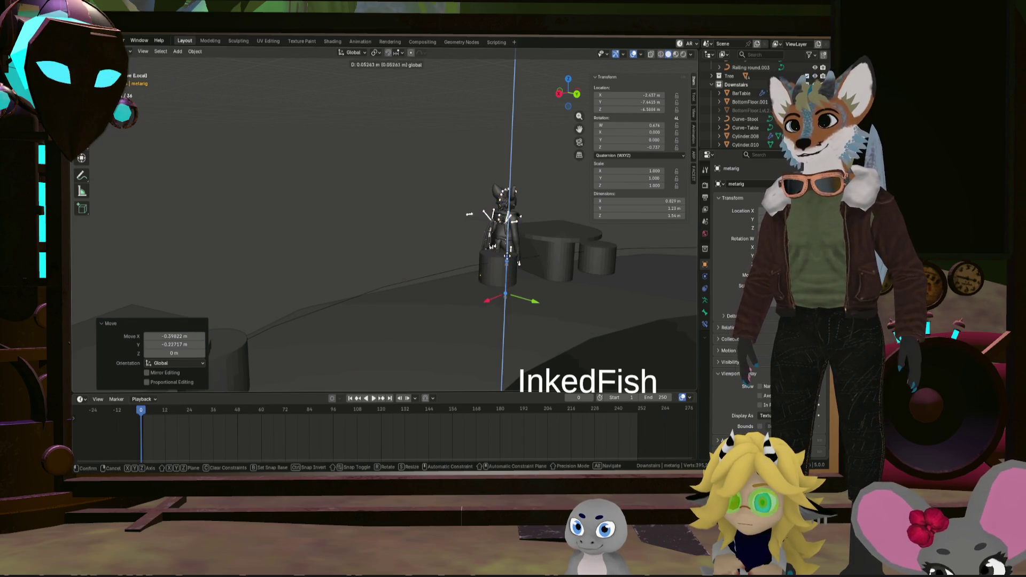
{"action": "left_click", "coordinate": [509, 262]}
Refine the metarig's spot with an X move, a vertical move and a shift across the floor
{"action": "middle_click_drag", "start_coordinate": [509, 262], "coordinate": [493, 276]}
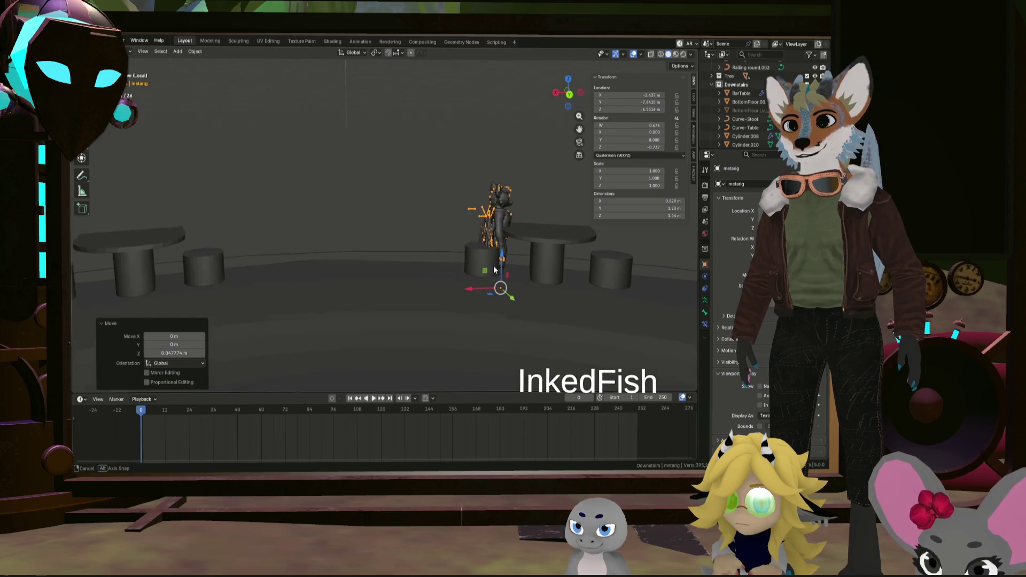
{"action": "key", "text": "g"}
{"action": "key", "text": "x"}
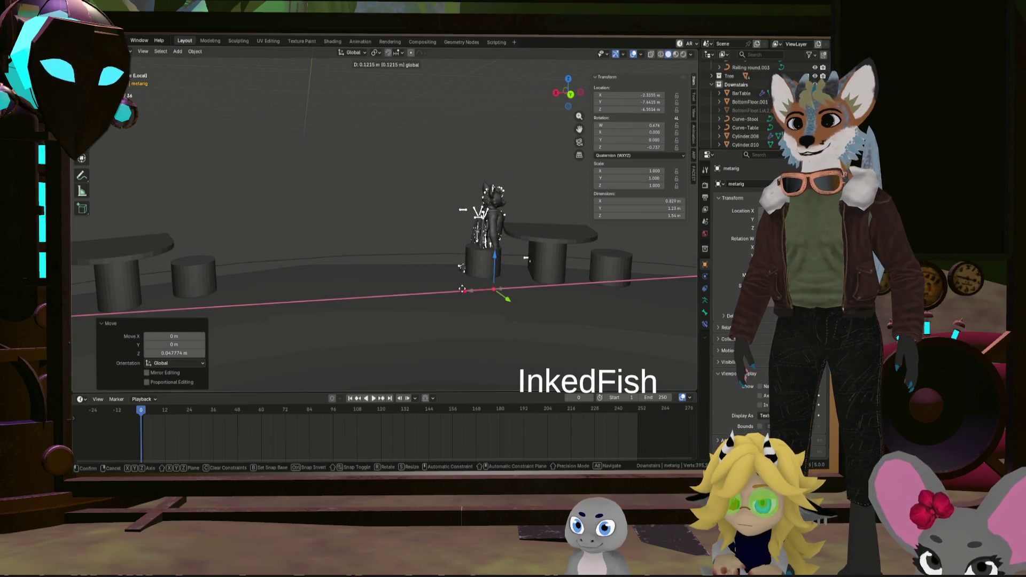
{"action": "left_click", "coordinate": [472, 293]}
{"action": "mouse_move", "coordinate": [472, 293]}
{"action": "middle_mouse_down"}
{"action": "mouse_move", "coordinate": [437, 298]}
{"action": "mouse_move", "coordinate": [421, 278]}
{"action": "mouse_move", "coordinate": [541, 243]}
{"action": "middle_mouse_up"}
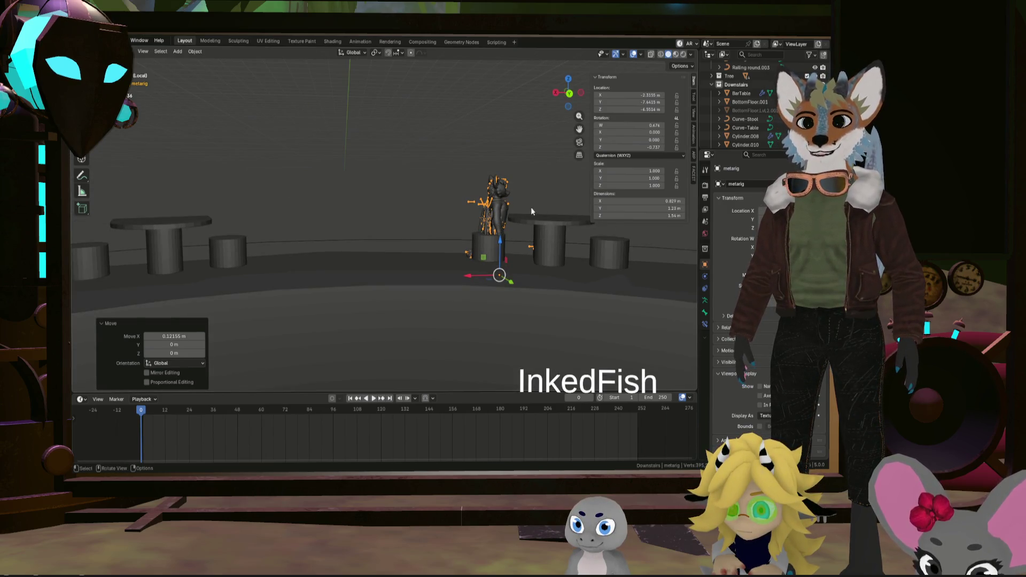
{"action": "mouse_move", "coordinate": [522, 211]}
{"action": "middle_mouse_down"}
{"action": "mouse_move", "coordinate": [595, 250]}
{"action": "mouse_move", "coordinate": [657, 227]}
{"action": "mouse_move", "coordinate": [642, 235]}
{"action": "mouse_move", "coordinate": [526, 213]}
{"action": "mouse_move", "coordinate": [526, 226]}
{"action": "middle_mouse_up"}
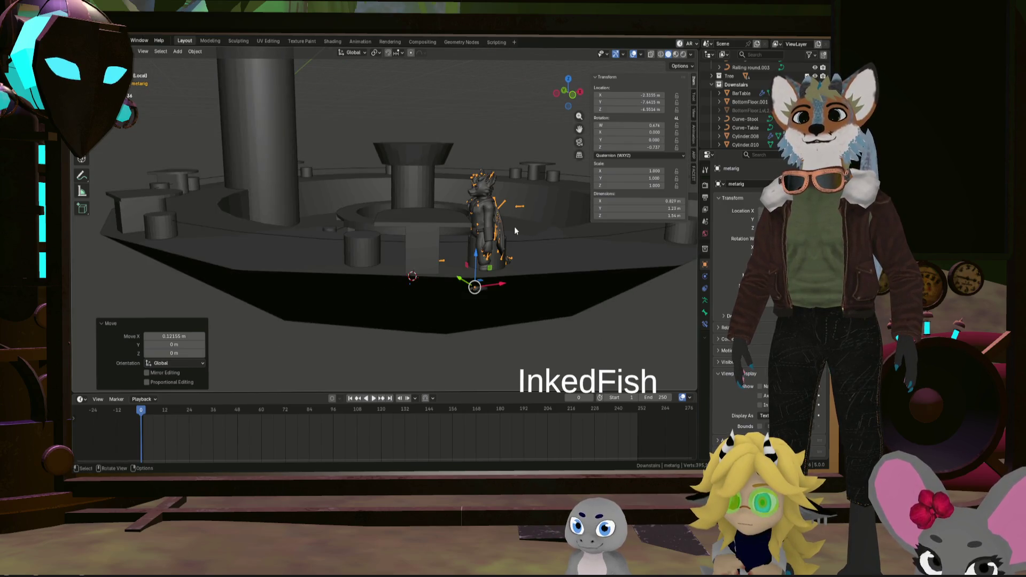
{"action": "key", "text": "g"}
{"action": "key", "text": "z"}
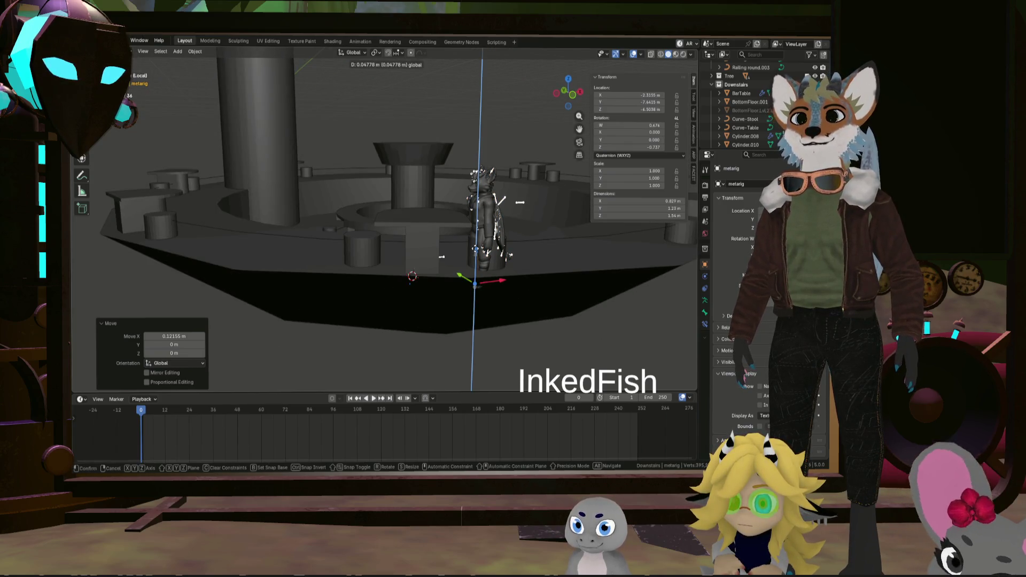
{"action": "key", "text": "Return"}
{"action": "mouse_move", "coordinate": [478, 241]}
{"action": "middle_mouse_down"}
{"action": "mouse_move", "coordinate": [488, 242]}
{"action": "mouse_move", "coordinate": [451, 246]}
{"action": "mouse_move", "coordinate": [507, 257]}
{"action": "mouse_move", "coordinate": [600, 331]}
{"action": "middle_mouse_up"}
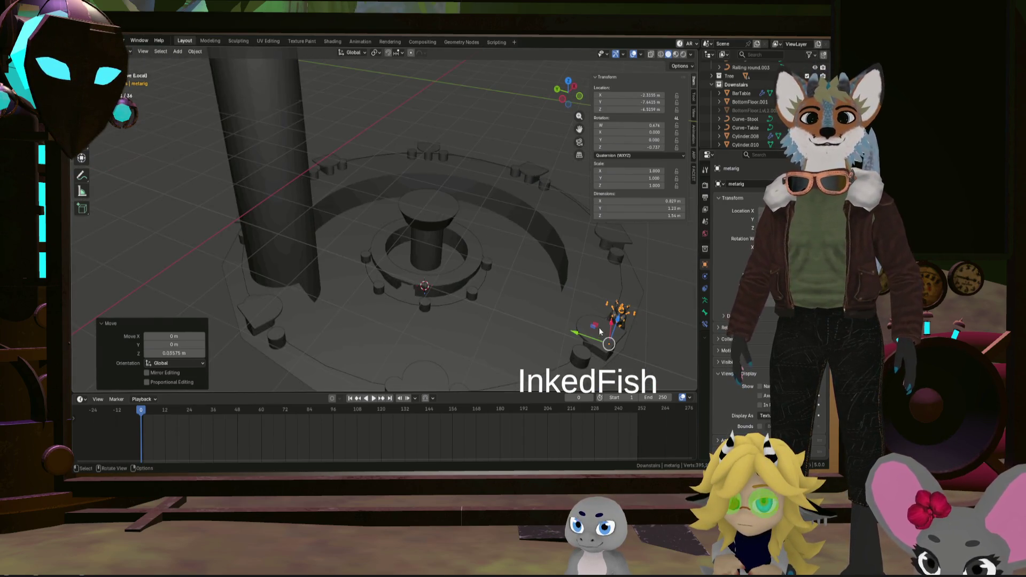
{"action": "key", "text": "g"}
{"action": "key", "text": "shift+z"}
{"action": "left_click", "coordinate": [473, 296]}
Drop the rig further along Z, then select BottomFloor.001 and open it for mesh editing
{"action": "middle_click_drag", "start_coordinate": [473, 296], "coordinate": [522, 244]}
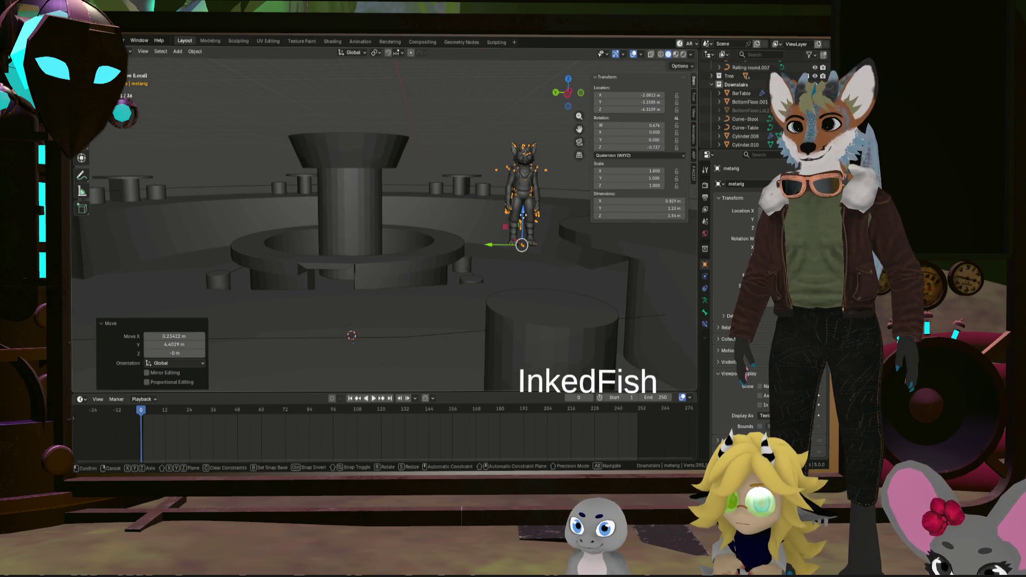
{"action": "key", "text": "z"}
{"action": "mouse_move", "coordinate": [511, 281]}
{"action": "middle_mouse_down"}
{"action": "mouse_move", "coordinate": [542, 295]}
{"action": "mouse_move", "coordinate": [408, 252]}
{"action": "middle_mouse_up"}
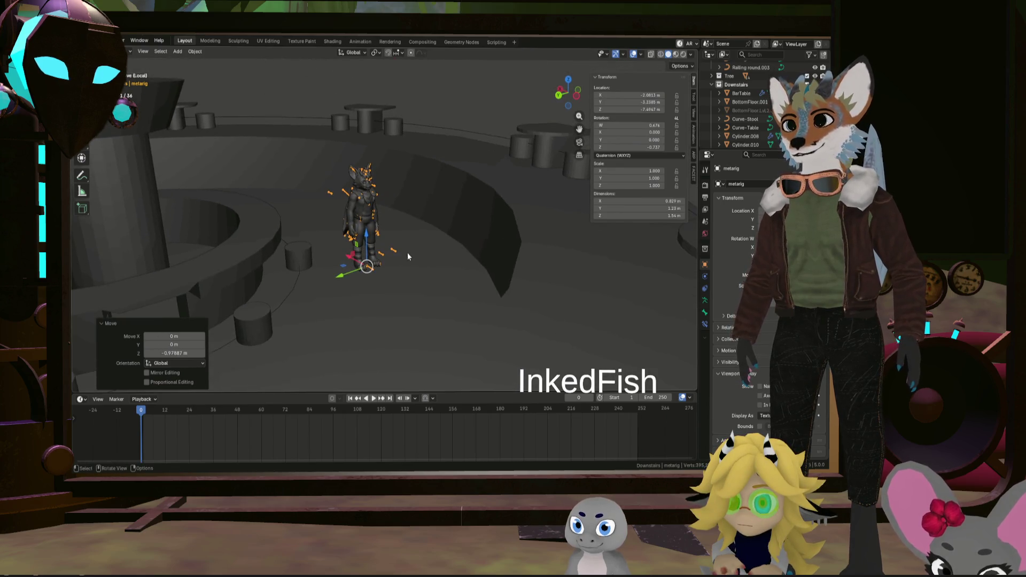
{"action": "key", "text": "g"}
{"action": "key", "text": "z"}
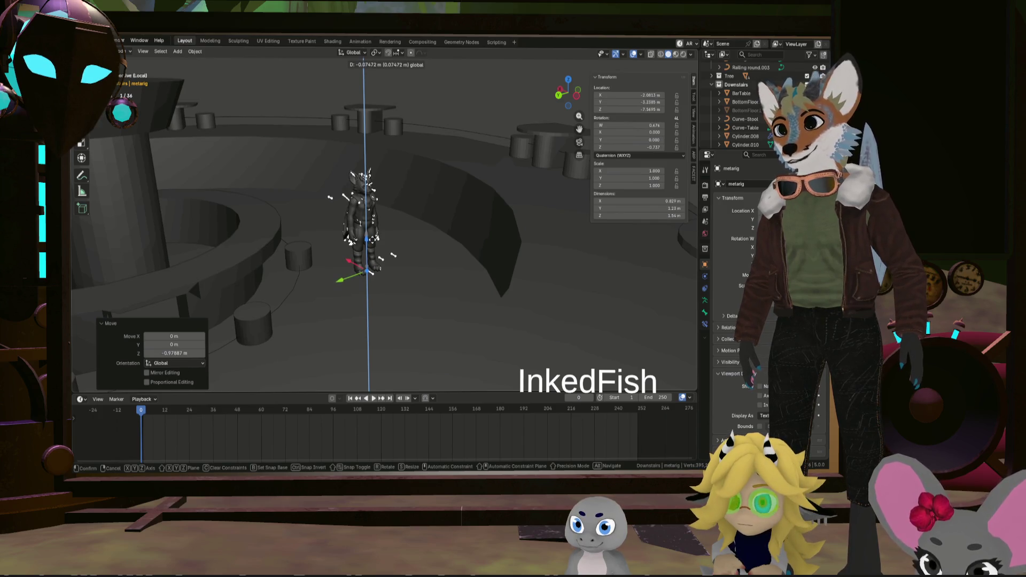
{"action": "left_click", "coordinate": [423, 273]}
{"action": "key", "text": "Tab"}
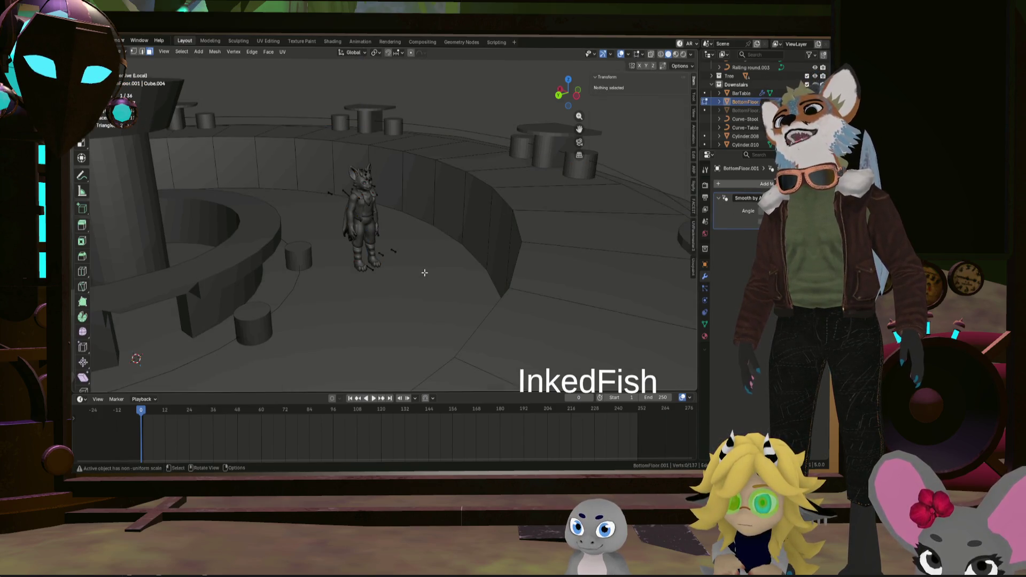
Inspect and select the inner round floor faces, leave mesh editing and reselect the metarig
{"action": "mouse_move", "coordinate": [347, 297]}
{"action": "middle_mouse_down"}
{"action": "mouse_move", "coordinate": [413, 314]}
{"action": "mouse_move", "coordinate": [440, 268]}
{"action": "mouse_move", "coordinate": [482, 337]}
{"action": "mouse_move", "coordinate": [524, 352]}
{"action": "middle_mouse_up"}
{"action": "scroll", "coordinate": [465, 326], "scroll_direction": "down", "scroll_amount": 3}
{"action": "scroll", "coordinate": [426, 293], "scroll_direction": "down", "scroll_amount": 3}
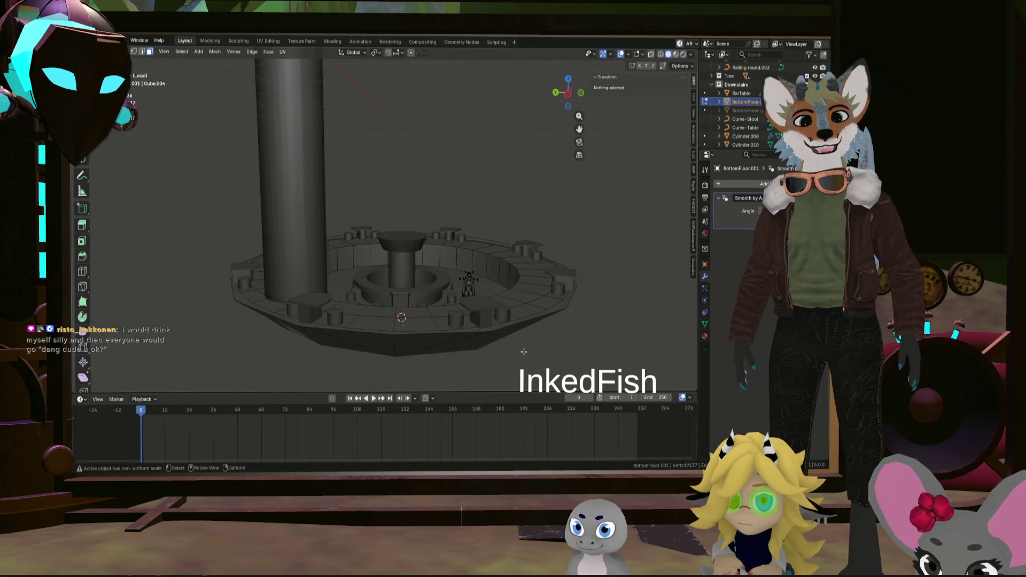
{"action": "scroll", "coordinate": [505, 349], "scroll_direction": "up", "scroll_amount": 5}
{"action": "mouse_move", "coordinate": [441, 324]}
{"action": "middle_mouse_down"}
{"action": "mouse_move", "coordinate": [516, 327]}
{"action": "mouse_move", "coordinate": [465, 305]}
{"action": "mouse_move", "coordinate": [480, 340]}
{"action": "mouse_move", "coordinate": [432, 206]}
{"action": "mouse_move", "coordinate": [444, 209]}
{"action": "middle_mouse_up"}
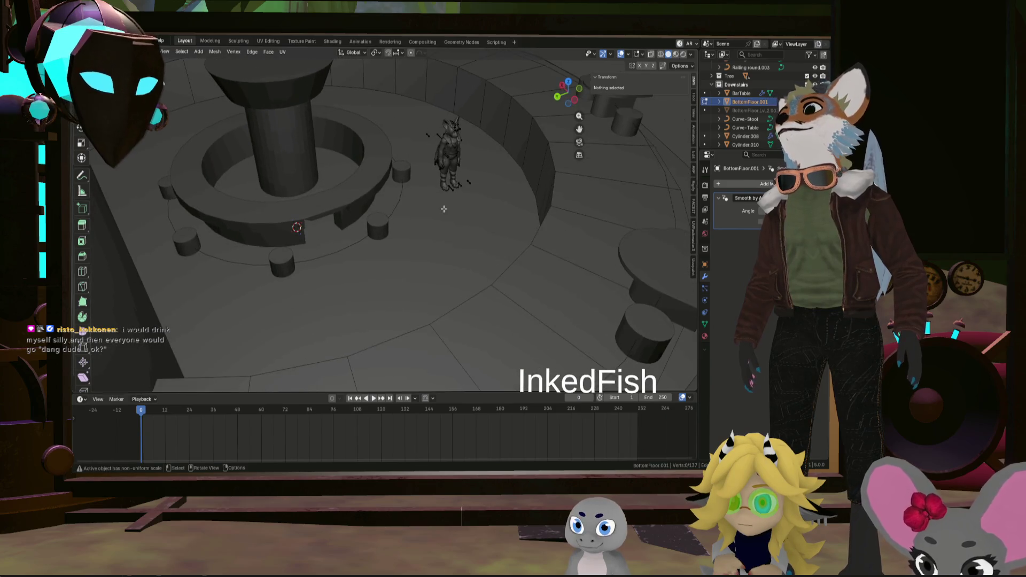
{"action": "left_click", "coordinate": [438, 210]}
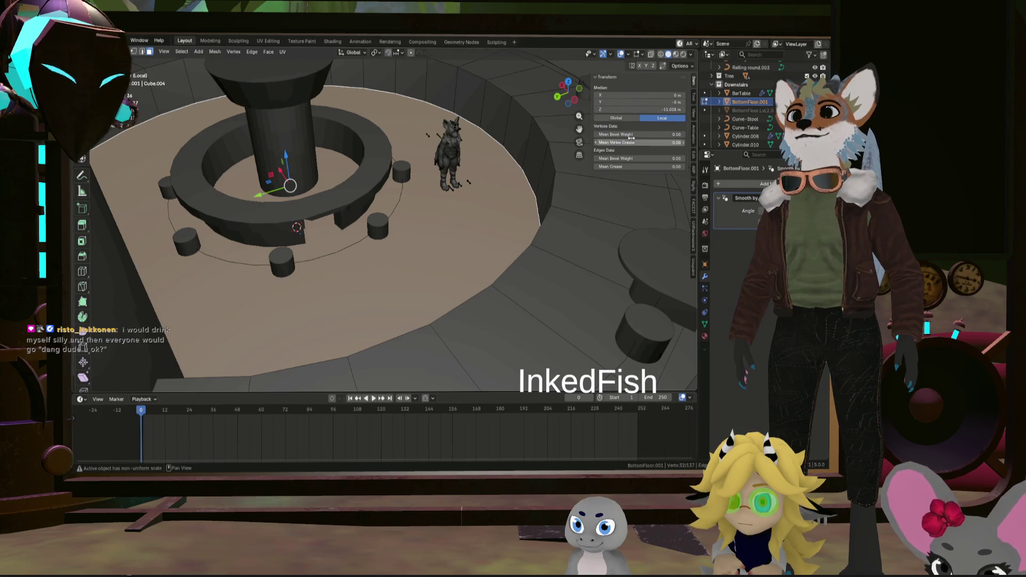
{"action": "key", "text": "Tab"}
{"action": "left_click", "coordinate": [460, 185]}
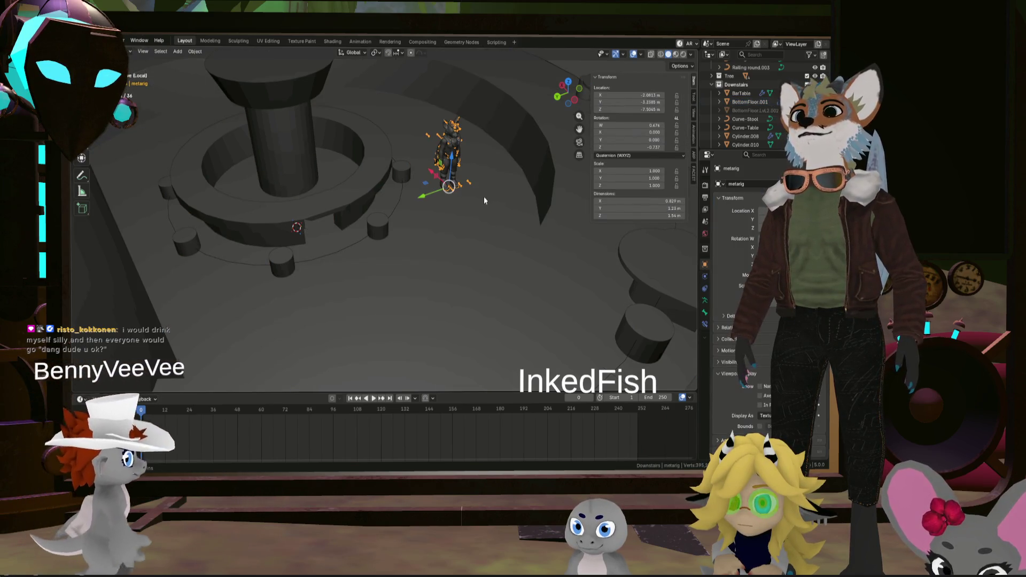
{"action": "scroll", "coordinate": [472, 179], "scroll_direction": "up", "scroll_amount": 4}
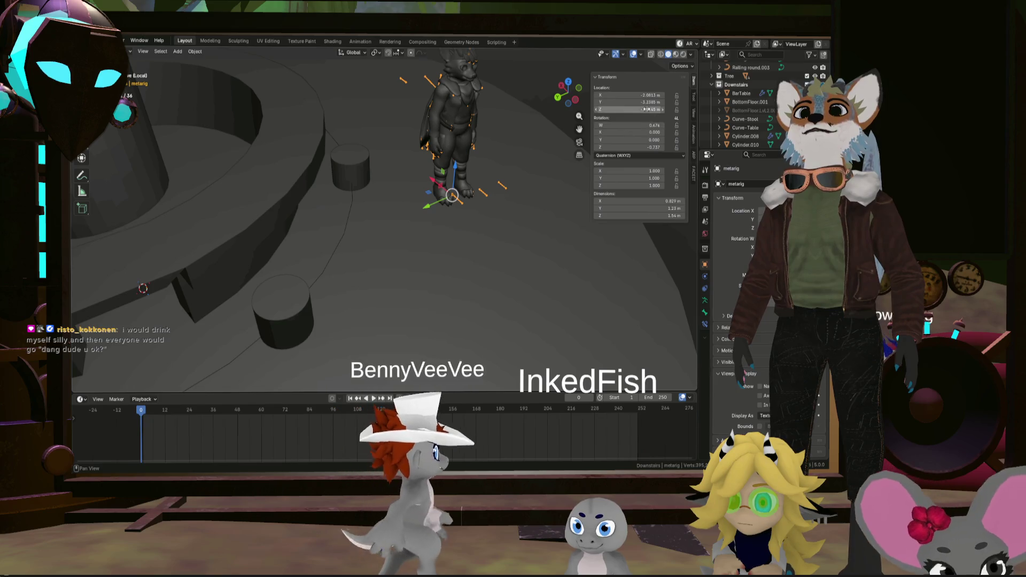
Lower the metarig in successive Z moves until its feet rest on the floor
{"action": "mouse_move", "coordinate": [568, 188]}
{"action": "middle_mouse_down"}
{"action": "mouse_move", "coordinate": [514, 316]}
{"action": "mouse_move", "coordinate": [480, 219]}
{"action": "mouse_move", "coordinate": [476, 270]}
{"action": "middle_mouse_up"}
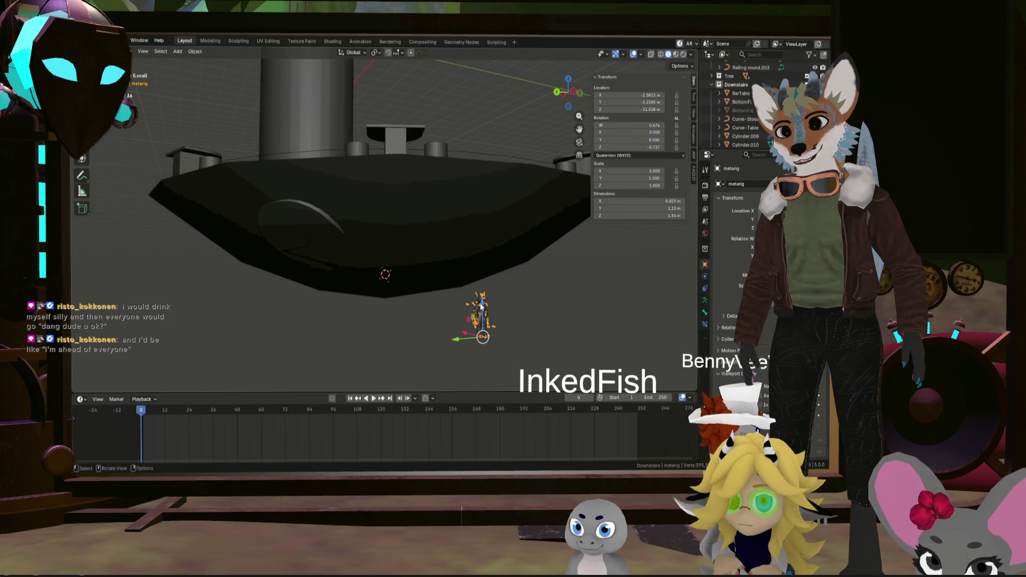
{"action": "left_click", "coordinate": [480, 160]}
{"action": "mouse_move", "coordinate": [479, 160]}
{"action": "middle_mouse_down"}
{"action": "mouse_move", "coordinate": [466, 231]}
{"action": "mouse_move", "coordinate": [494, 198]}
{"action": "mouse_move", "coordinate": [474, 265]}
{"action": "middle_mouse_up"}
{"action": "key", "text": "g"}
{"action": "key", "text": "z"}
{"action": "left_click", "coordinate": [484, 352]}
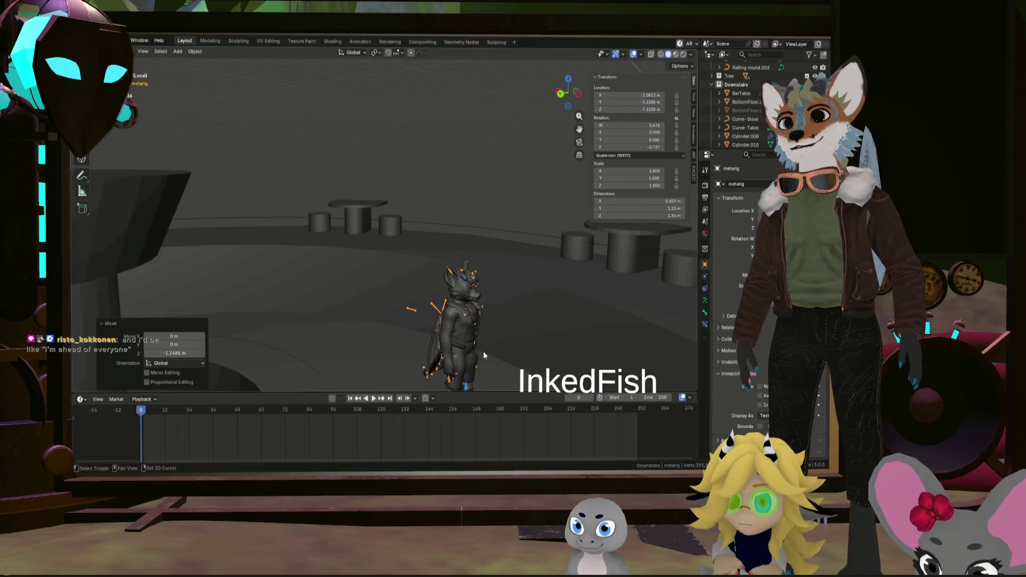
{"action": "middle_click_drag", "start_coordinate": [484, 352], "coordinate": [491, 231]}
{"action": "key", "text": "g"}
{"action": "key", "text": "z"}
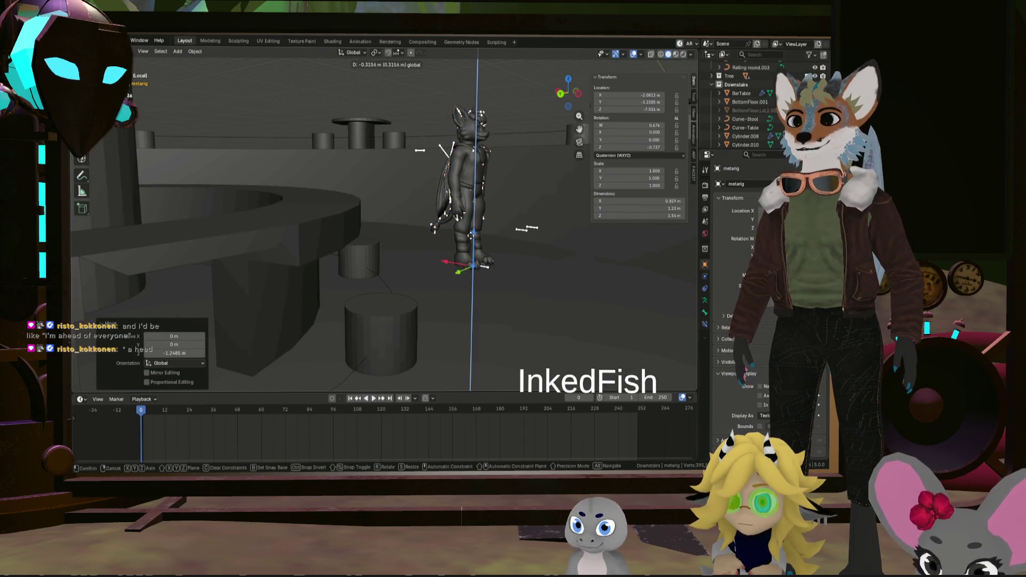
{"action": "left_click", "coordinate": [510, 238]}
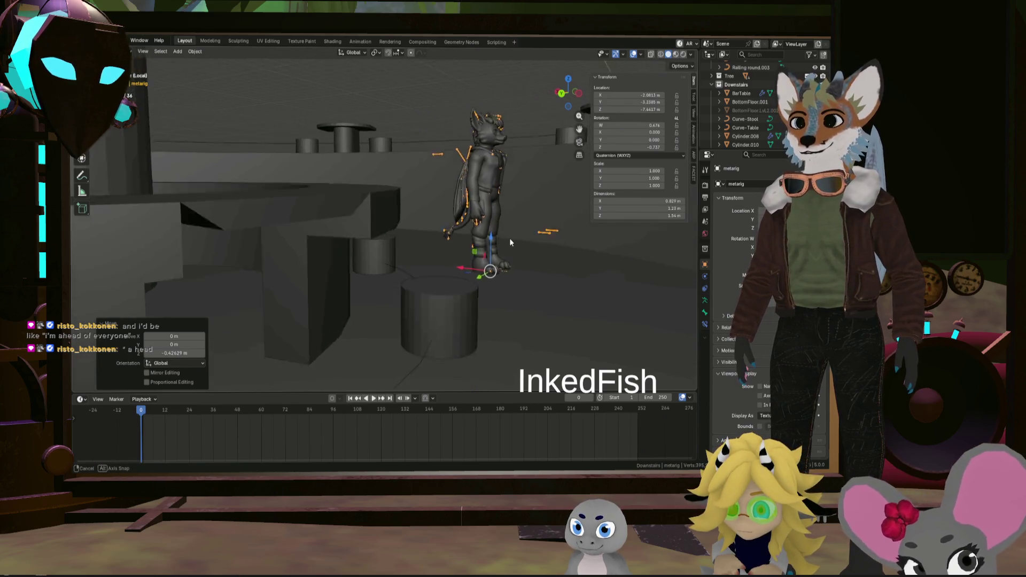
Check the feet up close, then slide the rig across the floor to stand beside the central bar
{"action": "middle_click_drag", "start_coordinate": [510, 239], "coordinate": [504, 233]}
{"action": "scroll", "coordinate": [506, 243], "scroll_direction": "up", "scroll_amount": 3}
{"action": "scroll", "coordinate": [506, 242], "scroll_direction": "up", "scroll_amount": 3}
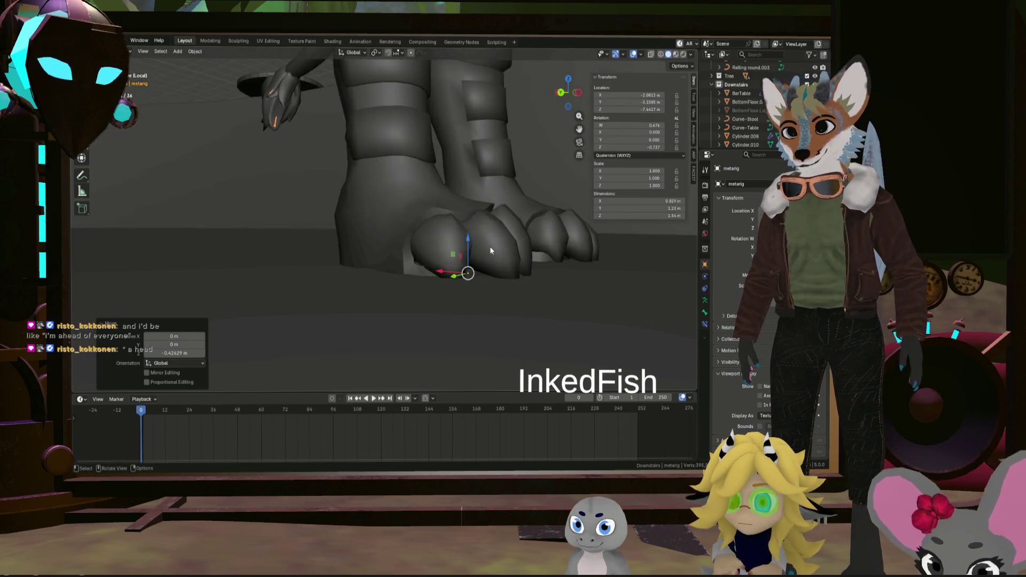
{"action": "scroll", "coordinate": [508, 240], "scroll_direction": "up", "scroll_amount": 2}
{"action": "scroll", "coordinate": [517, 238], "scroll_direction": "up", "scroll_amount": 2}
{"action": "middle_click_drag", "start_coordinate": [527, 240], "coordinate": [444, 278]}
{"action": "scroll", "coordinate": [528, 250], "scroll_direction": "down", "scroll_amount": 3}
{"action": "scroll", "coordinate": [449, 278], "scroll_direction": "down", "scroll_amount": 3}
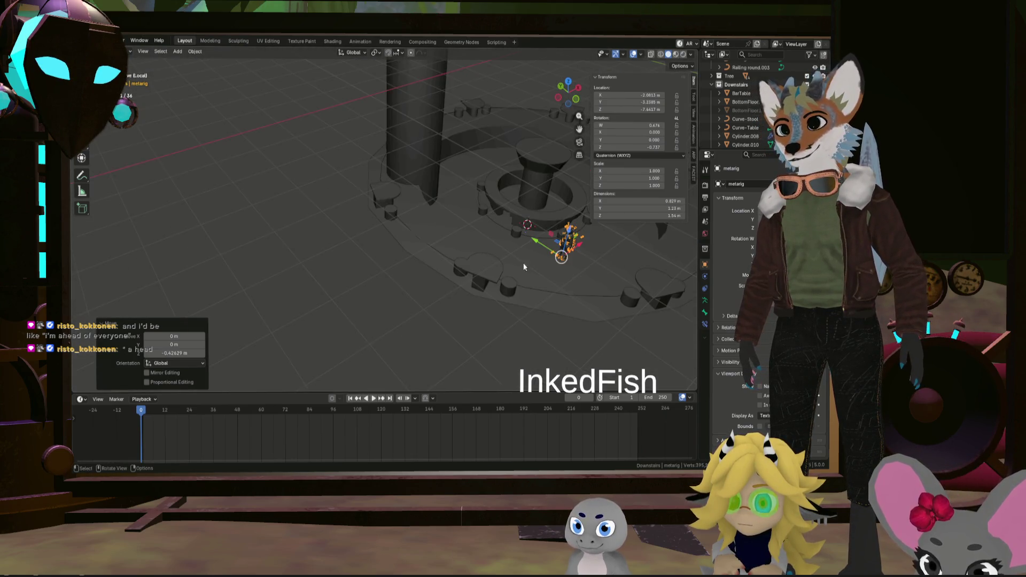
{"action": "scroll", "coordinate": [444, 279], "scroll_direction": "up", "scroll_amount": 3}
{"action": "scroll", "coordinate": [459, 294], "scroll_direction": "up", "scroll_amount": 2}
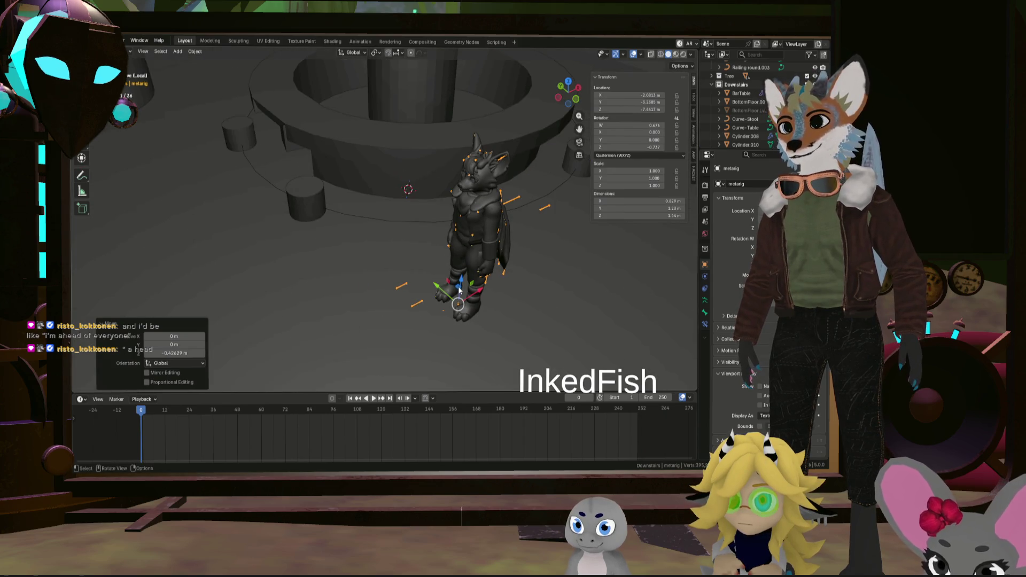
{"action": "key", "text": "g"}
{"action": "key", "text": "shift+z"}
{"action": "left_click", "coordinate": [458, 286]}
{"action": "mouse_move", "coordinate": [458, 286]}
{"action": "middle_mouse_down"}
{"action": "mouse_move", "coordinate": [374, 281]}
{"action": "mouse_move", "coordinate": [448, 250]}
{"action": "middle_mouse_up"}
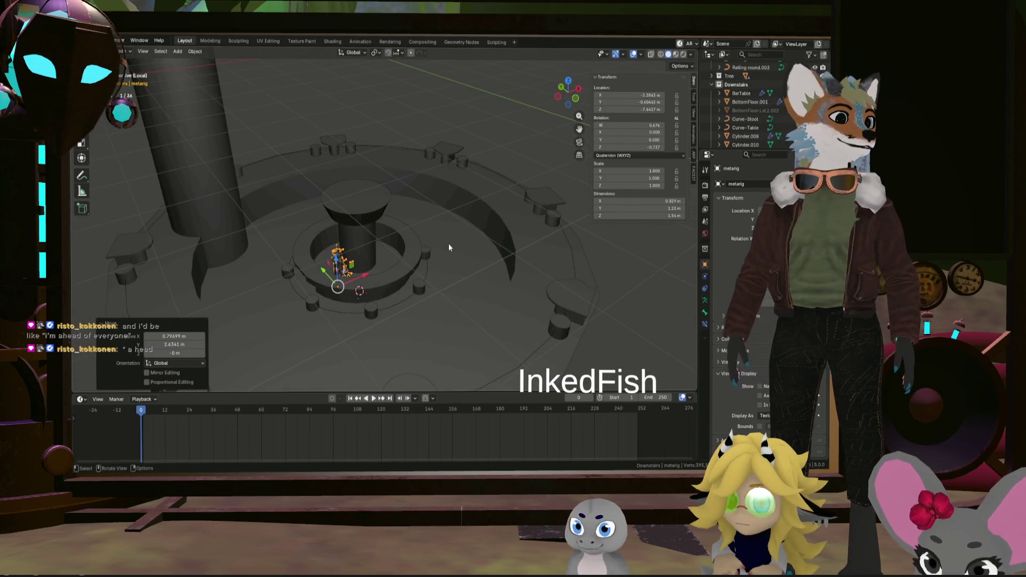
{"action": "mouse_move", "coordinate": [448, 242]}
{"action": "middle_mouse_down", "text": "ctrl"}
{"action": "mouse_move", "coordinate": [408, 300]}
{"action": "mouse_move", "coordinate": [432, 256]}
{"action": "mouse_move", "coordinate": [491, 258]}
{"action": "mouse_move", "coordinate": [450, 259]}
{"action": "middle_mouse_up", "text": "ctrl"}
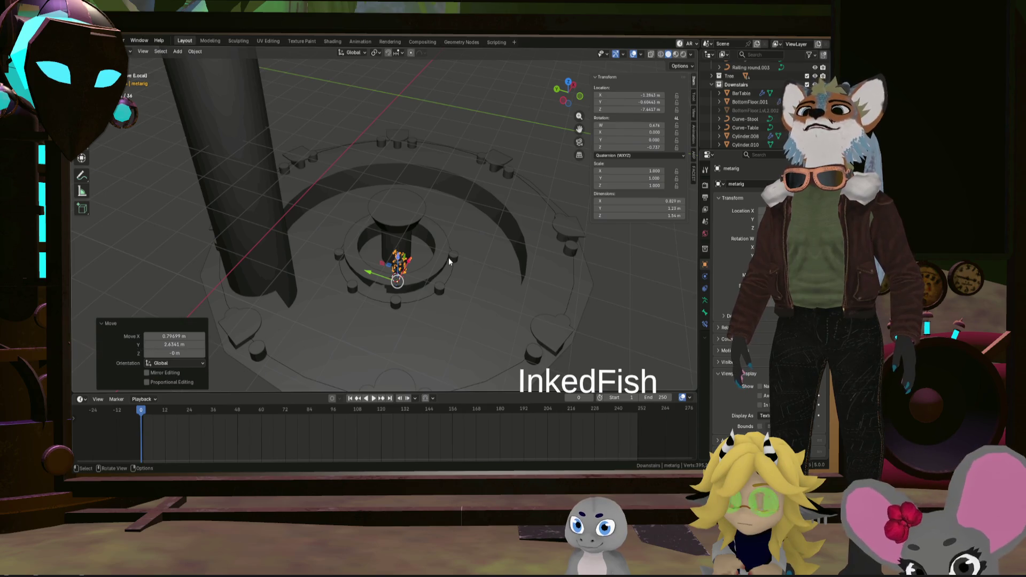
{"action": "mouse_move", "coordinate": [449, 257]}
{"action": "middle_mouse_down"}
{"action": "mouse_move", "coordinate": [464, 317]}
{"action": "mouse_move", "coordinate": [481, 292]}
{"action": "middle_mouse_up"}
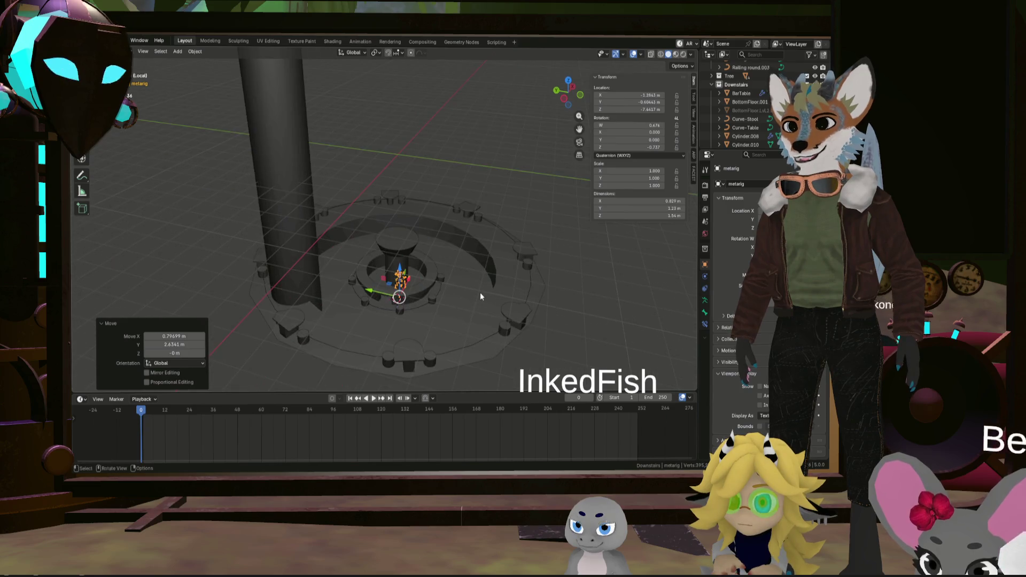
{"action": "scroll", "coordinate": [454, 304], "scroll_direction": "up", "scroll_amount": 2}
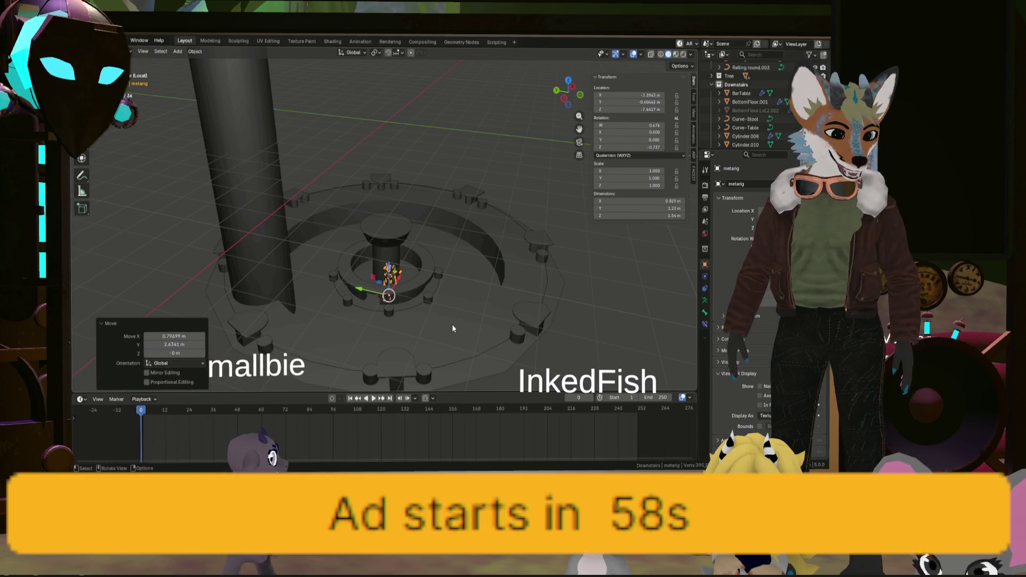
{"action": "mouse_move", "coordinate": [506, 350]}
{"action": "middle_mouse_down"}
{"action": "mouse_move", "coordinate": [518, 354]}
{"action": "mouse_move", "coordinate": [513, 273]}
{"action": "mouse_move", "coordinate": [473, 270]}
{"action": "mouse_move", "coordinate": [471, 203]}
{"action": "mouse_move", "coordinate": [491, 201]}
{"action": "middle_mouse_up"}
{"action": "scroll", "coordinate": [532, 281], "scroll_direction": "up", "scroll_amount": 4}
{"action": "scroll", "coordinate": [460, 211], "scroll_direction": "down", "scroll_amount": 4}
{"action": "left_click", "coordinate": [484, 179]}
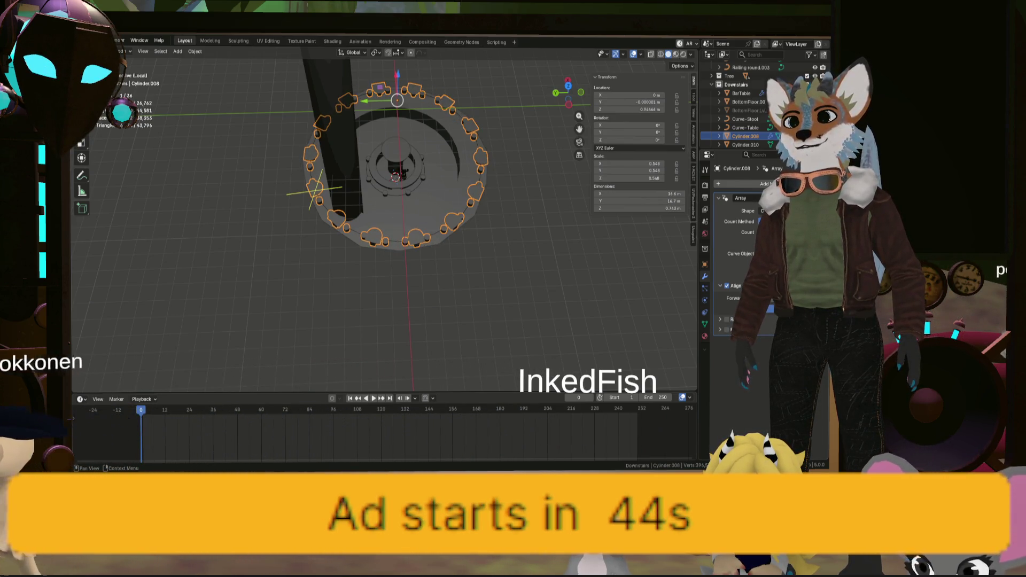
{"action": "middle_click_drag", "start_coordinate": [513, 218], "coordinate": [391, 186]}
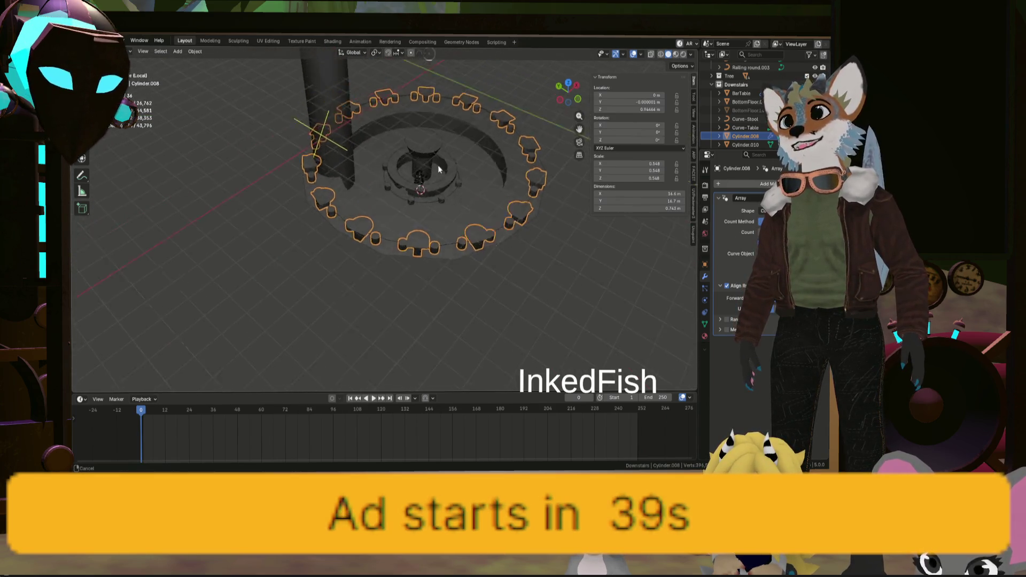
{"action": "mouse_move", "coordinate": [391, 182]}
{"action": "middle_mouse_down"}
{"action": "mouse_move", "coordinate": [408, 173]}
{"action": "mouse_move", "coordinate": [245, 186]}
{"action": "middle_mouse_up"}
{"action": "scroll", "coordinate": [385, 166], "scroll_direction": "up", "scroll_amount": 4}
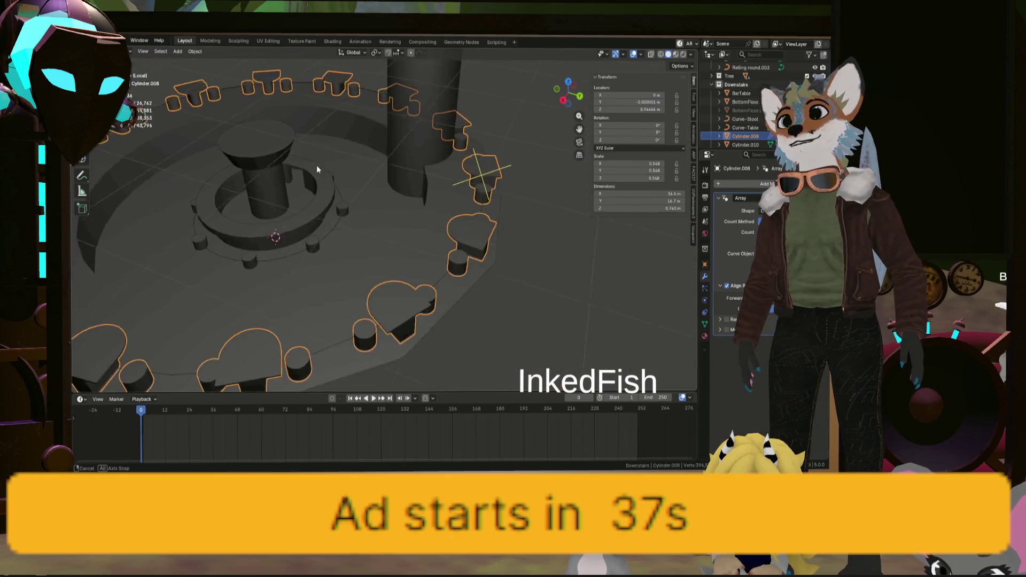
{"action": "mouse_move", "coordinate": [491, 193]}
{"action": "middle_mouse_down"}
{"action": "mouse_move", "coordinate": [440, 188]}
{"action": "mouse_move", "coordinate": [481, 201]}
{"action": "middle_mouse_up"}
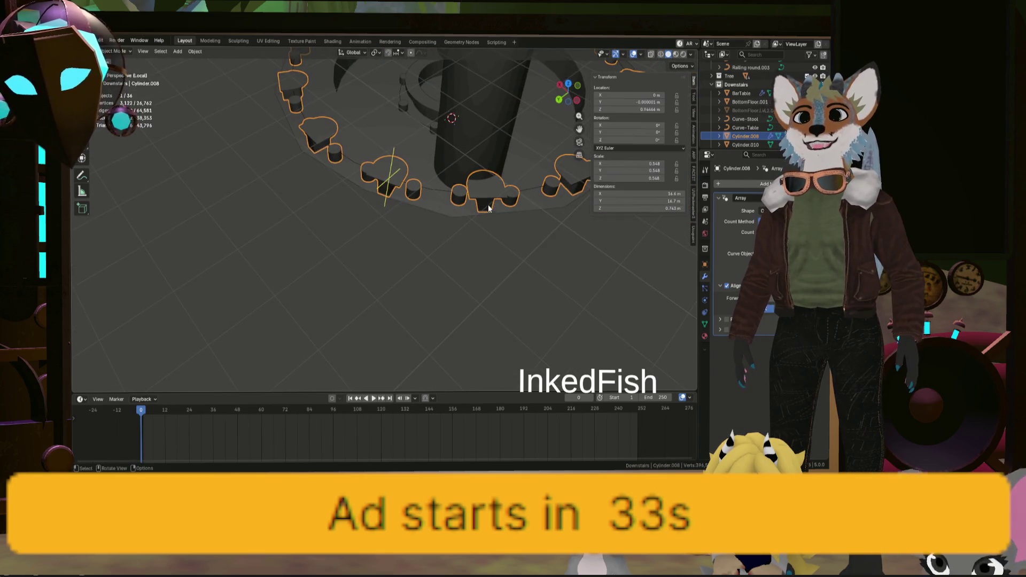
{"action": "scroll", "coordinate": [435, 181], "scroll_direction": "down", "scroll_amount": 4}
{"action": "scroll", "coordinate": [407, 177], "scroll_direction": "up", "scroll_amount": 3}
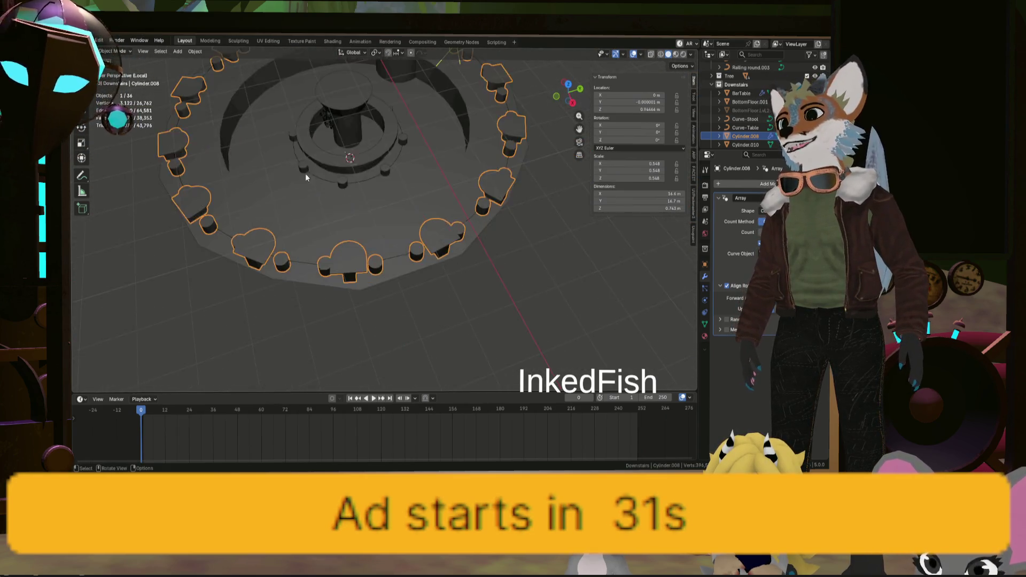
{"action": "scroll", "coordinate": [305, 173], "scroll_direction": "up", "scroll_amount": 2}
{"action": "scroll", "coordinate": [347, 199], "scroll_direction": "up", "scroll_amount": 2}
{"action": "scroll", "coordinate": [392, 192], "scroll_direction": "down", "scroll_amount": 3}
{"action": "mouse_move", "coordinate": [379, 163]}
{"action": "middle_mouse_down"}
{"action": "mouse_move", "coordinate": [357, 168]}
{"action": "mouse_move", "coordinate": [436, 212]}
{"action": "middle_mouse_up"}
{"action": "scroll", "coordinate": [356, 166], "scroll_direction": "up", "scroll_amount": 3}
{"action": "scroll", "coordinate": [402, 172], "scroll_direction": "down", "scroll_amount": 4}
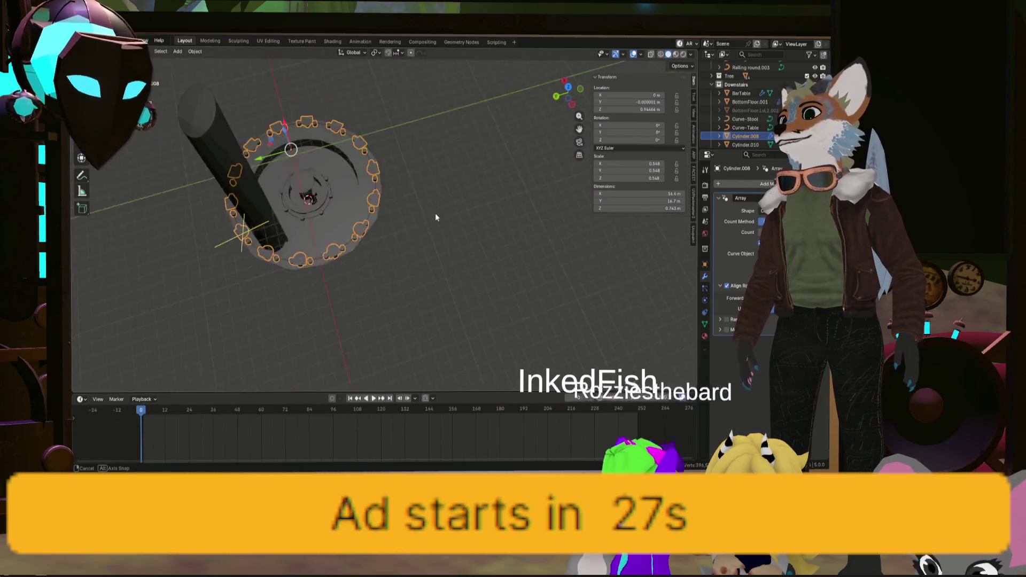
{"action": "scroll", "coordinate": [435, 213], "scroll_direction": "up", "scroll_amount": 5}
{"action": "middle_click_drag", "start_coordinate": [311, 204], "coordinate": [353, 159]}
{"action": "scroll", "coordinate": [361, 161], "scroll_direction": "down", "scroll_amount": 2}
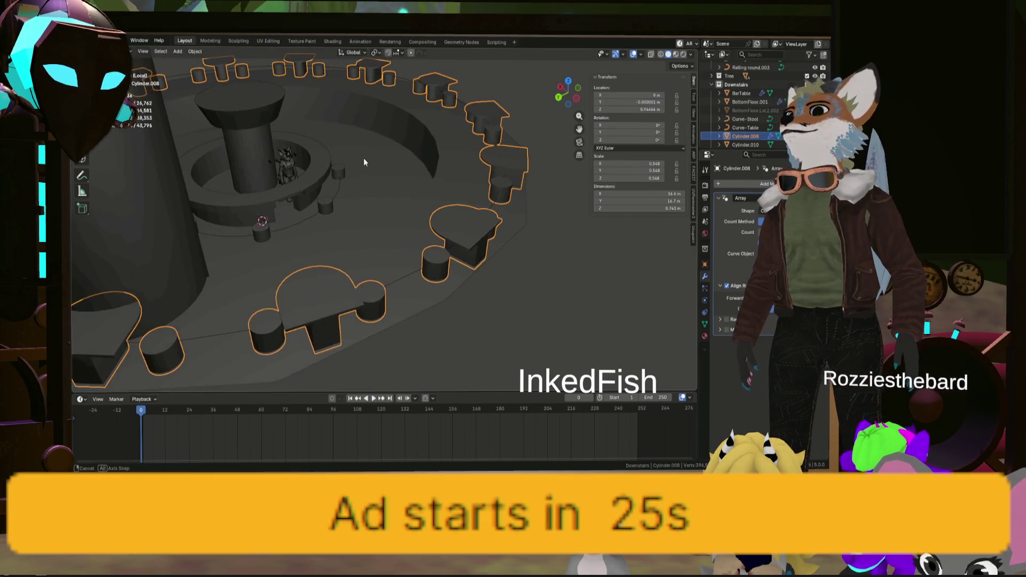
{"action": "scroll", "coordinate": [373, 313], "scroll_direction": "down", "scroll_amount": 3}
{"action": "mouse_move", "coordinate": [372, 313]}
{"action": "middle_mouse_down"}
{"action": "mouse_move", "coordinate": [376, 301]}
{"action": "mouse_move", "coordinate": [497, 291]}
{"action": "middle_mouse_up"}
{"action": "scroll", "coordinate": [377, 301], "scroll_direction": "up", "scroll_amount": 3}
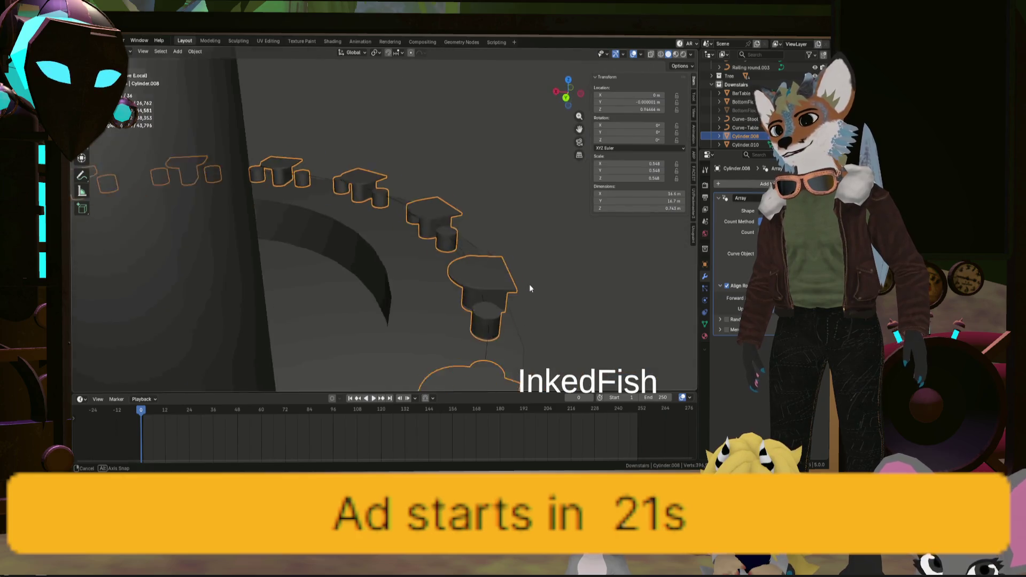
{"action": "left_click", "coordinate": [416, 255]}
{"action": "mouse_move", "coordinate": [417, 255]}
{"action": "middle_mouse_down"}
{"action": "mouse_move", "coordinate": [253, 242]}
{"action": "mouse_move", "coordinate": [358, 257]}
{"action": "middle_mouse_up"}
{"action": "scroll", "coordinate": [421, 263], "scroll_direction": "down", "scroll_amount": 3}
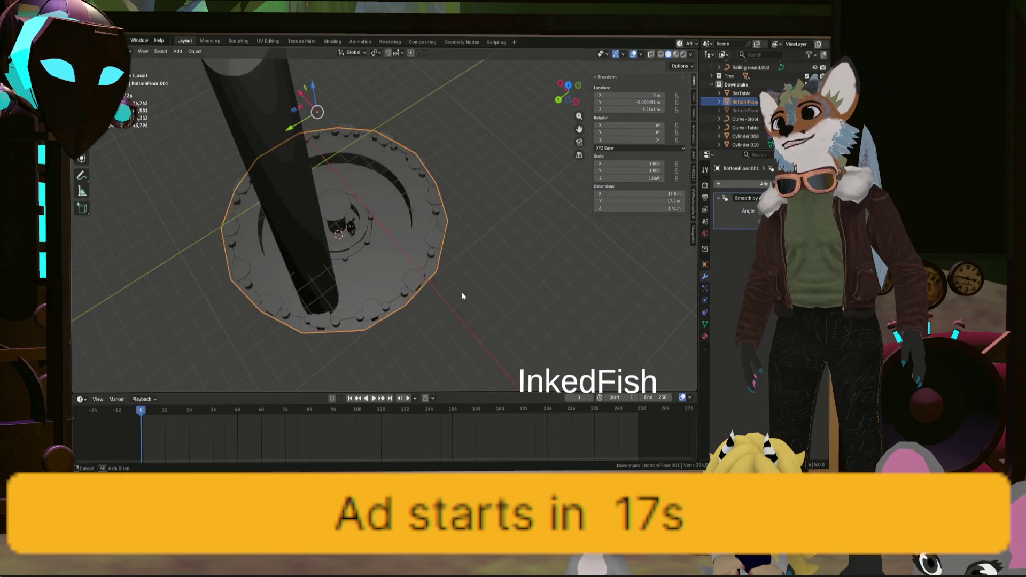
{"action": "scroll", "coordinate": [436, 275], "scroll_direction": "up", "scroll_amount": 4}
{"action": "mouse_move", "coordinate": [435, 274]}
{"action": "middle_mouse_down"}
{"action": "mouse_move", "coordinate": [373, 276]}
{"action": "mouse_move", "coordinate": [433, 254]}
{"action": "middle_mouse_up"}
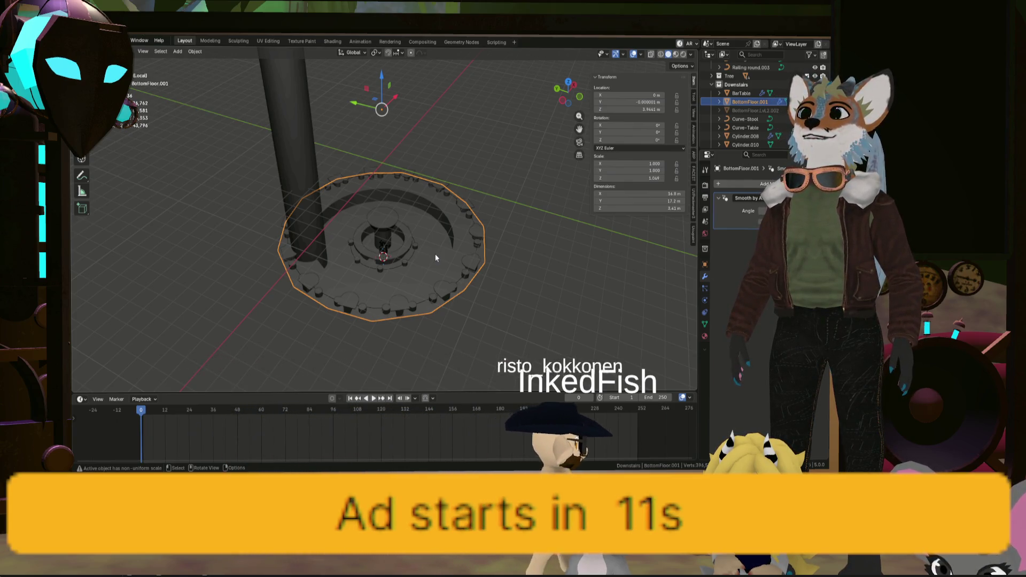
{"action": "mouse_move", "coordinate": [390, 279]}
{"action": "middle_mouse_down"}
{"action": "mouse_move", "coordinate": [381, 291]}
{"action": "mouse_move", "coordinate": [380, 262]}
{"action": "mouse_move", "coordinate": [474, 233]}
{"action": "middle_mouse_up"}
{"action": "scroll", "coordinate": [401, 258], "scroll_direction": "up", "scroll_amount": 5}
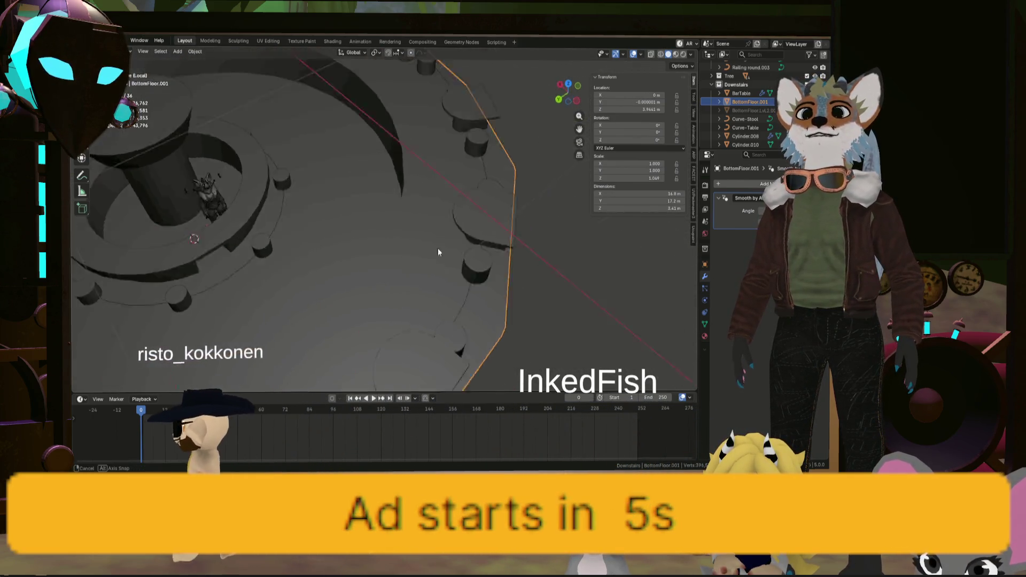
{"action": "scroll", "coordinate": [473, 233], "scroll_direction": "down", "scroll_amount": 4}
{"action": "middle_click_drag", "start_coordinate": [399, 253], "coordinate": [515, 264]}
{"action": "scroll", "coordinate": [516, 265], "scroll_direction": "down", "scroll_amount": 4}
{"action": "scroll", "coordinate": [478, 245], "scroll_direction": "up", "scroll_amount": 3}
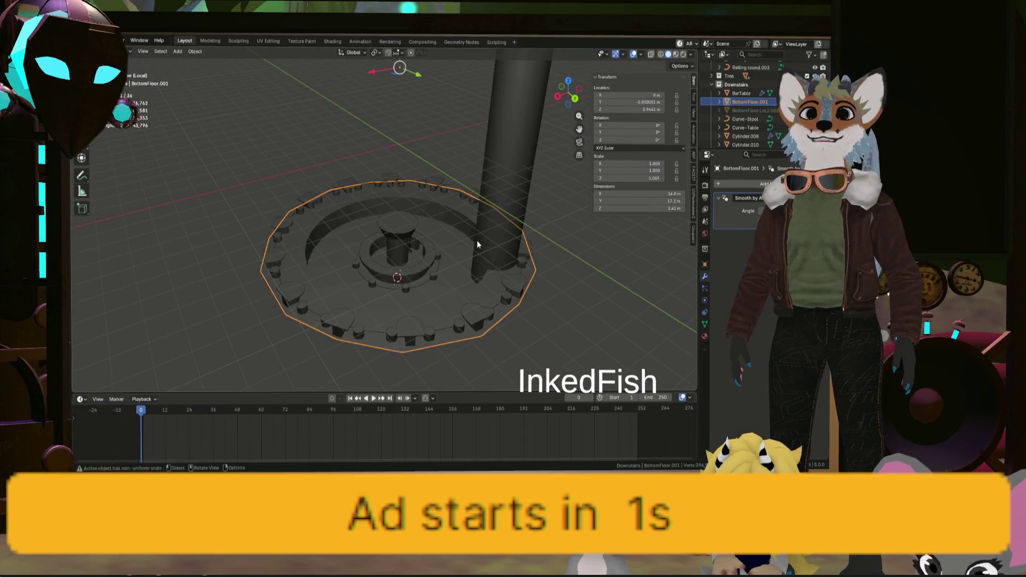
{"action": "left_click", "coordinate": [527, 281]}
{"action": "type", "text": "Tables"}
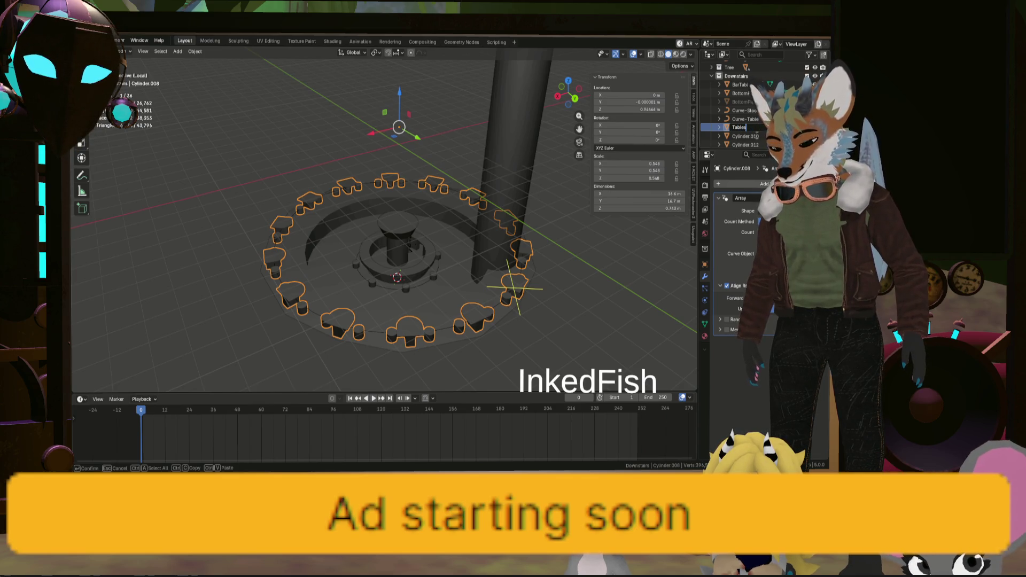
{"action": "type", "text": "AndChairs"}
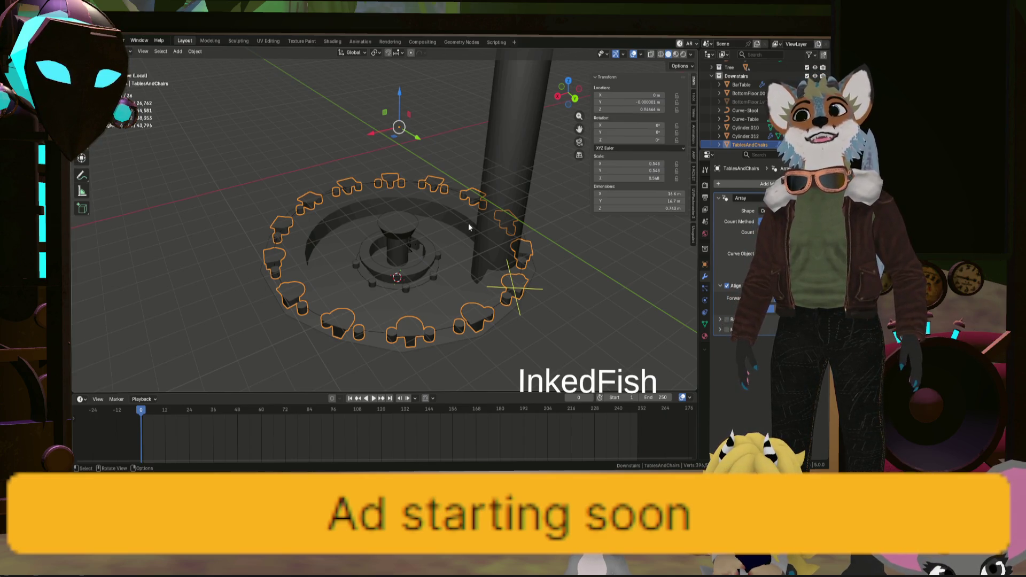
{"action": "mouse_move", "coordinate": [469, 222]}
{"action": "middle_mouse_down"}
{"action": "mouse_move", "coordinate": [490, 274]}
{"action": "mouse_move", "coordinate": [482, 330]}
{"action": "mouse_move", "coordinate": [472, 262]}
{"action": "middle_mouse_up"}
{"action": "left_click", "coordinate": [491, 273]}
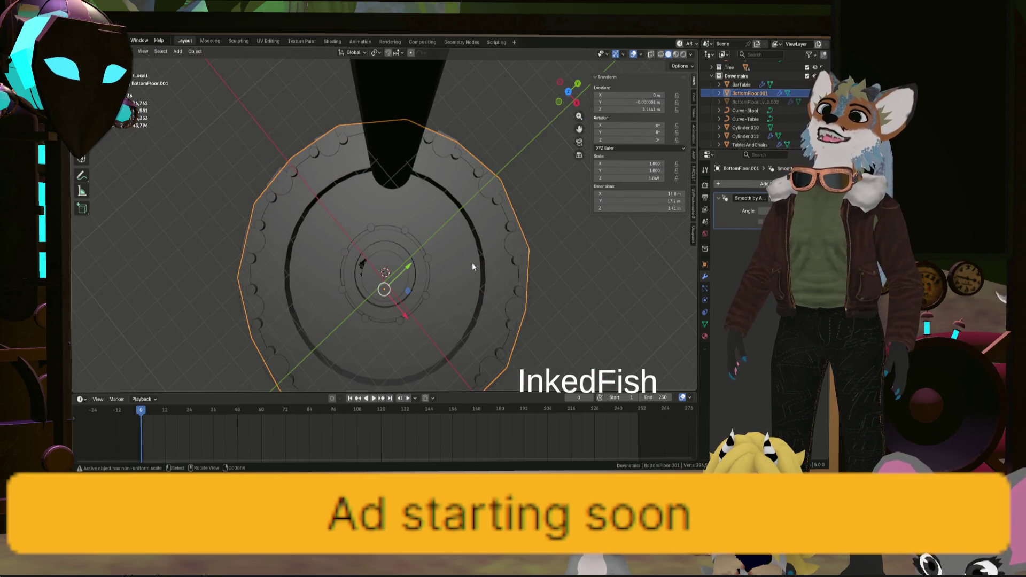
{"action": "left_click", "coordinate": [504, 215]}
{"action": "mouse_move", "coordinate": [504, 214]}
{"action": "middle_mouse_down"}
{"action": "mouse_move", "coordinate": [427, 229]}
{"action": "mouse_move", "coordinate": [352, 221]}
{"action": "mouse_move", "coordinate": [441, 218]}
{"action": "middle_mouse_up"}
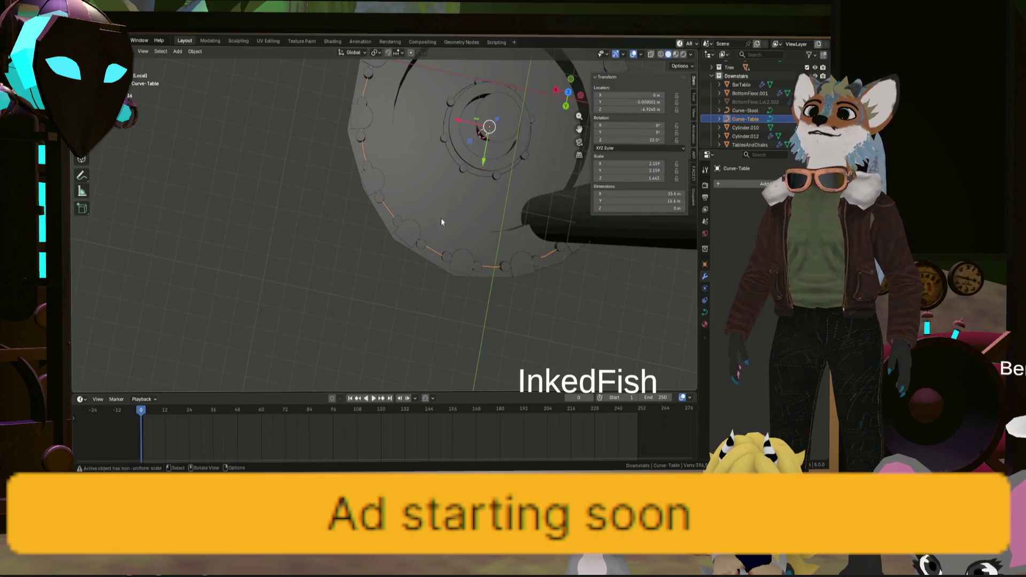
{"action": "mouse_move", "coordinate": [610, 90]}
{"action": "middle_mouse_down"}
{"action": "mouse_move", "coordinate": [464, 207]}
{"action": "mouse_move", "coordinate": [356, 118]}
{"action": "middle_mouse_up"}
{"action": "scroll", "coordinate": [441, 186], "scroll_direction": "up", "scroll_amount": 3}
{"action": "middle_click_drag", "start_coordinate": [366, 152], "coordinate": [421, 225]}
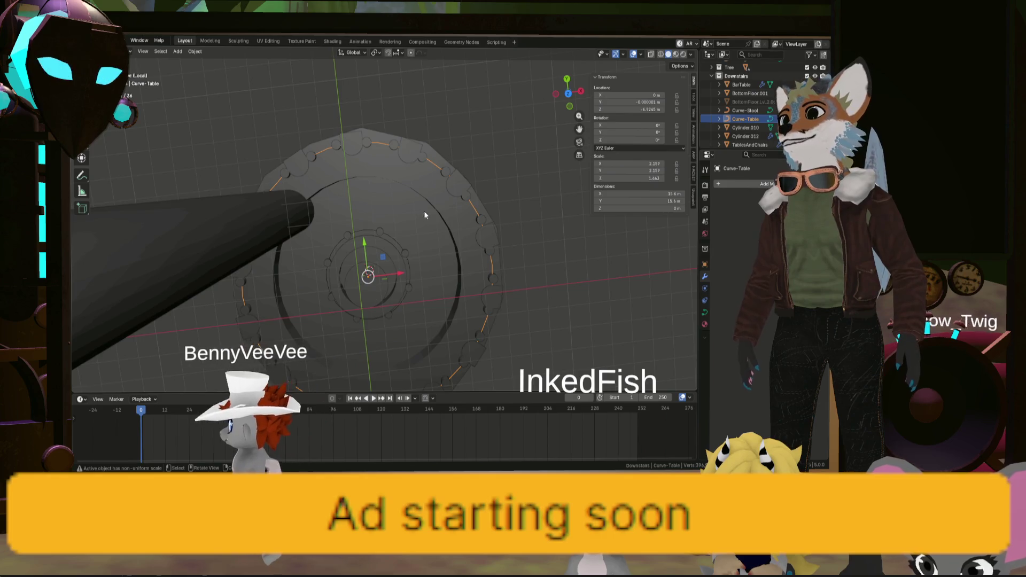
{"action": "middle_click_drag", "start_coordinate": [424, 211], "coordinate": [481, 184]}
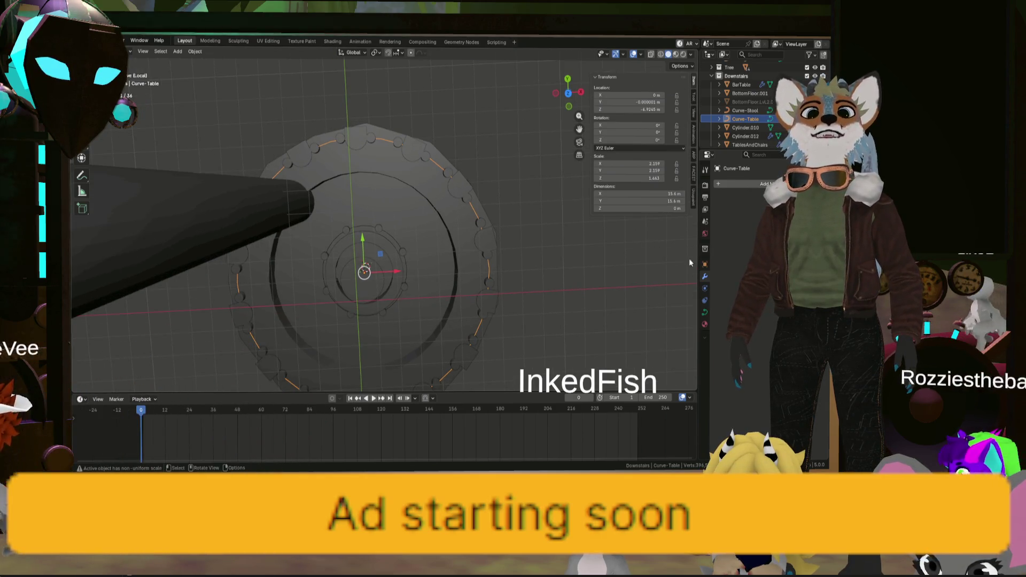
{"action": "key", "text": "KP_7"}
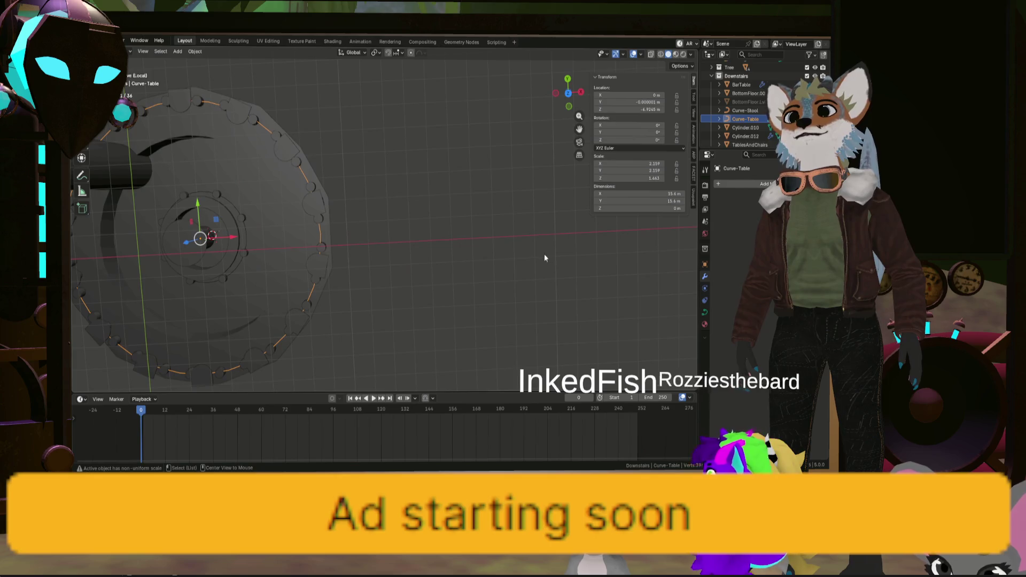
{"action": "key", "text": "KP_1"}
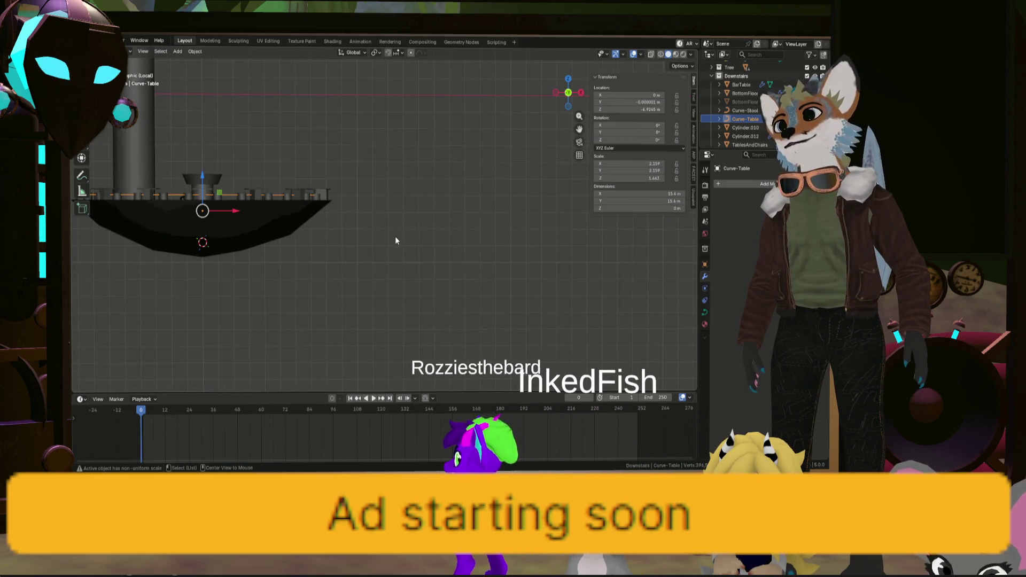
{"action": "middle_click_drag", "start_coordinate": [392, 202], "coordinate": [414, 190]}
{"action": "scroll", "coordinate": [417, 181], "scroll_direction": "down", "scroll_amount": 2, "text": "shift"}
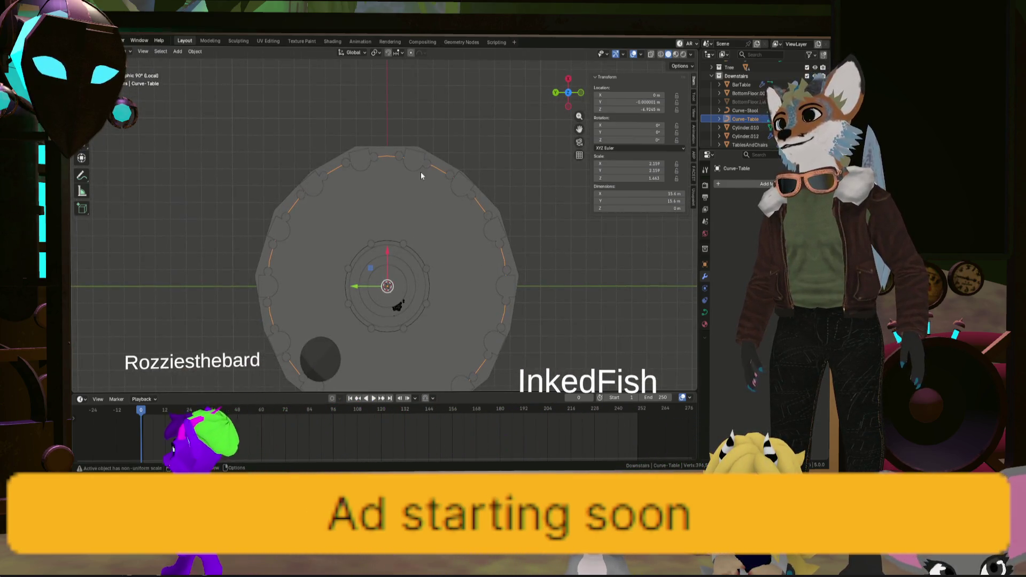
{"action": "scroll", "coordinate": [424, 185], "scroll_direction": "down", "scroll_amount": 2, "text": "shift"}
{"action": "scroll", "coordinate": [429, 182], "scroll_direction": "down", "scroll_amount": 2, "text": "shift"}
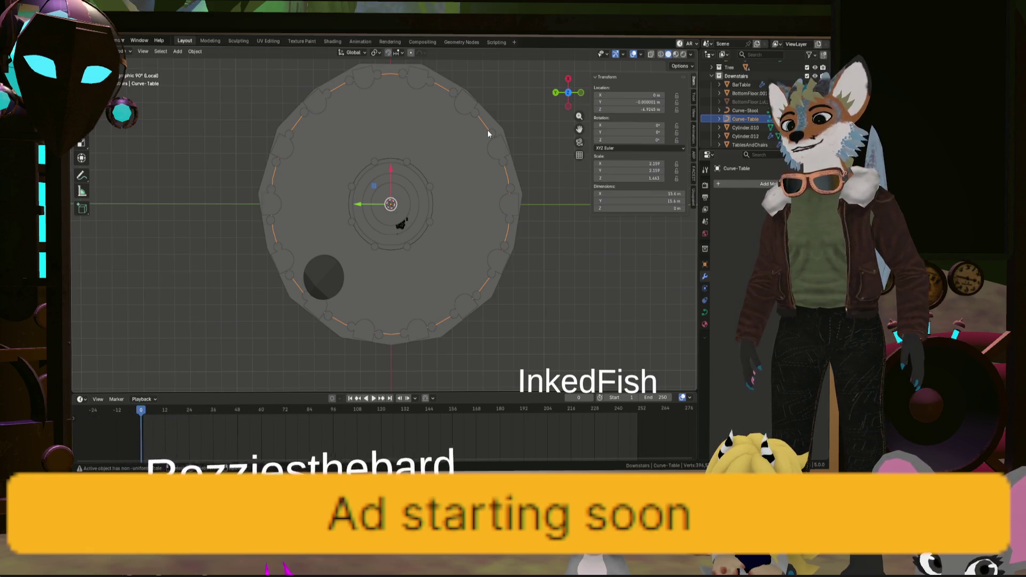
Rotate Curve-Table 90° about Z, check the shifted tables and select BottomFloor.001
{"action": "key", "text": "z"}
{"action": "type", "text": "90"}
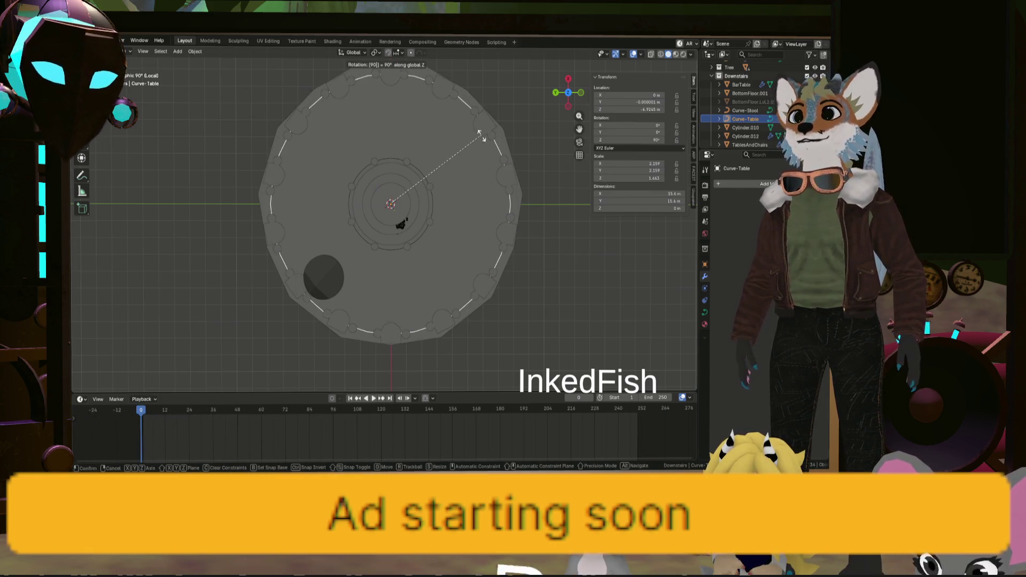
{"action": "key", "text": "Return"}
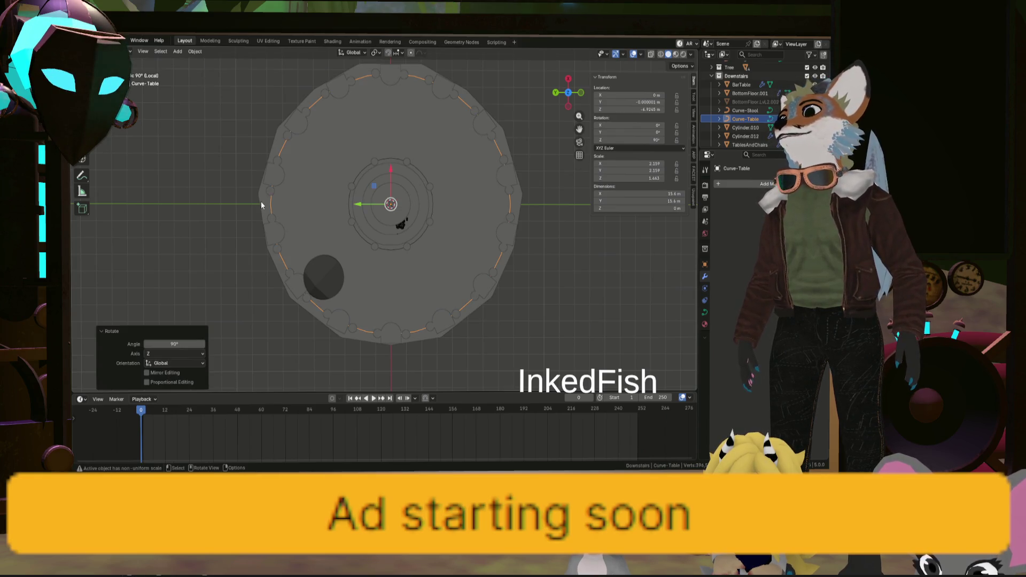
{"action": "mouse_move", "coordinate": [449, 203]}
{"action": "middle_mouse_down"}
{"action": "mouse_move", "coordinate": [489, 212]}
{"action": "mouse_move", "coordinate": [409, 143]}
{"action": "middle_mouse_up"}
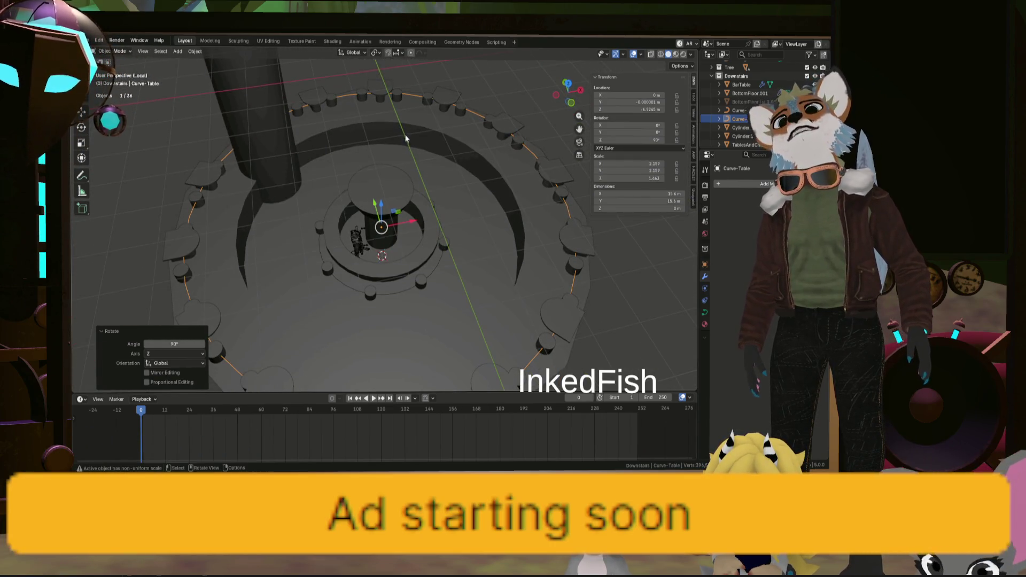
{"action": "scroll", "coordinate": [406, 139], "scroll_direction": "up", "scroll_amount": 2}
{"action": "scroll", "coordinate": [373, 142], "scroll_direction": "up", "scroll_amount": 2}
{"action": "scroll", "coordinate": [340, 137], "scroll_direction": "up", "scroll_amount": 1}
{"action": "left_click", "coordinate": [352, 114]}
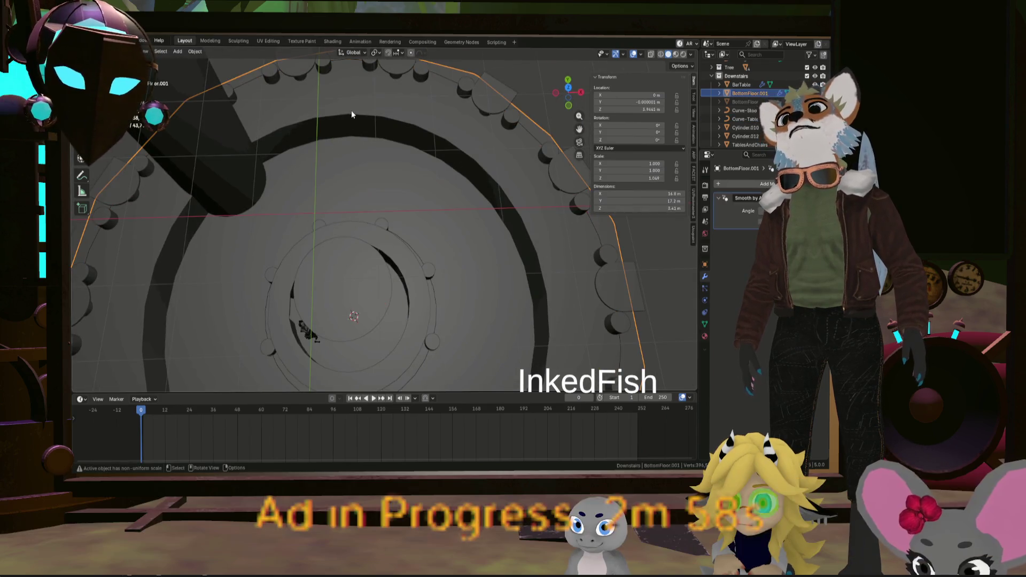
Add five loop cuts around BottomFloor.001's outer ring wall and inspect them from several angles
{"action": "key", "text": "Tab"}
{"action": "middle_click_drag", "start_coordinate": [360, 111], "coordinate": [376, 176]}
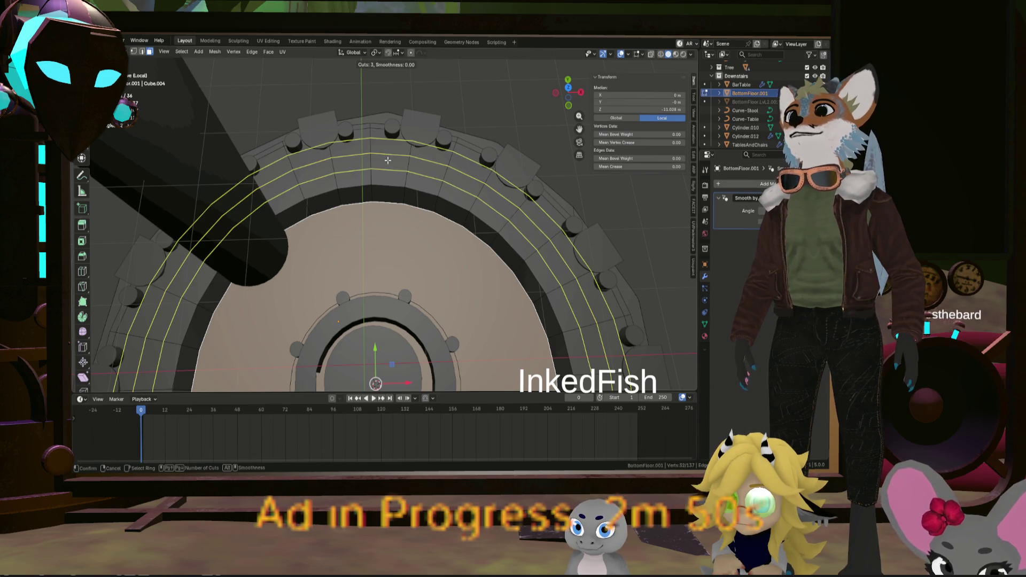
{"action": "scroll", "coordinate": [387, 161], "scroll_direction": "up", "scroll_amount": 2}
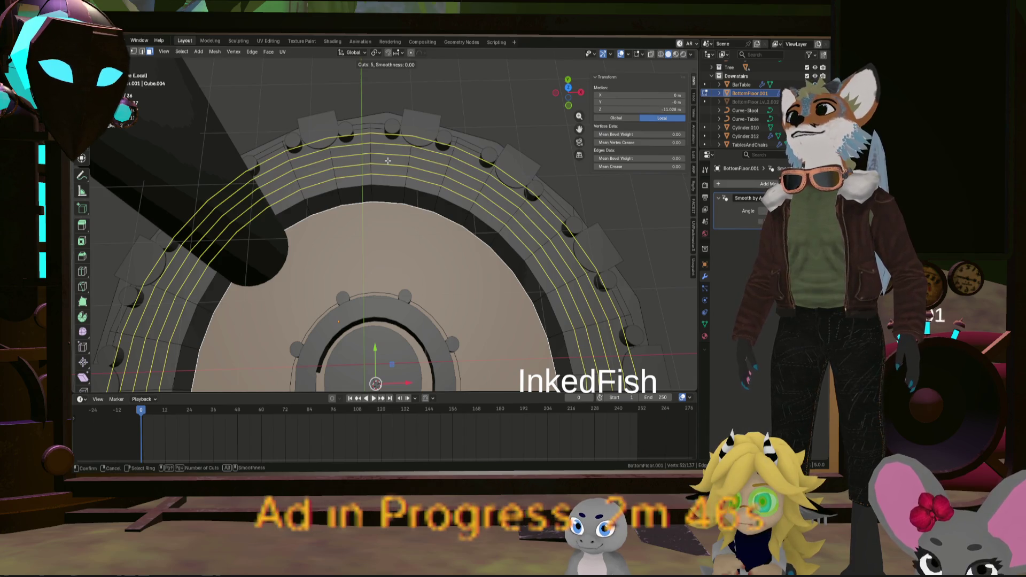
{"action": "left_click", "coordinate": [388, 161]}
{"action": "middle_click_drag", "start_coordinate": [388, 161], "coordinate": [419, 156]}
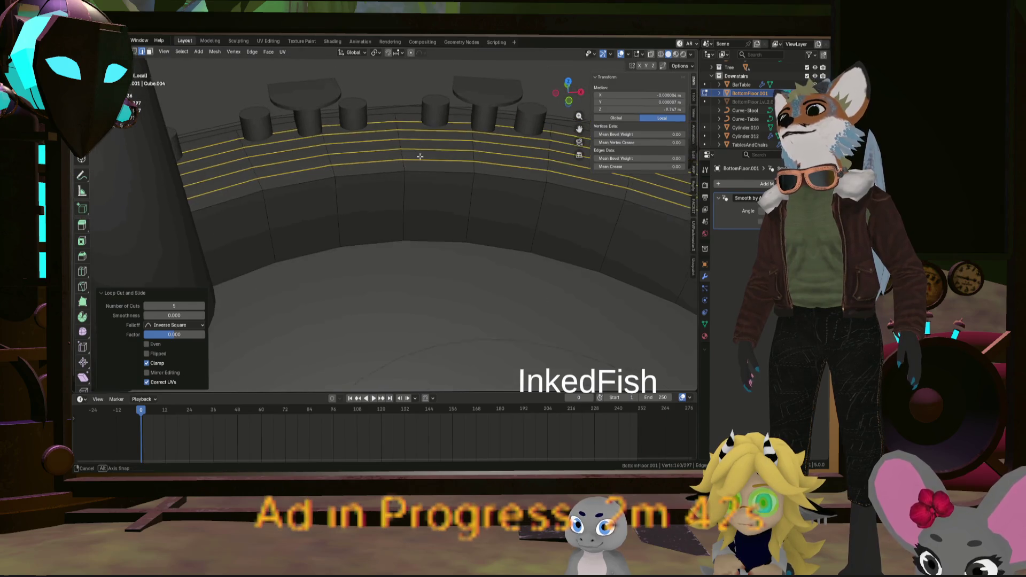
{"action": "middle_click_drag", "start_coordinate": [420, 156], "coordinate": [441, 170]}
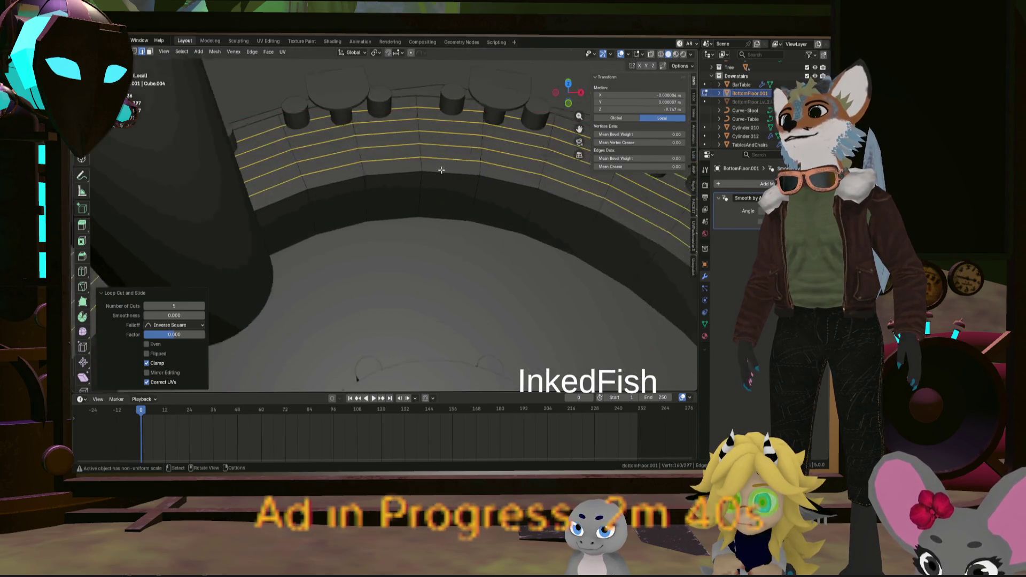
{"action": "scroll", "coordinate": [441, 170], "scroll_direction": "up", "scroll_amount": 2}
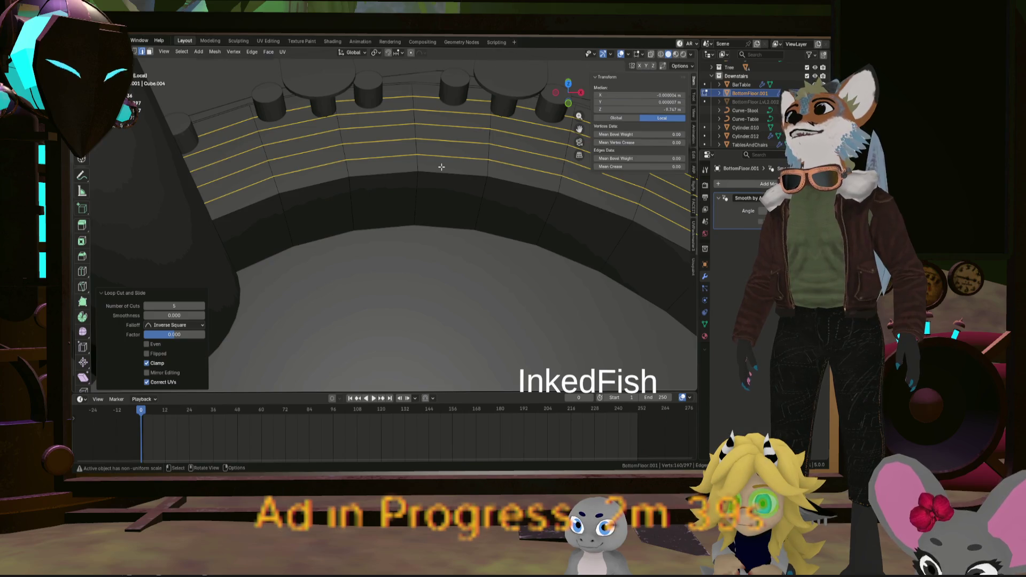
{"action": "scroll", "coordinate": [441, 167], "scroll_direction": "down", "scroll_amount": 4}
{"action": "middle_click_drag", "start_coordinate": [442, 167], "coordinate": [402, 248]}
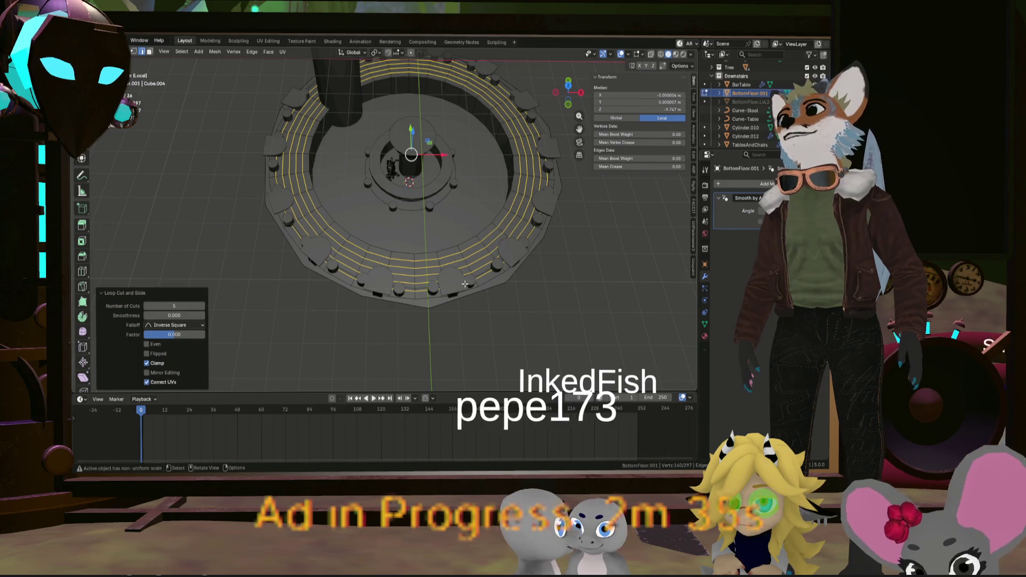
{"action": "scroll", "coordinate": [465, 284], "scroll_direction": "up", "scroll_amount": 5}
{"action": "middle_click_drag", "start_coordinate": [465, 284], "coordinate": [403, 217]}
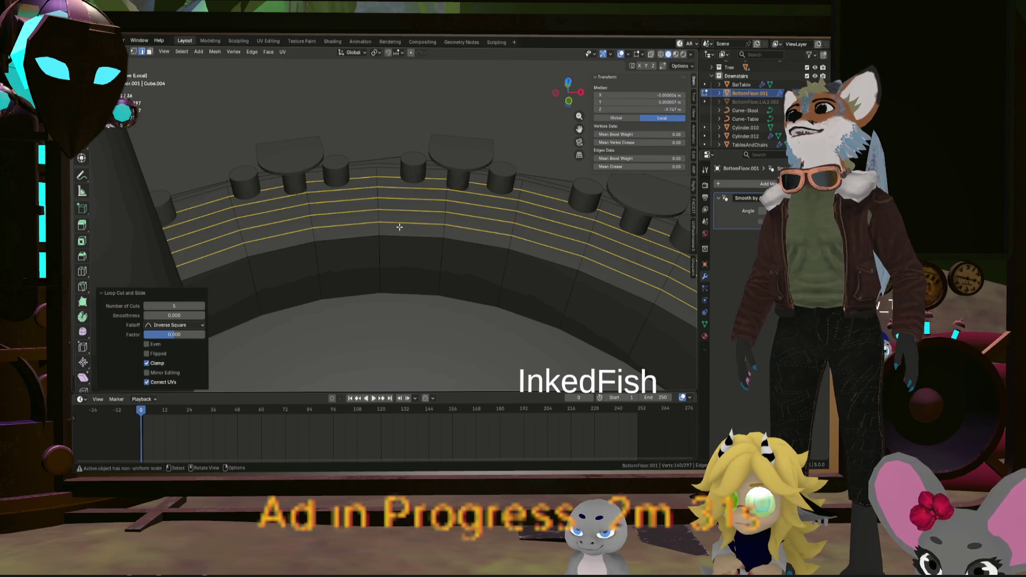
{"action": "middle_click_drag", "start_coordinate": [399, 227], "coordinate": [423, 233]}
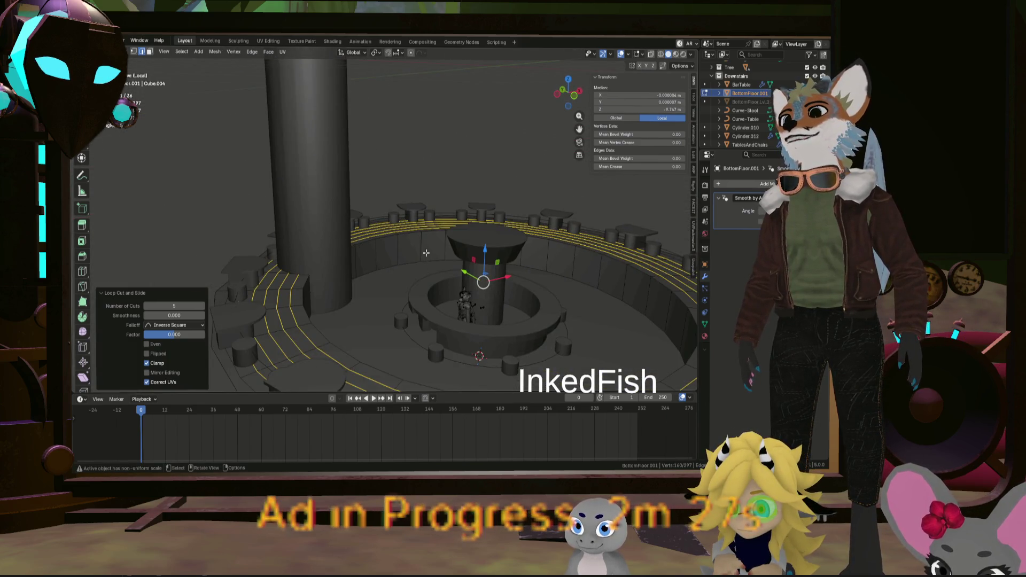
{"action": "scroll", "coordinate": [426, 251], "scroll_direction": "down", "scroll_amount": 2}
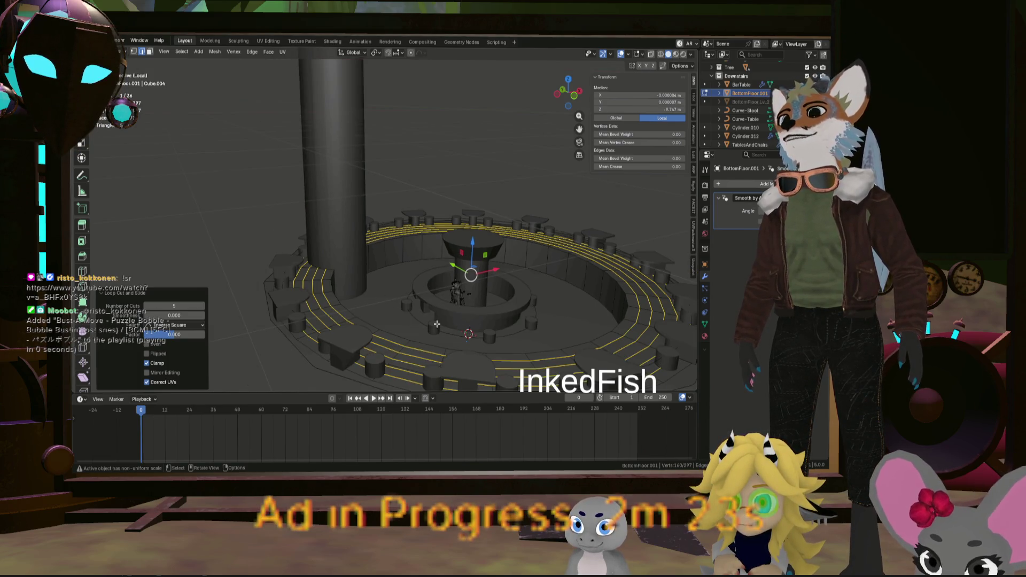
{"action": "scroll", "coordinate": [413, 252], "scroll_direction": "up", "scroll_amount": 2}
{"action": "scroll", "coordinate": [438, 236], "scroll_direction": "up", "scroll_amount": 2}
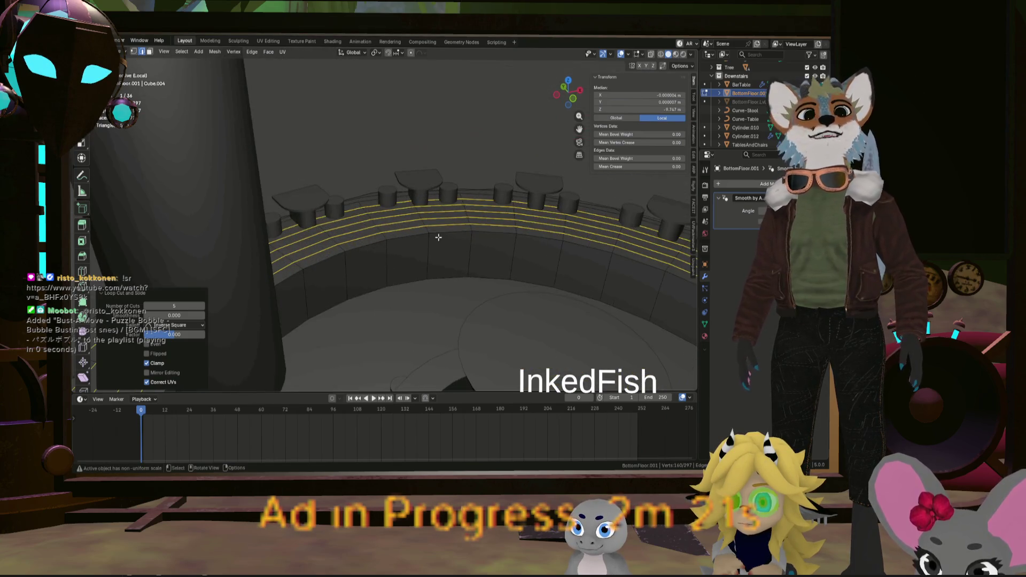
{"action": "scroll", "coordinate": [440, 235], "scroll_direction": "up", "scroll_amount": 2}
{"action": "scroll", "coordinate": [441, 236], "scroll_direction": "up", "scroll_amount": 1}
Extrude one ring-wall face inward and lower the new strip about 0.21 m
{"action": "left_click", "coordinate": [442, 234]}
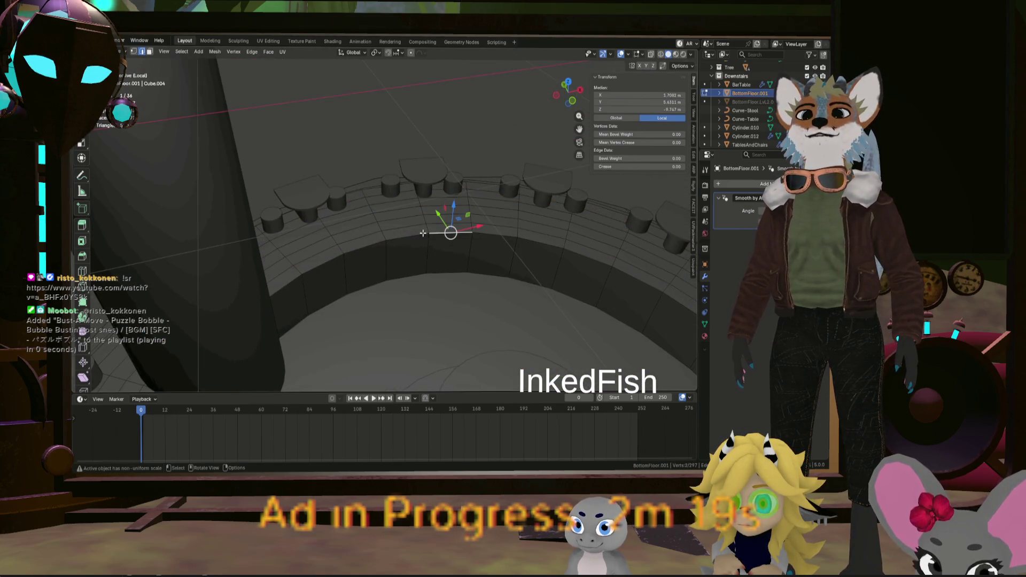
{"action": "middle_click_drag", "start_coordinate": [424, 233], "coordinate": [422, 250]}
{"action": "key", "text": "ctrl+r"}
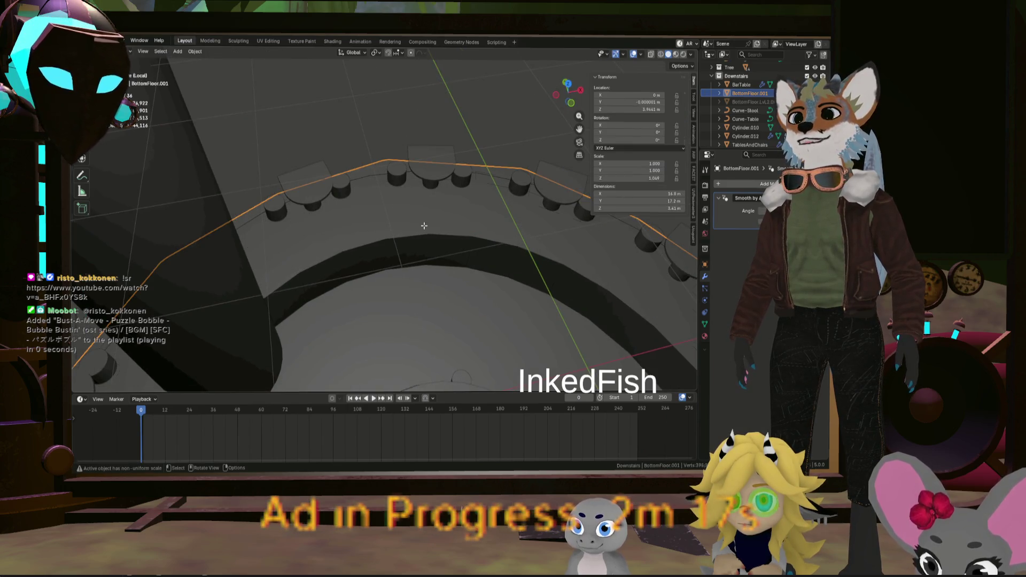
{"action": "key", "text": "Escape"}
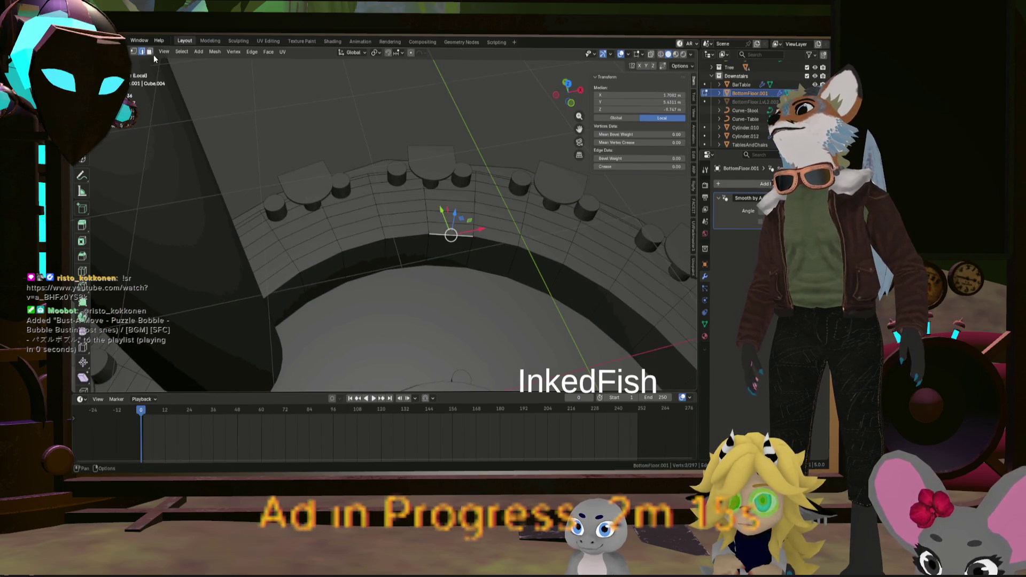
{"action": "left_click", "coordinate": [267, 138]}
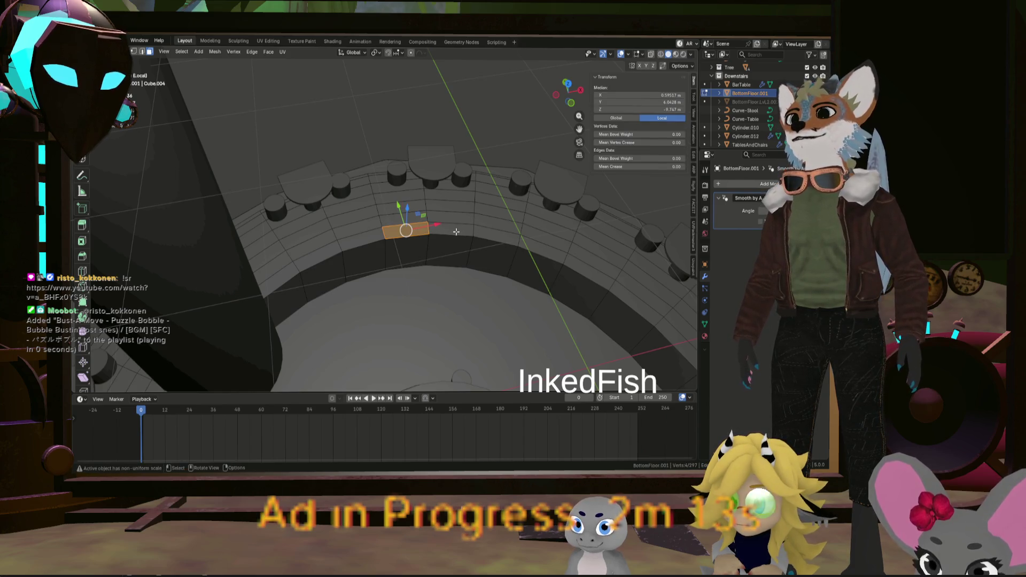
{"action": "mouse_move", "coordinate": [469, 218]}
{"action": "middle_mouse_down"}
{"action": "mouse_move", "coordinate": [426, 215]}
{"action": "mouse_move", "coordinate": [433, 229]}
{"action": "mouse_move", "coordinate": [404, 193]}
{"action": "middle_mouse_up"}
{"action": "key", "text": "e"}
{"action": "left_click", "coordinate": [437, 246]}
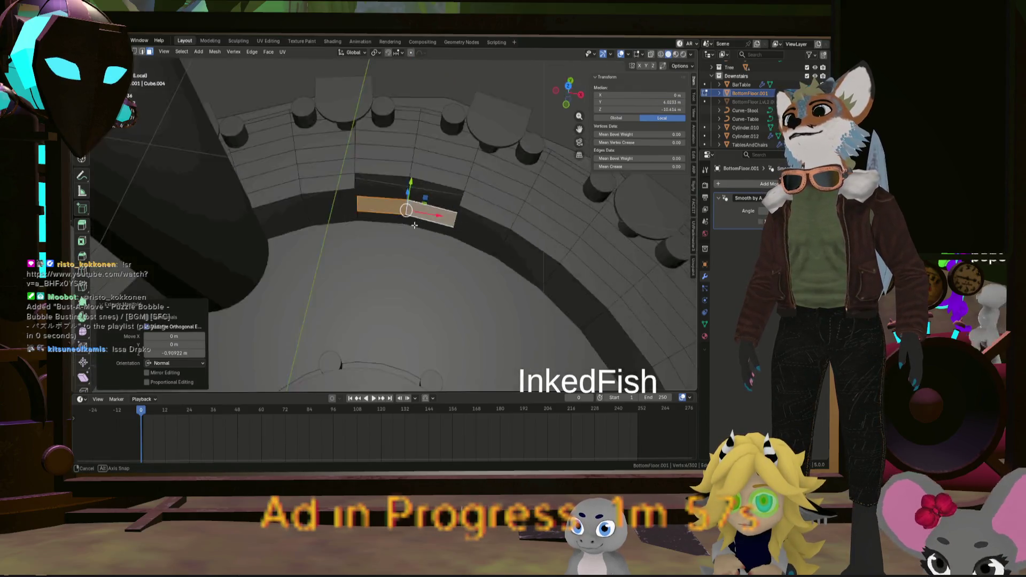
{"action": "left_click_drag", "start_coordinate": [406, 184], "coordinate": [406, 198]}
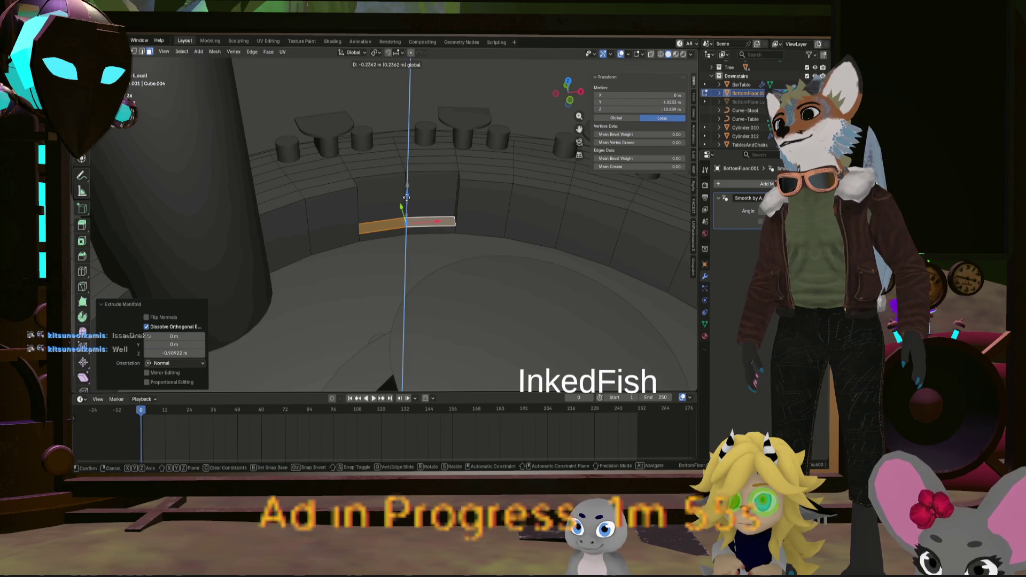
{"action": "scroll", "coordinate": [424, 171], "scroll_direction": "up", "scroll_amount": 3}
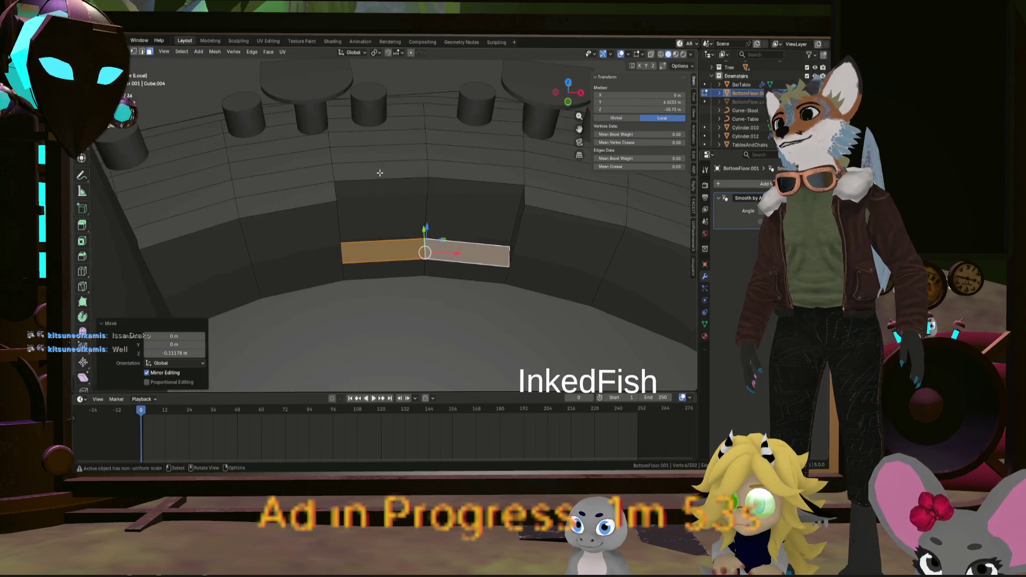
Extrude the stair faces along their normals repeatedly to build descending steps into the ring
{"action": "middle_click_drag", "start_coordinate": [461, 252], "coordinate": [462, 176], "text": "shift"}
{"action": "key", "text": "alt+e"}
{"action": "left_click", "coordinate": [461, 177]}
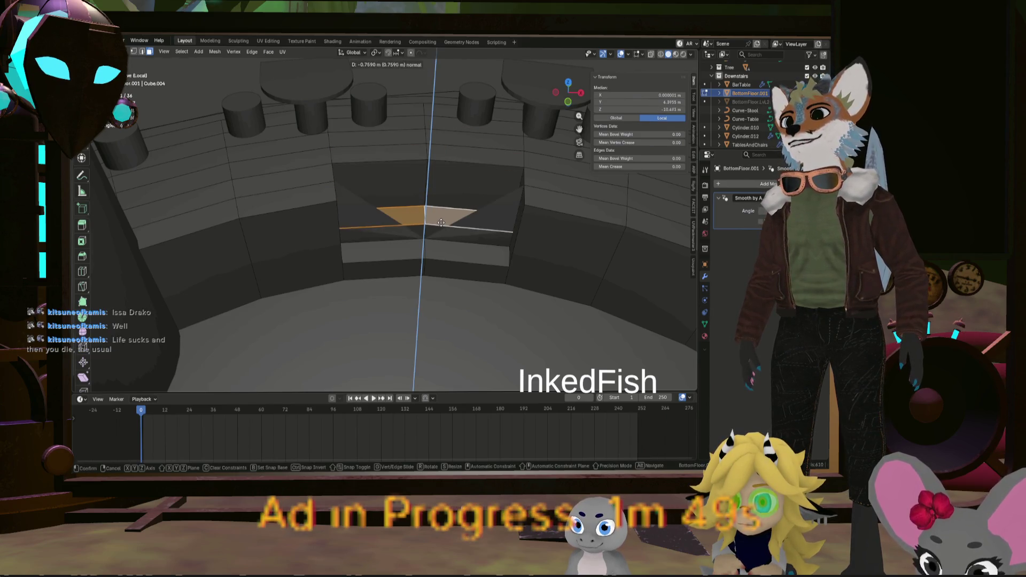
{"action": "left_click", "coordinate": [440, 221]}
{"action": "middle_click_drag", "start_coordinate": [440, 220], "coordinate": [446, 164]}
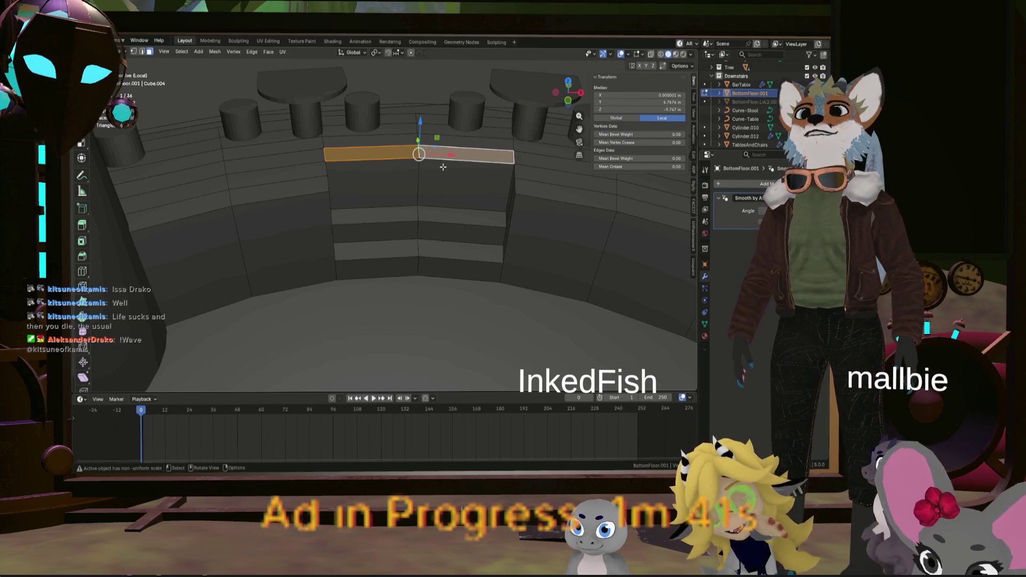
{"action": "left_click", "coordinate": [462, 138]}
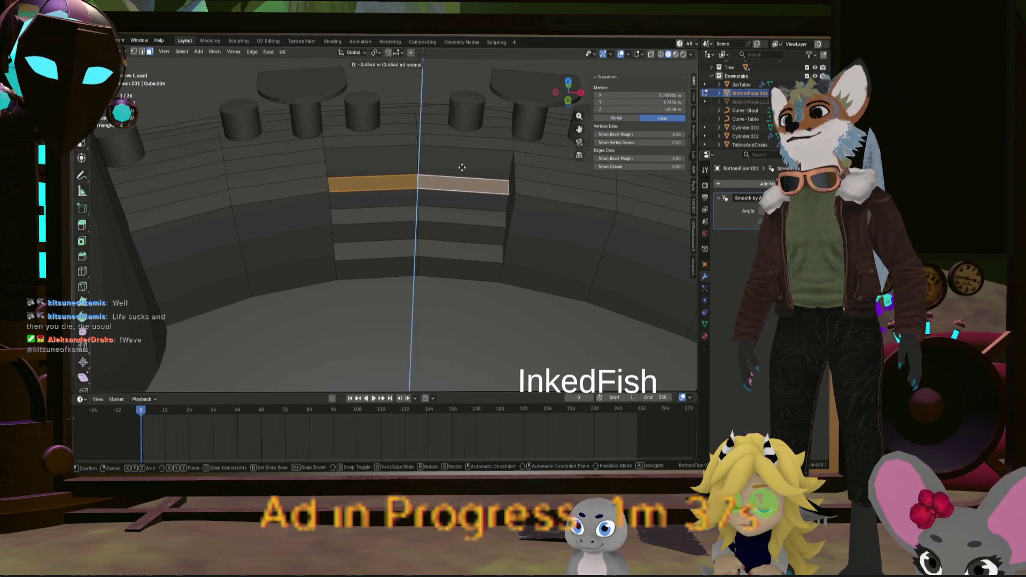
{"action": "left_click", "coordinate": [463, 167]}
{"action": "left_click", "coordinate": [384, 146]}
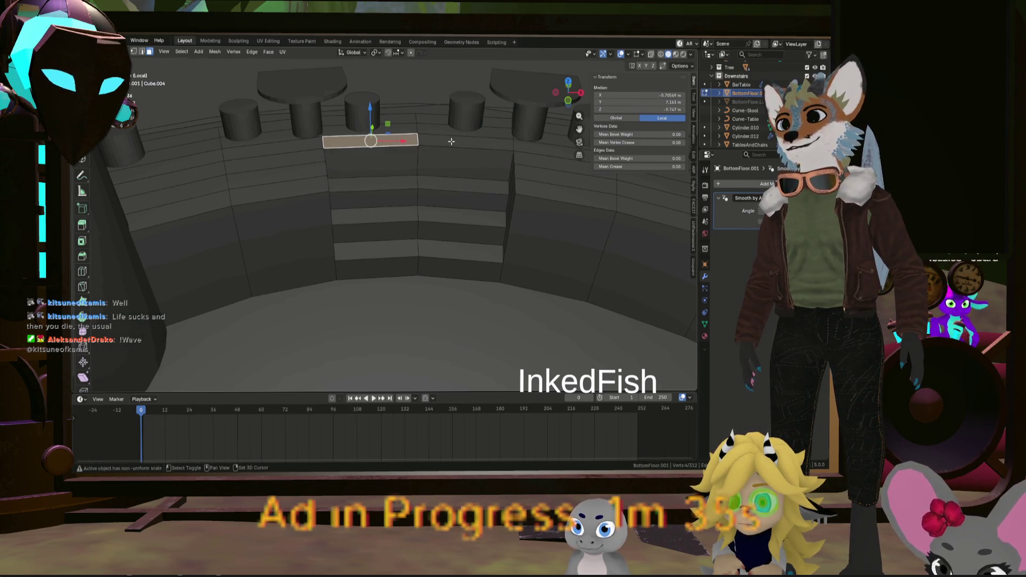
{"action": "key", "text": "alt+e"}
{"action": "left_click", "coordinate": [453, 142]}
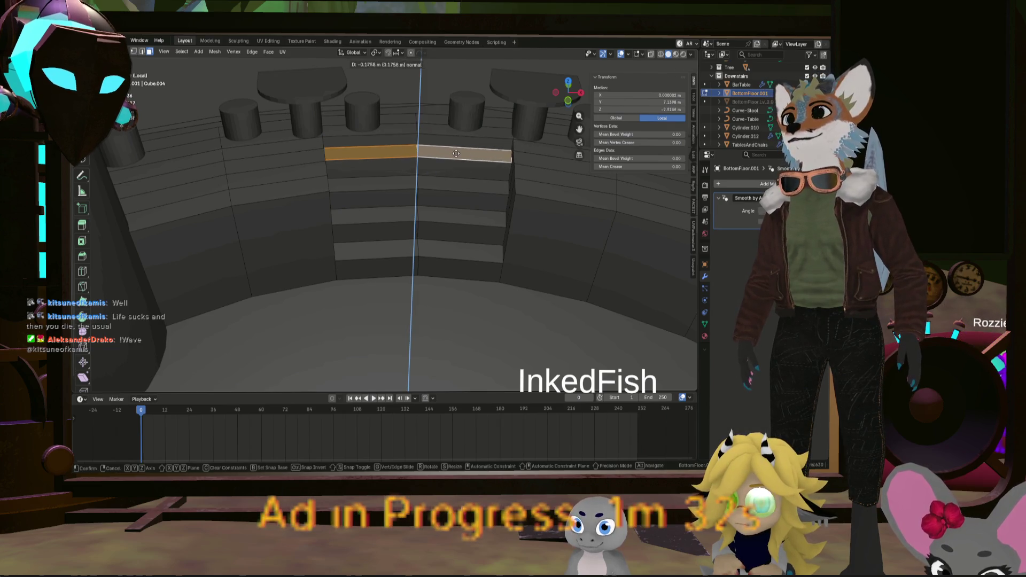
{"action": "mouse_move", "coordinate": [471, 154]}
{"action": "middle_mouse_down"}
{"action": "mouse_move", "coordinate": [482, 179]}
{"action": "mouse_move", "coordinate": [441, 141]}
{"action": "mouse_move", "coordinate": [396, 128]}
{"action": "mouse_move", "coordinate": [407, 158]}
{"action": "middle_mouse_up"}
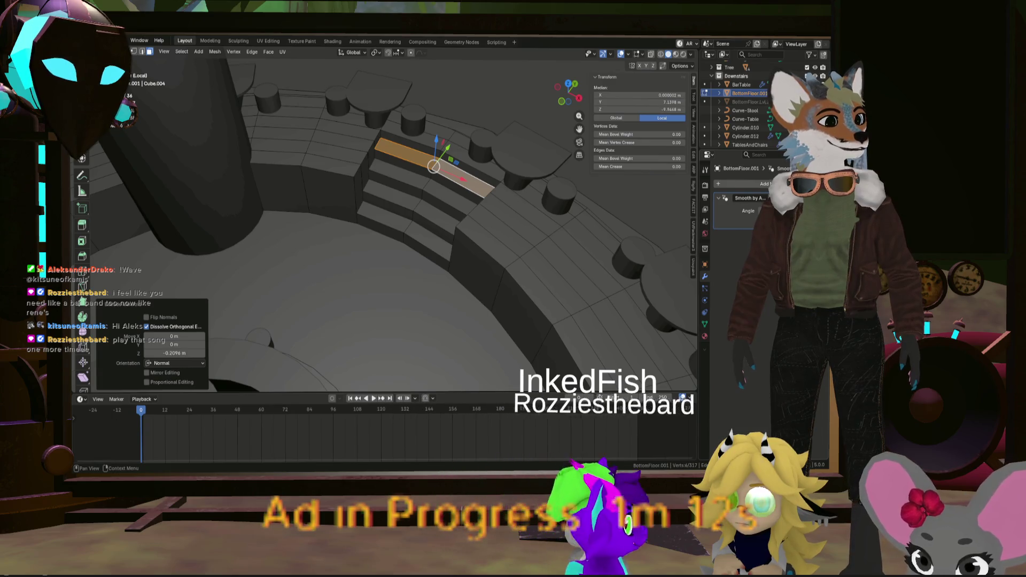
Review the stepped floor, leave Edit Mode, and make Curve-Table the active object
{"action": "mouse_move", "coordinate": [562, 321]}
{"action": "middle_mouse_down"}
{"action": "mouse_move", "coordinate": [603, 366]}
{"action": "mouse_move", "coordinate": [538, 295]}
{"action": "mouse_move", "coordinate": [469, 319]}
{"action": "mouse_move", "coordinate": [508, 255]}
{"action": "middle_mouse_up"}
{"action": "scroll", "coordinate": [469, 318], "scroll_direction": "up", "scroll_amount": 3}
{"action": "scroll", "coordinate": [507, 255], "scroll_direction": "down", "scroll_amount": 5}
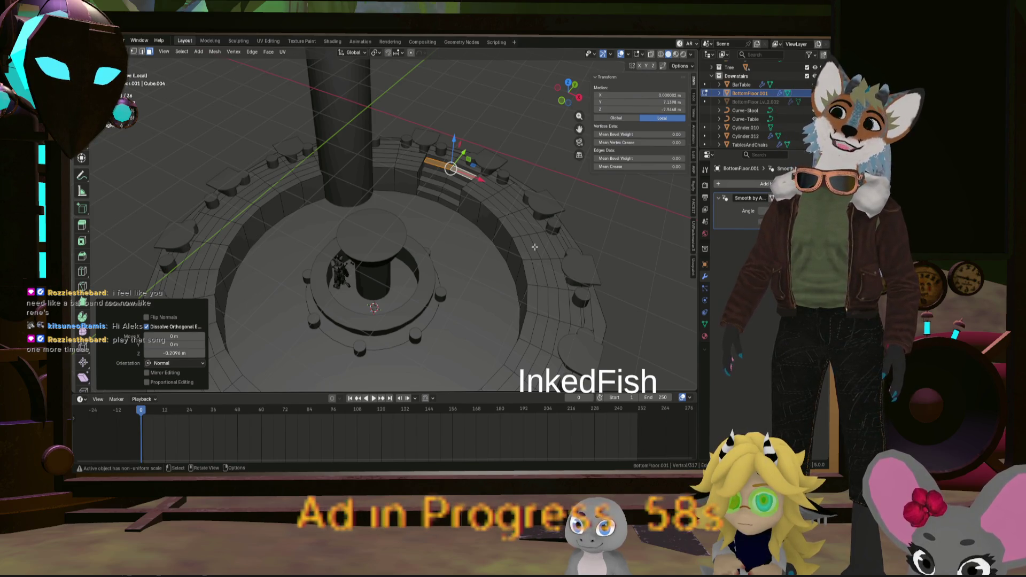
{"action": "middle_click_drag", "start_coordinate": [534, 247], "coordinate": [470, 278]}
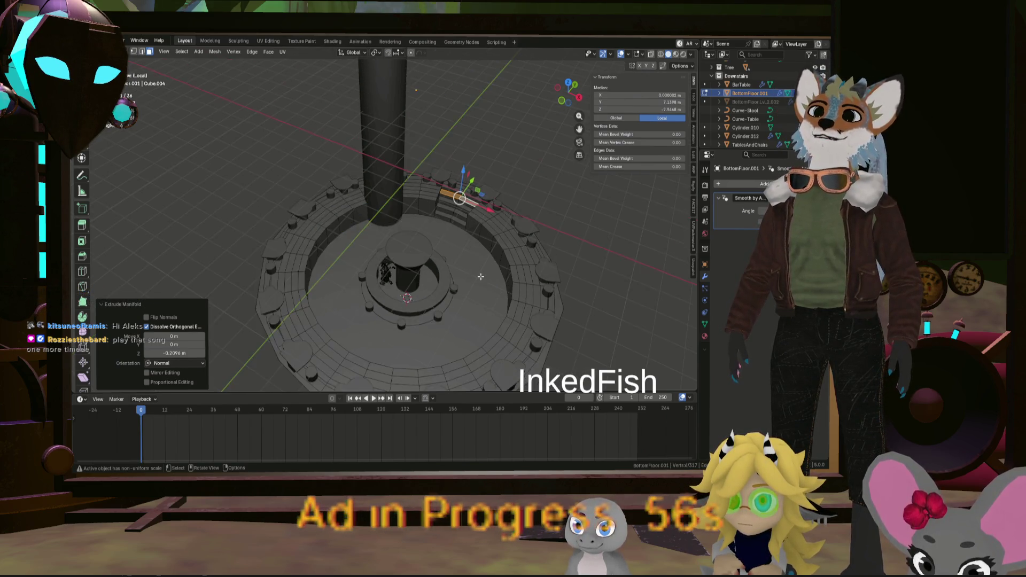
{"action": "scroll", "coordinate": [464, 234], "scroll_direction": "up", "scroll_amount": 2}
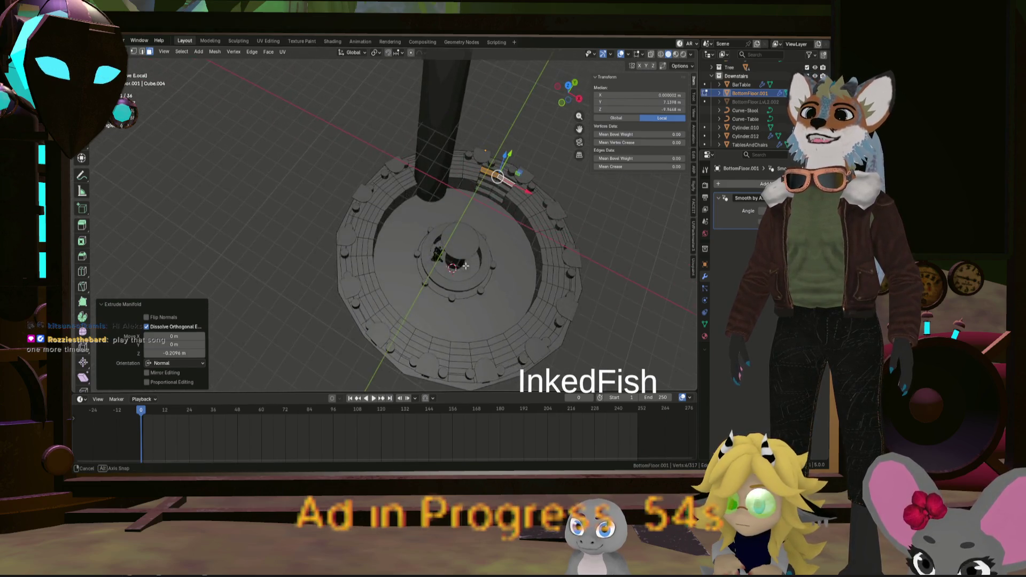
{"action": "scroll", "coordinate": [451, 227], "scroll_direction": "up", "scroll_amount": 2}
{"action": "scroll", "coordinate": [438, 219], "scroll_direction": "up", "scroll_amount": 2}
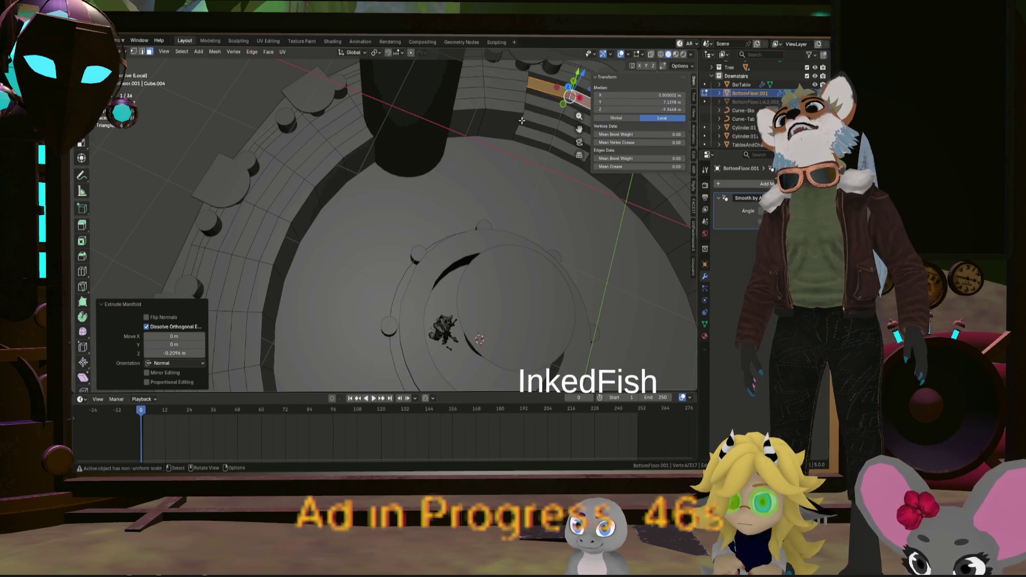
{"action": "scroll", "coordinate": [522, 120], "scroll_direction": "down", "scroll_amount": 3}
{"action": "scroll", "coordinate": [522, 120], "scroll_direction": "down", "scroll_amount": 2}
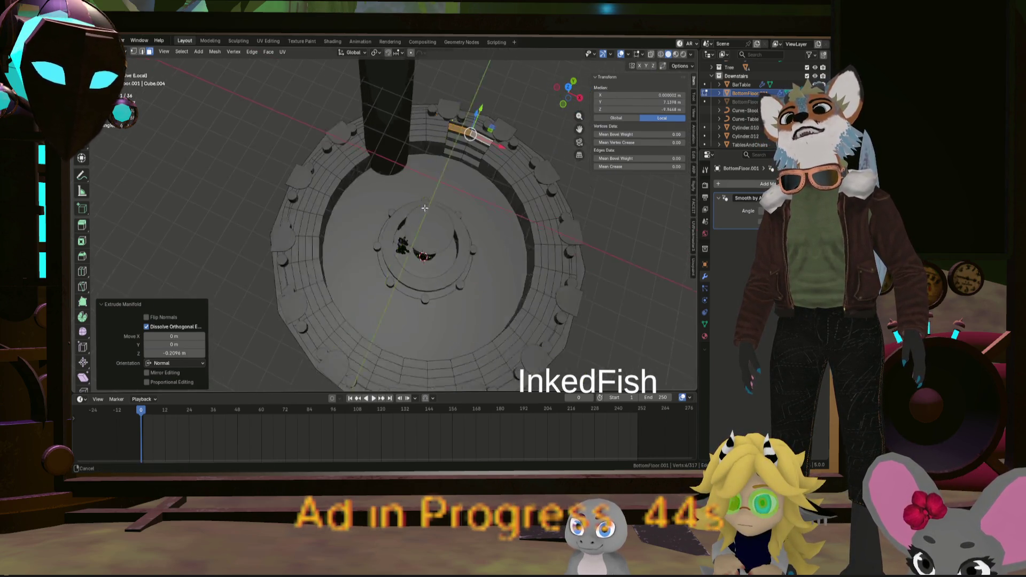
{"action": "mouse_move", "coordinate": [522, 120]}
{"action": "middle_mouse_down"}
{"action": "mouse_move", "coordinate": [444, 198]}
{"action": "mouse_move", "coordinate": [519, 254]}
{"action": "mouse_move", "coordinate": [495, 219]}
{"action": "middle_mouse_up"}
{"action": "scroll", "coordinate": [518, 255], "scroll_direction": "up", "scroll_amount": 3}
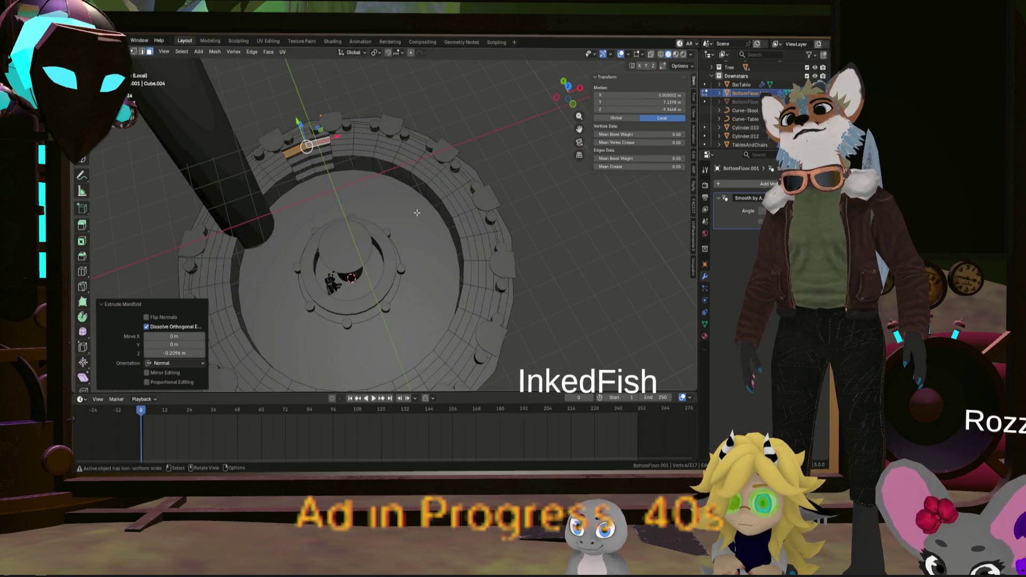
{"action": "scroll", "coordinate": [494, 218], "scroll_direction": "down", "scroll_amount": 1}
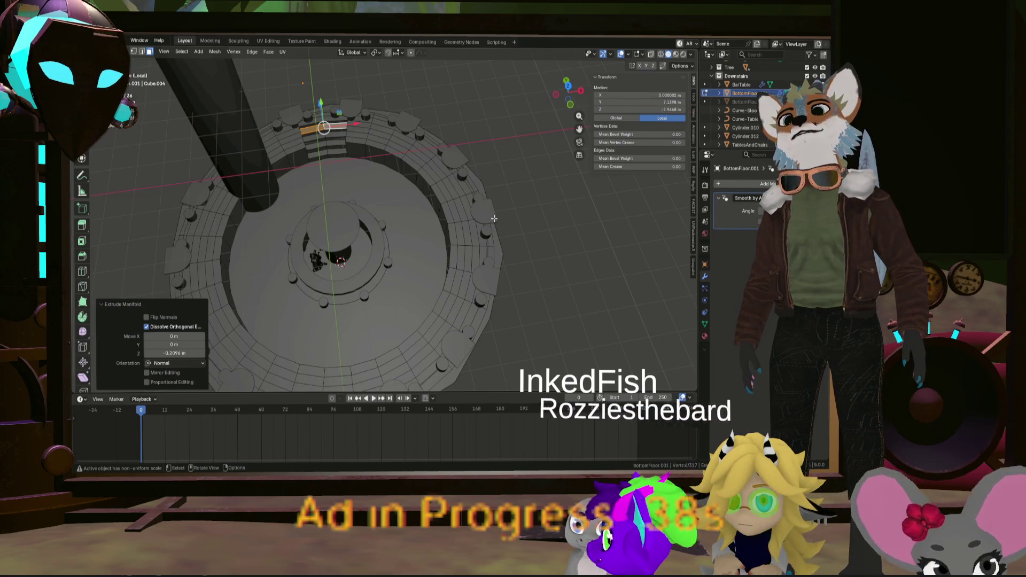
{"action": "scroll", "coordinate": [401, 245], "scroll_direction": "down", "scroll_amount": 3}
{"action": "middle_click_drag", "start_coordinate": [402, 244], "coordinate": [450, 257]}
{"action": "left_click", "coordinate": [466, 269]}
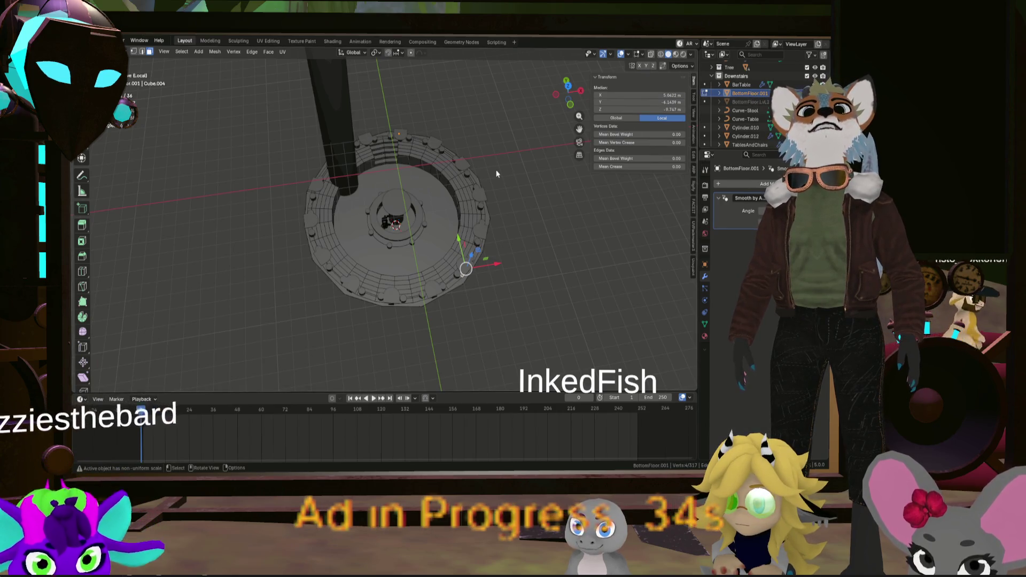
{"action": "key", "text": "Tab"}
{"action": "left_click", "coordinate": [486, 235]}
{"action": "left_click", "coordinate": [482, 215]}
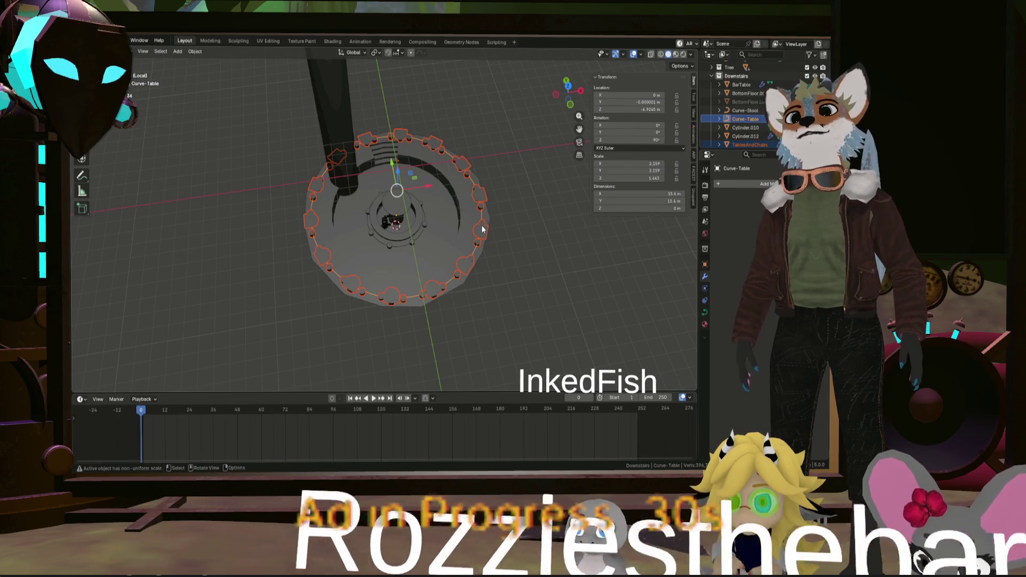
Duplicate TablesAndChairs, hide the copy, and apply the original's Array modifier before editing it
{"action": "left_click", "coordinate": [482, 226]}
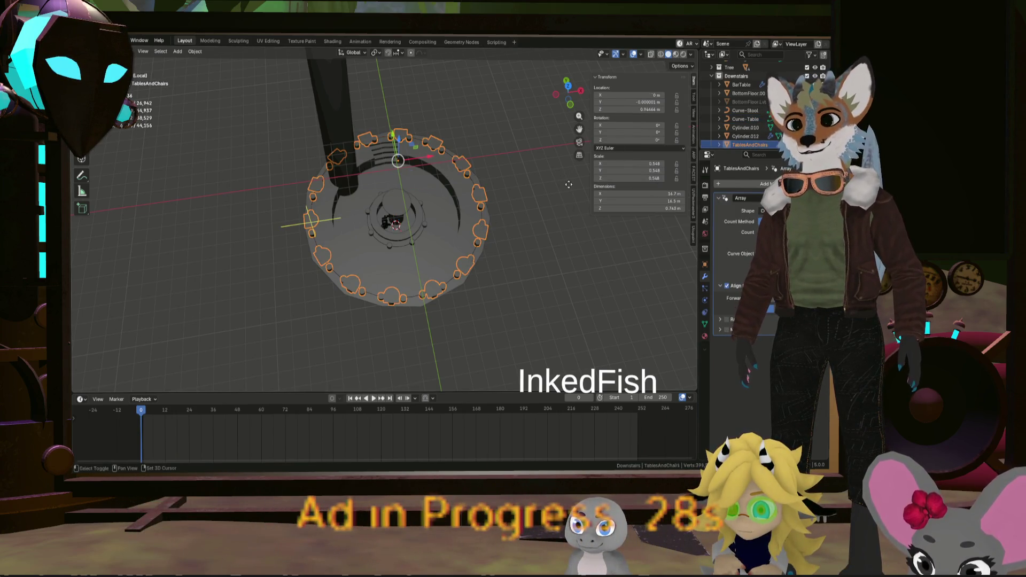
{"action": "key", "text": "shift+d"}
{"action": "key", "text": "Escape"}
{"action": "scroll", "coordinate": [746, 105], "scroll_direction": "down", "scroll_amount": 1}
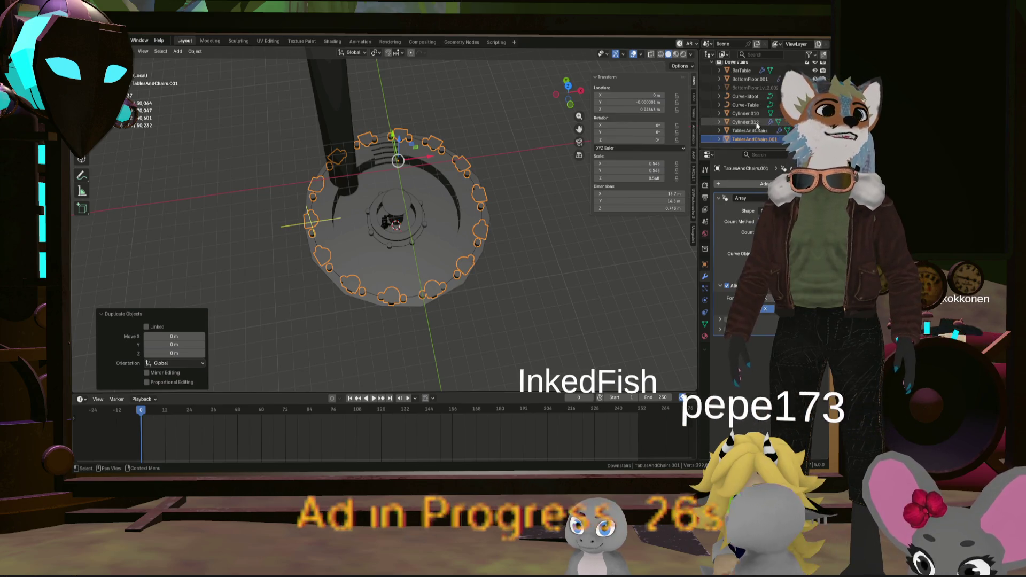
{"action": "key", "text": "h"}
{"action": "left_click", "coordinate": [750, 130]}
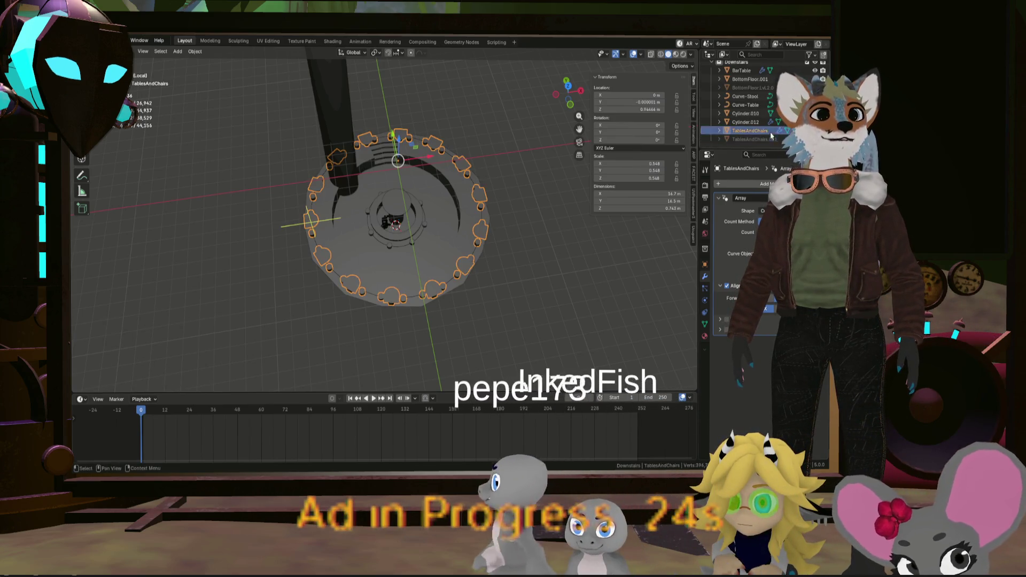
{"action": "left_click", "coordinate": [758, 198]}
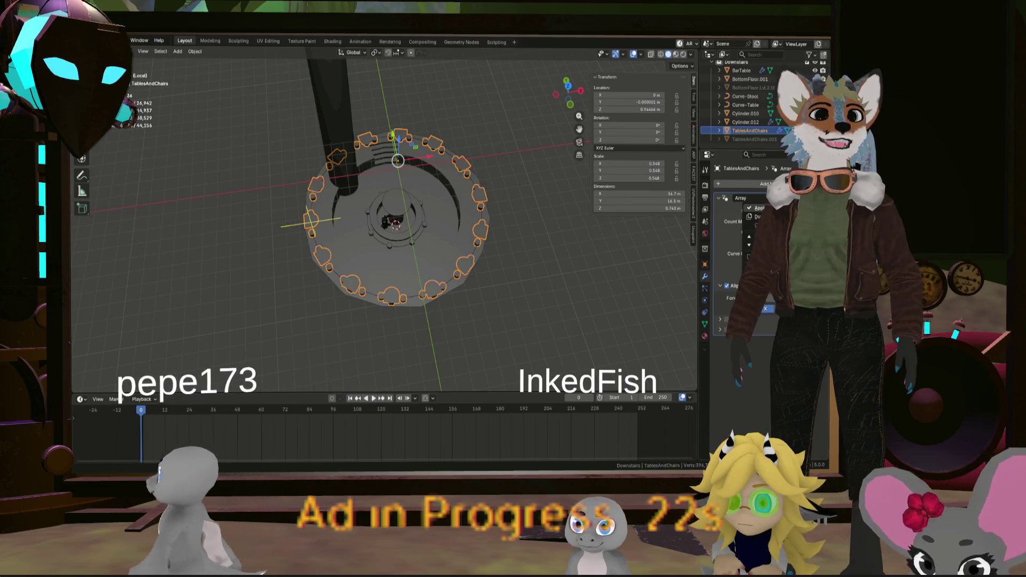
{"action": "left_click", "coordinate": [760, 211]}
{"action": "key", "text": "Tab"}
{"action": "scroll", "coordinate": [346, 91], "scroll_direction": "up", "scroll_amount": 3}
{"action": "scroll", "coordinate": [347, 90], "scroll_direction": "up", "scroll_amount": 3}
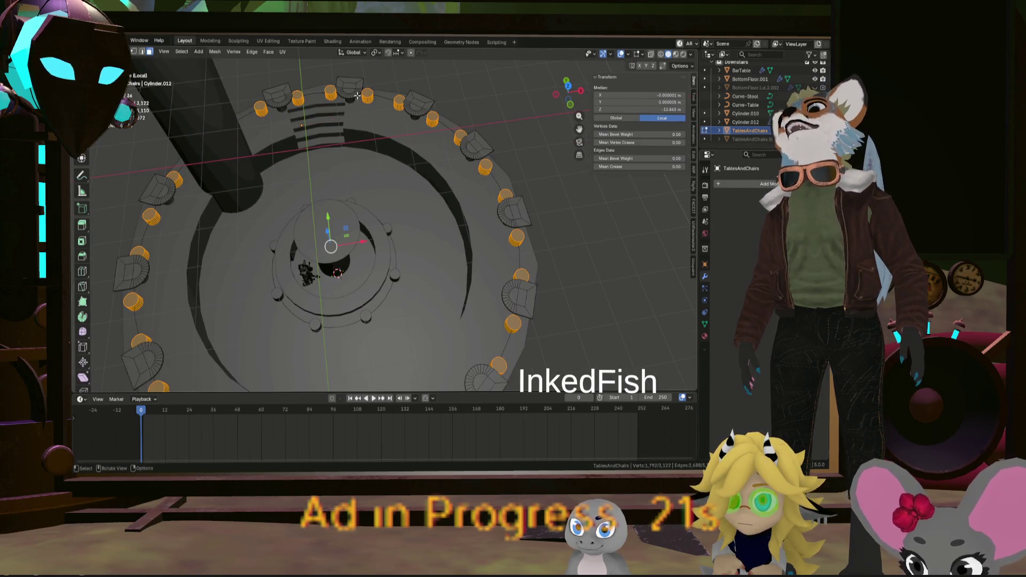
Select two linked chairs near the carved steps and delete their vertices
{"action": "left_click", "coordinate": [357, 95]}
{"action": "key", "text": "l"}
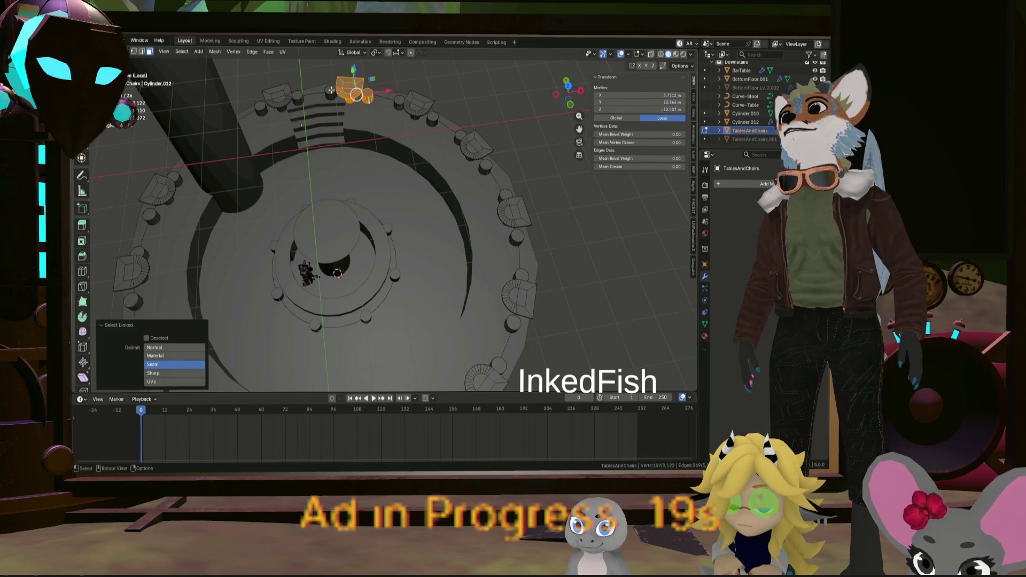
{"action": "key", "text": "l"}
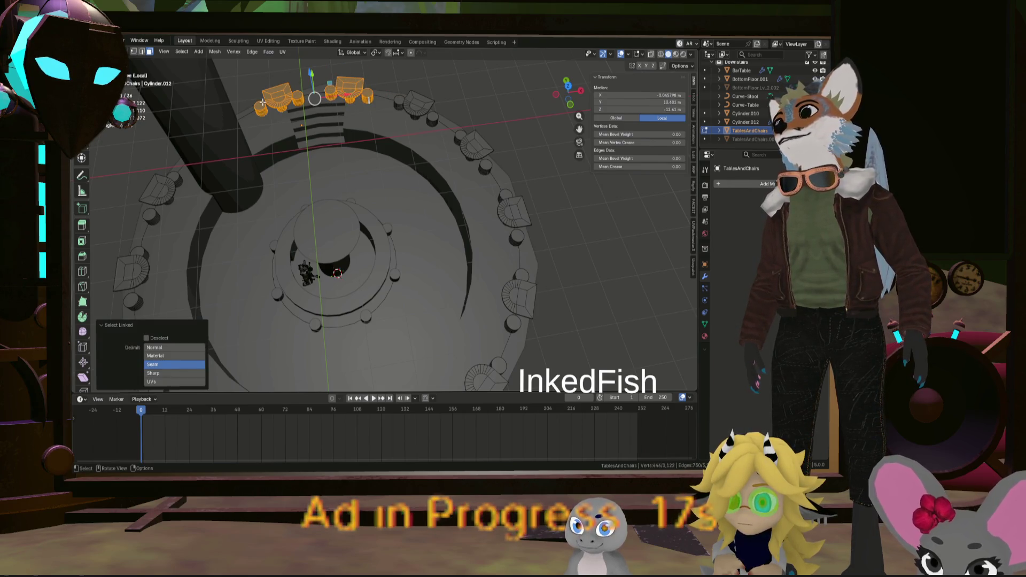
{"action": "key", "text": "x"}
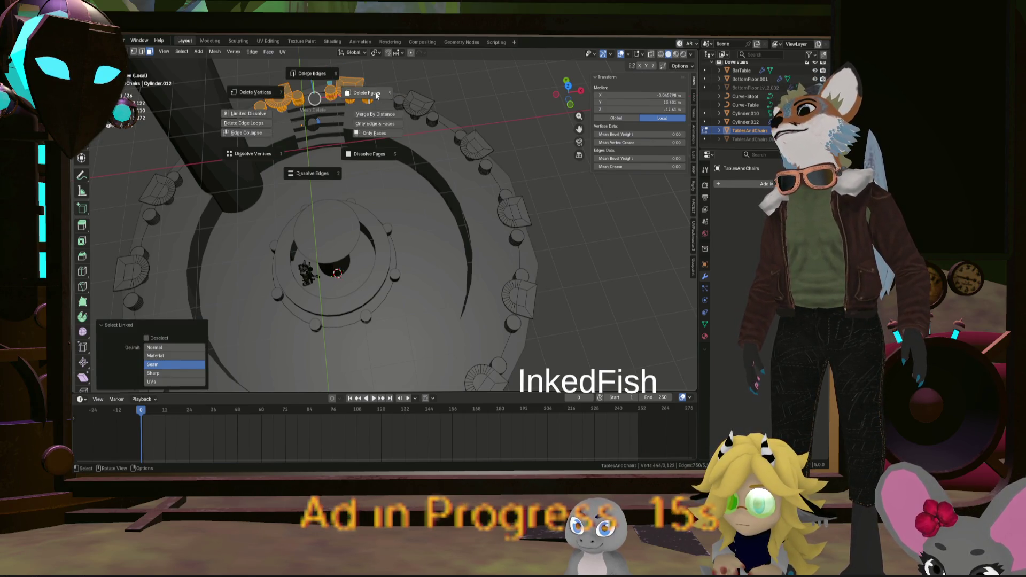
{"action": "left_click", "coordinate": [377, 95]}
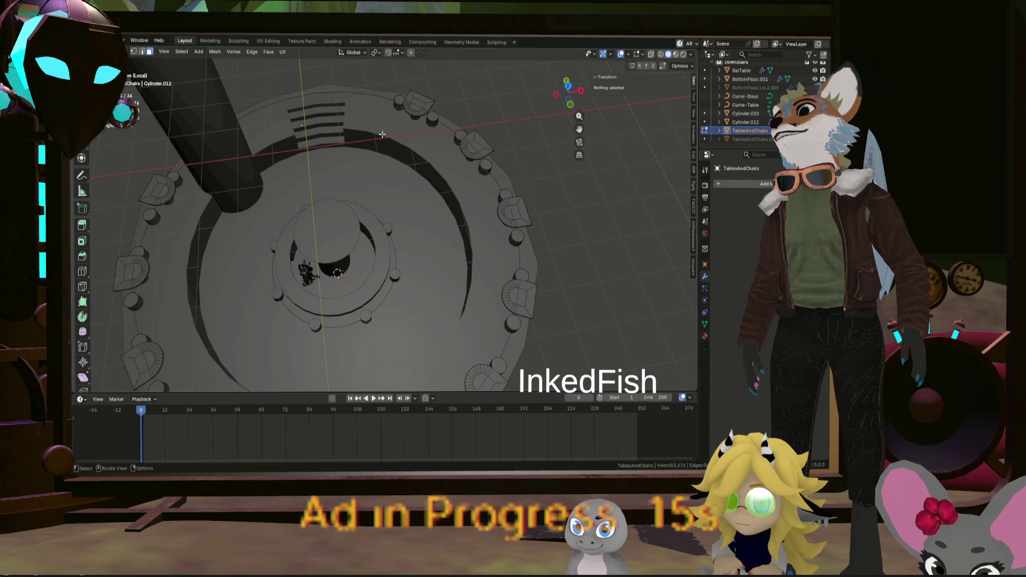
{"action": "scroll", "coordinate": [376, 95], "scroll_direction": "down", "scroll_amount": 5}
{"action": "mouse_move", "coordinate": [377, 94]}
{"action": "middle_mouse_down"}
{"action": "mouse_move", "coordinate": [315, 153]}
{"action": "mouse_move", "coordinate": [256, 131]}
{"action": "mouse_move", "coordinate": [321, 185]}
{"action": "middle_mouse_up"}
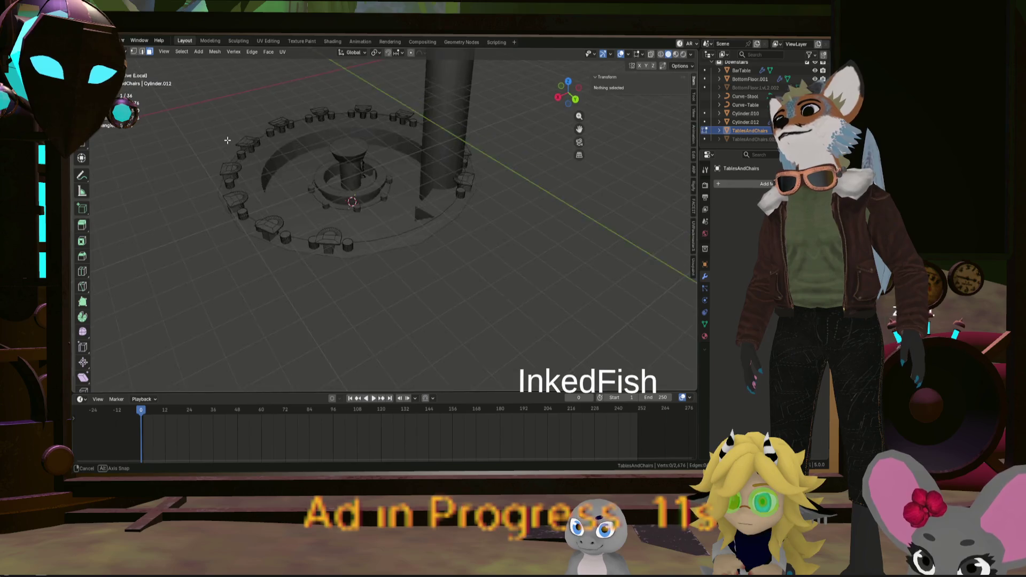
{"action": "scroll", "coordinate": [416, 281], "scroll_direction": "up", "scroll_amount": 5}
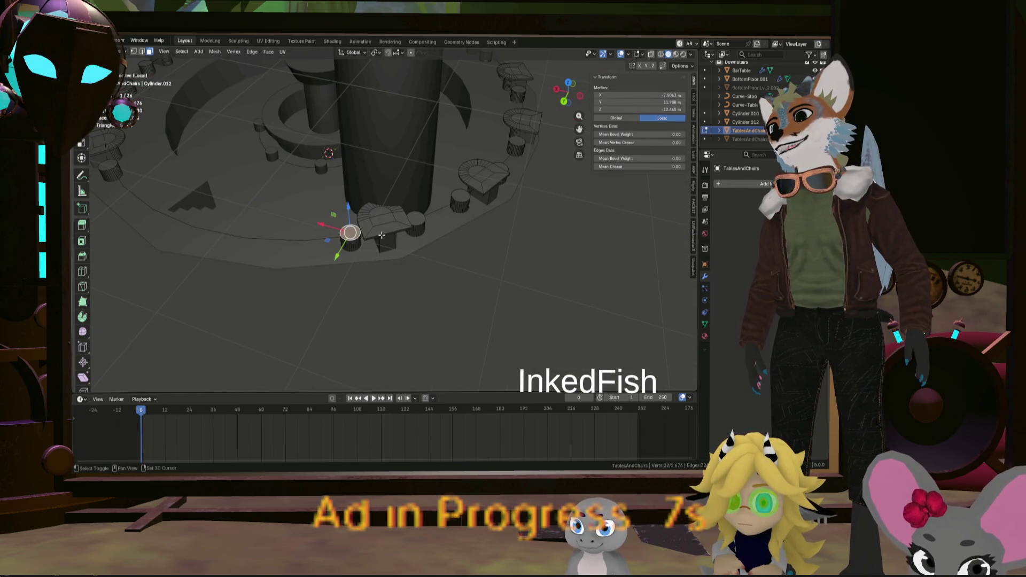
Rotate the linked chair group beside the column about -10.5° around the Z axis
{"action": "key", "text": "ctrl+l"}
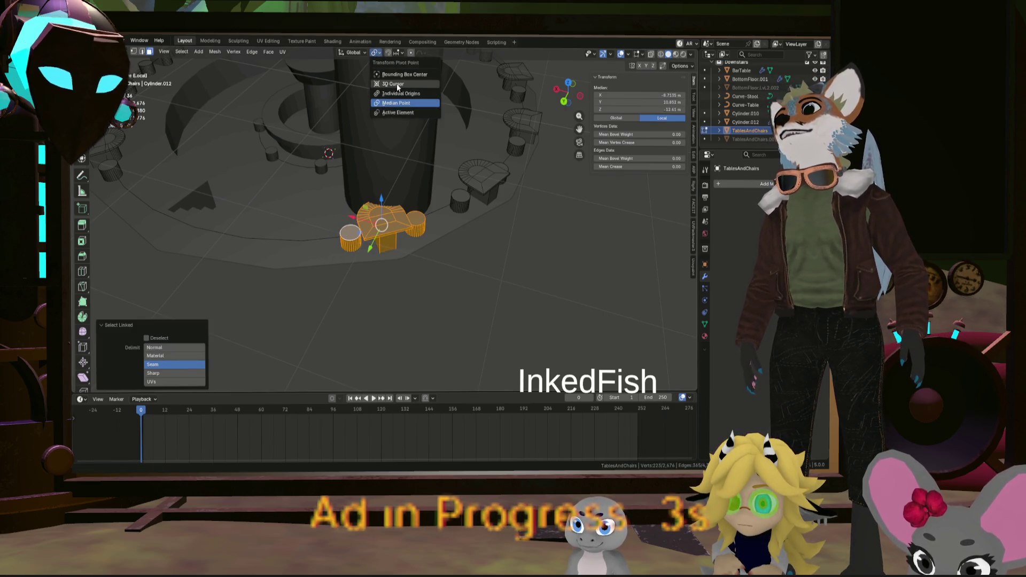
{"action": "middle_click_drag", "start_coordinate": [404, 100], "coordinate": [503, 183]}
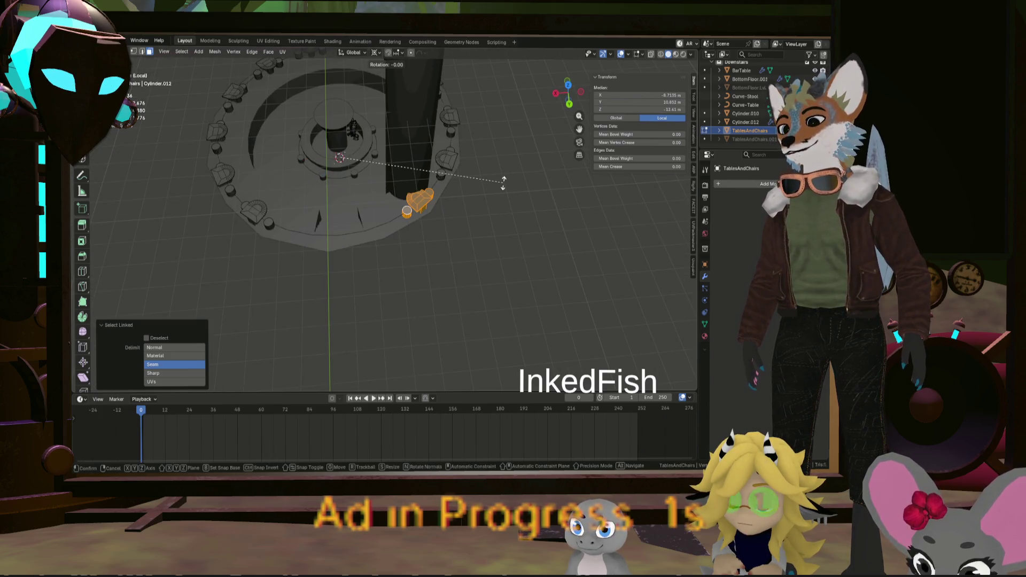
{"action": "key", "text": "z"}
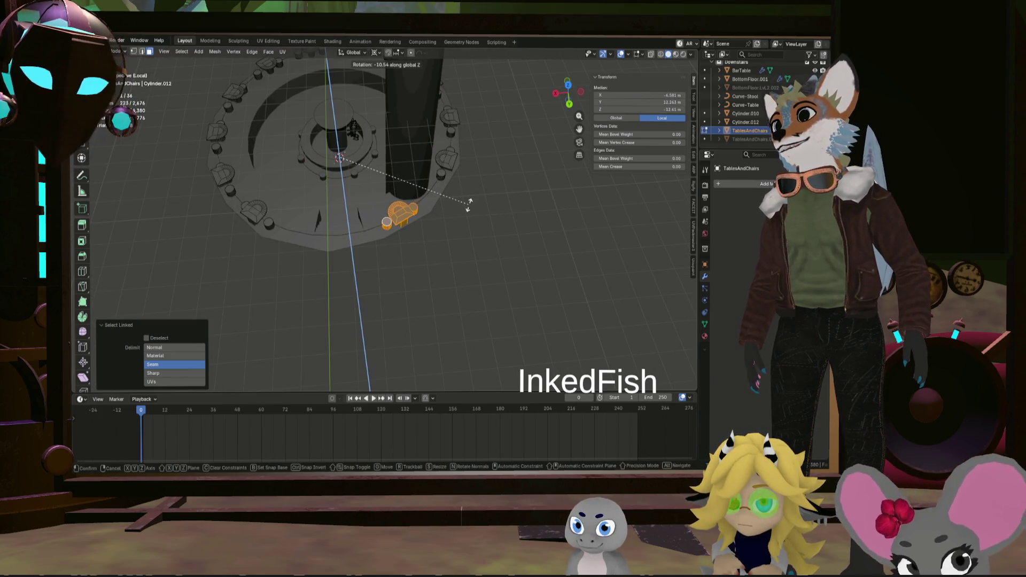
{"action": "left_click", "coordinate": [469, 205]}
{"action": "mouse_move", "coordinate": [469, 205]}
{"action": "middle_mouse_down"}
{"action": "mouse_move", "coordinate": [403, 262]}
{"action": "mouse_move", "coordinate": [345, 241]}
{"action": "mouse_move", "coordinate": [523, 302]}
{"action": "mouse_move", "coordinate": [332, 182]}
{"action": "mouse_move", "coordinate": [423, 257]}
{"action": "mouse_move", "coordinate": [487, 245]}
{"action": "mouse_move", "coordinate": [449, 266]}
{"action": "mouse_move", "coordinate": [461, 277]}
{"action": "mouse_move", "coordinate": [508, 257]}
{"action": "mouse_move", "coordinate": [502, 271]}
{"action": "middle_mouse_up"}
{"action": "scroll", "coordinate": [346, 241], "scroll_direction": "up", "scroll_amount": 3}
{"action": "scroll", "coordinate": [487, 246], "scroll_direction": "down", "scroll_amount": 3}
{"action": "scroll", "coordinate": [440, 280], "scroll_direction": "up", "scroll_amount": 5}
{"action": "scroll", "coordinate": [468, 273], "scroll_direction": "down", "scroll_amount": 6}
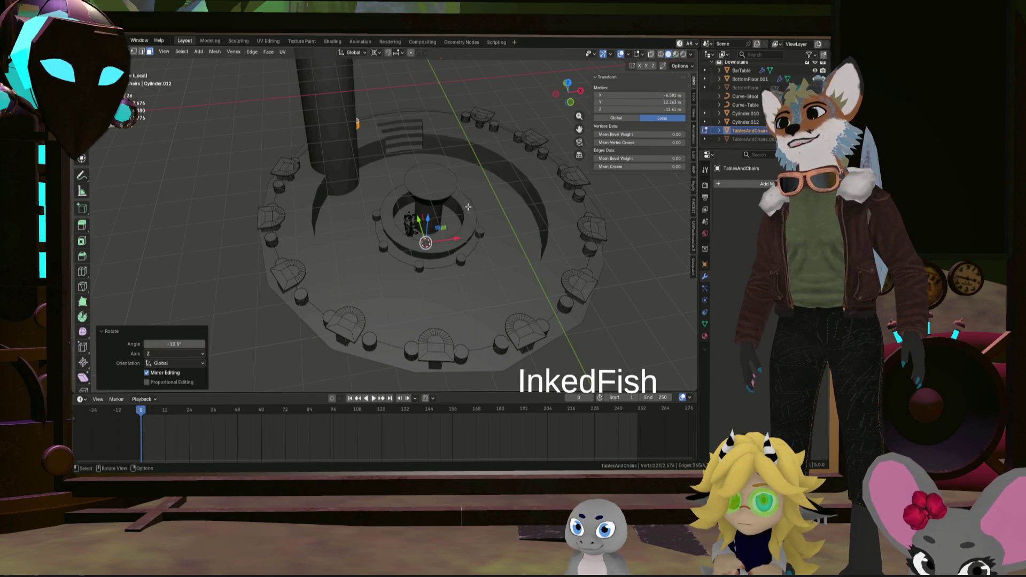
{"action": "middle_click_drag", "start_coordinate": [488, 119], "coordinate": [487, 206]}
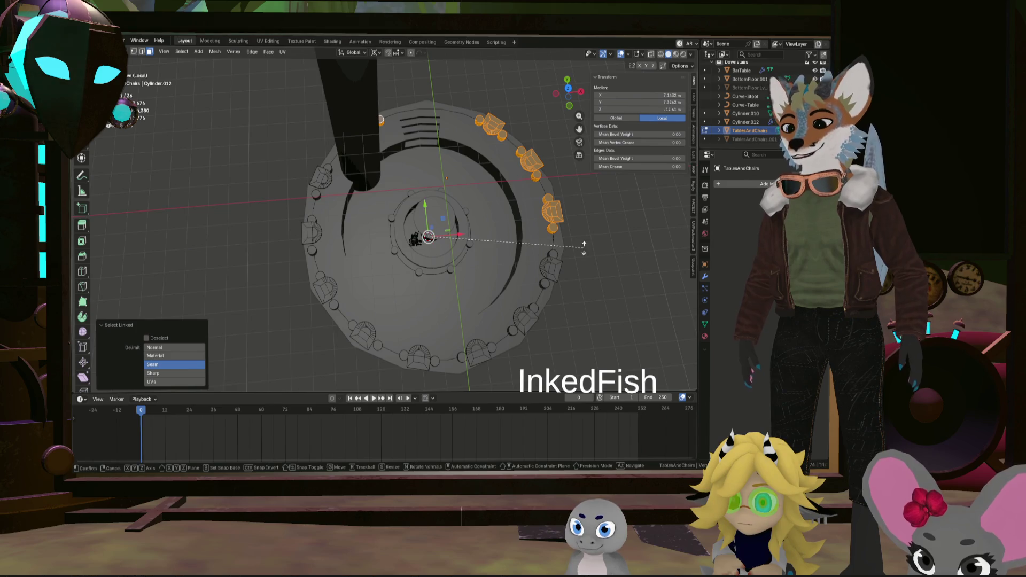
{"action": "left_click", "coordinate": [571, 225]}
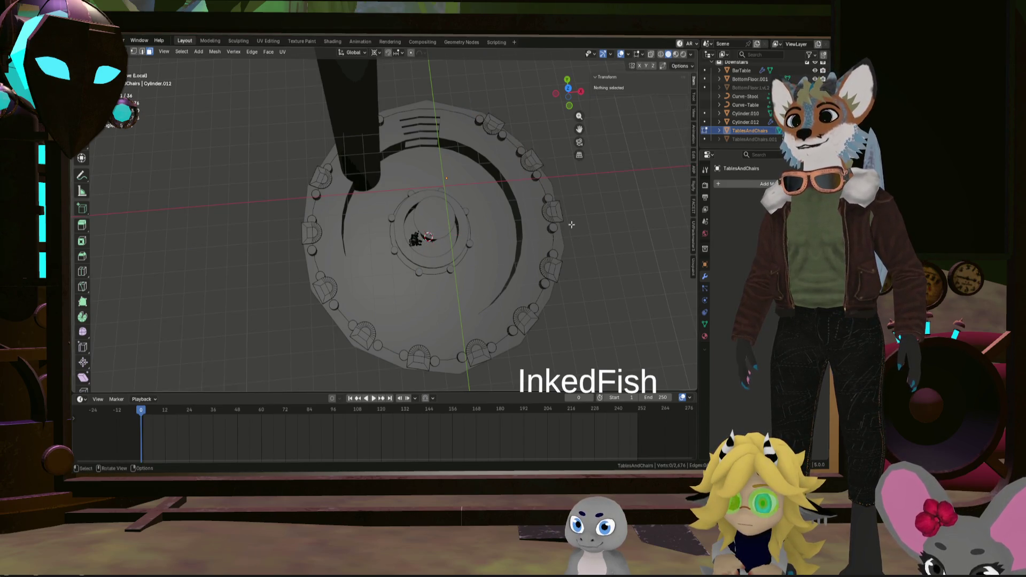
Select the linked chair group at the front of the ring and delete it
{"action": "key", "text": "l"}
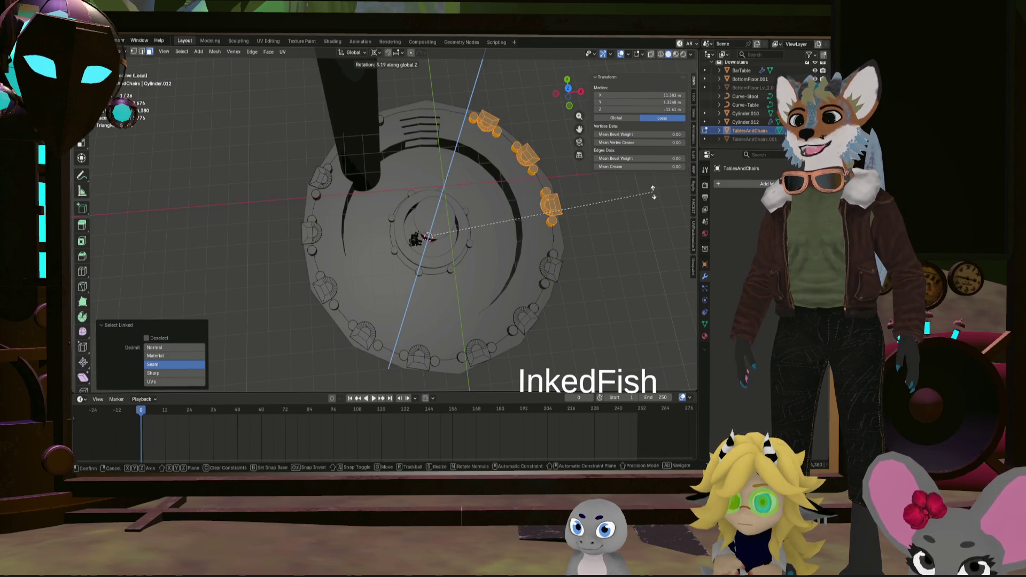
{"action": "right_click", "coordinate": [557, 227]}
{"action": "left_click", "coordinate": [557, 227]}
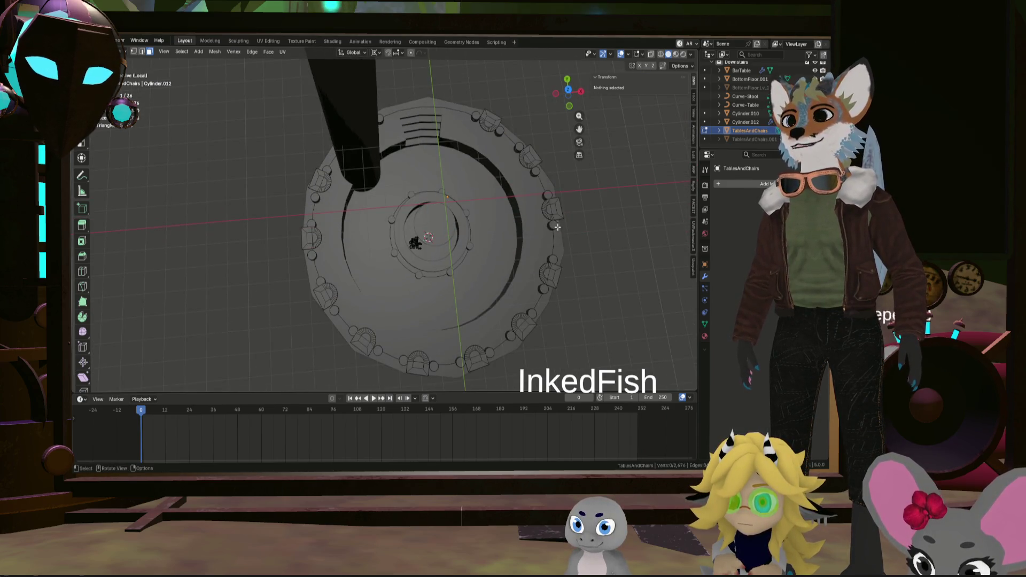
{"action": "scroll", "coordinate": [557, 227], "scroll_direction": "down", "scroll_amount": 4}
{"action": "middle_click_drag", "start_coordinate": [557, 227], "coordinate": [554, 223]}
{"action": "scroll", "coordinate": [555, 223], "scroll_direction": "up", "scroll_amount": 4}
{"action": "mouse_move", "coordinate": [554, 223]}
{"action": "middle_mouse_down"}
{"action": "mouse_move", "coordinate": [465, 234]}
{"action": "mouse_move", "coordinate": [509, 230]}
{"action": "middle_mouse_up"}
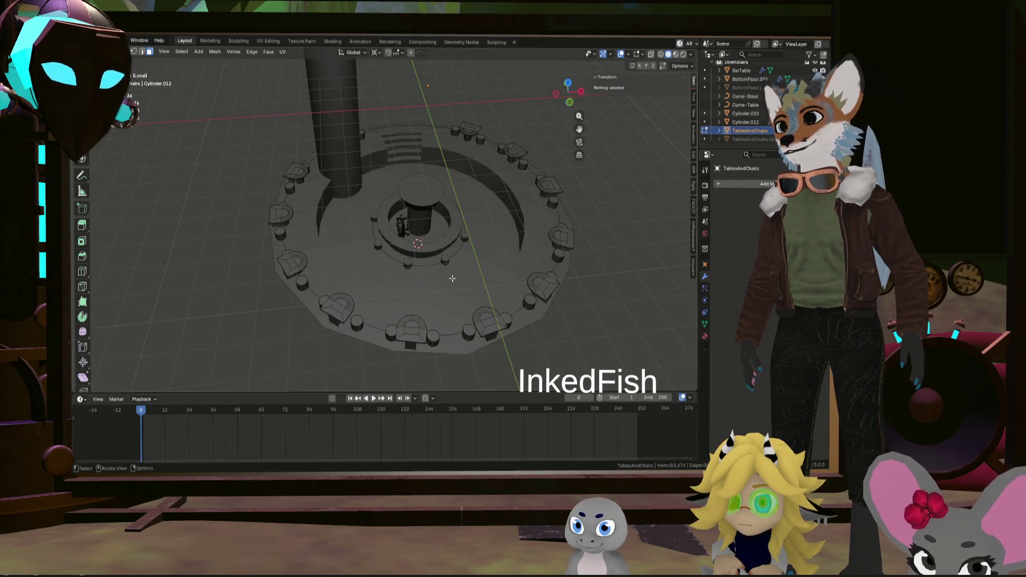
{"action": "scroll", "coordinate": [445, 331], "scroll_direction": "up", "scroll_amount": 3}
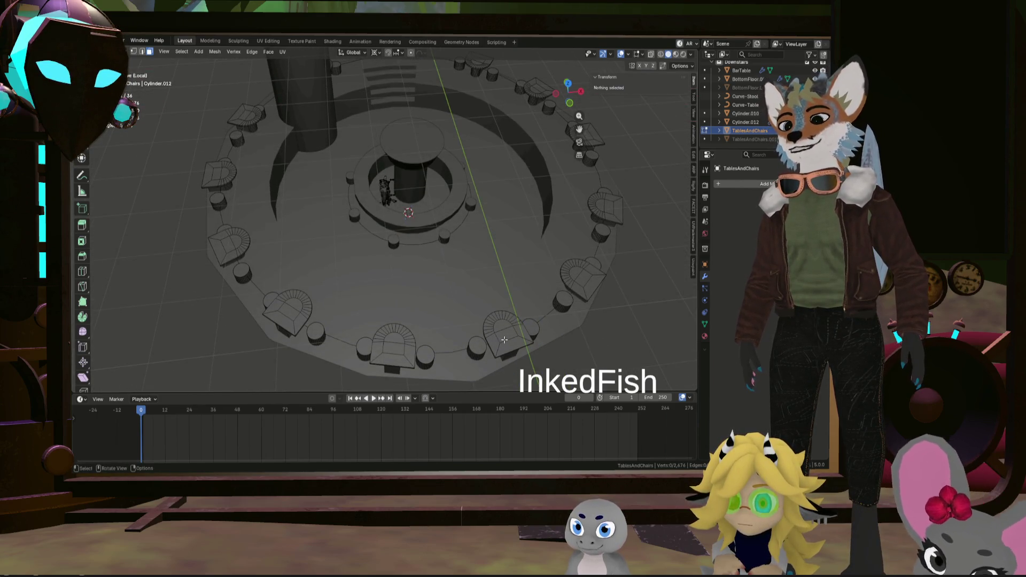
{"action": "key", "text": "l"}
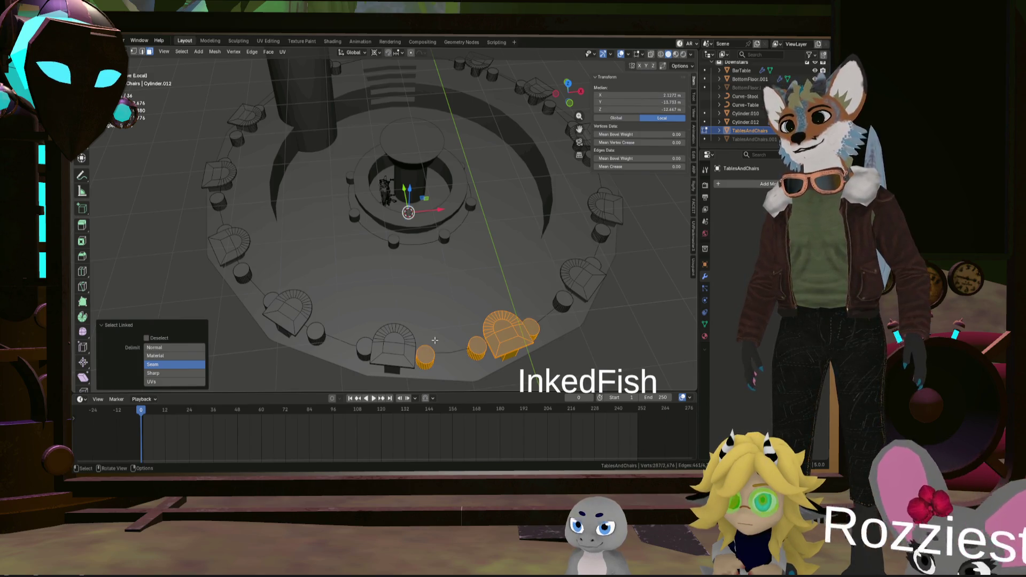
{"action": "key", "text": "x"}
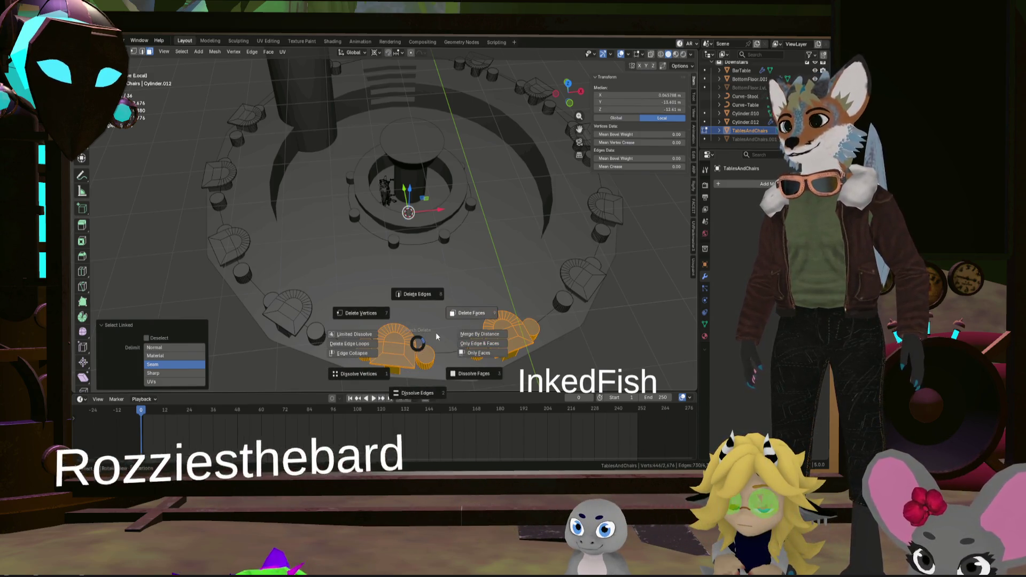
{"action": "mouse_move", "coordinate": [415, 340]}
{"action": "middle_mouse_down"}
{"action": "mouse_move", "coordinate": [486, 313]}
{"action": "mouse_move", "coordinate": [489, 197]}
{"action": "mouse_move", "coordinate": [414, 281]}
{"action": "middle_mouse_up"}
{"action": "scroll", "coordinate": [486, 313], "scroll_direction": "down", "scroll_amount": 5}
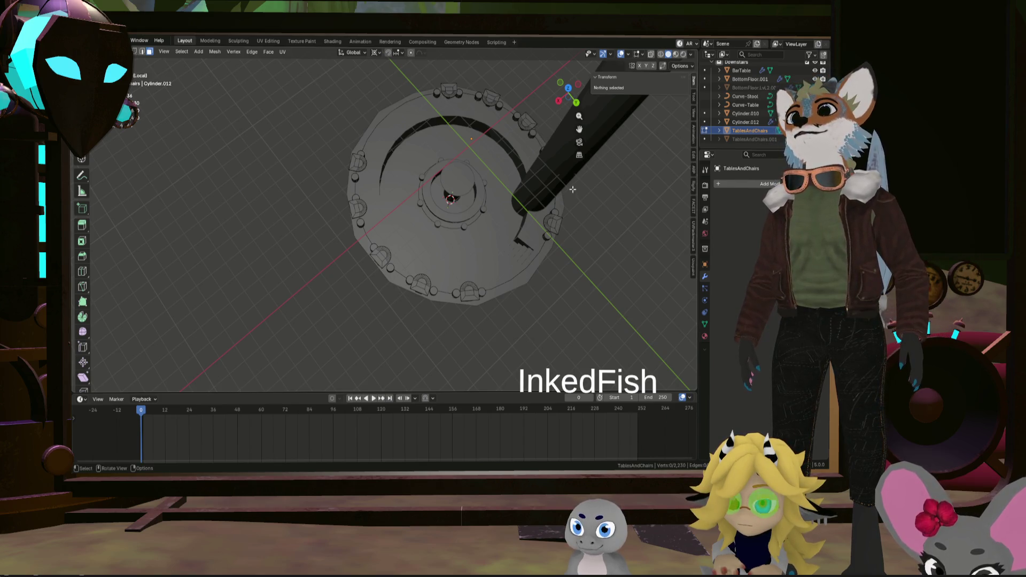
{"action": "scroll", "coordinate": [565, 226], "scroll_direction": "down", "scroll_amount": 2}
{"action": "scroll", "coordinate": [565, 226], "scroll_direction": "up", "scroll_amount": 3}
{"action": "scroll", "coordinate": [561, 227], "scroll_direction": "up", "scroll_amount": 1}
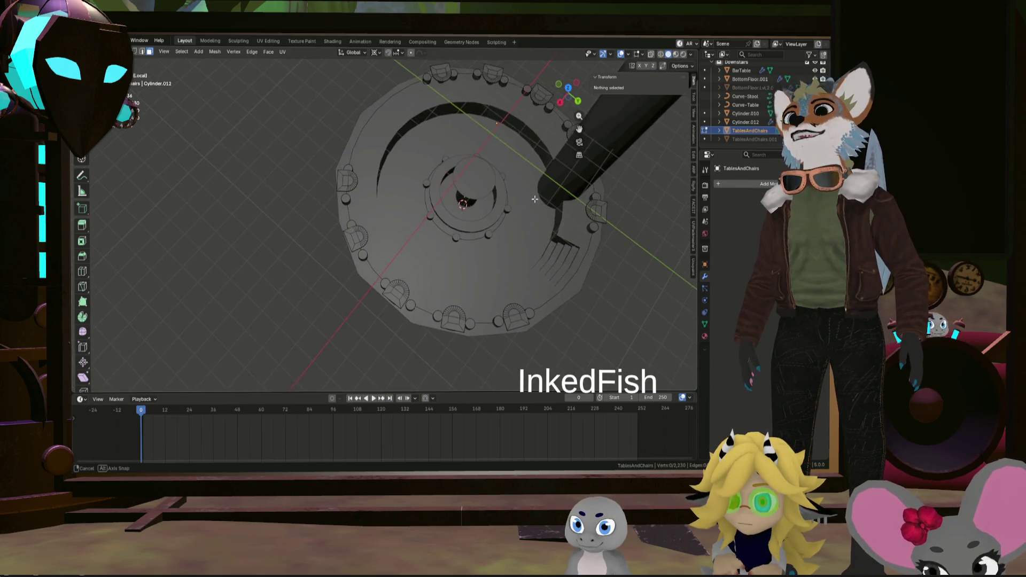
{"action": "scroll", "coordinate": [558, 227], "scroll_direction": "up", "scroll_amount": 1}
Switch to editing BottomFloor.001 and select part of its floor mesh
{"action": "middle_click_drag", "start_coordinate": [558, 227], "coordinate": [563, 194]}
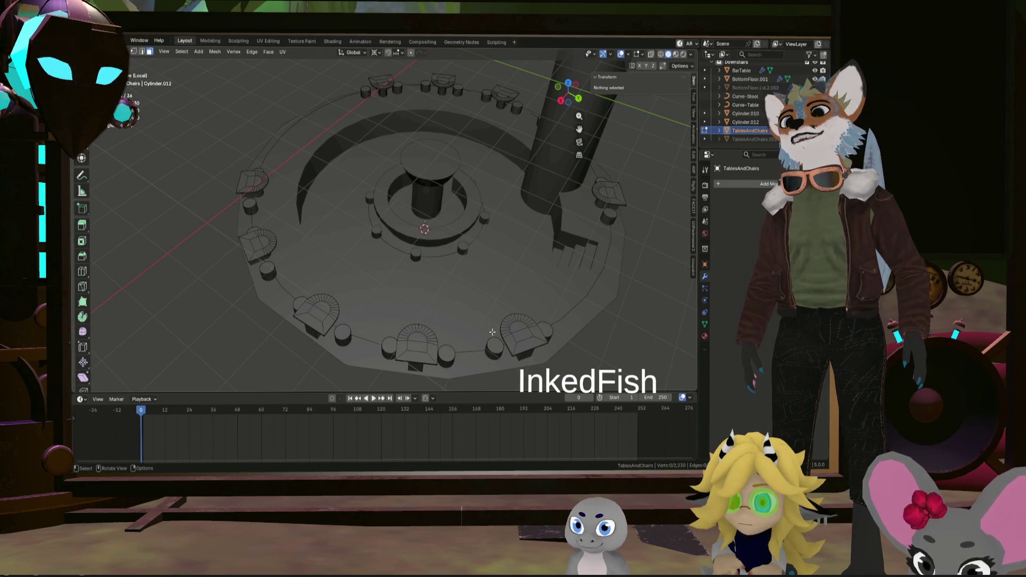
{"action": "middle_click_drag", "start_coordinate": [544, 336], "coordinate": [514, 282]}
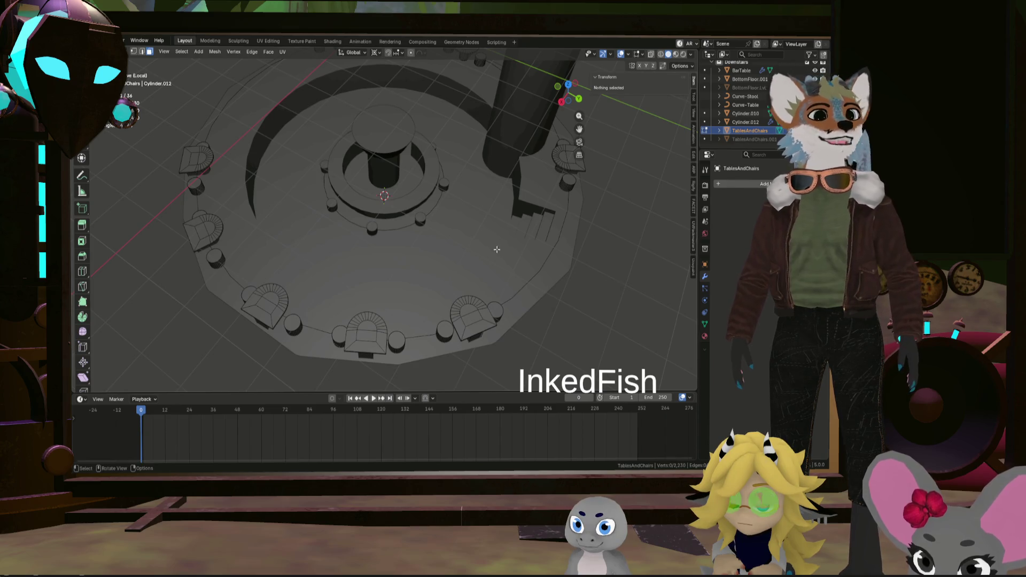
{"action": "scroll", "coordinate": [496, 250], "scroll_direction": "down", "scroll_amount": 3}
{"action": "middle_click_drag", "start_coordinate": [497, 249], "coordinate": [514, 243]}
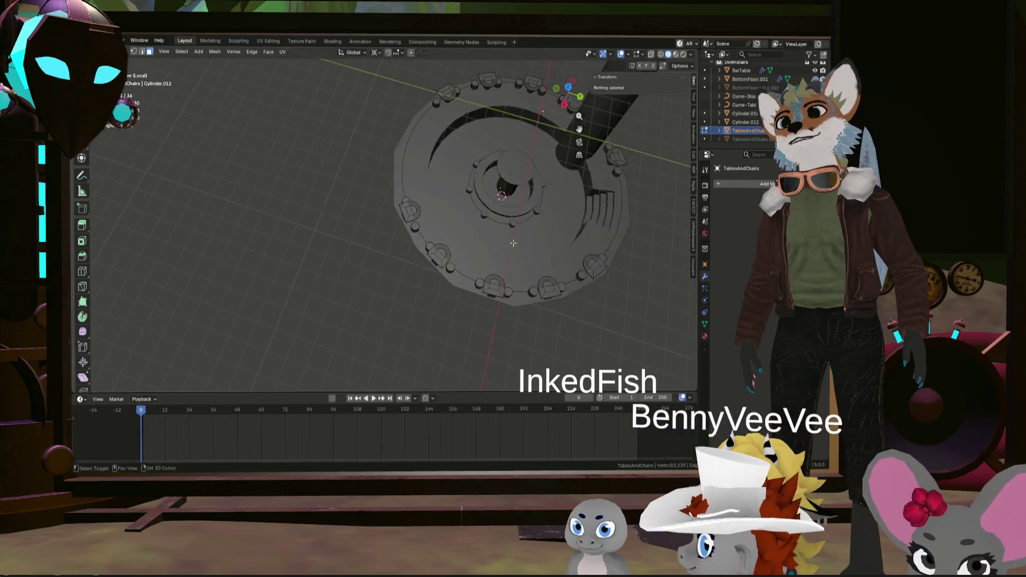
{"action": "scroll", "coordinate": [514, 244], "scroll_direction": "up", "scroll_amount": 4}
{"action": "left_click", "coordinate": [402, 117]}
{"action": "scroll", "coordinate": [458, 137], "scroll_direction": "down", "scroll_amount": 4}
{"action": "mouse_move", "coordinate": [500, 171]}
{"action": "middle_mouse_down"}
{"action": "mouse_move", "coordinate": [523, 192]}
{"action": "mouse_move", "coordinate": [469, 214]}
{"action": "middle_mouse_up"}
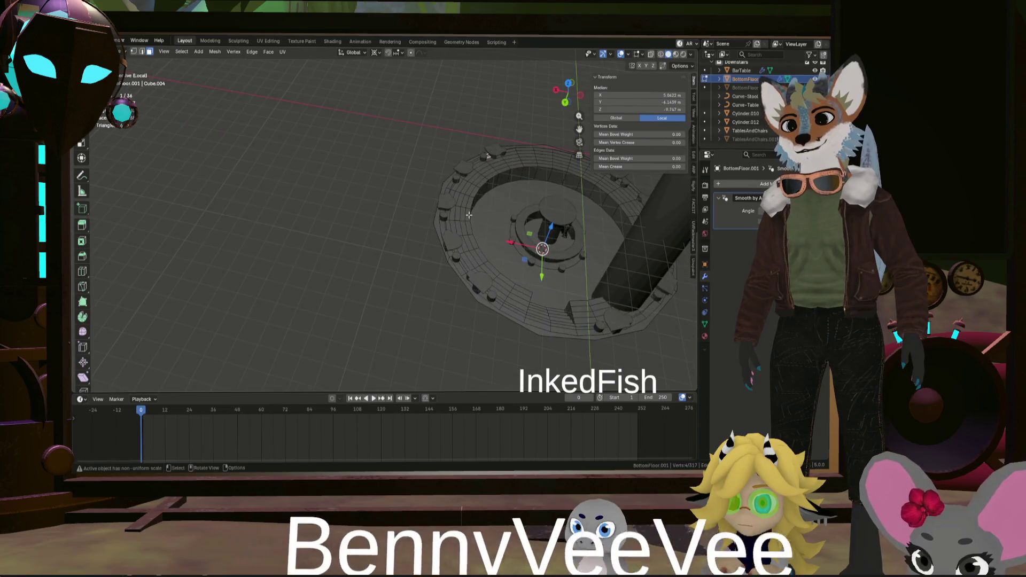
{"action": "scroll", "coordinate": [469, 214], "scroll_direction": "up", "scroll_amount": 3}
{"action": "scroll", "coordinate": [546, 295], "scroll_direction": "up", "scroll_amount": 3}
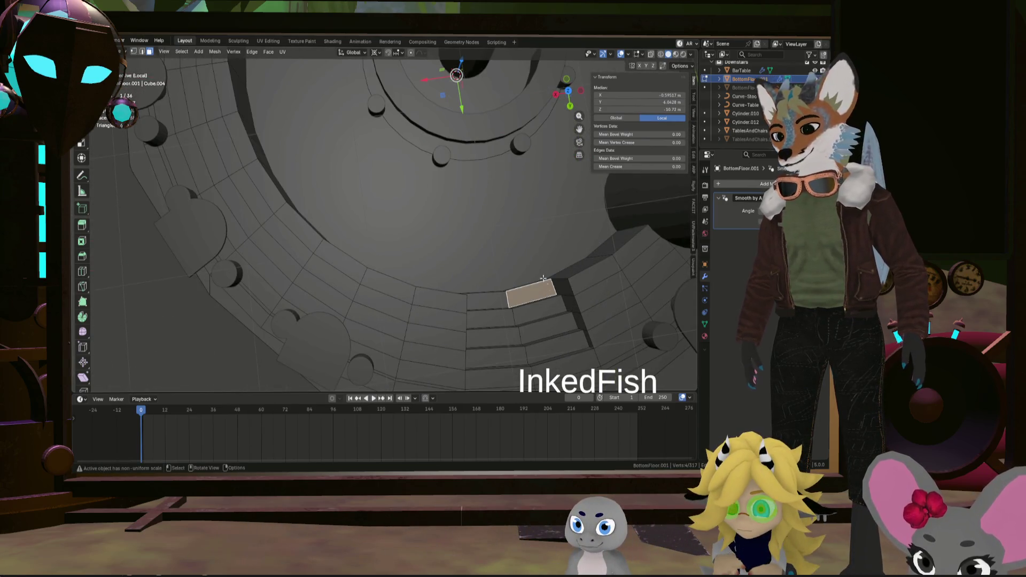
Set the pivot to Median Point and lower the selected step edge vertically
{"action": "middle_click_drag", "start_coordinate": [546, 296], "coordinate": [553, 243]}
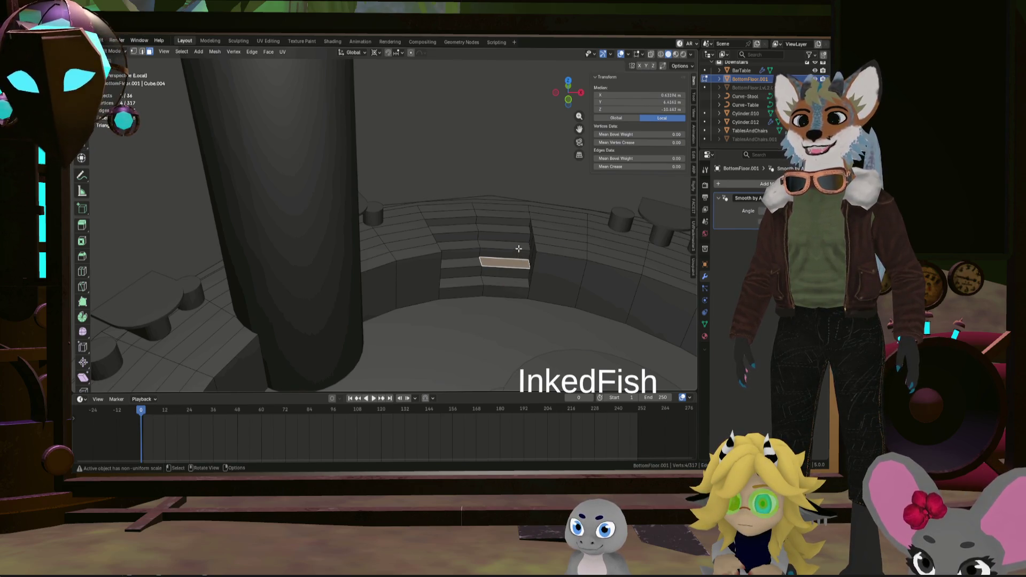
{"action": "scroll", "coordinate": [519, 231], "scroll_direction": "up", "scroll_amount": 4}
{"action": "scroll", "coordinate": [516, 224], "scroll_direction": "up", "scroll_amount": 3}
{"action": "scroll", "coordinate": [514, 213], "scroll_direction": "up", "scroll_amount": 2}
{"action": "middle_click_drag", "start_coordinate": [511, 206], "coordinate": [493, 213]}
{"action": "scroll", "coordinate": [492, 214], "scroll_direction": "down", "scroll_amount": 3}
{"action": "scroll", "coordinate": [470, 246], "scroll_direction": "down", "scroll_amount": 4}
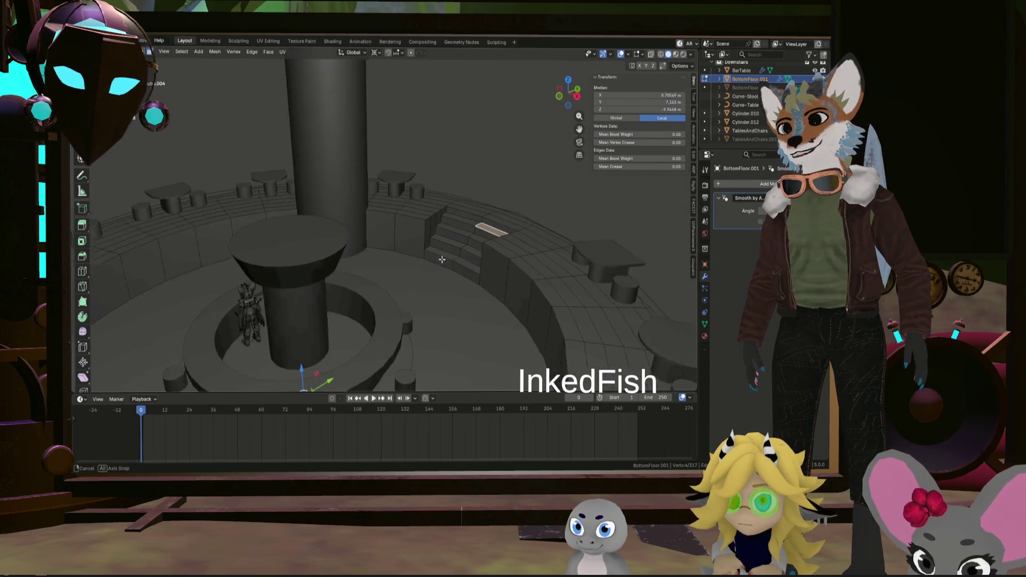
{"action": "scroll", "coordinate": [466, 263], "scroll_direction": "down", "scroll_amount": 1}
{"action": "scroll", "coordinate": [455, 255], "scroll_direction": "up", "scroll_amount": 5}
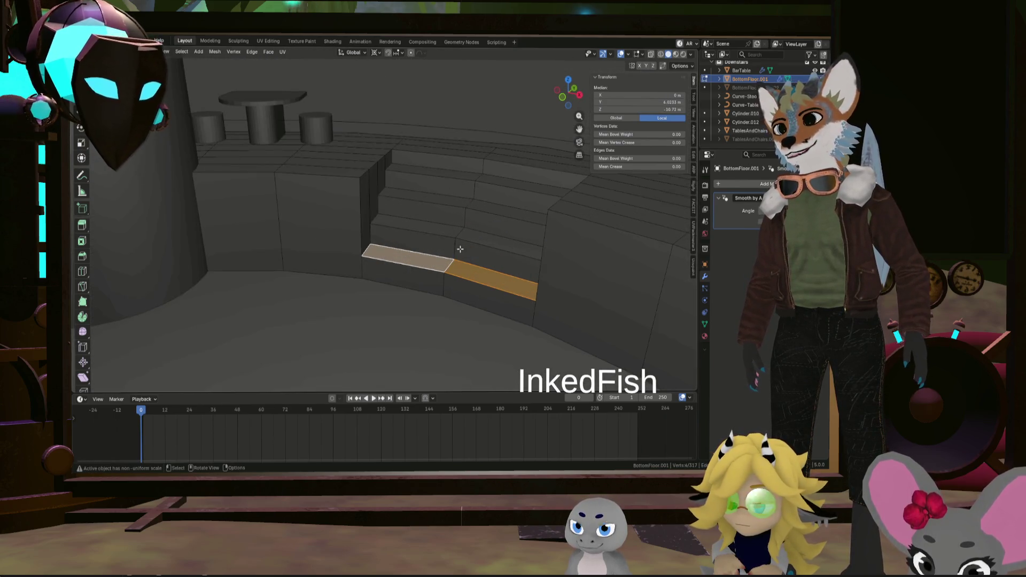
{"action": "scroll", "coordinate": [479, 231], "scroll_direction": "down", "scroll_amount": 6}
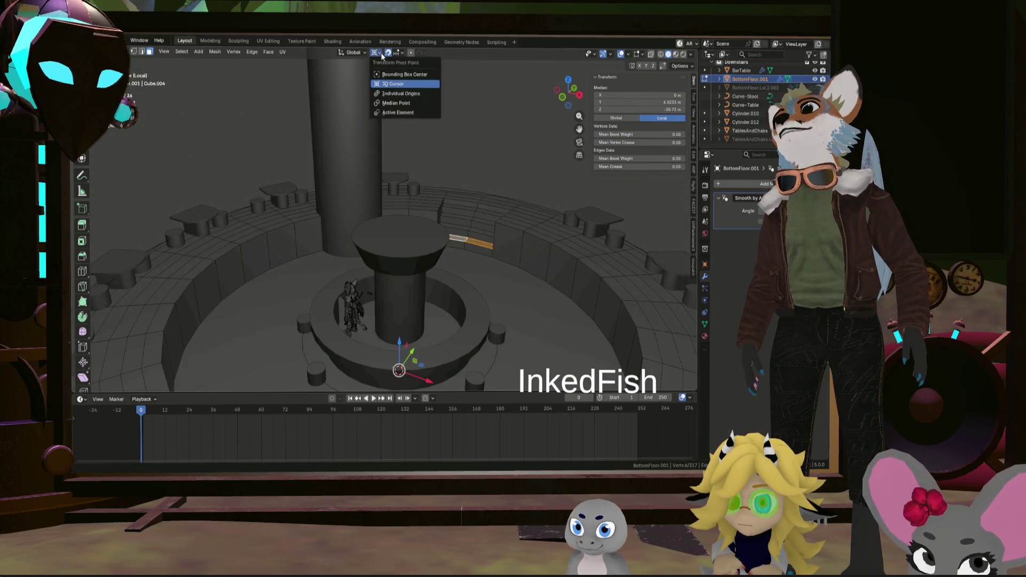
{"action": "left_click", "coordinate": [392, 106]}
{"action": "scroll", "coordinate": [465, 241], "scroll_direction": "up", "scroll_amount": 5}
{"action": "middle_click_drag", "start_coordinate": [458, 232], "coordinate": [448, 215]}
{"action": "scroll", "coordinate": [434, 210], "scroll_direction": "up", "scroll_amount": 2}
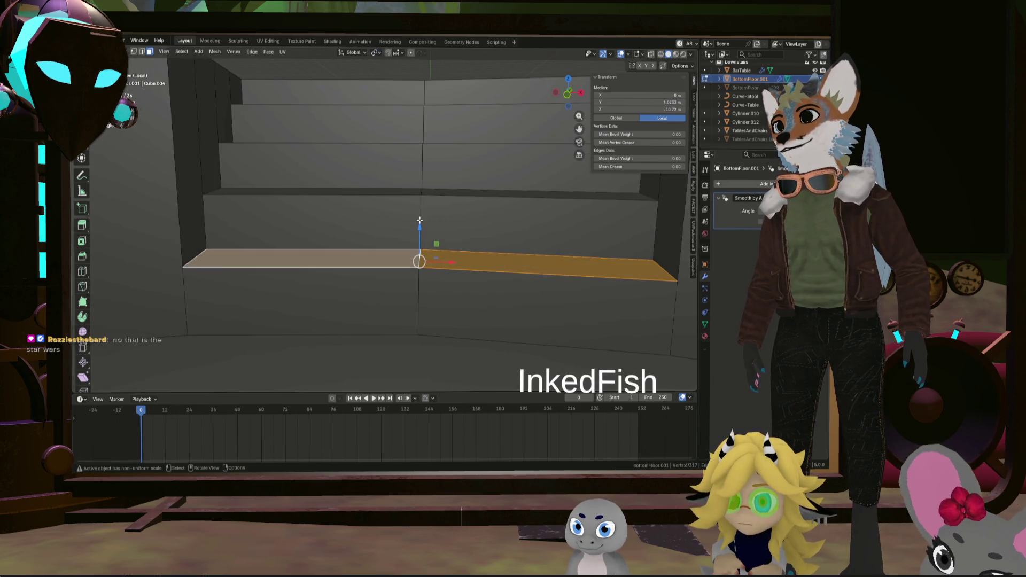
{"action": "key", "text": "g"}
{"action": "key", "text": "z"}
{"action": "left_click", "coordinate": [418, 248]}
{"action": "key", "text": "g"}
Lower the two neighbouring step faces about 0.13 m along Z
{"action": "left_click", "coordinate": [371, 185]}
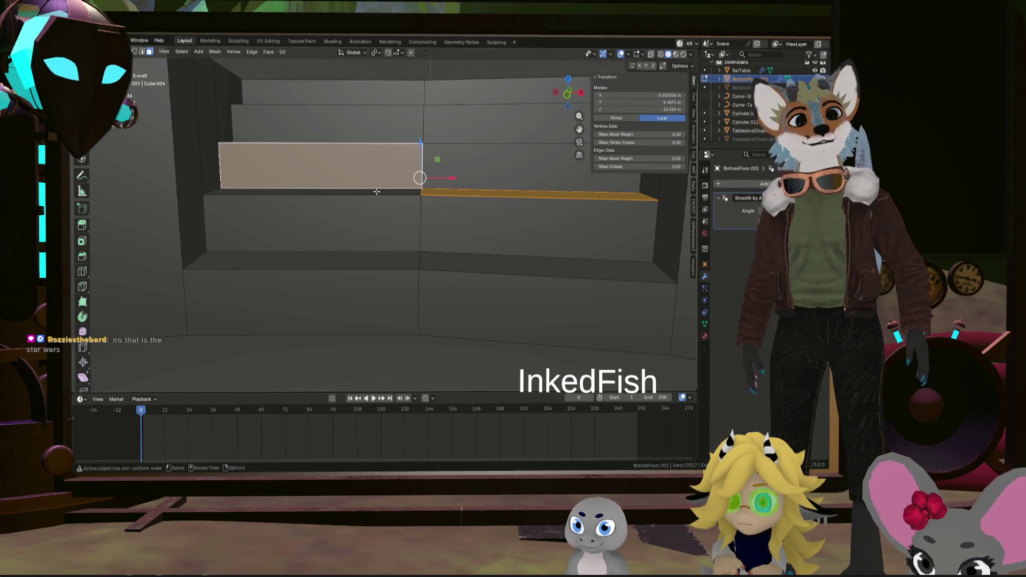
{"action": "middle_click_drag", "start_coordinate": [377, 191], "coordinate": [424, 222]}
{"action": "scroll", "coordinate": [435, 222], "scroll_direction": "down", "scroll_amount": 2}
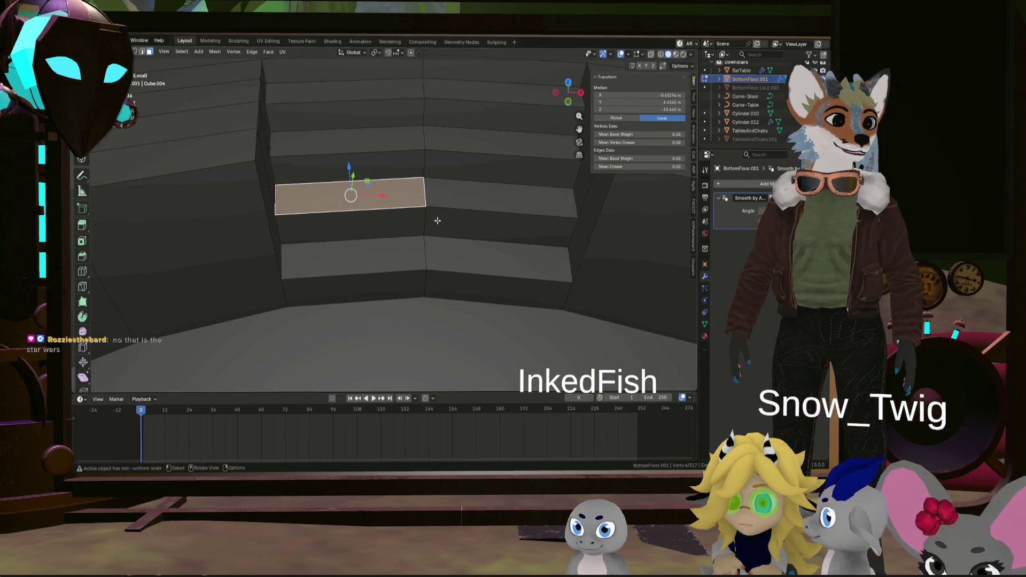
{"action": "left_click", "coordinate": [494, 194], "text": "shift"}
{"action": "middle_click_drag", "start_coordinate": [495, 195], "coordinate": [434, 163]}
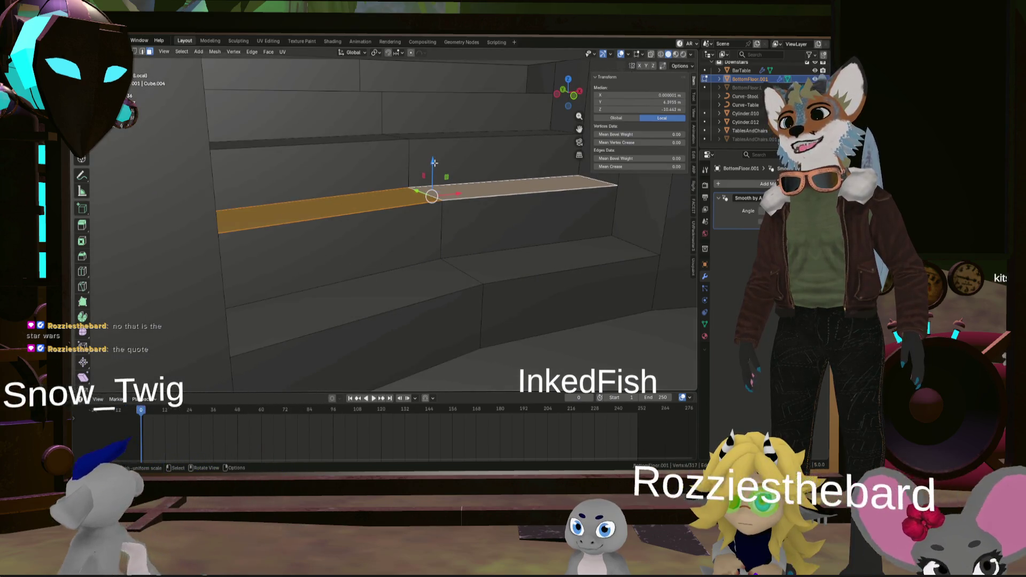
{"action": "key", "text": "g"}
{"action": "key", "text": "z"}
{"action": "left_click", "coordinate": [437, 233]}
Check the stairs front-on and select the floor face around the pillar
{"action": "mouse_move", "coordinate": [437, 233]}
{"action": "middle_mouse_down"}
{"action": "mouse_move", "coordinate": [442, 257]}
{"action": "mouse_move", "coordinate": [459, 253]}
{"action": "middle_mouse_up"}
{"action": "middle_click_drag", "start_coordinate": [482, 212], "coordinate": [491, 215]}
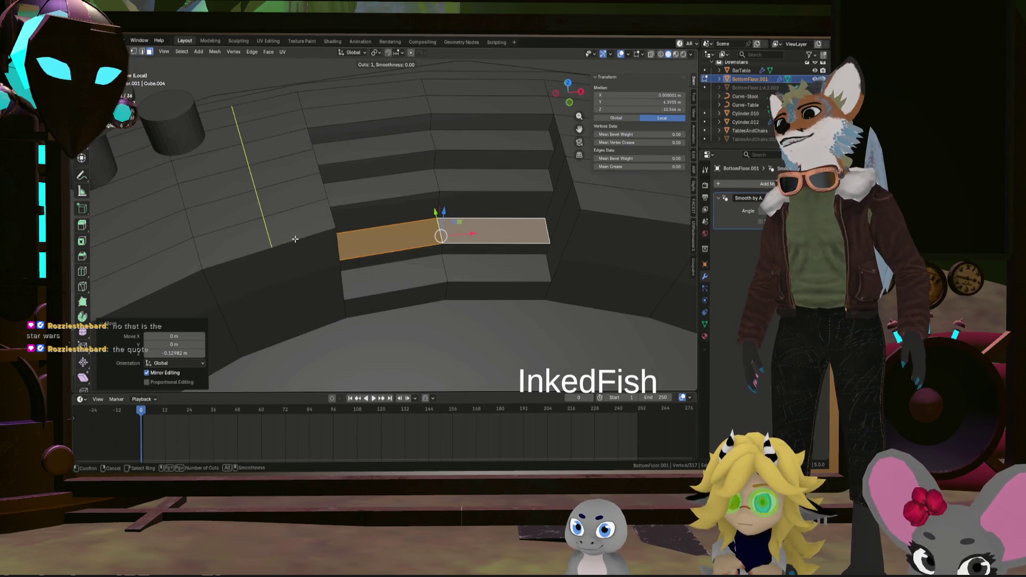
{"action": "middle_click_drag", "start_coordinate": [353, 238], "coordinate": [478, 231]}
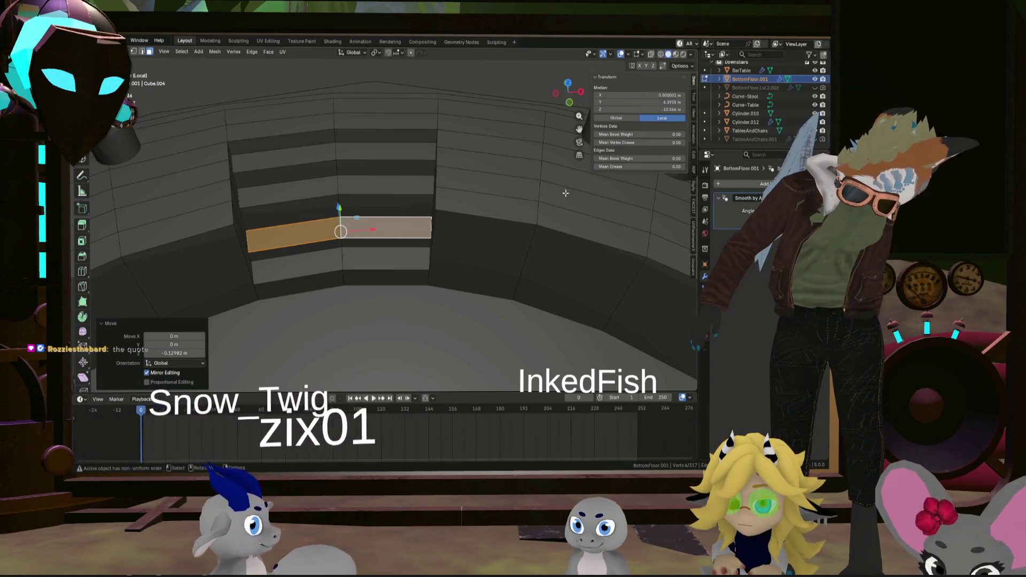
{"action": "mouse_move", "coordinate": [541, 183]}
{"action": "middle_mouse_down"}
{"action": "mouse_move", "coordinate": [426, 206]}
{"action": "mouse_move", "coordinate": [405, 300]}
{"action": "middle_mouse_up"}
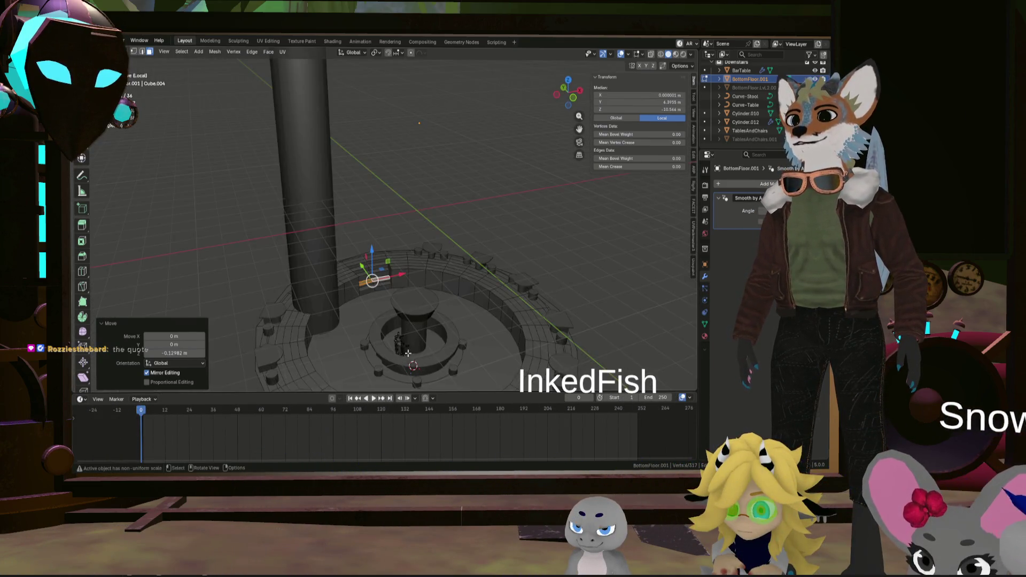
{"action": "left_click", "coordinate": [405, 300]}
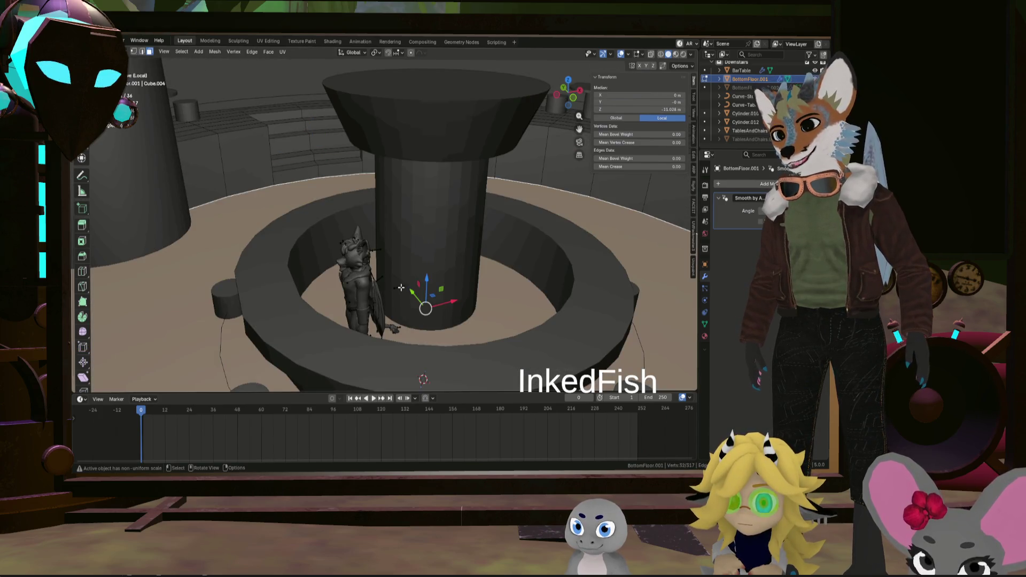
Move the character rig flat across the floor to stand beside the stairs
{"action": "key", "text": "Tab"}
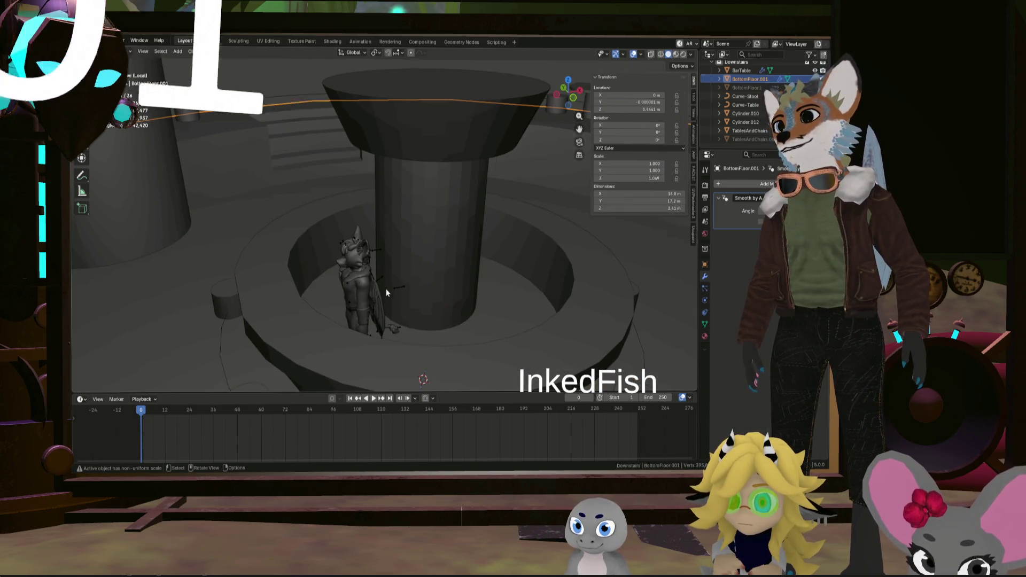
{"action": "left_click", "coordinate": [386, 289]}
{"action": "middle_click_drag", "start_coordinate": [386, 289], "coordinate": [388, 342]}
{"action": "scroll", "coordinate": [385, 338], "scroll_direction": "up", "scroll_amount": 3}
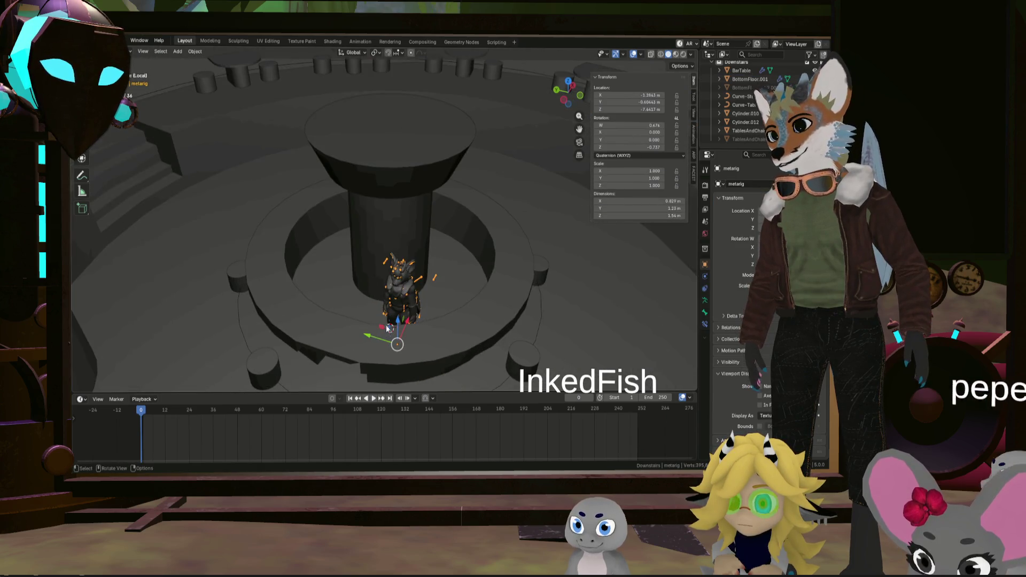
{"action": "key", "text": "g"}
{"action": "key", "text": "shift+z"}
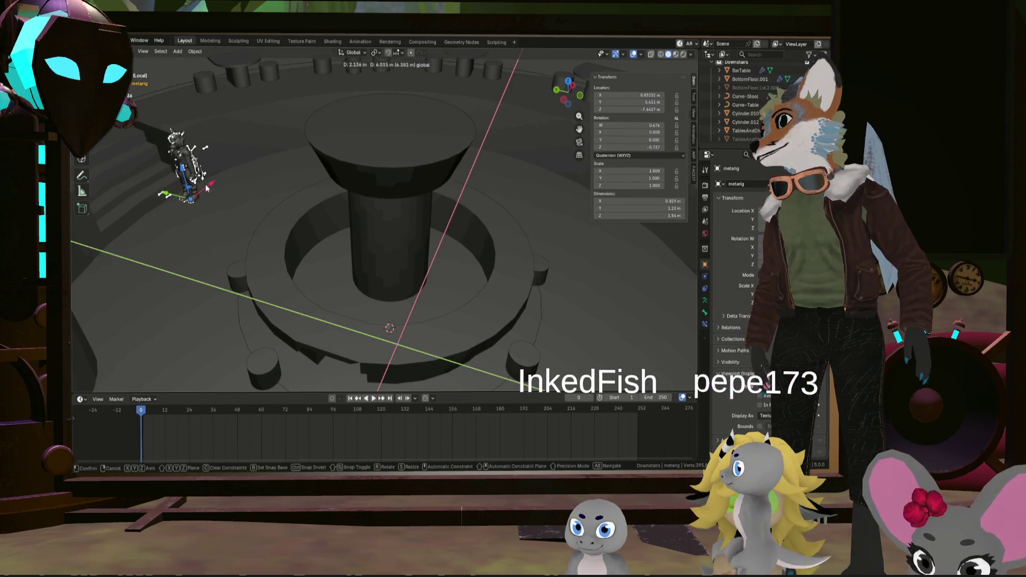
{"action": "left_click", "coordinate": [177, 169]}
{"action": "mouse_move", "coordinate": [159, 185]}
{"action": "middle_mouse_down"}
{"action": "mouse_move", "coordinate": [350, 295]}
{"action": "mouse_move", "coordinate": [344, 278]}
{"action": "middle_mouse_up"}
{"action": "scroll", "coordinate": [349, 296], "scroll_direction": "up", "scroll_amount": 3}
{"action": "scroll", "coordinate": [348, 295], "scroll_direction": "down", "scroll_amount": 3}
Reopen BottomFloor.001 for editing and select the step face beside the figure
{"action": "left_click", "coordinate": [345, 279]}
{"action": "key", "text": "Tab"}
{"action": "left_click", "coordinate": [298, 297]}
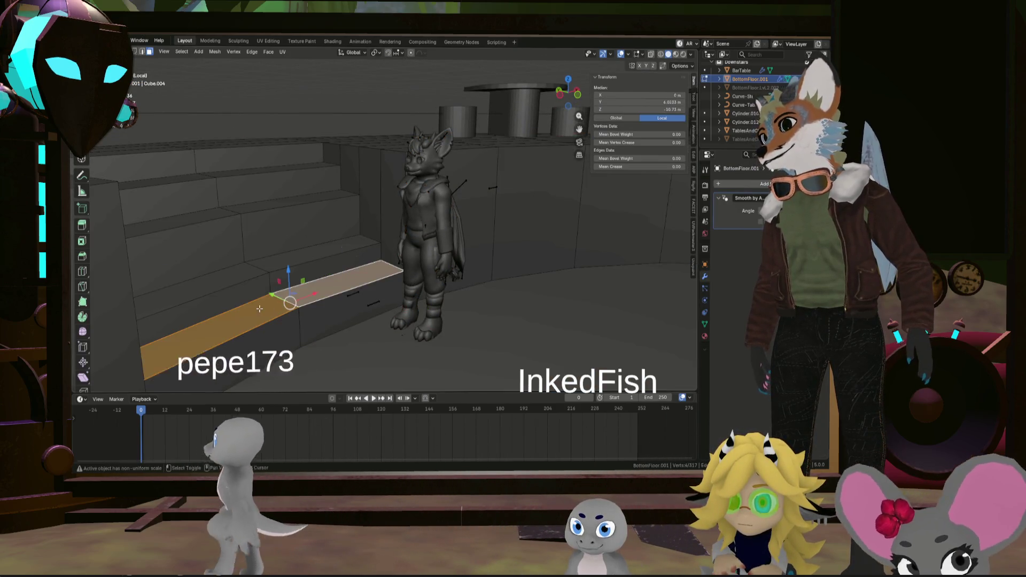
Nudge the step face beside the figure vertically to test its height
{"action": "key", "text": "g"}
{"action": "key", "text": "z"}
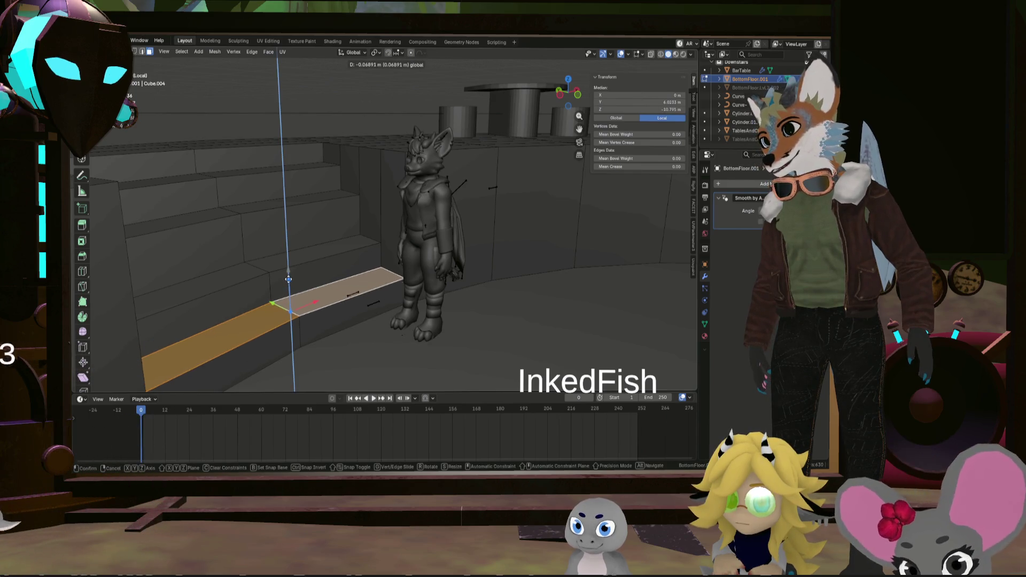
{"action": "left_click", "coordinate": [281, 293]}
{"action": "left_click_drag", "start_coordinate": [265, 273], "coordinate": [262, 243]}
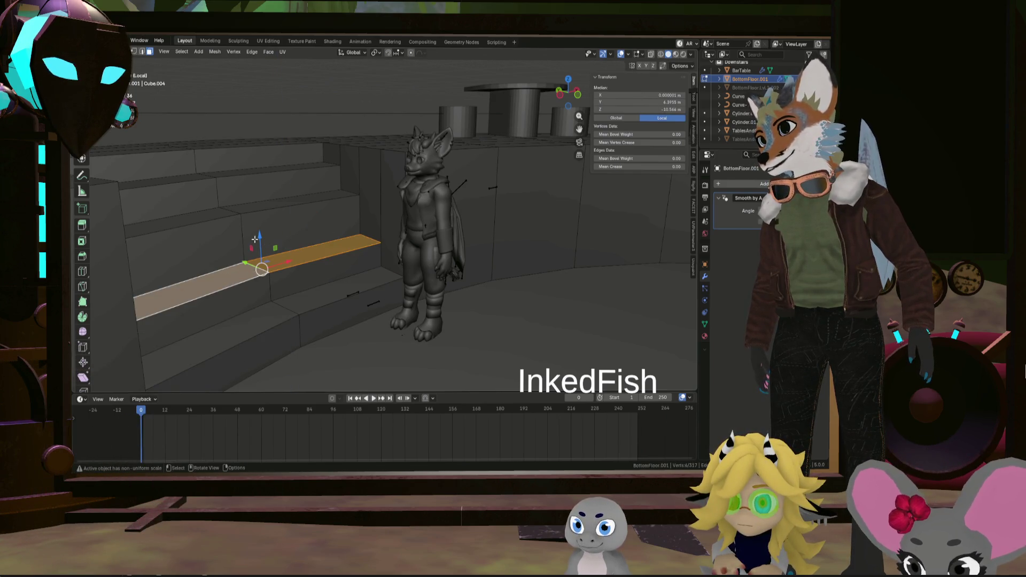
{"action": "key", "text": "g"}
{"action": "left_click", "coordinate": [339, 287]}
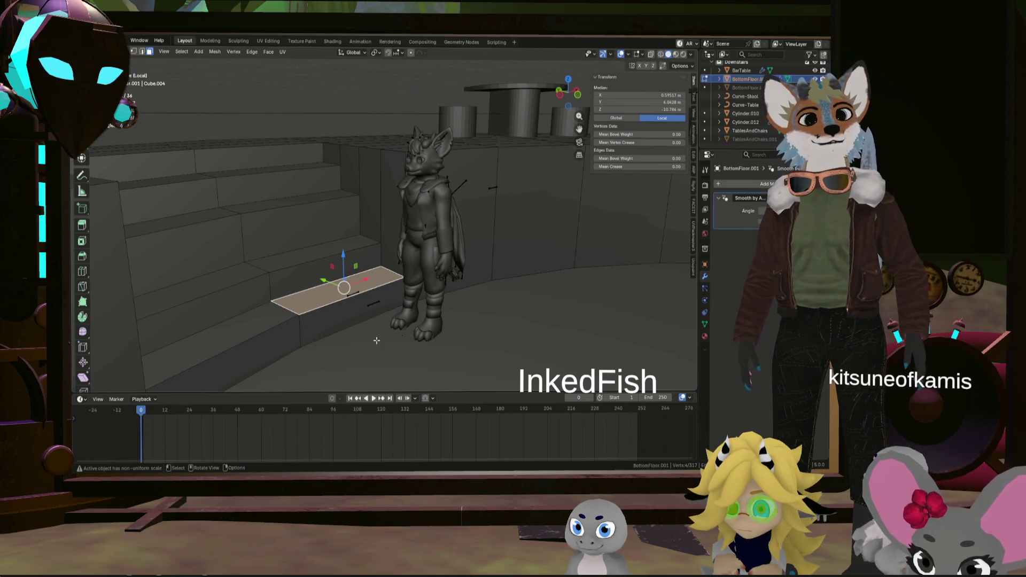
Set the large lower floor face's Median Z to -11 m, then pick the wall step's top face
{"action": "left_click", "coordinate": [378, 340]}
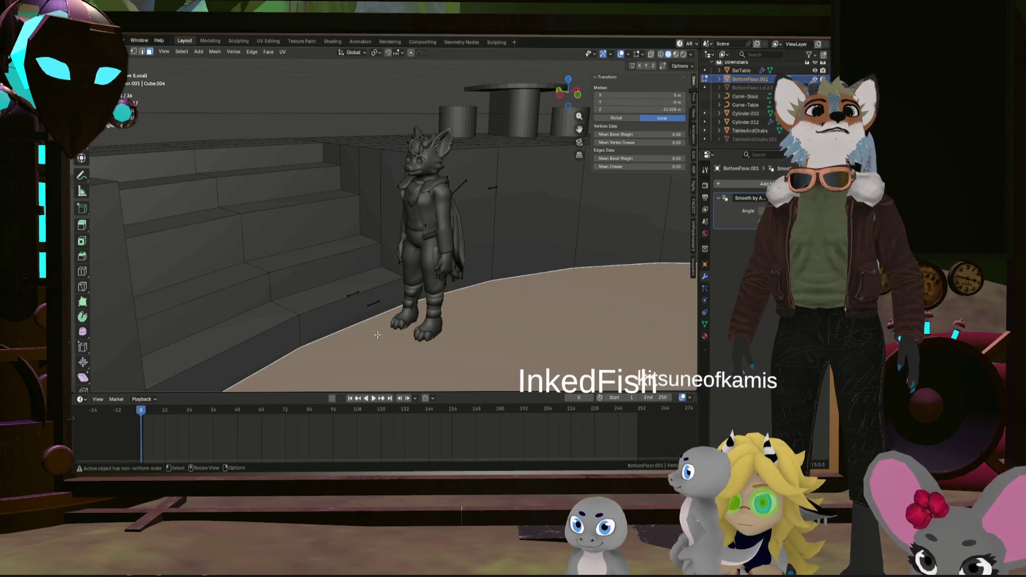
{"action": "left_click", "coordinate": [619, 108]}
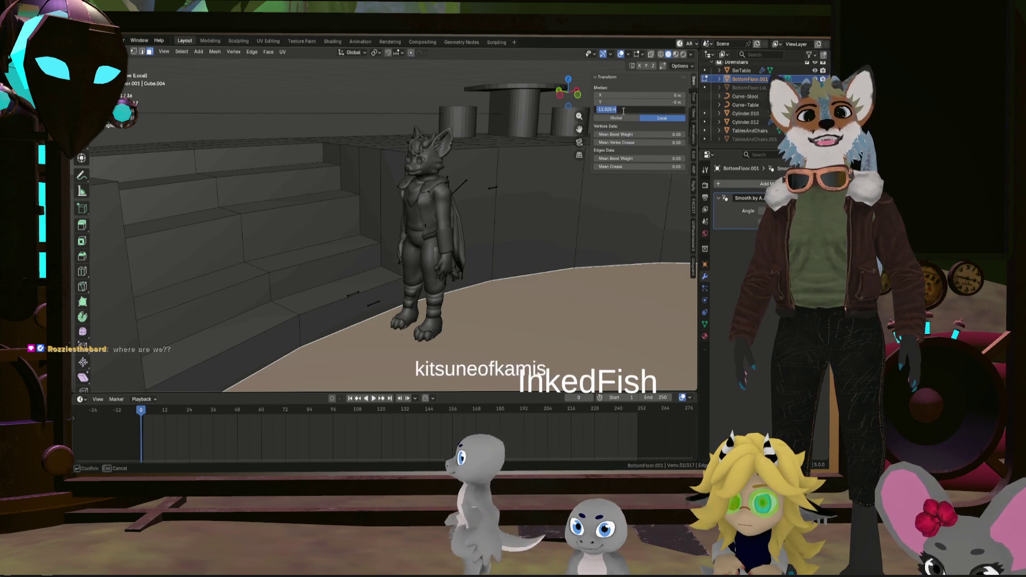
{"action": "type", "text": "-11.0"}
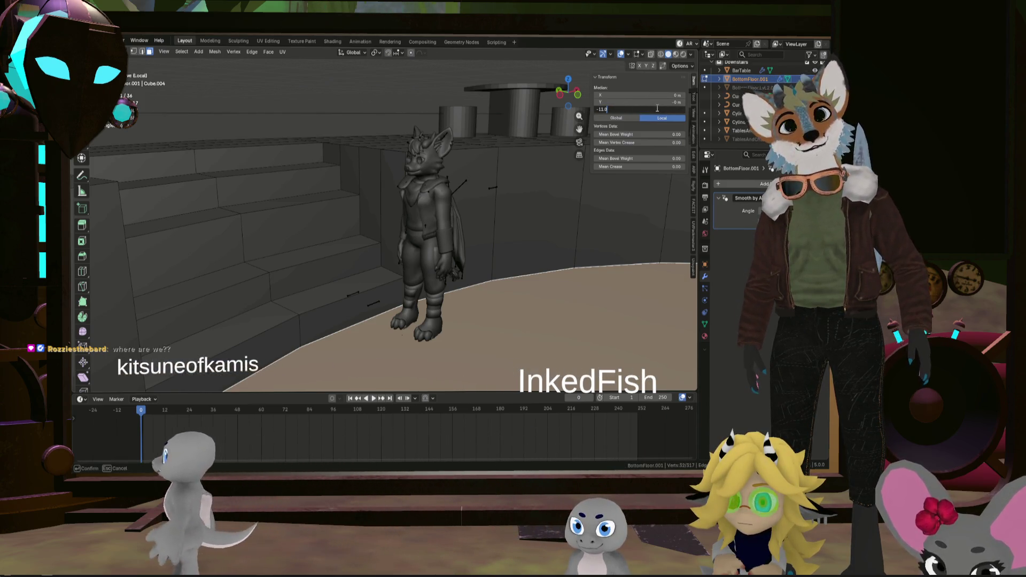
{"action": "key", "text": "Return"}
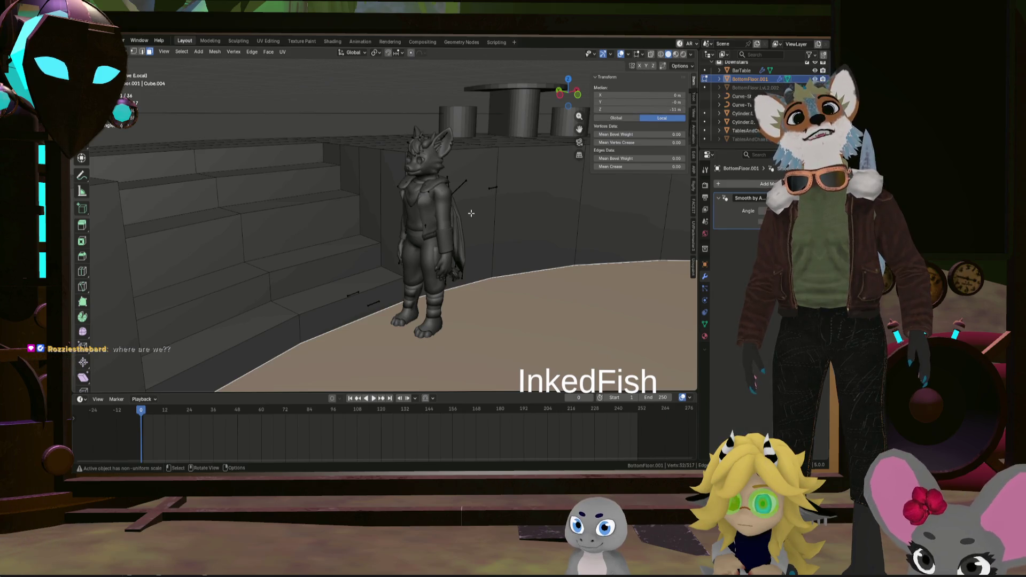
{"action": "middle_click_drag", "start_coordinate": [471, 214], "coordinate": [497, 234]}
{"action": "left_click", "coordinate": [464, 159]}
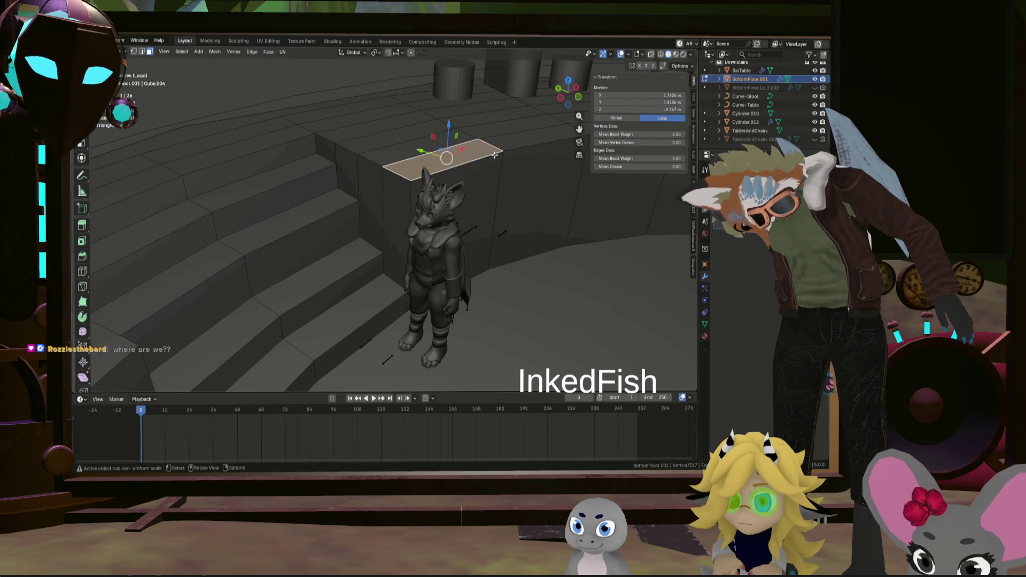
Select the face loops forming the upper floor ring around the stair cutout
{"action": "key", "text": "a"}
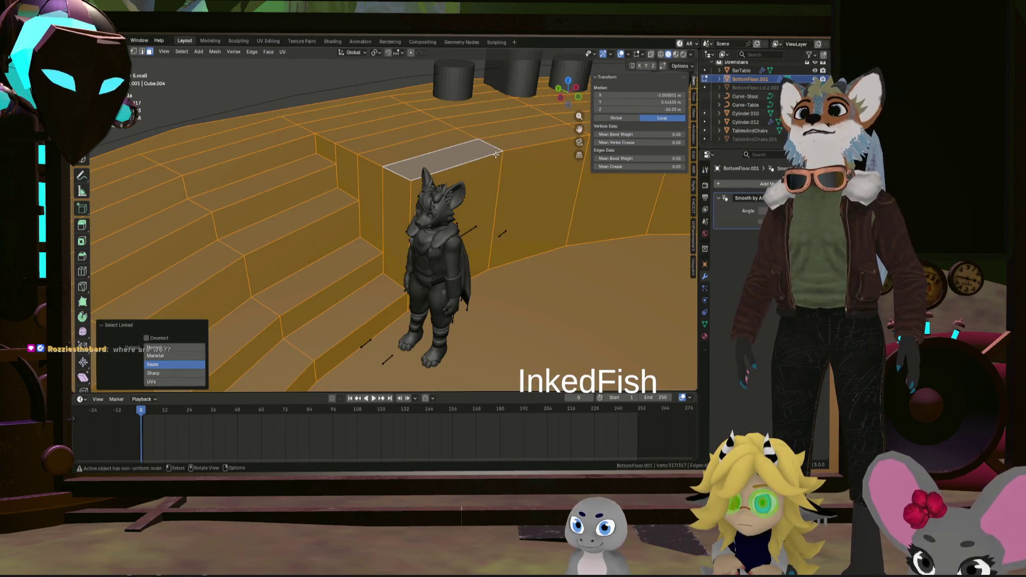
{"action": "left_click", "coordinate": [496, 153]}
{"action": "middle_click_drag", "start_coordinate": [490, 146], "coordinate": [476, 148]}
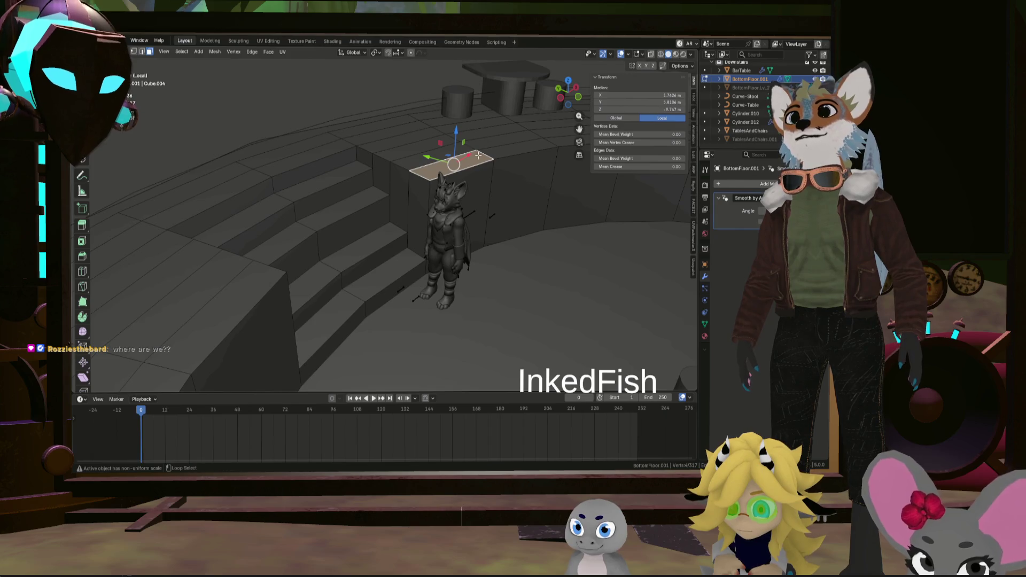
{"action": "left_click", "coordinate": [476, 148], "text": "alt"}
{"action": "left_click", "coordinate": [433, 135], "text": "alt+shift"}
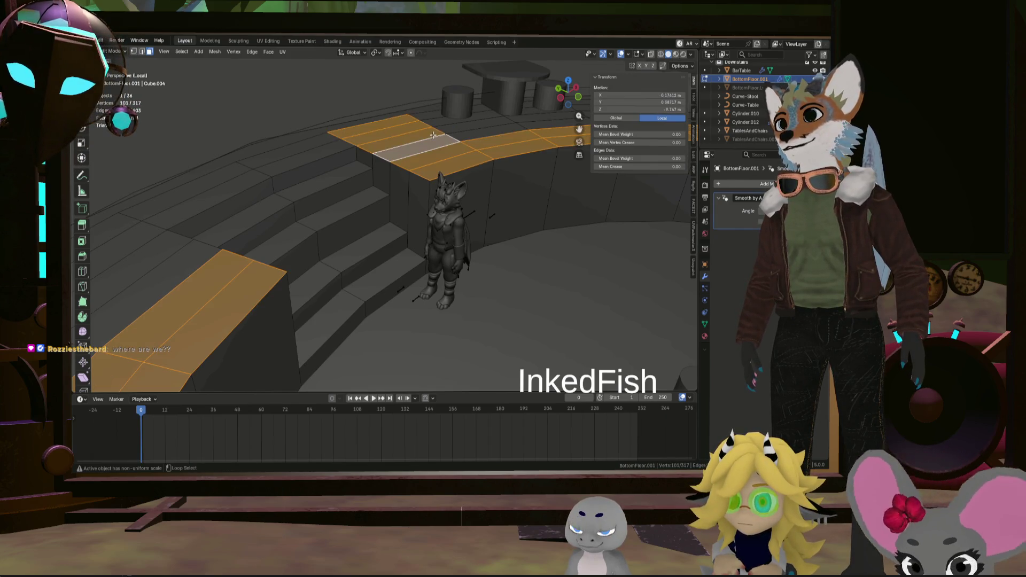
{"action": "left_click", "coordinate": [522, 124], "text": "alt+shift"}
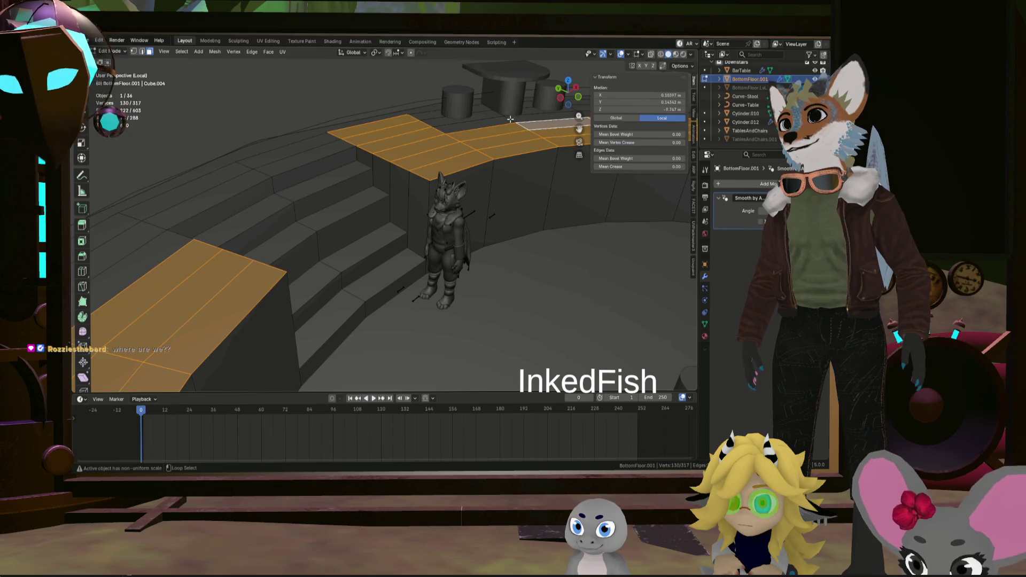
{"action": "left_click", "coordinate": [424, 123], "text": "alt+shift"}
{"action": "left_click", "coordinate": [425, 122], "text": "alt+shift"}
{"action": "left_click", "coordinate": [419, 127], "text": "alt+shift"}
Orbit around the selected ring to verify it before setting its height to -9.75 m
{"action": "mouse_move", "coordinate": [419, 127]}
{"action": "middle_mouse_down"}
{"action": "mouse_move", "coordinate": [409, 132]}
{"action": "mouse_move", "coordinate": [466, 191]}
{"action": "mouse_move", "coordinate": [471, 210]}
{"action": "middle_mouse_up"}
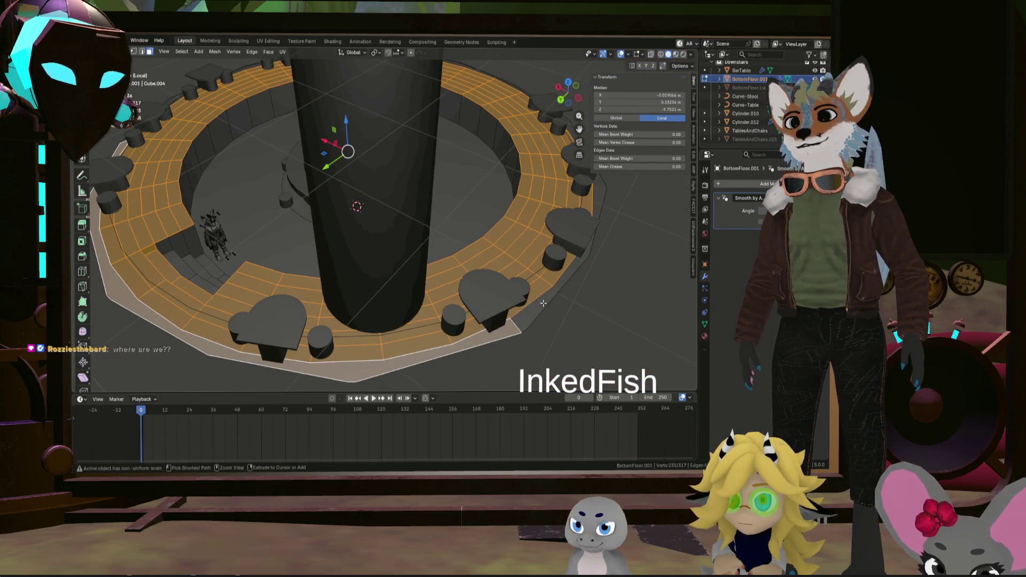
{"action": "middle_click_drag", "start_coordinate": [543, 303], "coordinate": [618, 182]}
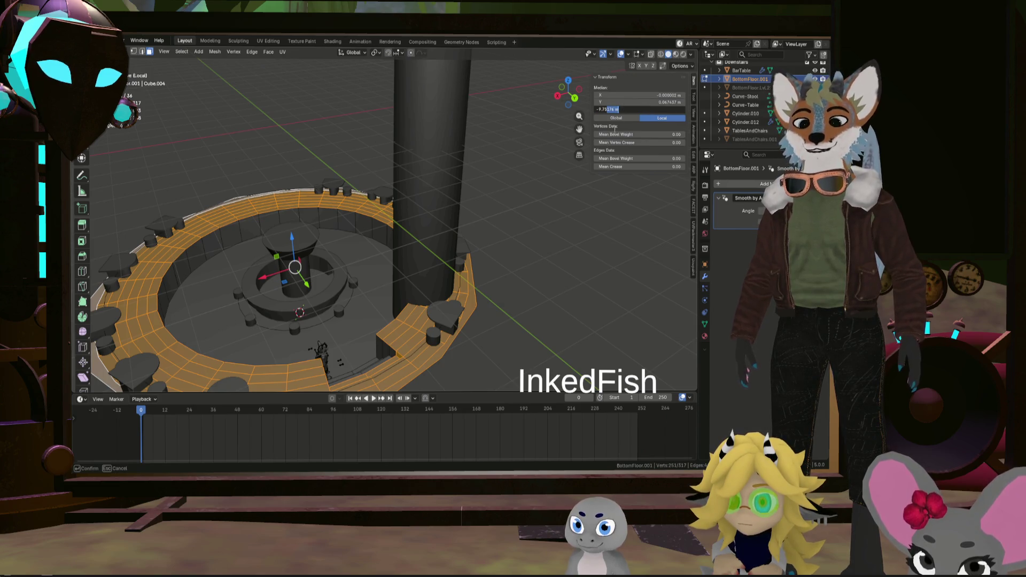
{"action": "mouse_move", "coordinate": [537, 315]}
{"action": "middle_mouse_down"}
{"action": "mouse_move", "coordinate": [440, 266]}
{"action": "mouse_move", "coordinate": [256, 277]}
{"action": "mouse_move", "coordinate": [285, 275]}
{"action": "middle_mouse_up"}
{"action": "scroll", "coordinate": [481, 289], "scroll_direction": "up", "scroll_amount": 5}
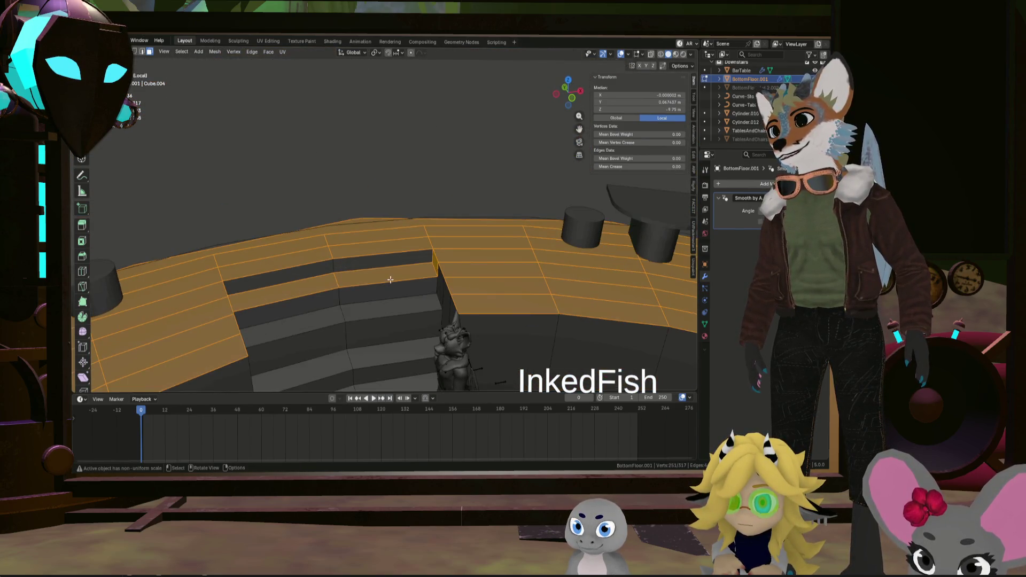
{"action": "middle_click_drag", "start_coordinate": [390, 279], "coordinate": [408, 275]}
Select the floor faces linked to a step face, review them, then clear the selection
{"action": "left_click", "coordinate": [408, 275]}
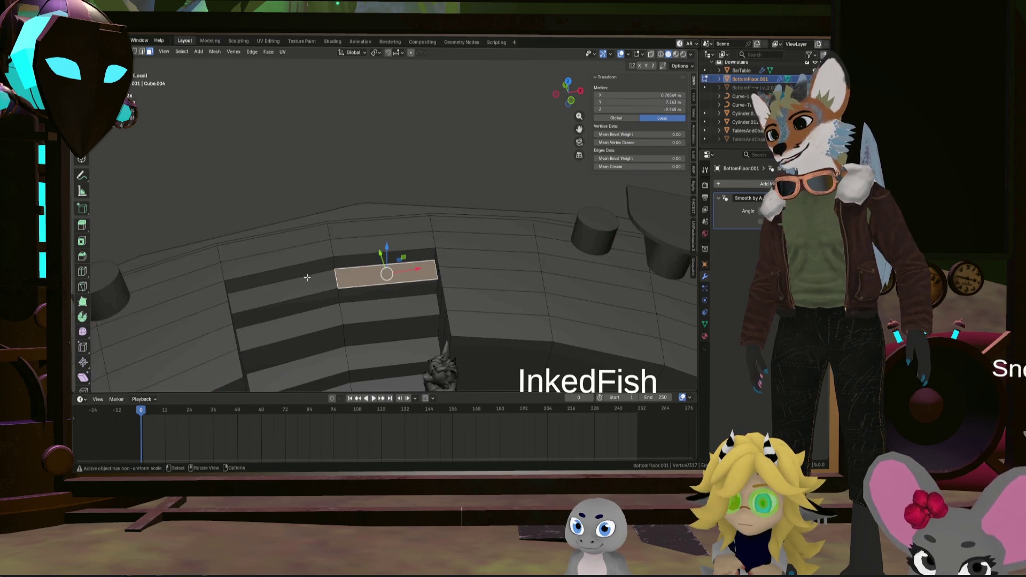
{"action": "middle_click_drag", "start_coordinate": [308, 278], "coordinate": [430, 237]}
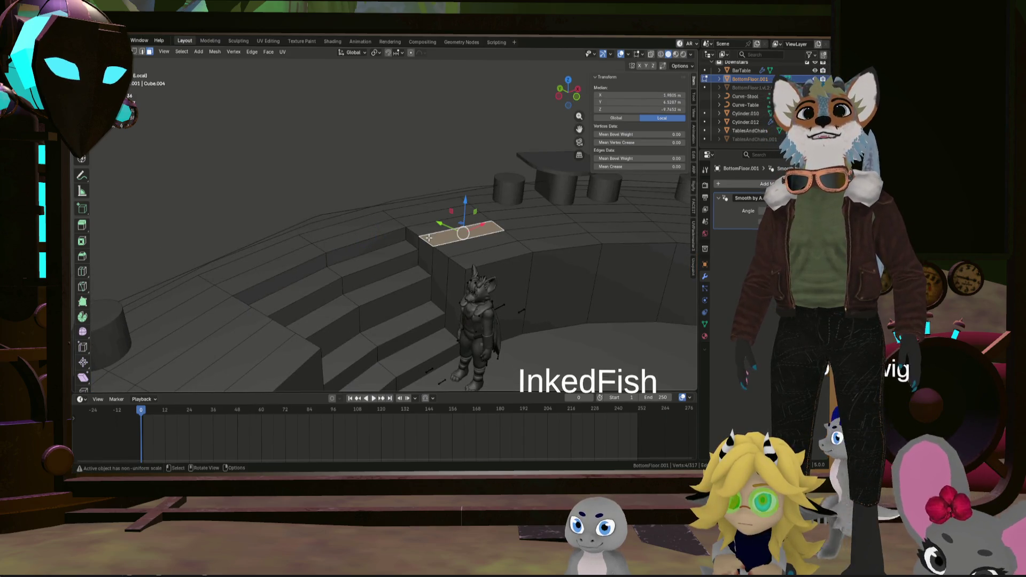
{"action": "key", "text": "ctrl+l"}
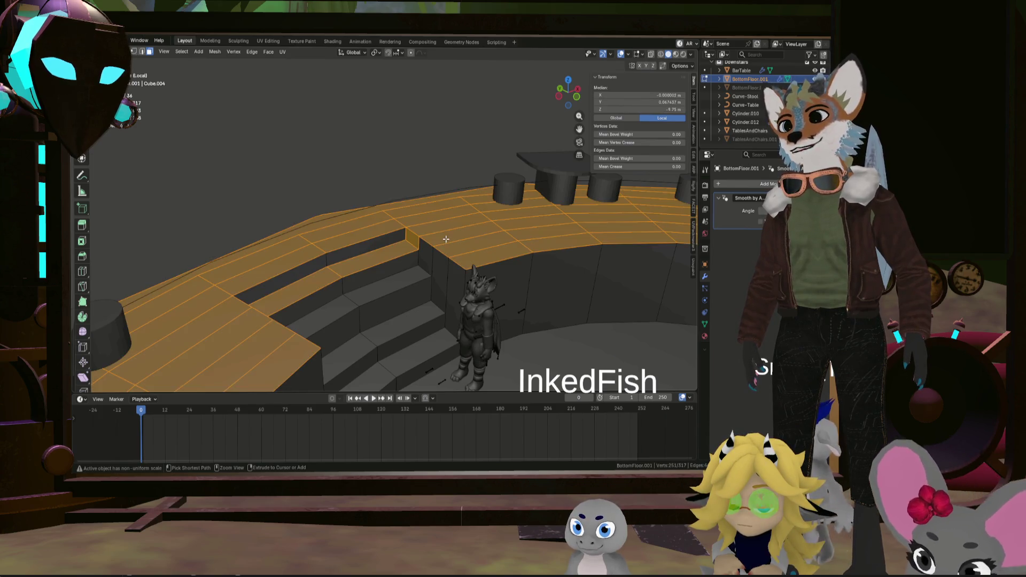
{"action": "mouse_move", "coordinate": [311, 281]}
{"action": "middle_mouse_down"}
{"action": "mouse_move", "coordinate": [286, 291]}
{"action": "mouse_move", "coordinate": [262, 260]}
{"action": "middle_mouse_up"}
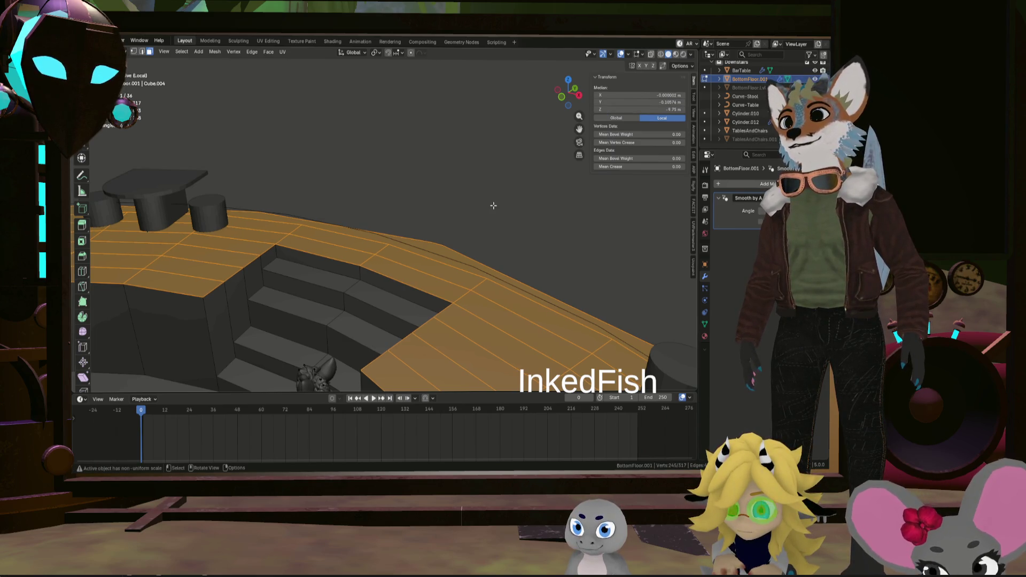
{"action": "left_click", "coordinate": [521, 270]}
Lower the chosen step face along Z to its new height
{"action": "left_click", "coordinate": [523, 298]}
{"action": "left_click", "coordinate": [470, 355]}
{"action": "mouse_move", "coordinate": [470, 356]}
{"action": "middle_mouse_down"}
{"action": "mouse_move", "coordinate": [444, 314]}
{"action": "mouse_move", "coordinate": [502, 280]}
{"action": "mouse_move", "coordinate": [496, 306]}
{"action": "middle_mouse_up"}
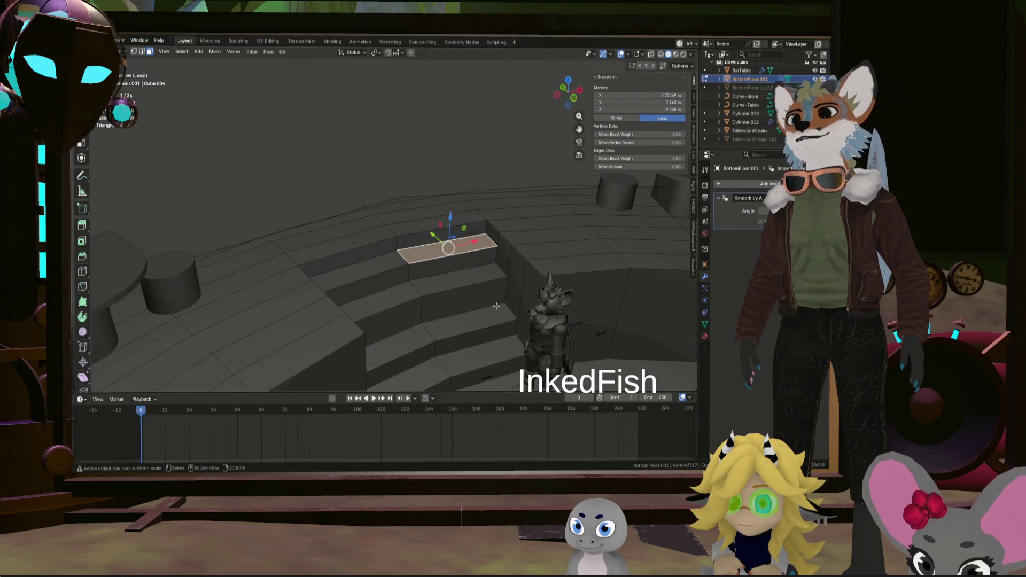
{"action": "middle_click_drag", "start_coordinate": [442, 286], "coordinate": [399, 292]}
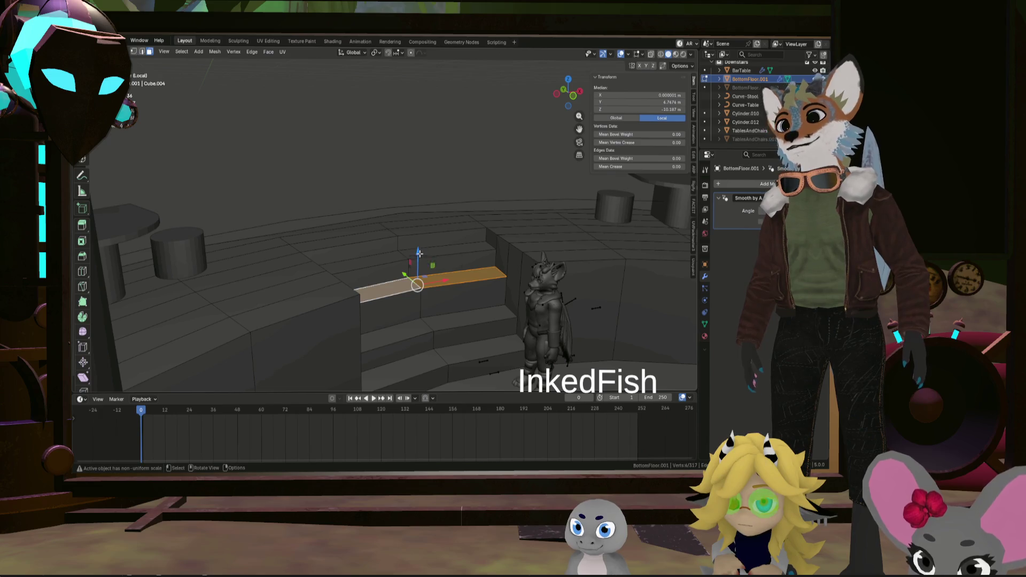
{"action": "left_click_drag", "start_coordinate": [418, 255], "coordinate": [417, 268]}
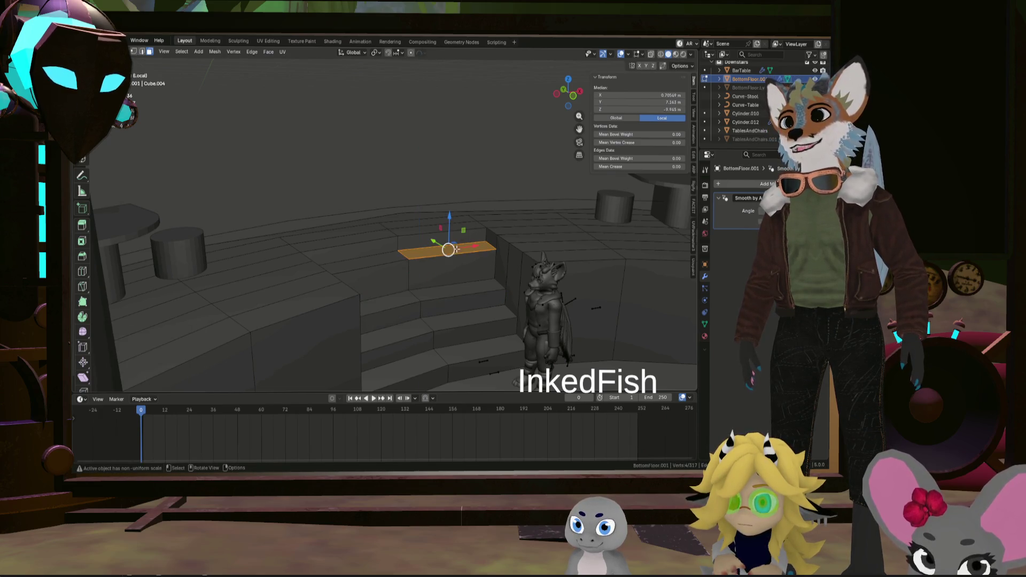
{"action": "left_click_drag", "start_coordinate": [418, 268], "coordinate": [408, 249]}
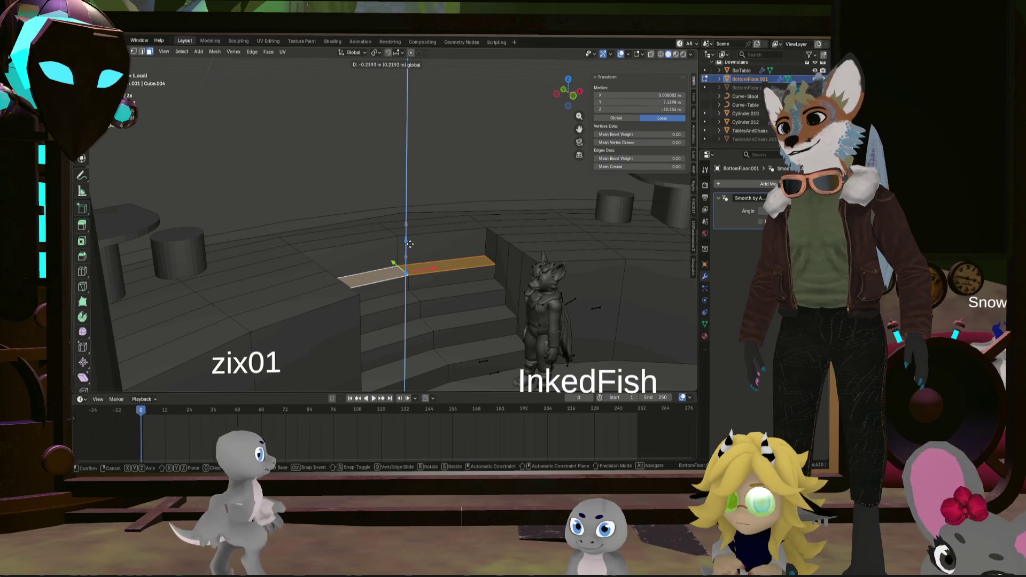
{"action": "left_click", "coordinate": [408, 250]}
Select both faces of the top-step strip ready for extruding
{"action": "middle_click_drag", "start_coordinate": [409, 249], "coordinate": [402, 163]}
{"action": "left_click", "coordinate": [426, 226]}
{"action": "left_click", "coordinate": [377, 227], "text": "shift"}
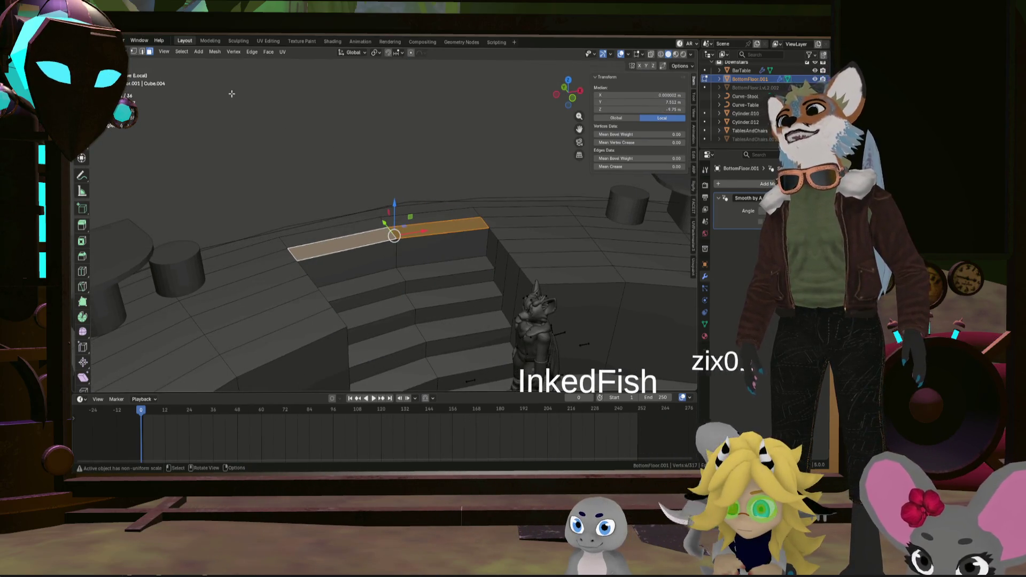
{"action": "key", "text": "alt+e"}
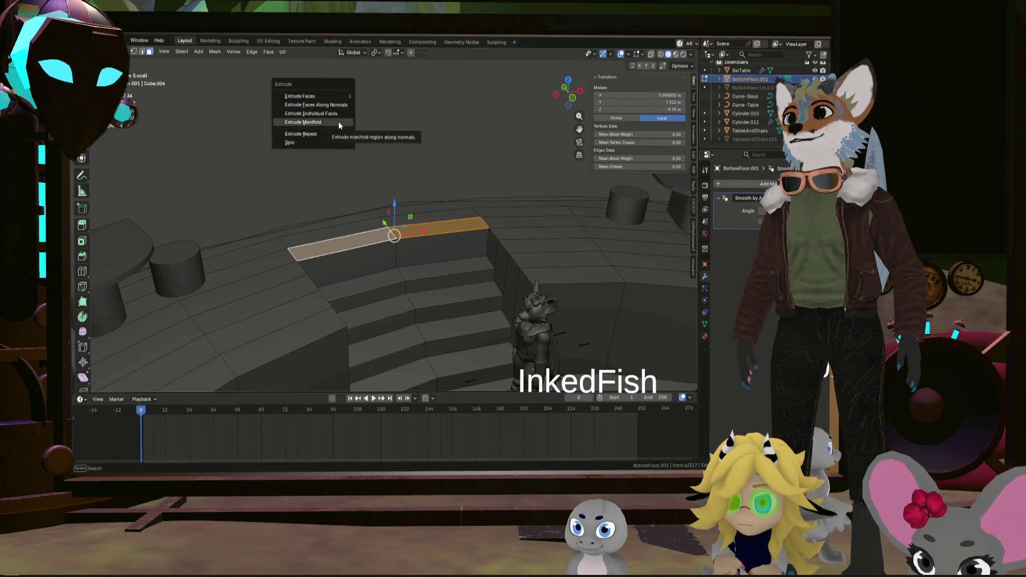
Extrude the top-step strip about 0.23 m downward along its normals and inspect the stairs
{"action": "left_click", "coordinate": [338, 125]}
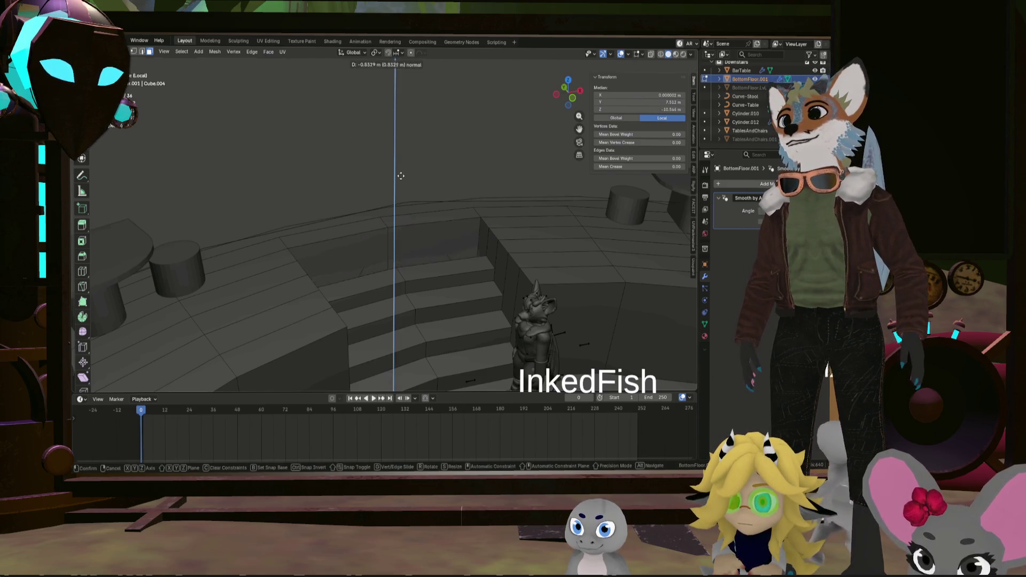
{"action": "left_click", "coordinate": [391, 138]}
{"action": "mouse_move", "coordinate": [392, 138]}
{"action": "middle_mouse_down"}
{"action": "mouse_move", "coordinate": [400, 183]}
{"action": "mouse_move", "coordinate": [460, 252]}
{"action": "mouse_move", "coordinate": [502, 210]}
{"action": "middle_mouse_up"}
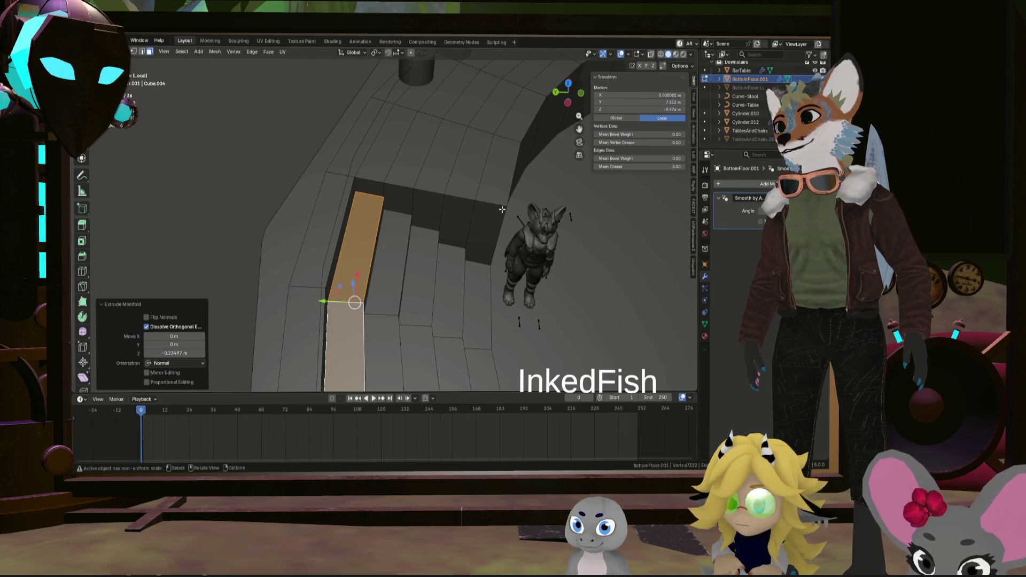
{"action": "mouse_move", "coordinate": [501, 211]}
{"action": "middle_mouse_down"}
{"action": "mouse_move", "coordinate": [401, 212]}
{"action": "mouse_move", "coordinate": [467, 161]}
{"action": "mouse_move", "coordinate": [442, 277]}
{"action": "middle_mouse_up"}
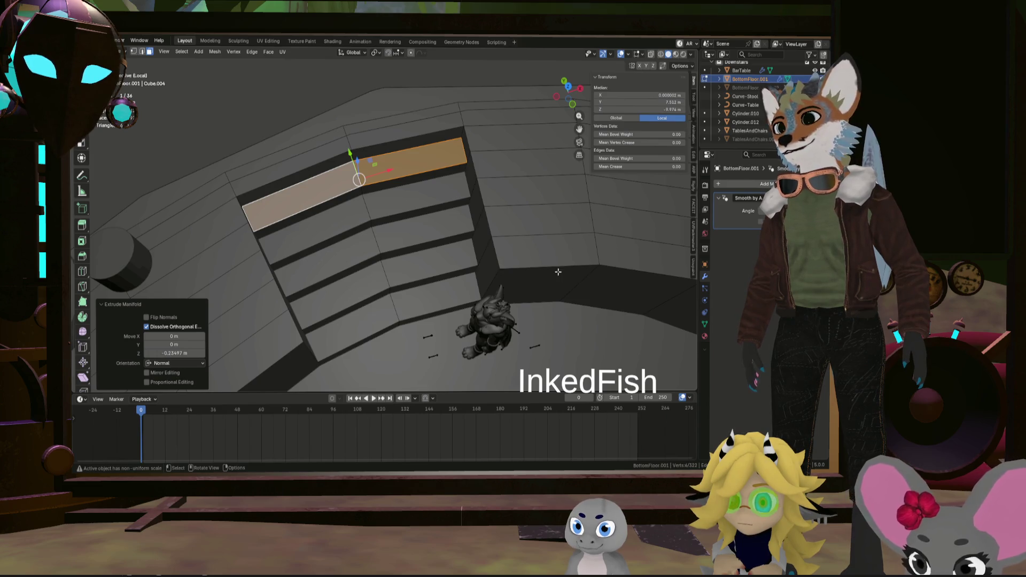
{"action": "middle_click_drag", "start_coordinate": [558, 272], "coordinate": [554, 267]}
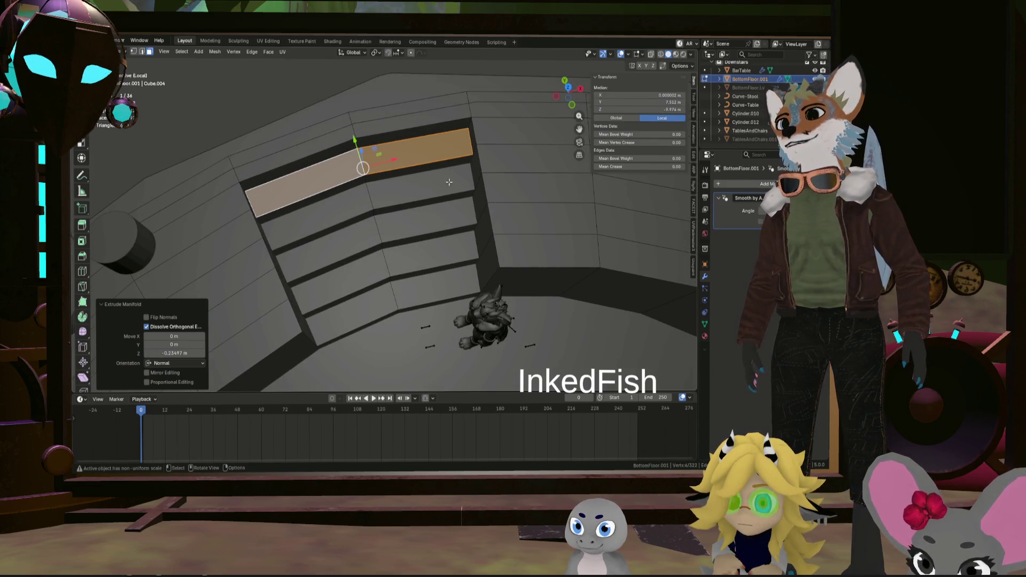
{"action": "middle_click_drag", "start_coordinate": [549, 203], "coordinate": [509, 216]}
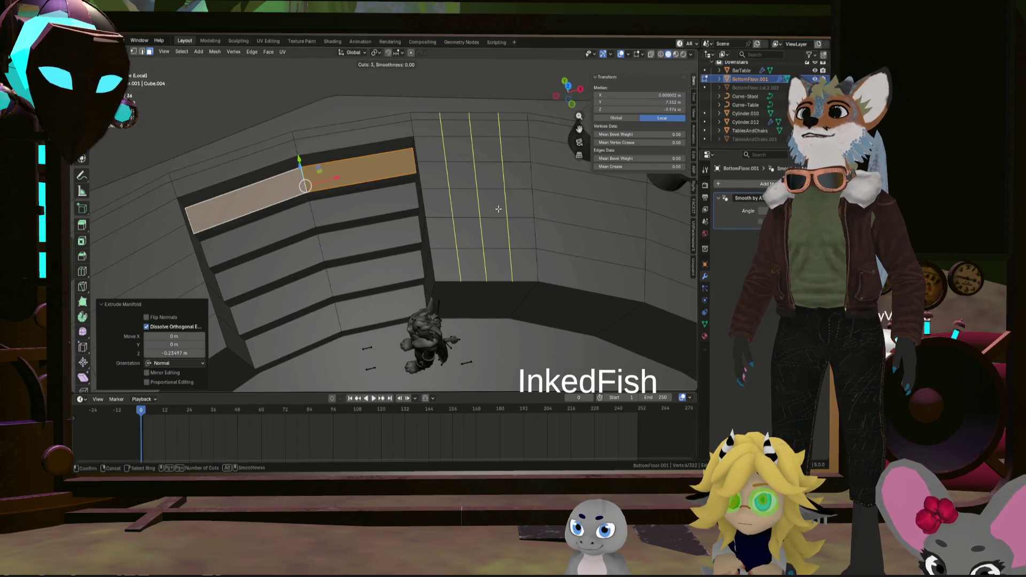
Commit four centred loop cuts across the wall beside the stairs and clear the selection
{"action": "left_click", "coordinate": [499, 210]}
{"action": "right_click", "coordinate": [497, 210]}
{"action": "mouse_move", "coordinate": [497, 210]}
{"action": "middle_mouse_down"}
{"action": "mouse_move", "coordinate": [327, 226]}
{"action": "mouse_move", "coordinate": [399, 193]}
{"action": "middle_mouse_up"}
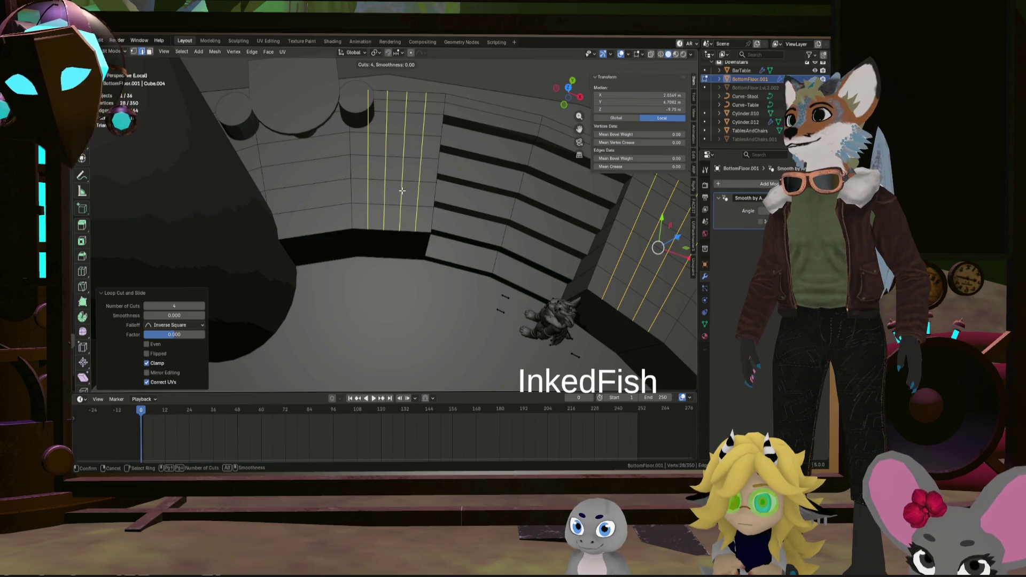
{"action": "mouse_move", "coordinate": [501, 188]}
{"action": "middle_mouse_down"}
{"action": "mouse_move", "coordinate": [448, 206]}
{"action": "mouse_move", "coordinate": [362, 171]}
{"action": "middle_mouse_up"}
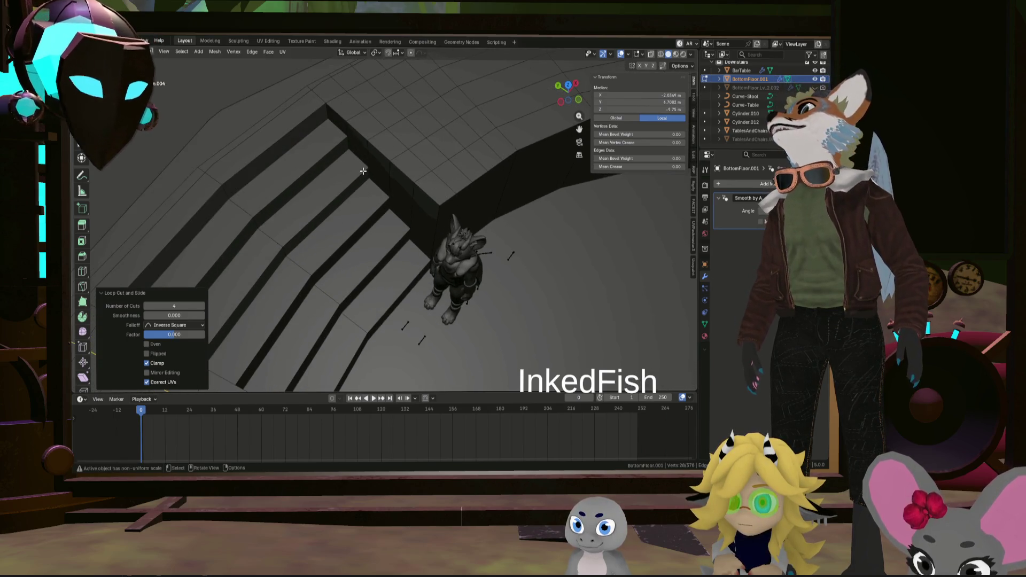
{"action": "left_click", "coordinate": [149, 52]}
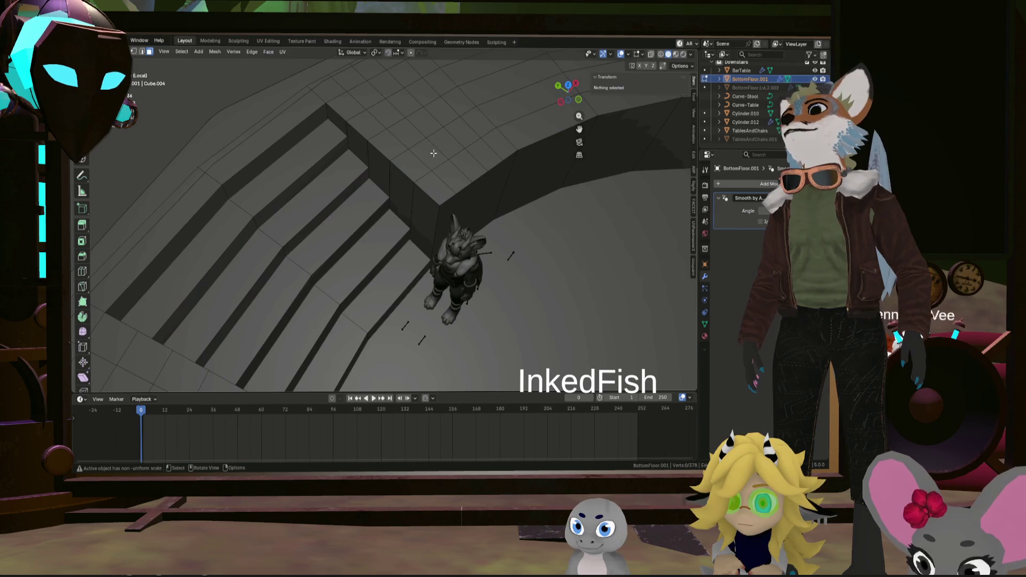
Sink a wall-top face downward with Extrude Manifold, redoing it after a wrong first try
{"action": "left_click", "coordinate": [435, 188]}
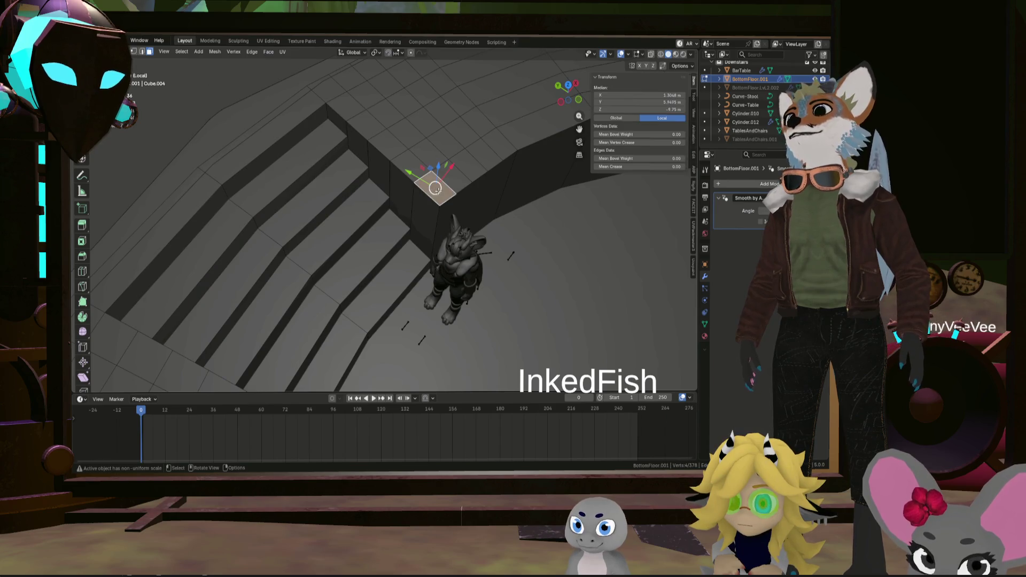
{"action": "key", "text": "alt+e"}
{"action": "left_click", "coordinate": [489, 165]}
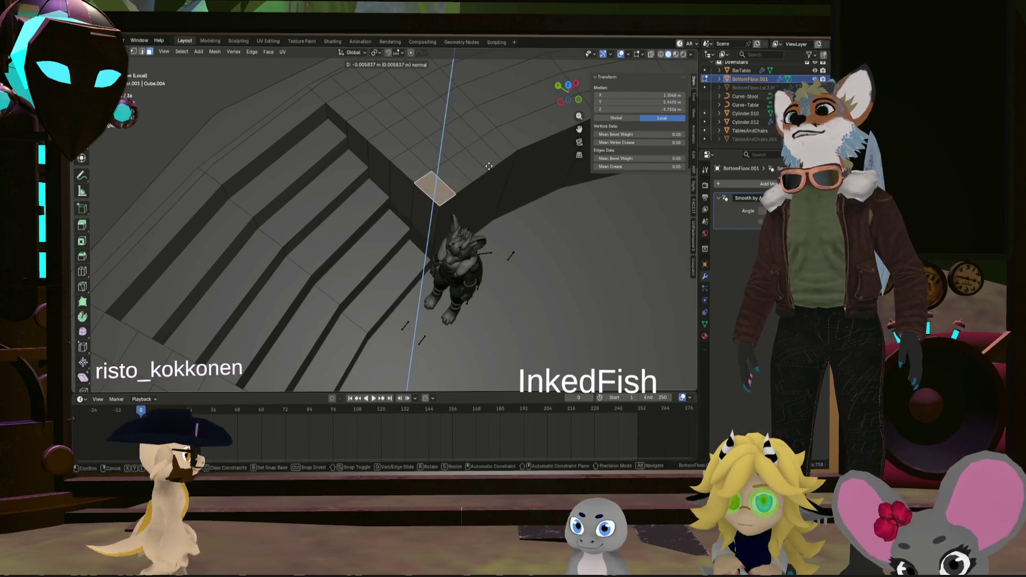
{"action": "left_click", "coordinate": [485, 214]}
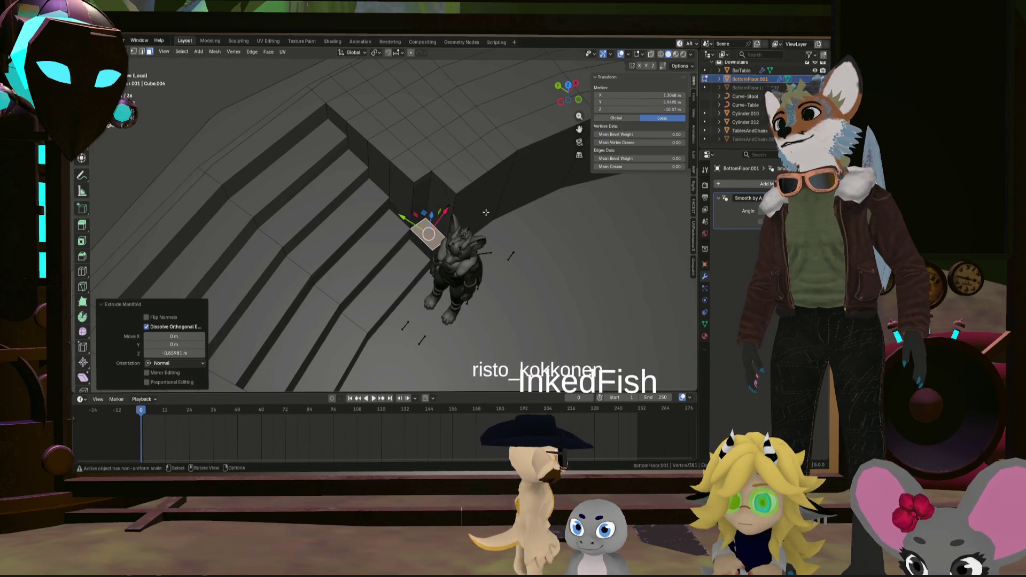
{"action": "key", "text": "ctrl+z"}
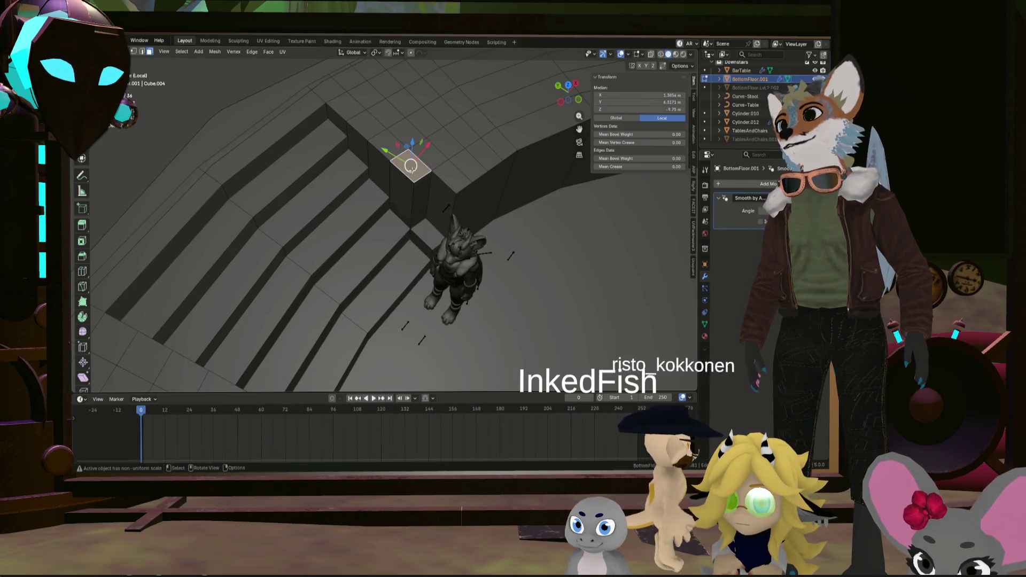
{"action": "key", "text": "alt+e"}
{"action": "left_click", "coordinate": [411, 169]}
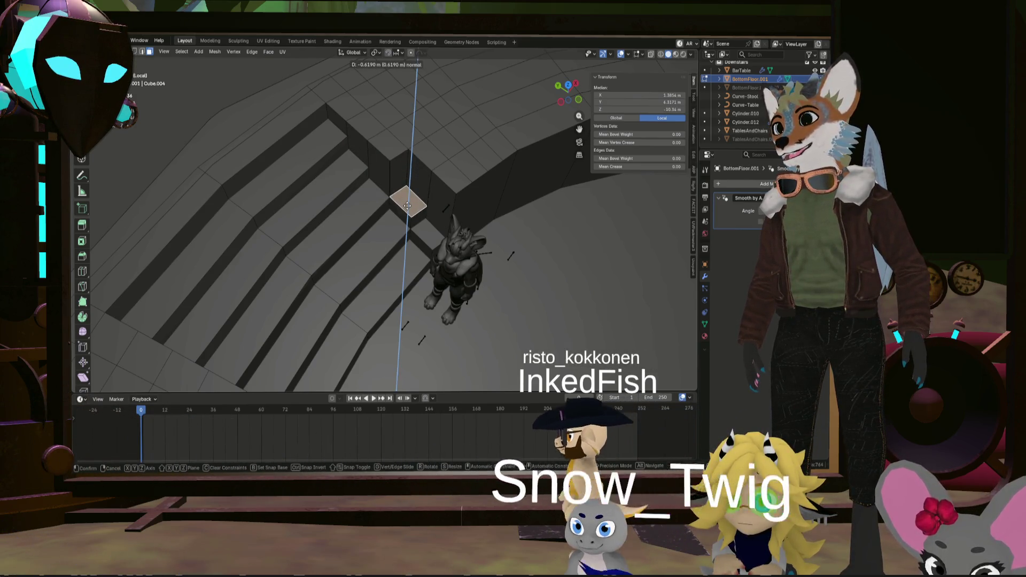
{"action": "left_click", "coordinate": [407, 206]}
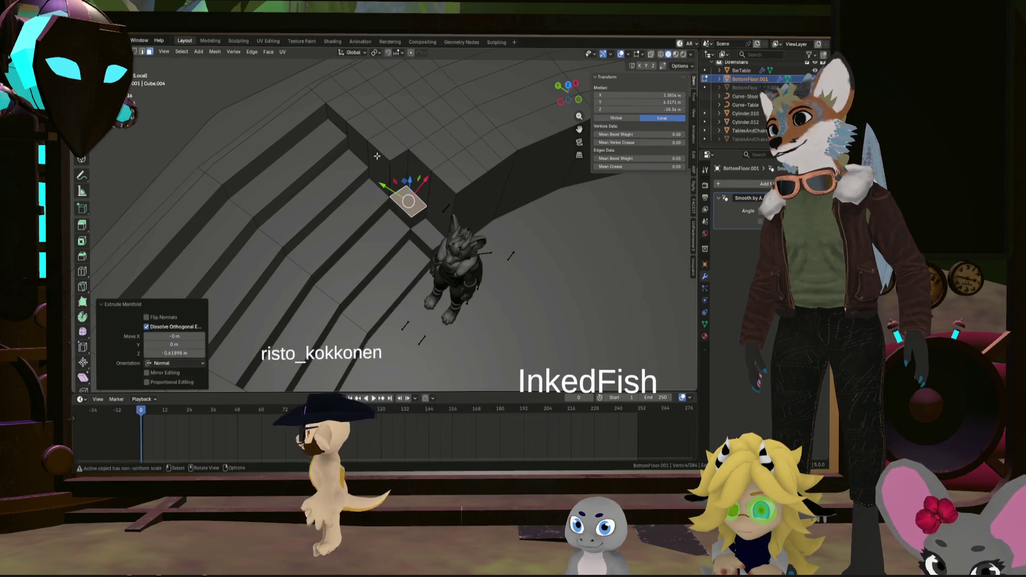
Extrude the next wall-top face downward, undoing a further extrusion that went wrong
{"action": "key", "text": "e"}
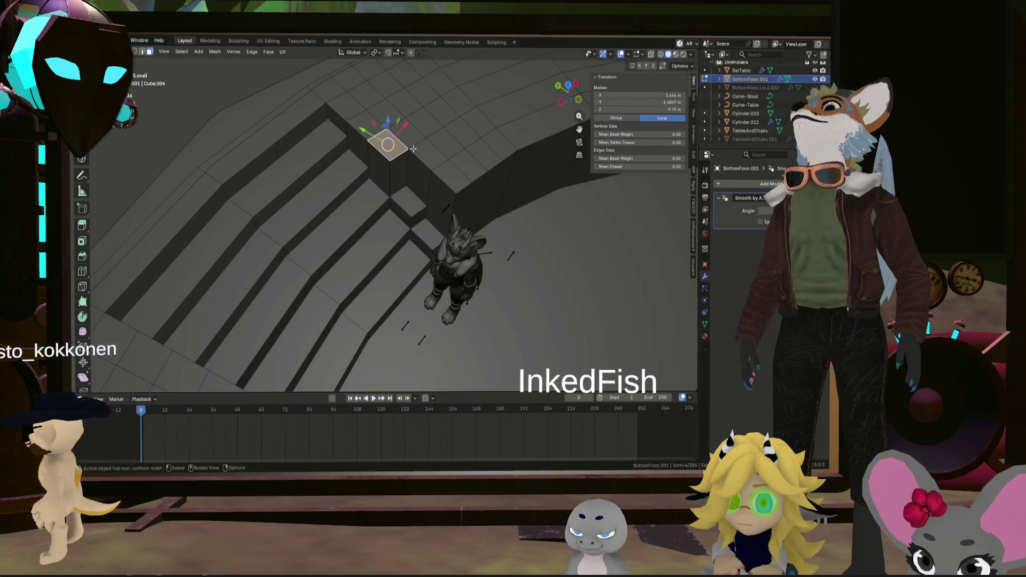
{"action": "key", "text": "alt+e"}
{"action": "left_click", "coordinate": [413, 149]}
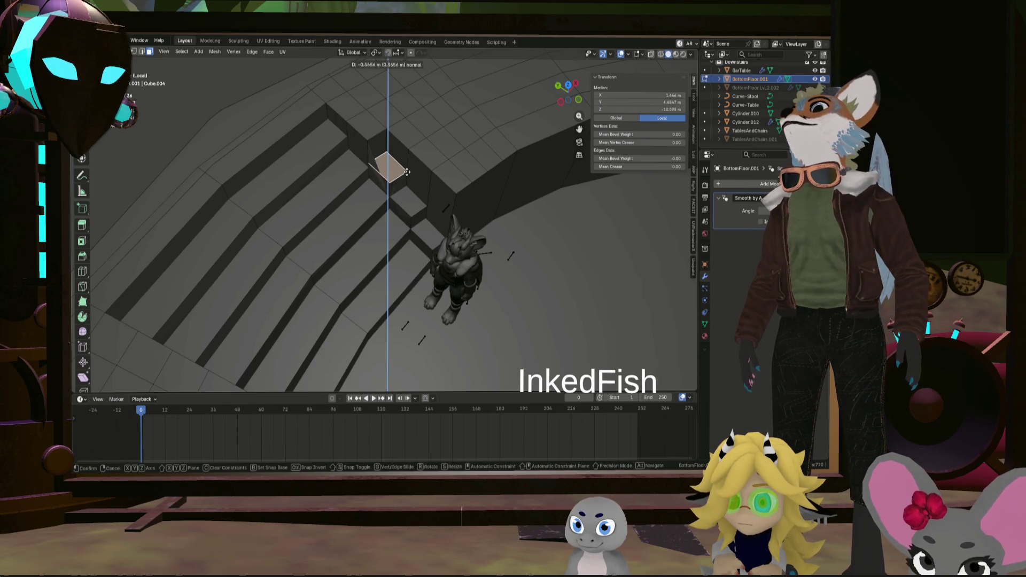
{"action": "left_click", "coordinate": [403, 176]}
{"action": "key", "text": "alt+e"}
{"action": "left_click", "coordinate": [396, 132]}
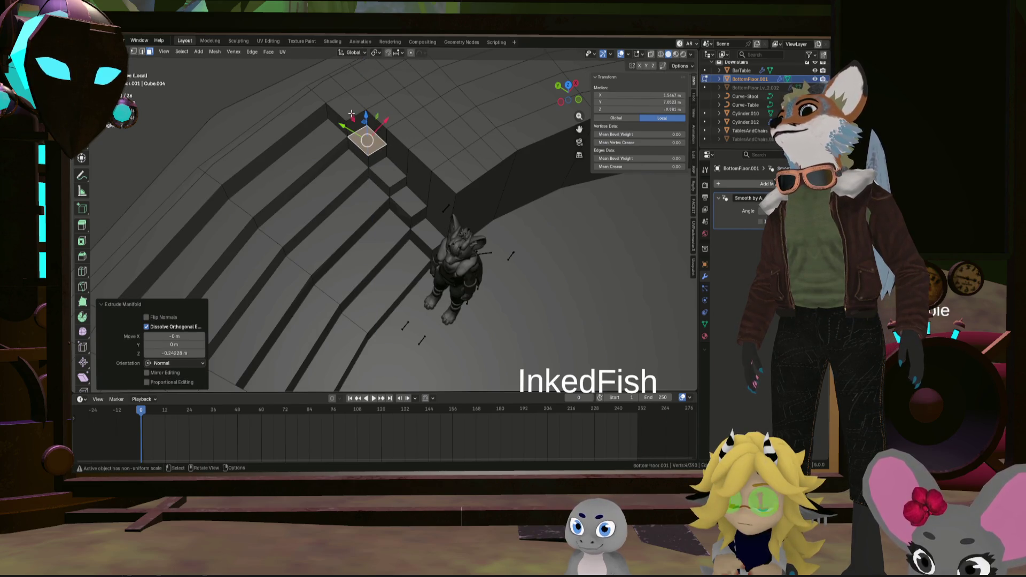
{"action": "key", "text": "ctrl+z"}
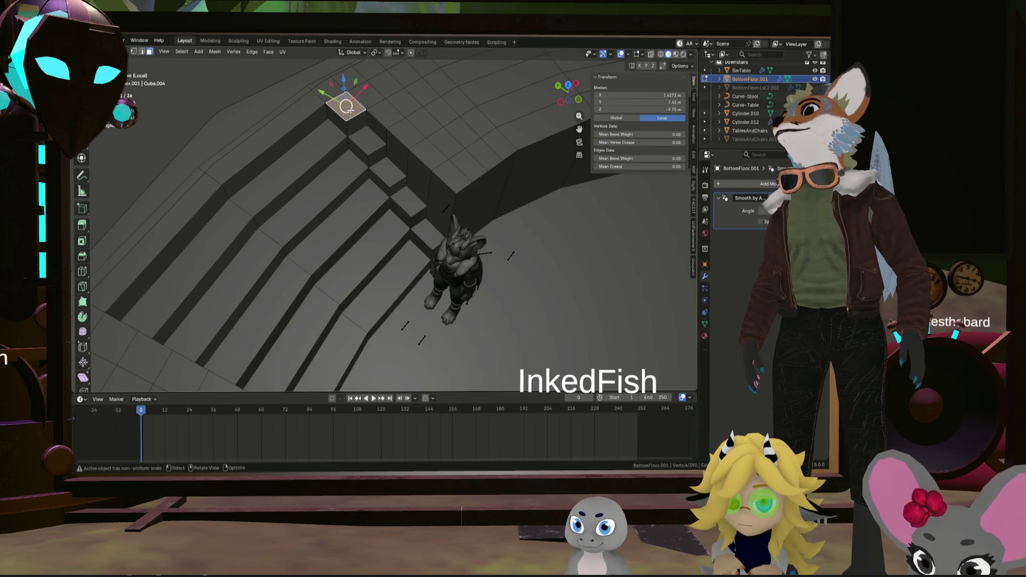
Retry and undo another face extrusion, then select a different wall-top face
{"action": "key", "text": "alt+e"}
{"action": "left_click", "coordinate": [365, 106]}
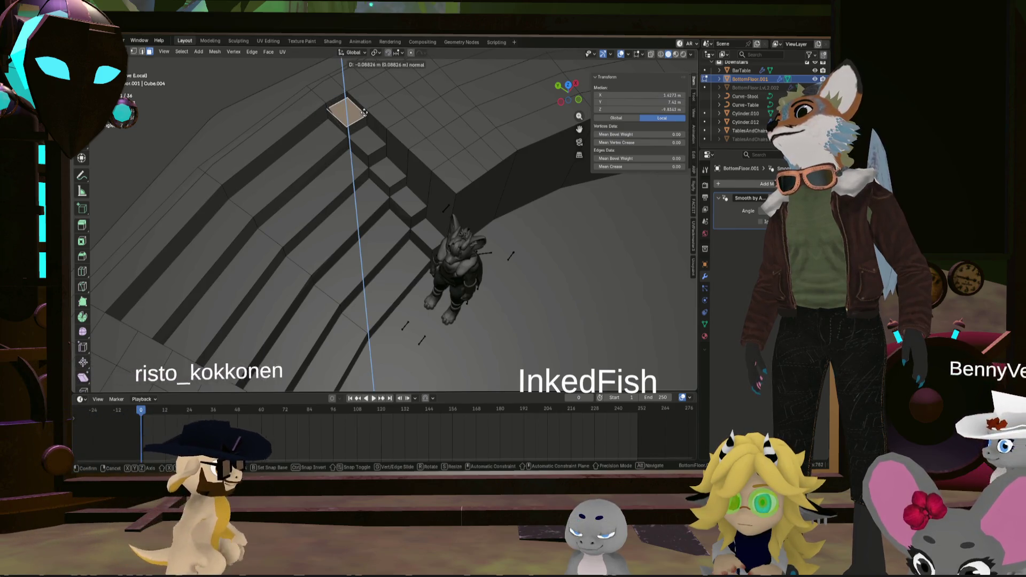
{"action": "left_click", "coordinate": [364, 106]}
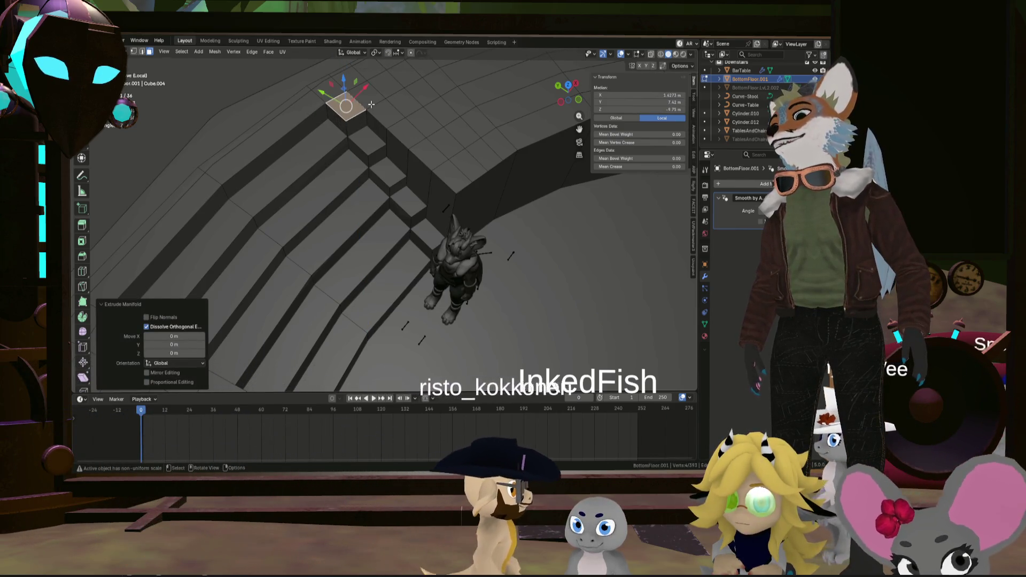
{"action": "key", "text": "ctrl+z"}
{"action": "left_click", "coordinate": [454, 178]}
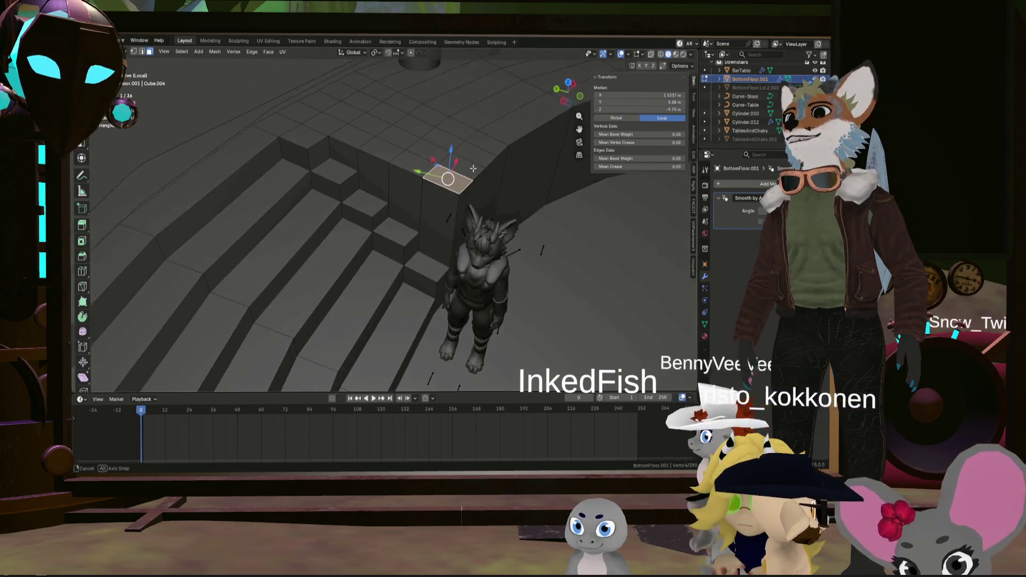
Extrude the selected wall-top face downward, cancelling a first extrusion attempt
{"action": "middle_click_drag", "start_coordinate": [454, 178], "coordinate": [455, 174]}
{"action": "right_click", "coordinate": [455, 174]}
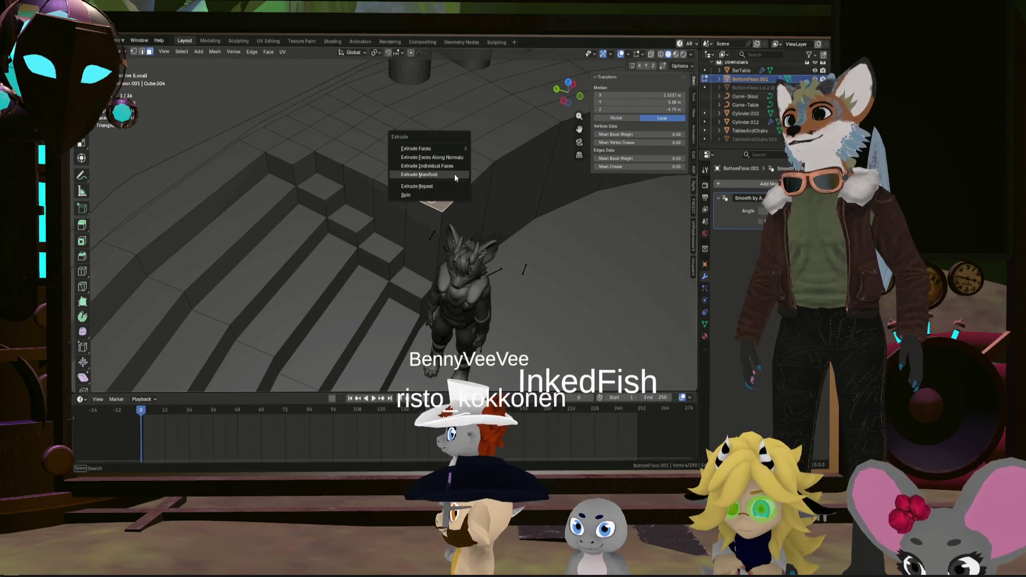
{"action": "left_click", "coordinate": [449, 173]}
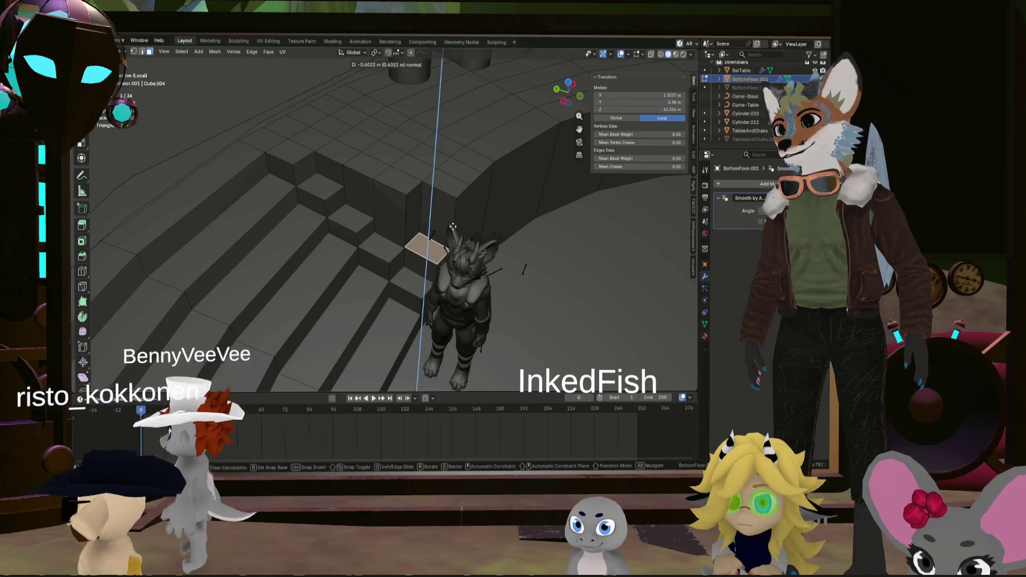
{"action": "key", "text": "Escape"}
{"action": "key", "text": "alt+e"}
{"action": "left_click", "coordinate": [413, 191]}
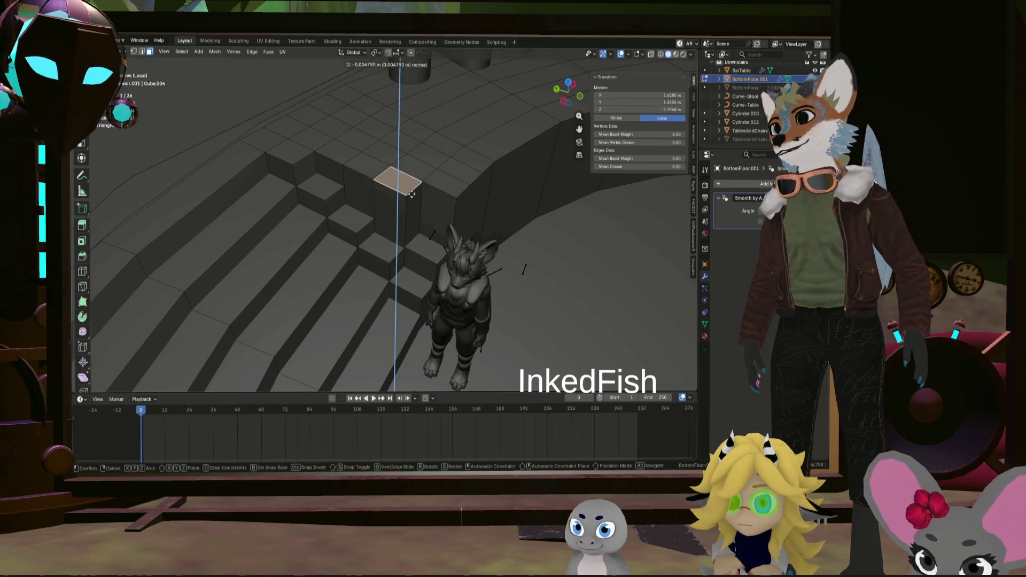
{"action": "left_click", "coordinate": [403, 231]}
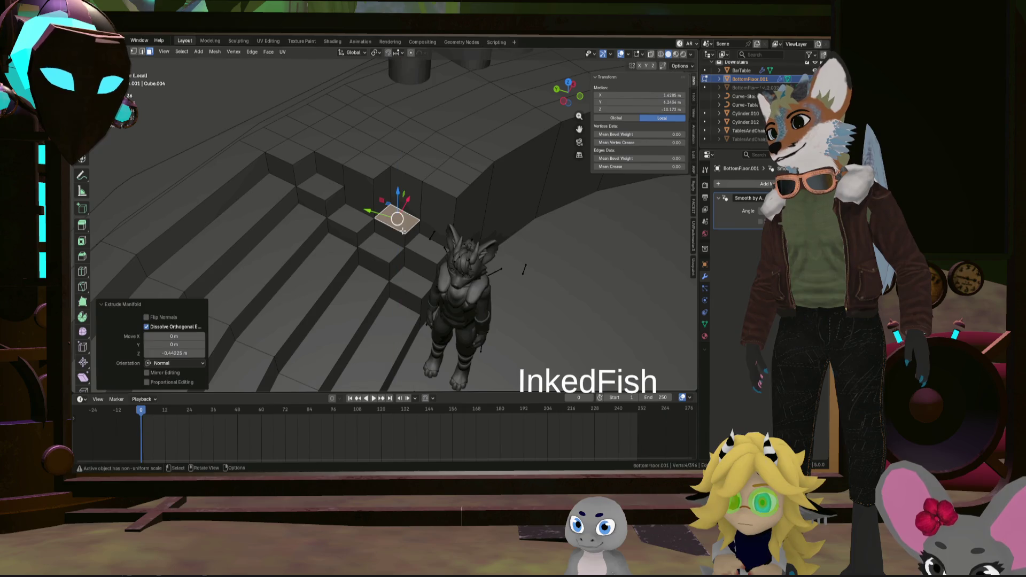
Sink two more step faces downward along their normals with Extrude Manifold
{"action": "left_click", "coordinate": [384, 183]}
{"action": "middle_click_drag", "start_coordinate": [369, 161], "coordinate": [394, 157]}
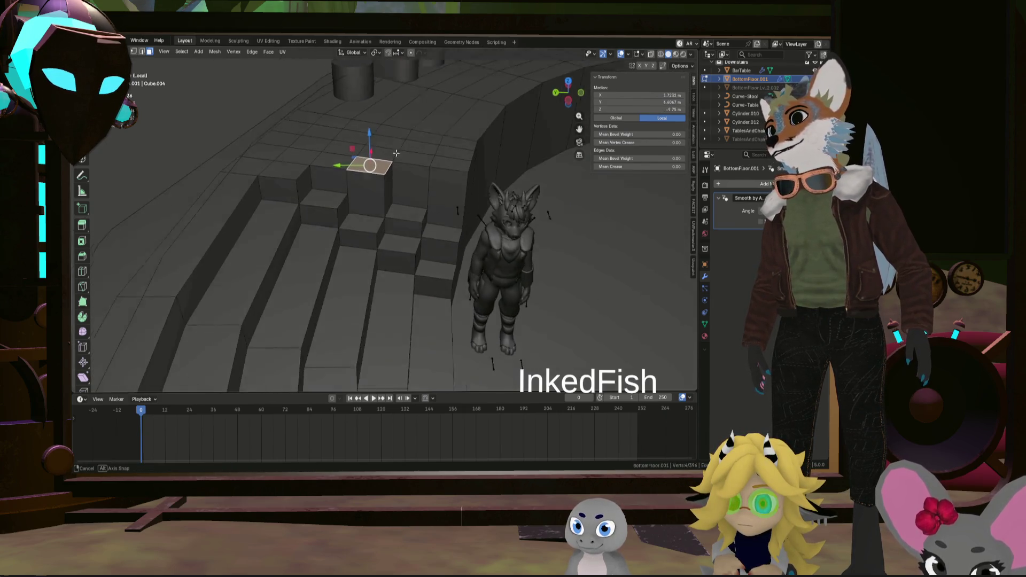
{"action": "key", "text": "alt+e"}
{"action": "left_click", "coordinate": [395, 155]}
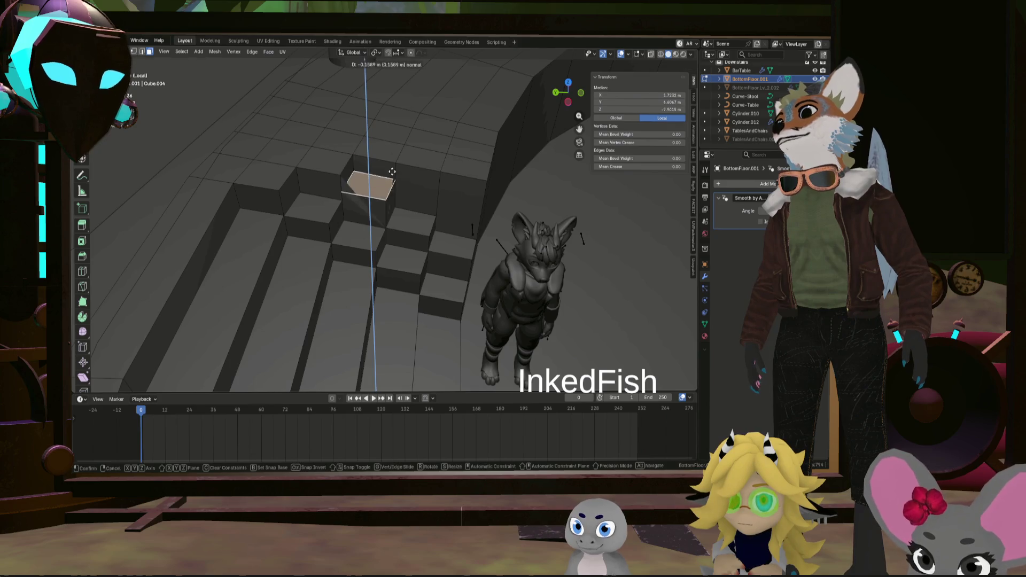
{"action": "left_click", "coordinate": [391, 178]}
{"action": "middle_click_drag", "start_coordinate": [391, 178], "coordinate": [422, 195]}
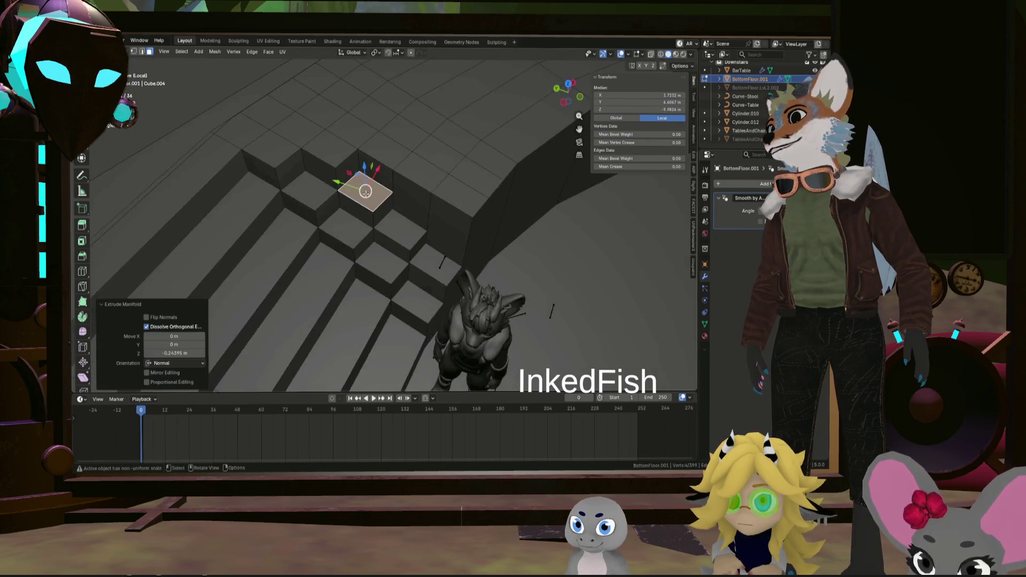
{"action": "key", "text": "alt+e"}
{"action": "left_click", "coordinate": [424, 196]}
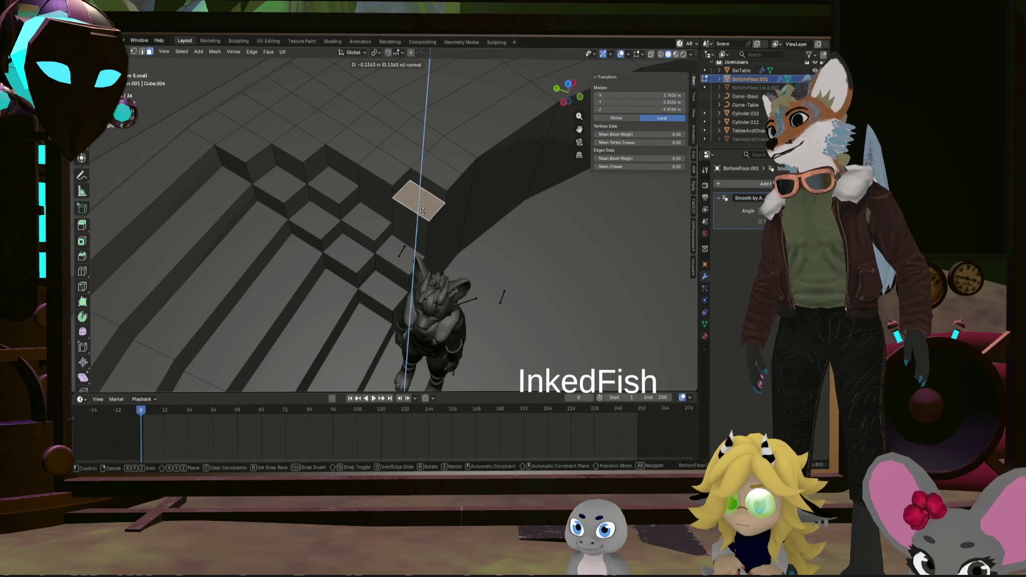
{"action": "left_click", "coordinate": [417, 234]}
Extrude two further step faces down and inspect the staggered blocks from several sides
{"action": "key", "text": "alt+e"}
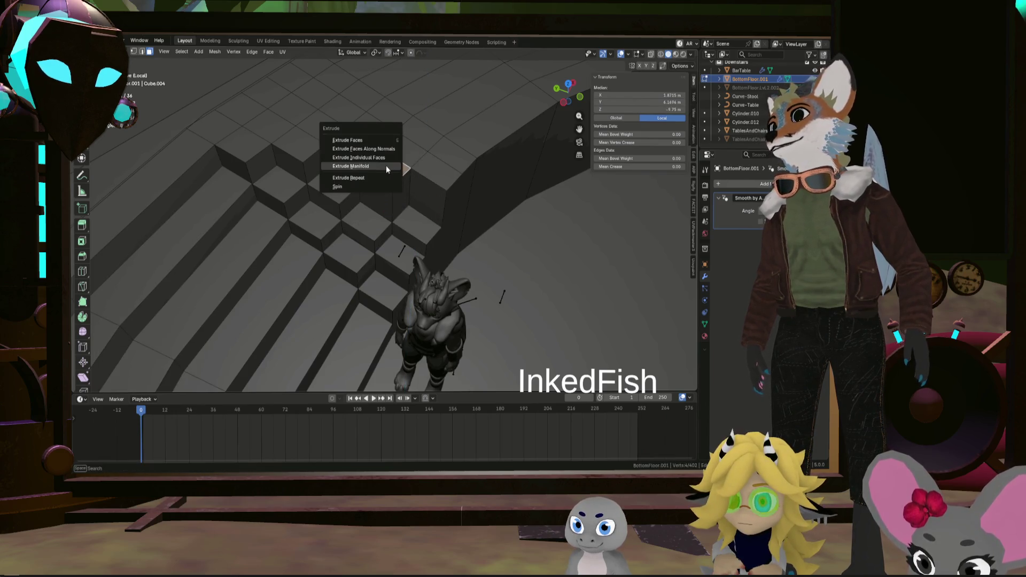
{"action": "left_click", "coordinate": [386, 163]}
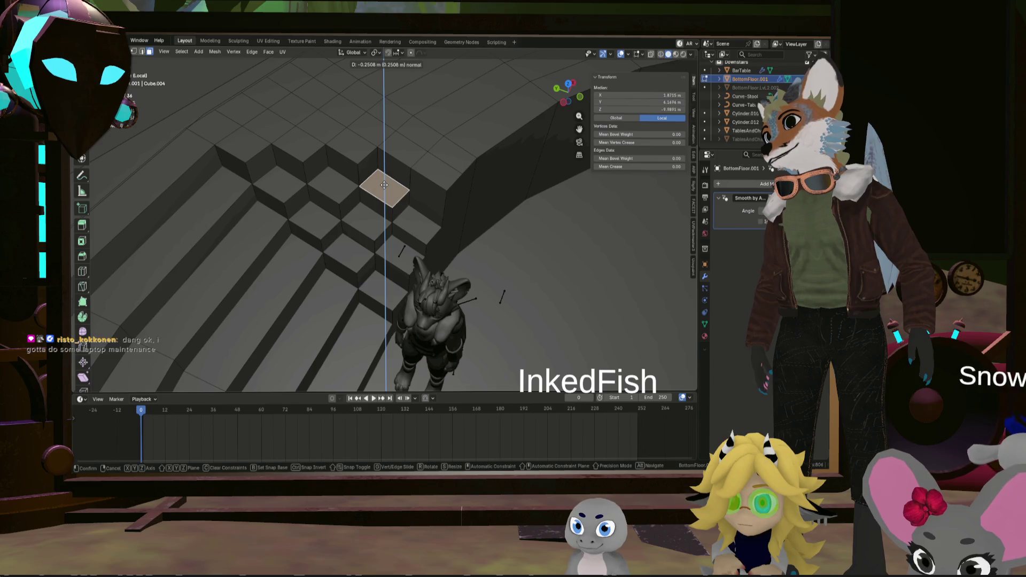
{"action": "left_click", "coordinate": [385, 184]}
{"action": "middle_click_drag", "start_coordinate": [385, 185], "coordinate": [436, 167]}
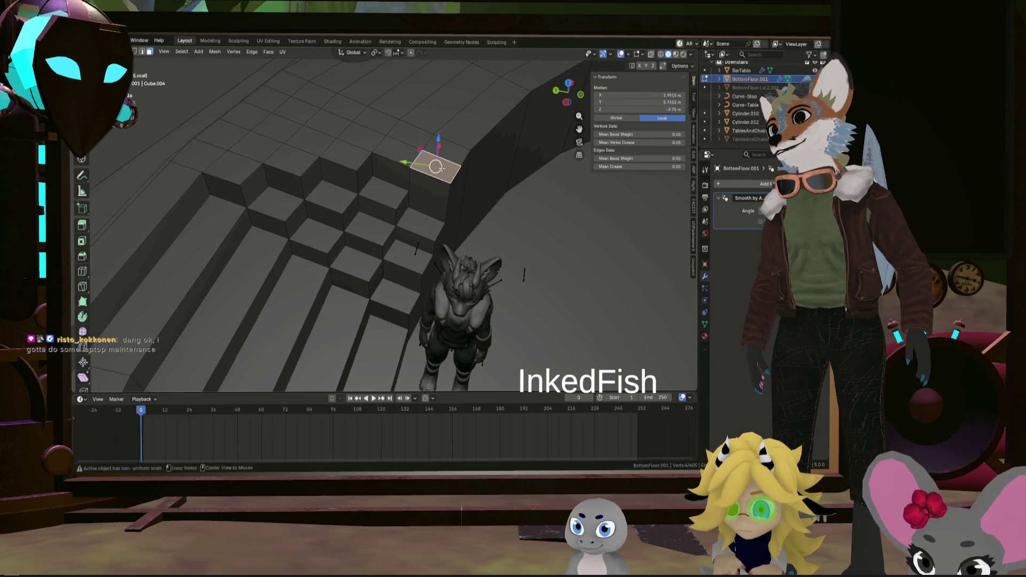
{"action": "left_click", "coordinate": [437, 169]}
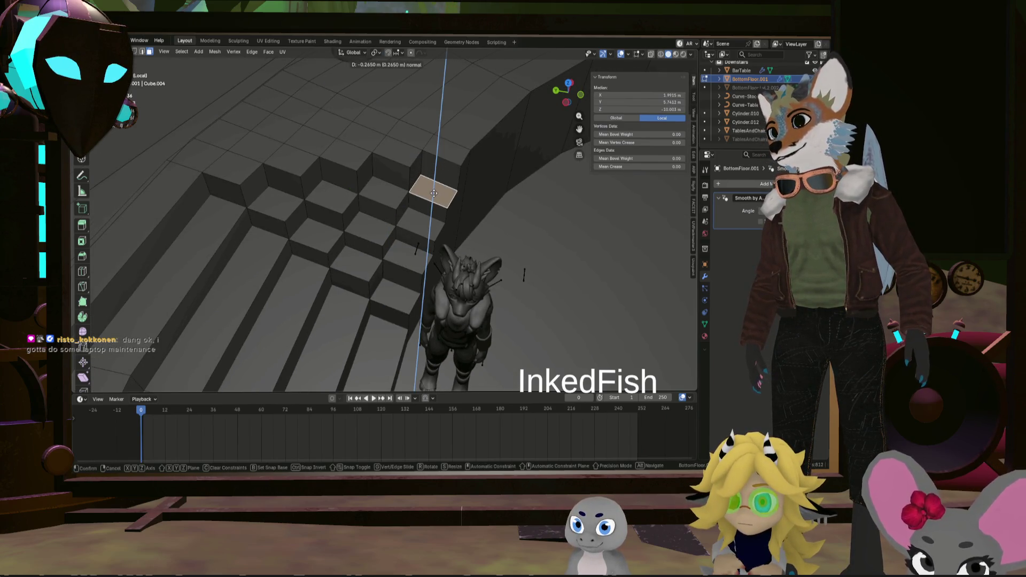
{"action": "left_click", "coordinate": [433, 193]}
{"action": "mouse_move", "coordinate": [433, 192]}
{"action": "middle_mouse_down"}
{"action": "mouse_move", "coordinate": [284, 209]}
{"action": "mouse_move", "coordinate": [496, 153]}
{"action": "mouse_move", "coordinate": [451, 160]}
{"action": "mouse_move", "coordinate": [381, 205]}
{"action": "mouse_move", "coordinate": [427, 216]}
{"action": "mouse_move", "coordinate": [424, 165]}
{"action": "mouse_move", "coordinate": [437, 158]}
{"action": "middle_mouse_up"}
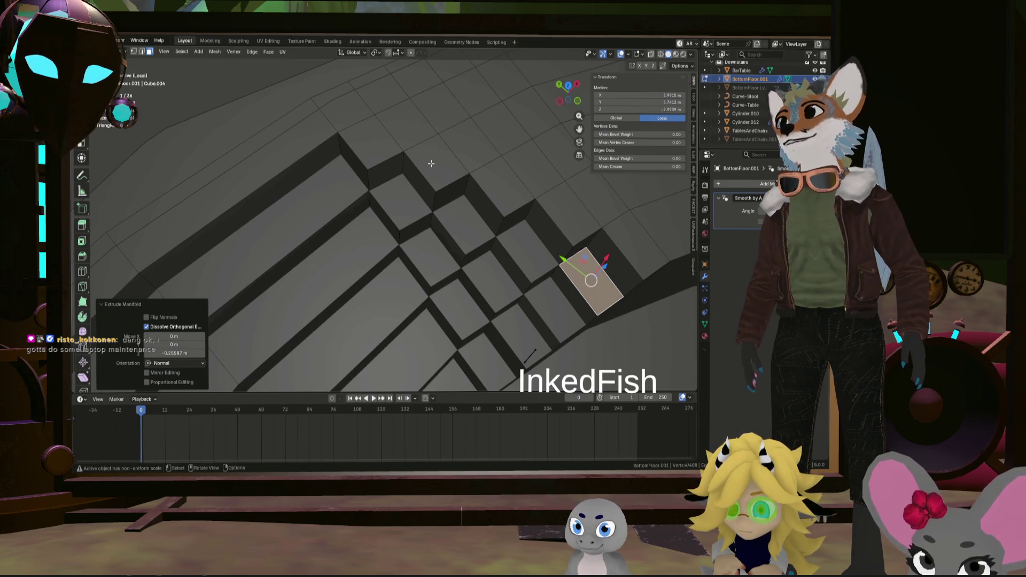
{"action": "mouse_move", "coordinate": [429, 164]}
{"action": "middle_mouse_down"}
{"action": "mouse_move", "coordinate": [306, 118]}
{"action": "mouse_move", "coordinate": [433, 187]}
{"action": "mouse_move", "coordinate": [422, 224]}
{"action": "mouse_move", "coordinate": [491, 246]}
{"action": "mouse_move", "coordinate": [509, 238]}
{"action": "mouse_move", "coordinate": [452, 233]}
{"action": "mouse_move", "coordinate": [471, 209]}
{"action": "middle_mouse_up"}
{"action": "scroll", "coordinate": [485, 243], "scroll_direction": "up", "scroll_amount": 3}
{"action": "scroll", "coordinate": [483, 250], "scroll_direction": "up", "scroll_amount": 4}
{"action": "scroll", "coordinate": [519, 234], "scroll_direction": "down", "scroll_amount": 4}
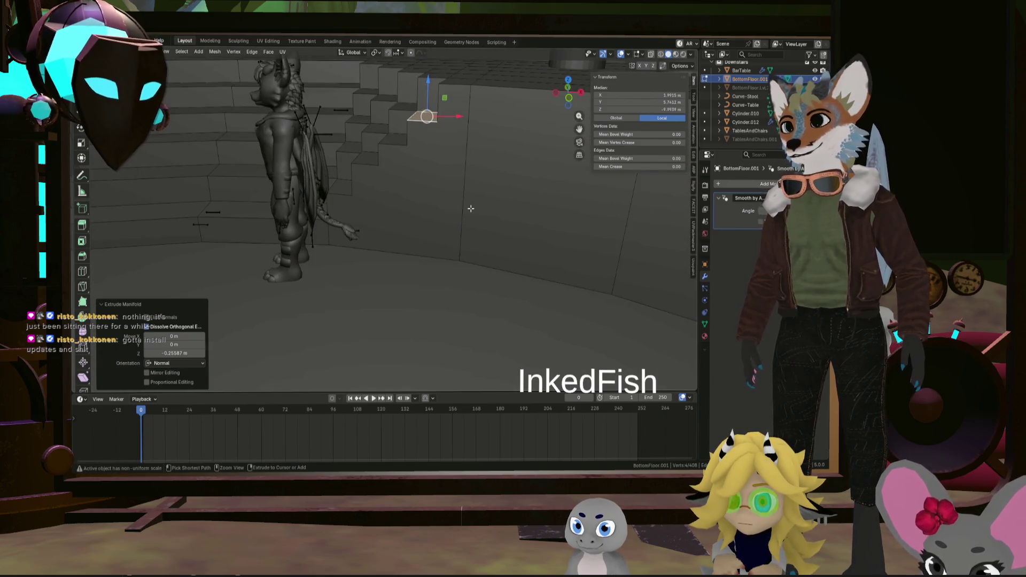
Place five loop cuts across the wall beside the stairs and view the whole room
{"action": "key", "text": "ctrl+r"}
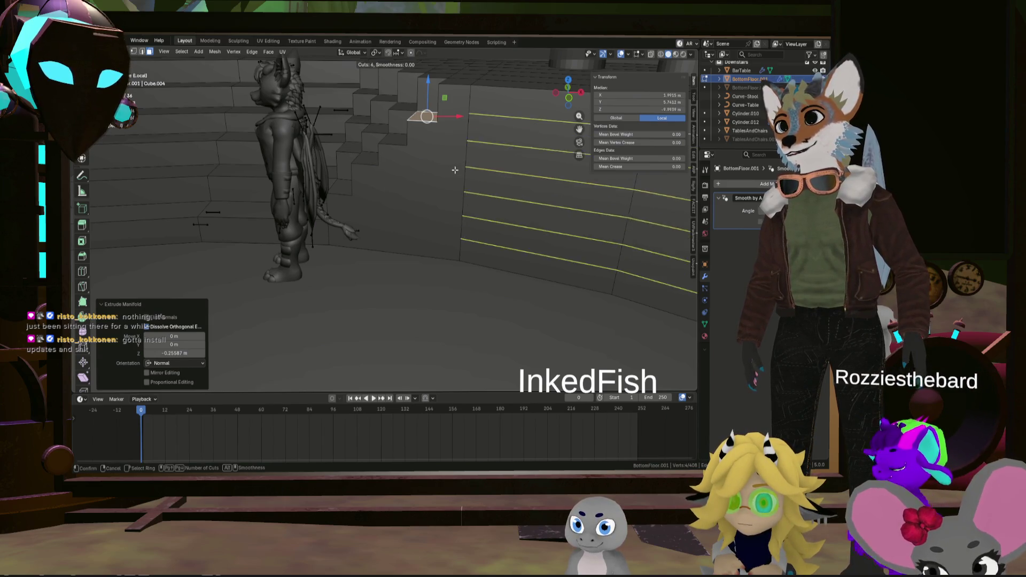
{"action": "scroll", "coordinate": [455, 170], "scroll_direction": "up", "scroll_amount": 1}
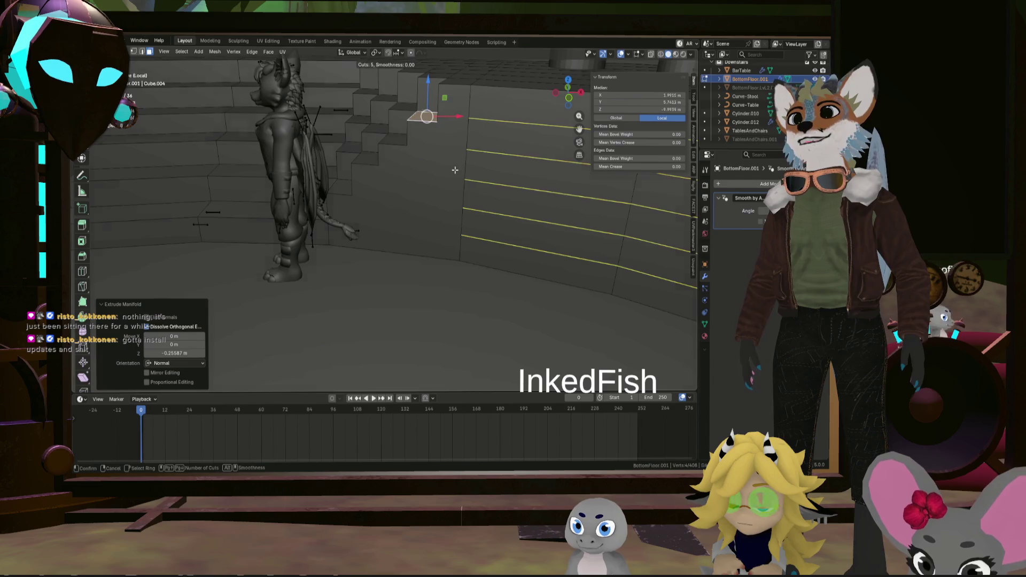
{"action": "left_click", "coordinate": [455, 170]}
{"action": "mouse_move", "coordinate": [465, 180]}
{"action": "middle_mouse_down"}
{"action": "mouse_move", "coordinate": [408, 176]}
{"action": "mouse_move", "coordinate": [456, 210]}
{"action": "mouse_move", "coordinate": [433, 199]}
{"action": "mouse_move", "coordinate": [440, 210]}
{"action": "mouse_move", "coordinate": [415, 207]}
{"action": "middle_mouse_up"}
{"action": "scroll", "coordinate": [411, 188], "scroll_direction": "down", "scroll_amount": 5}
{"action": "scroll", "coordinate": [410, 188], "scroll_direction": "up", "scroll_amount": 3}
{"action": "scroll", "coordinate": [433, 199], "scroll_direction": "up", "scroll_amount": 3}
{"action": "scroll", "coordinate": [426, 194], "scroll_direction": "up", "scroll_amount": 3}
{"action": "scroll", "coordinate": [422, 191], "scroll_direction": "up", "scroll_amount": 3}
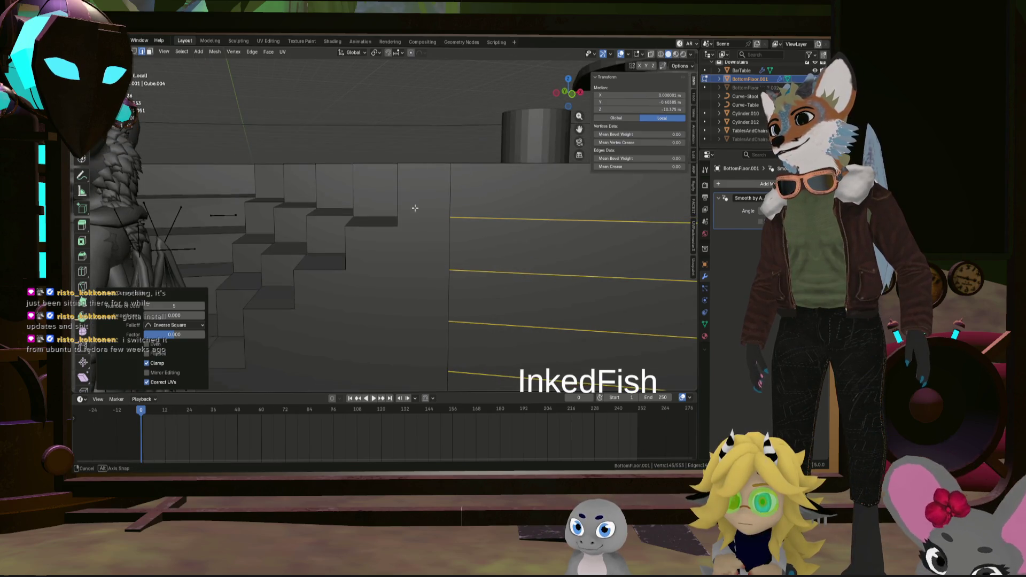
{"action": "left_click", "coordinate": [455, 216]}
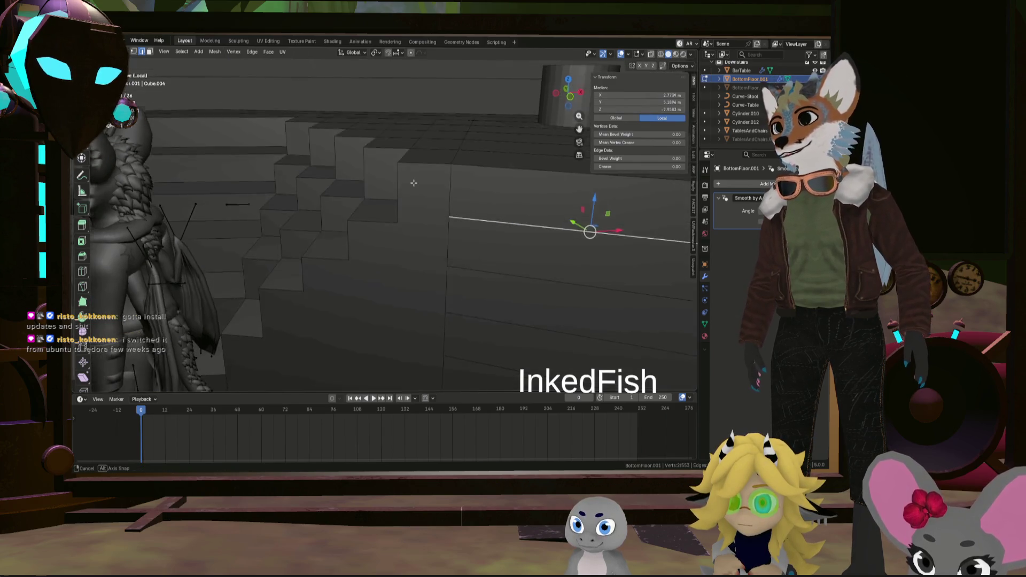
{"action": "middle_click_drag", "start_coordinate": [515, 143], "coordinate": [383, 201]}
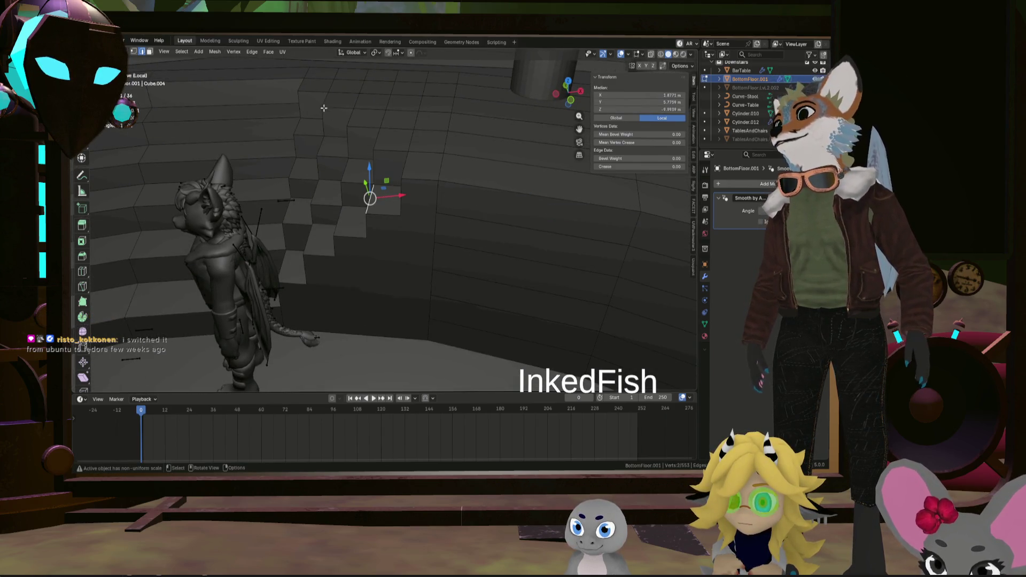
{"action": "left_click", "coordinate": [364, 175], "text": "shift"}
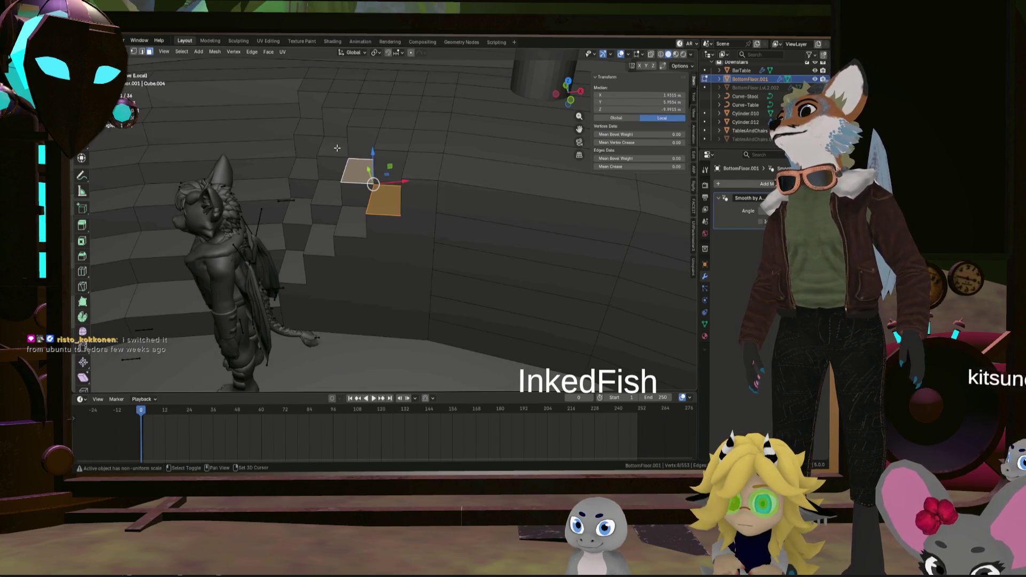
{"action": "left_click", "coordinate": [258, 104], "text": "shift"}
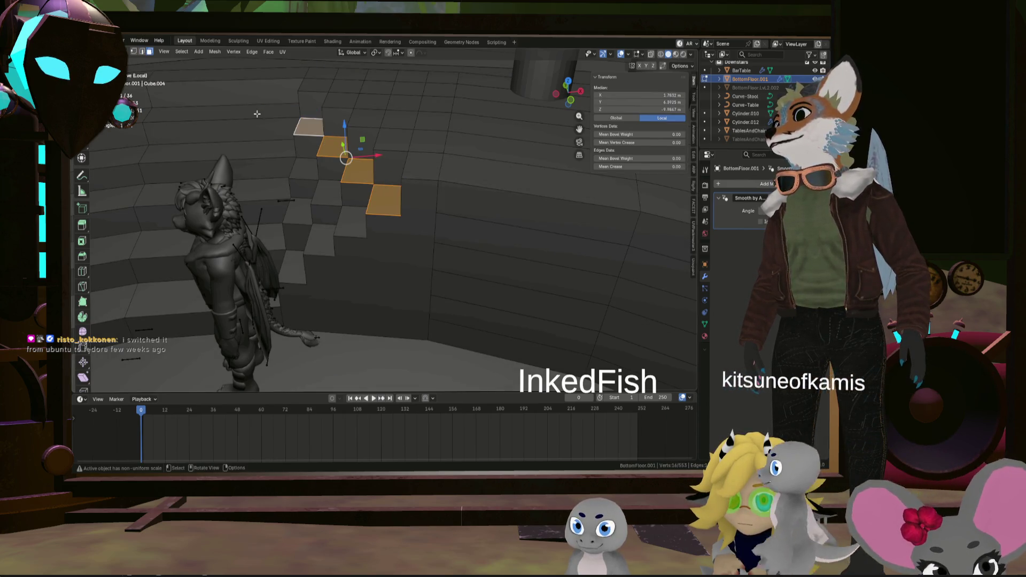
{"action": "mouse_move", "coordinate": [258, 105]}
{"action": "middle_mouse_down"}
{"action": "mouse_move", "coordinate": [271, 133]}
{"action": "mouse_move", "coordinate": [449, 161]}
{"action": "middle_mouse_up"}
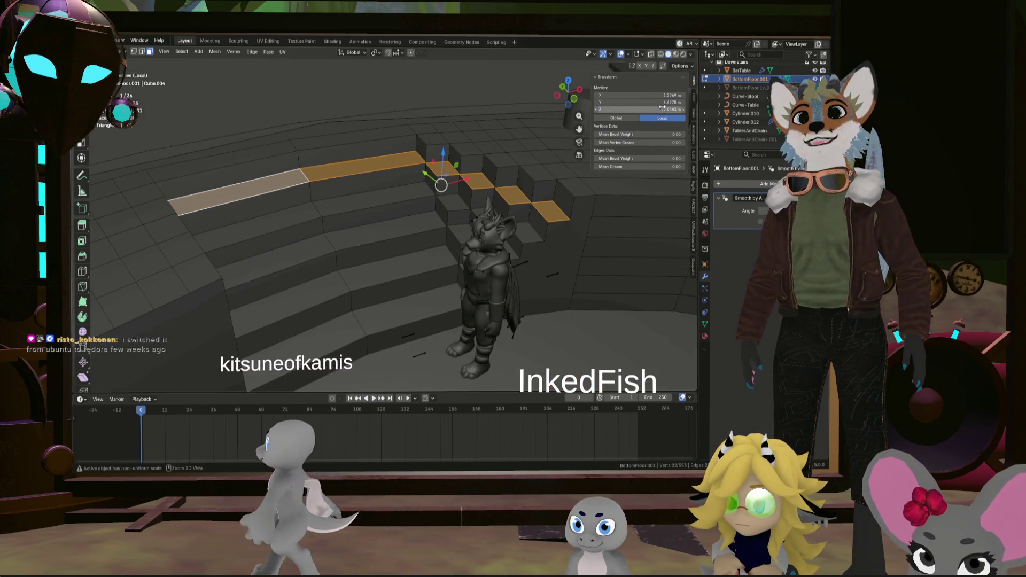
{"action": "middle_click_drag", "start_coordinate": [481, 172], "coordinate": [495, 213]}
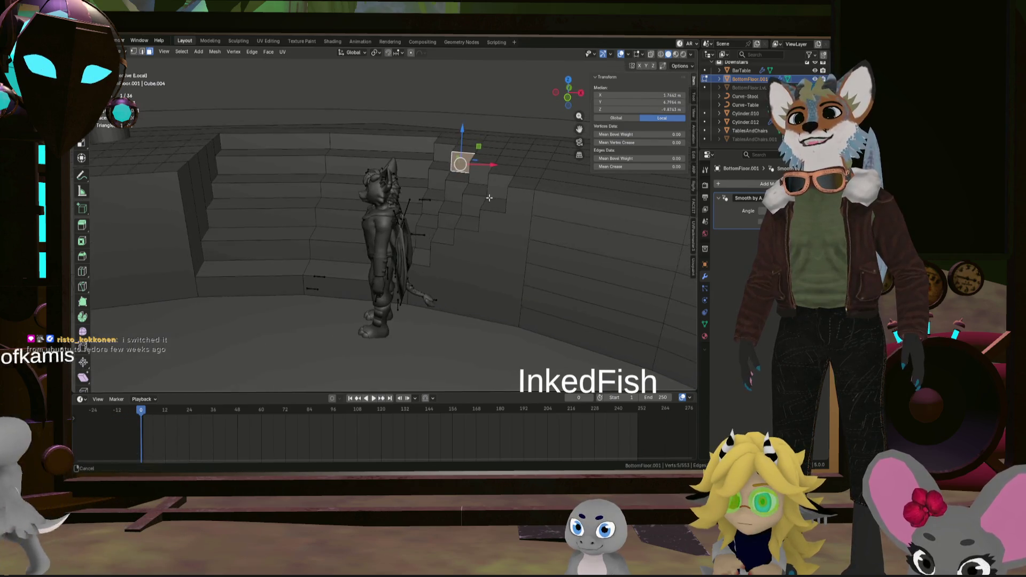
{"action": "middle_click_drag", "start_coordinate": [551, 234], "coordinate": [558, 242]}
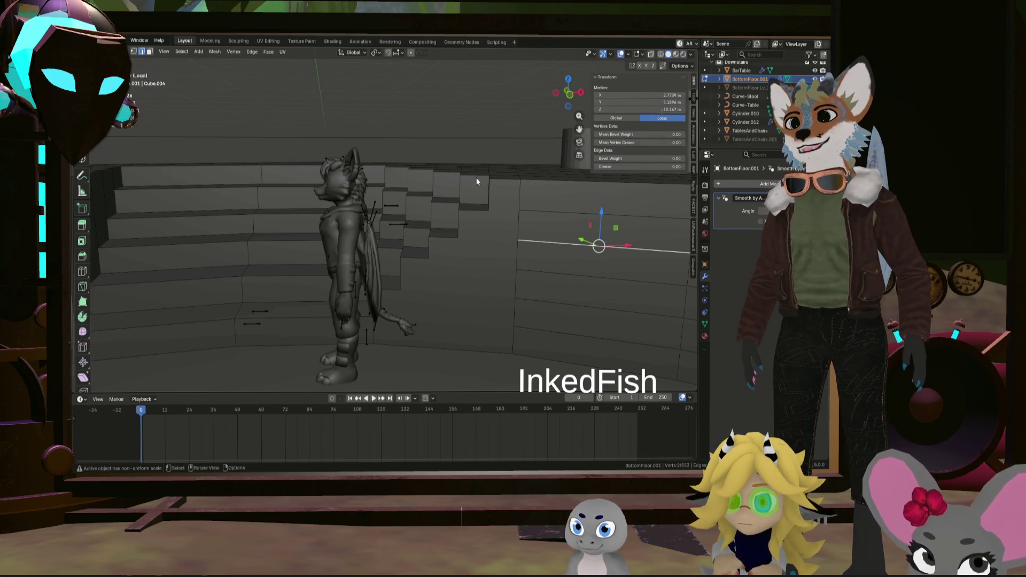
{"action": "middle_click_drag", "start_coordinate": [458, 231], "coordinate": [445, 240]}
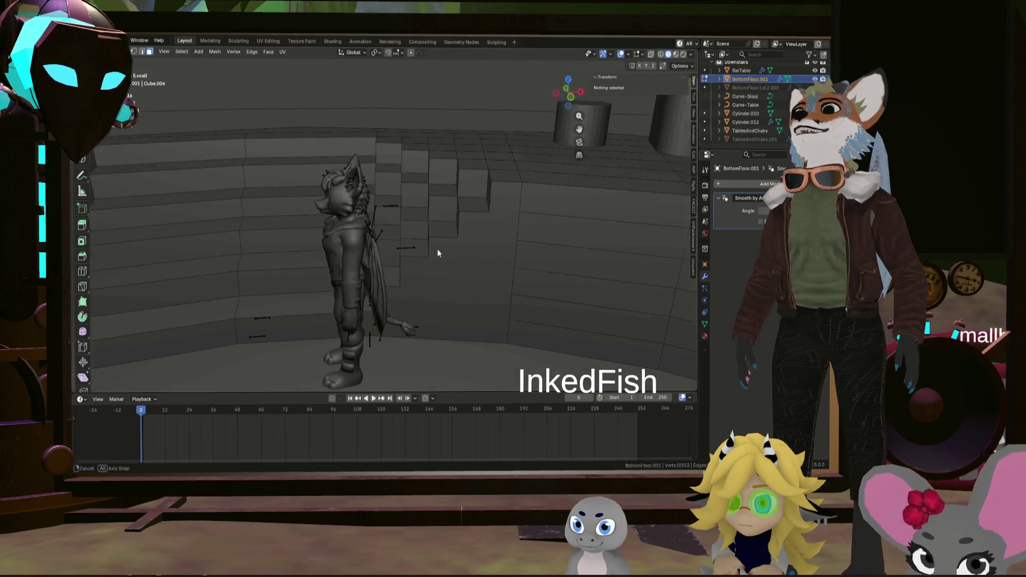
{"action": "scroll", "coordinate": [446, 240], "scroll_direction": "up", "scroll_amount": 3}
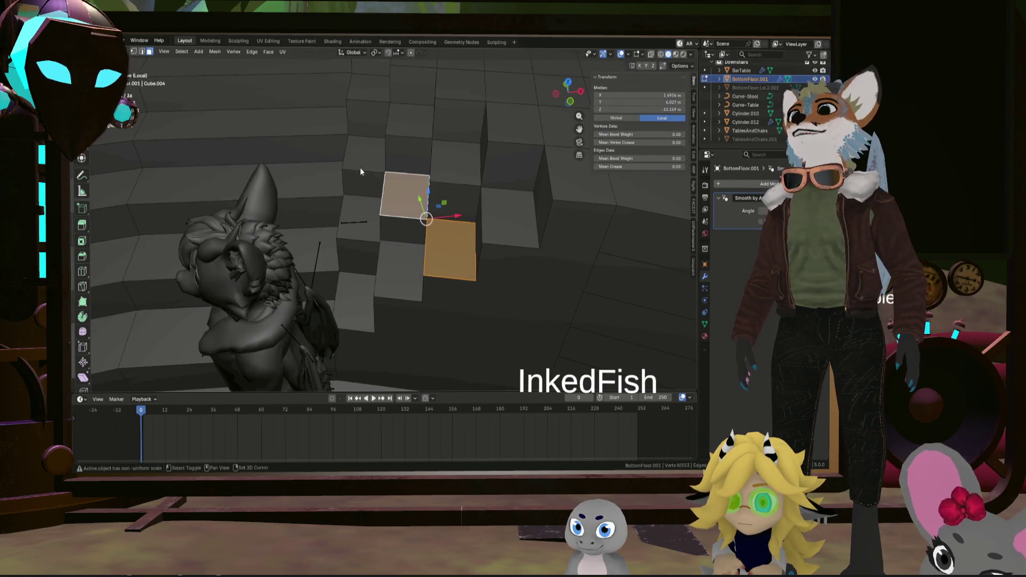
{"action": "mouse_move", "coordinate": [308, 125]}
{"action": "middle_mouse_down"}
{"action": "mouse_move", "coordinate": [247, 155]}
{"action": "mouse_move", "coordinate": [303, 172]}
{"action": "mouse_move", "coordinate": [195, 171]}
{"action": "mouse_move", "coordinate": [259, 172]}
{"action": "mouse_move", "coordinate": [539, 118]}
{"action": "middle_mouse_up"}
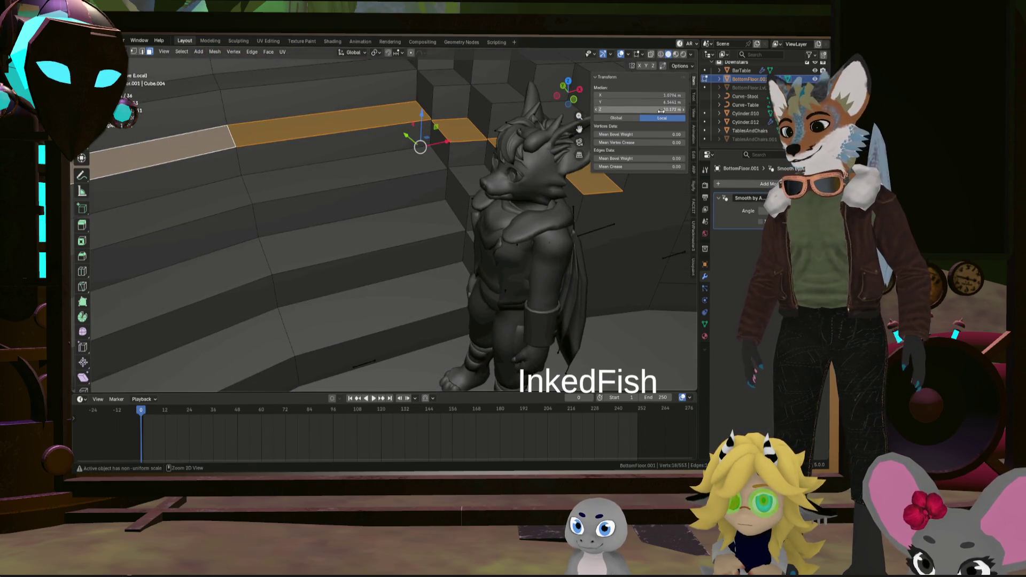
{"action": "scroll", "coordinate": [525, 208], "scroll_direction": "down", "scroll_amount": 3}
{"action": "mouse_move", "coordinate": [525, 207]}
{"action": "middle_mouse_down"}
{"action": "mouse_move", "coordinate": [422, 202]}
{"action": "mouse_move", "coordinate": [429, 191]}
{"action": "mouse_move", "coordinate": [404, 165]}
{"action": "mouse_move", "coordinate": [394, 267]}
{"action": "mouse_move", "coordinate": [437, 243]}
{"action": "middle_mouse_up"}
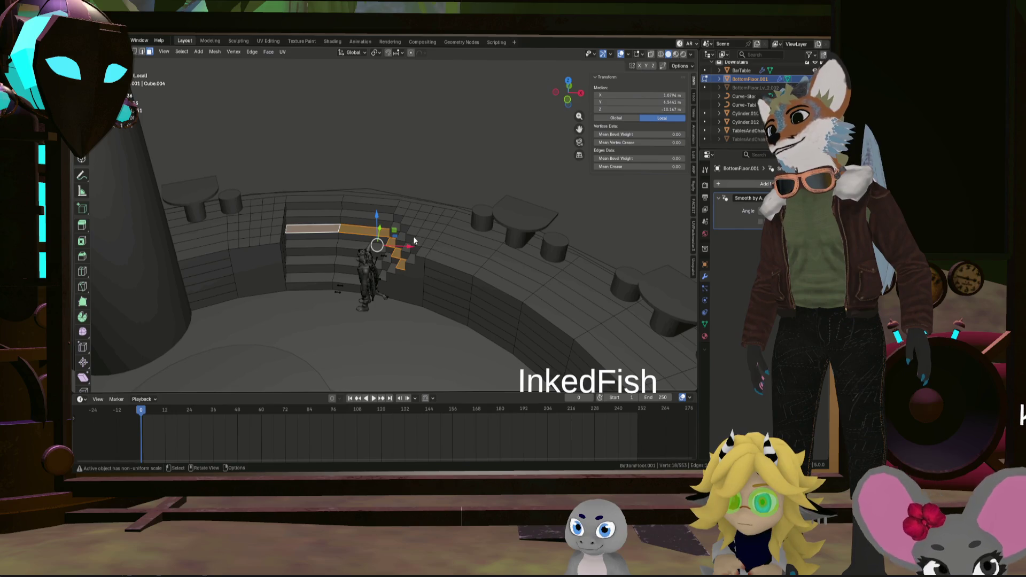
{"action": "mouse_move", "coordinate": [353, 244]}
{"action": "middle_mouse_down"}
{"action": "mouse_move", "coordinate": [315, 251]}
{"action": "mouse_move", "coordinate": [387, 256]}
{"action": "mouse_move", "coordinate": [357, 249]}
{"action": "mouse_move", "coordinate": [414, 271]}
{"action": "mouse_move", "coordinate": [403, 252]}
{"action": "mouse_move", "coordinate": [388, 260]}
{"action": "middle_mouse_up"}
{"action": "scroll", "coordinate": [357, 249], "scroll_direction": "up", "scroll_amount": 3}
{"action": "scroll", "coordinate": [420, 251], "scroll_direction": "up", "scroll_amount": 3}
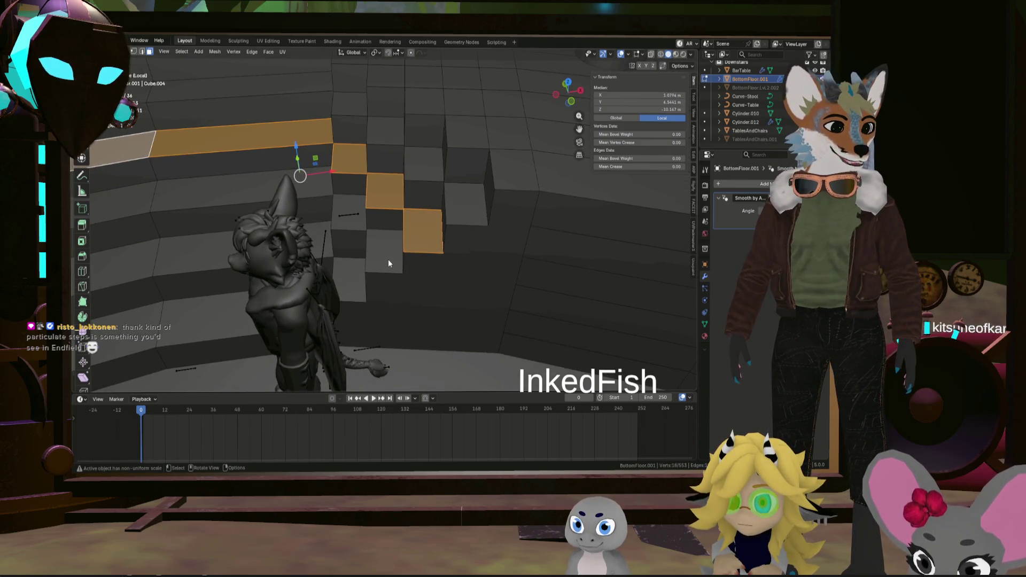
{"action": "mouse_move", "coordinate": [388, 259]}
{"action": "middle_mouse_down"}
{"action": "mouse_move", "coordinate": [495, 241]}
{"action": "mouse_move", "coordinate": [508, 208]}
{"action": "mouse_move", "coordinate": [492, 178]}
{"action": "mouse_move", "coordinate": [482, 182]}
{"action": "mouse_move", "coordinate": [481, 219]}
{"action": "middle_mouse_up"}
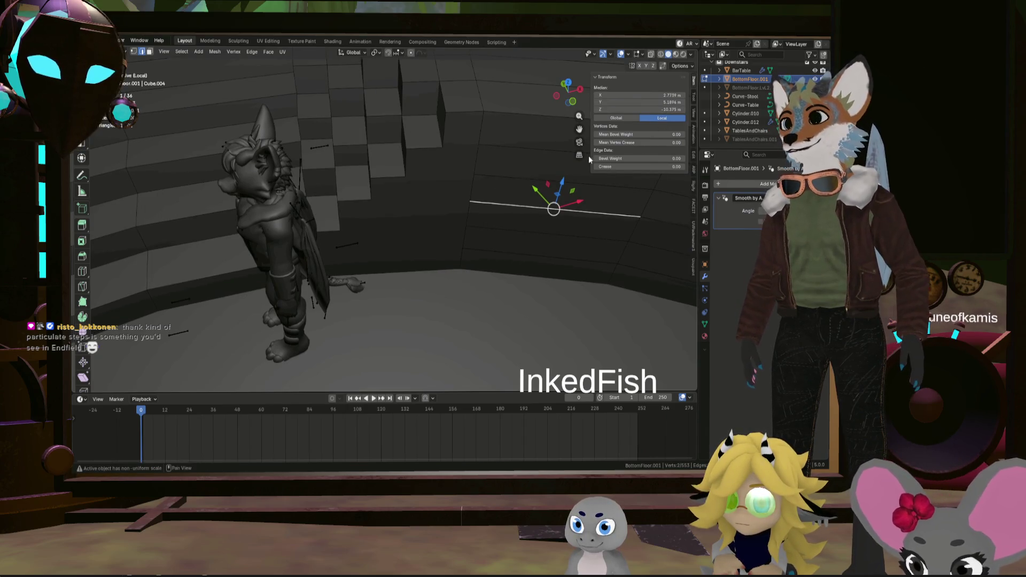
Select a row of step faces and orbit around the character and stairs
{"action": "left_click", "coordinate": [361, 182]}
{"action": "middle_click_drag", "start_coordinate": [361, 183], "coordinate": [437, 217]}
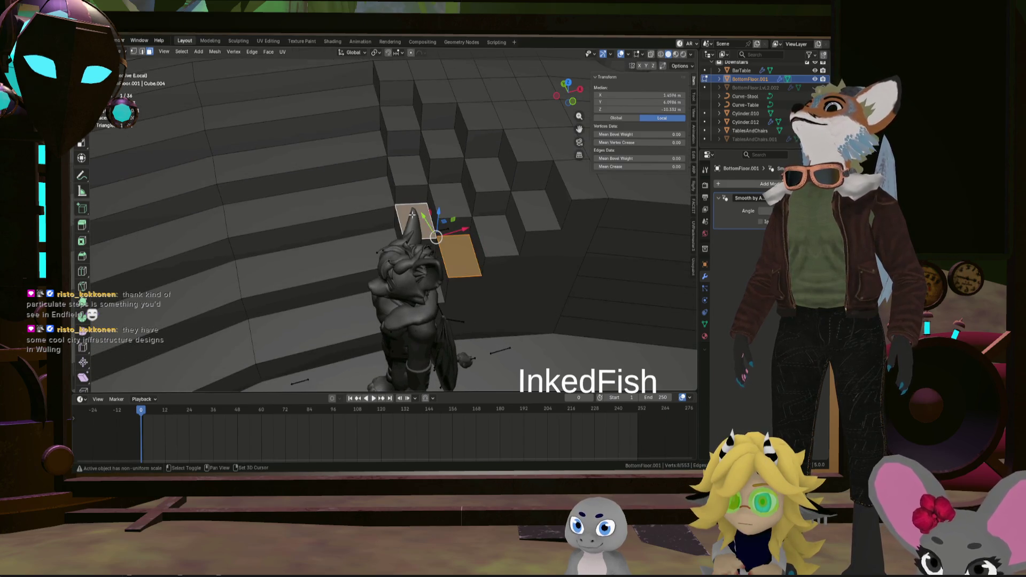
{"action": "left_click", "coordinate": [241, 219], "text": "ctrl"}
{"action": "left_click", "coordinate": [101, 238], "text": "ctrl"}
{"action": "scroll", "coordinate": [321, 224], "scroll_direction": "down", "scroll_amount": 3}
{"action": "middle_click_drag", "start_coordinate": [305, 217], "coordinate": [287, 214]}
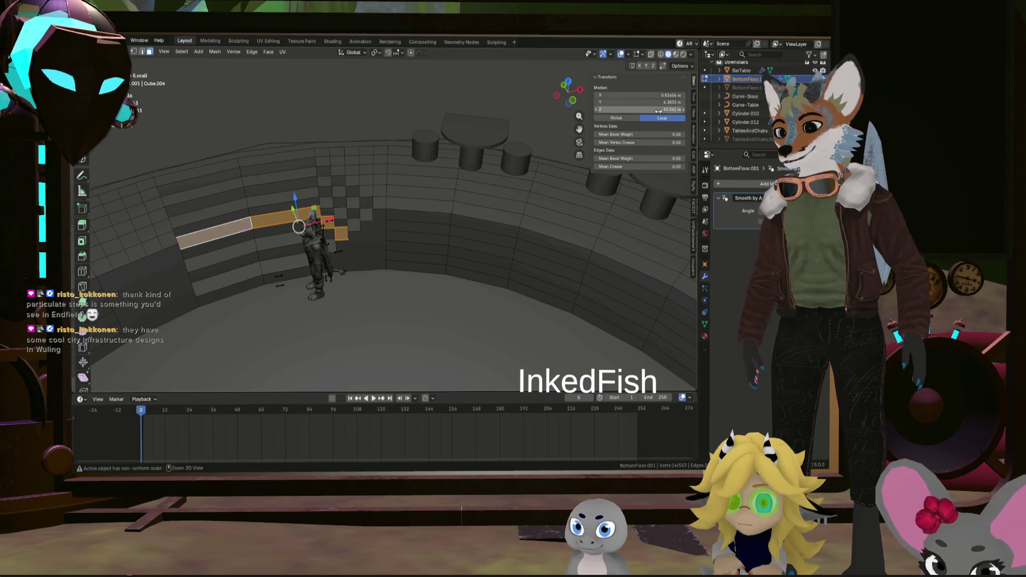
{"action": "mouse_move", "coordinate": [431, 239]}
{"action": "middle_mouse_down"}
{"action": "mouse_move", "coordinate": [409, 244]}
{"action": "mouse_move", "coordinate": [534, 243]}
{"action": "mouse_move", "coordinate": [459, 271]}
{"action": "mouse_move", "coordinate": [470, 299]}
{"action": "mouse_move", "coordinate": [490, 286]}
{"action": "mouse_move", "coordinate": [425, 276]}
{"action": "mouse_move", "coordinate": [444, 219]}
{"action": "middle_mouse_up"}
{"action": "scroll", "coordinate": [370, 213], "scroll_direction": "up", "scroll_amount": 3}
{"action": "scroll", "coordinate": [370, 213], "scroll_direction": "down", "scroll_amount": 2}
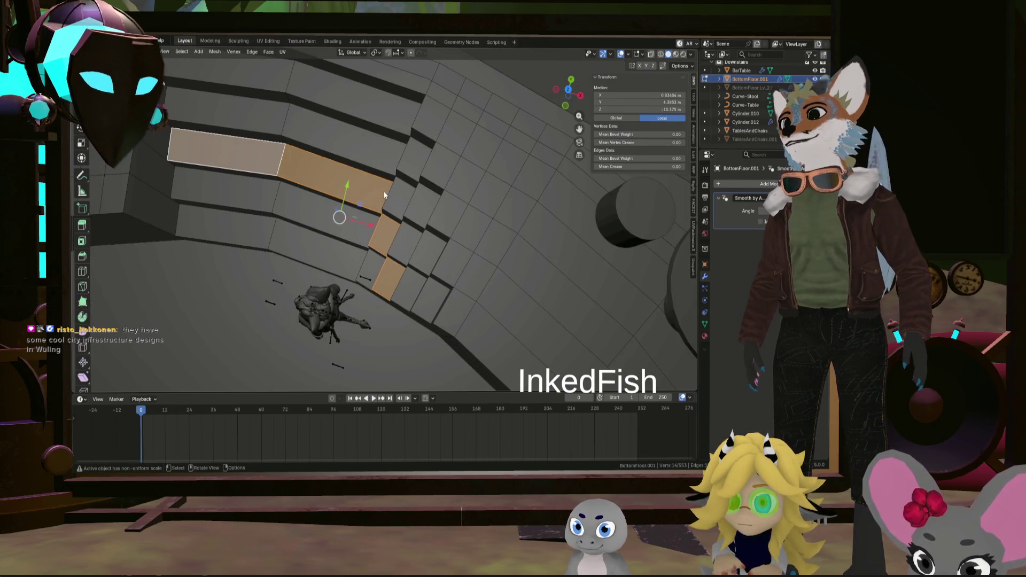
{"action": "mouse_move", "coordinate": [370, 242]}
{"action": "middle_mouse_down"}
{"action": "mouse_move", "coordinate": [446, 252]}
{"action": "mouse_move", "coordinate": [388, 231]}
{"action": "mouse_move", "coordinate": [347, 242]}
{"action": "mouse_move", "coordinate": [343, 226]}
{"action": "mouse_move", "coordinate": [368, 239]}
{"action": "middle_mouse_up"}
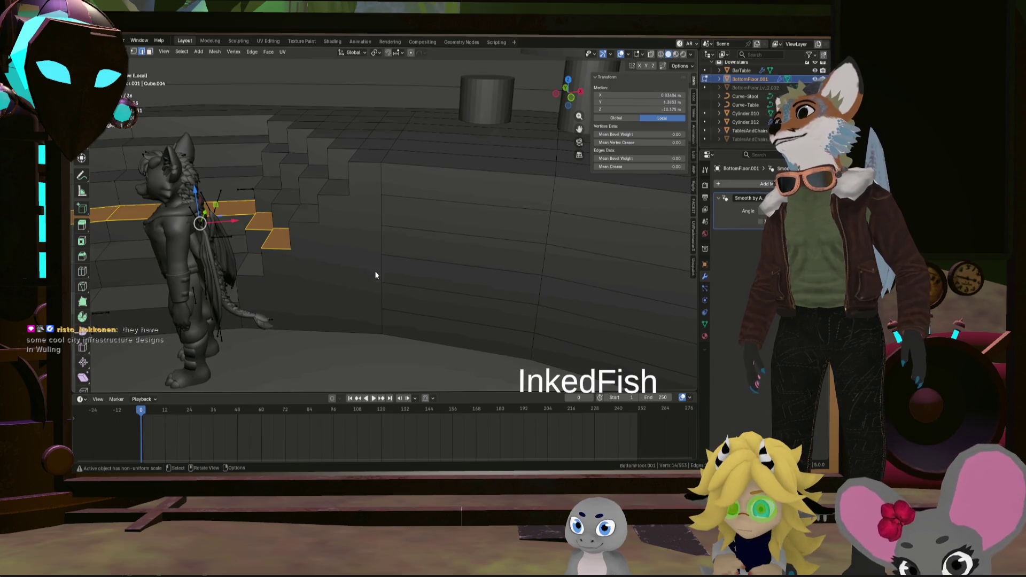
{"action": "mouse_move", "coordinate": [398, 288]}
{"action": "middle_mouse_down"}
{"action": "mouse_move", "coordinate": [411, 248]}
{"action": "mouse_move", "coordinate": [414, 282]}
{"action": "mouse_move", "coordinate": [383, 283]}
{"action": "middle_mouse_up"}
Clear the selection and pick the lowest step face beside the character
{"action": "left_click", "coordinate": [415, 283]}
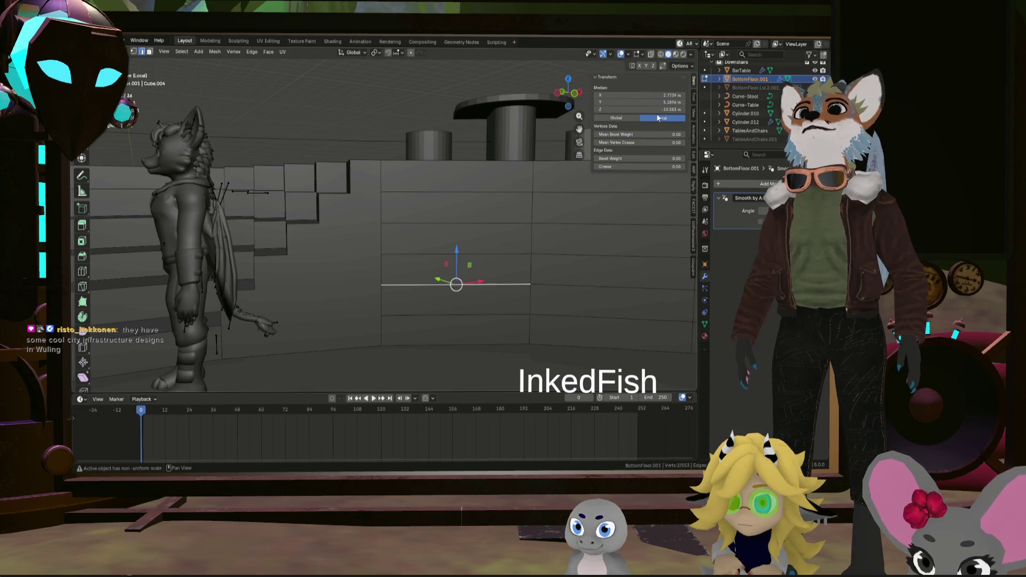
{"action": "mouse_move", "coordinate": [532, 176]}
{"action": "middle_mouse_down"}
{"action": "mouse_move", "coordinate": [457, 213]}
{"action": "mouse_move", "coordinate": [397, 264]}
{"action": "mouse_move", "coordinate": [345, 273]}
{"action": "mouse_move", "coordinate": [407, 257]}
{"action": "mouse_move", "coordinate": [401, 265]}
{"action": "mouse_move", "coordinate": [309, 299]}
{"action": "mouse_move", "coordinate": [464, 251]}
{"action": "middle_mouse_up"}
{"action": "key", "text": "alt+a"}
{"action": "left_click", "coordinate": [345, 273]}
{"action": "left_click", "coordinate": [401, 264]}
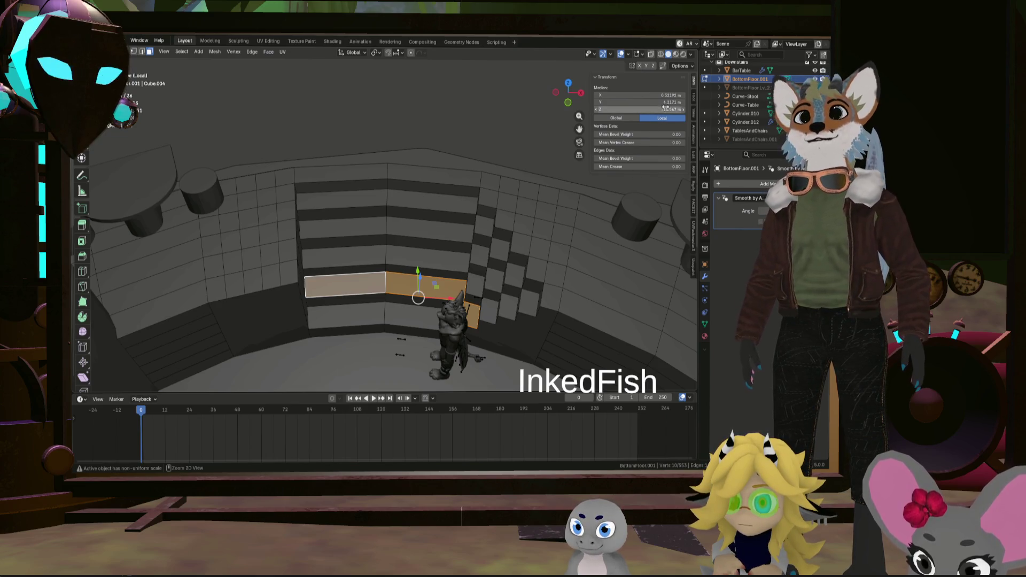
{"action": "scroll", "coordinate": [522, 282], "scroll_direction": "up", "scroll_amount": 3}
{"action": "scroll", "coordinate": [475, 233], "scroll_direction": "up", "scroll_amount": 3}
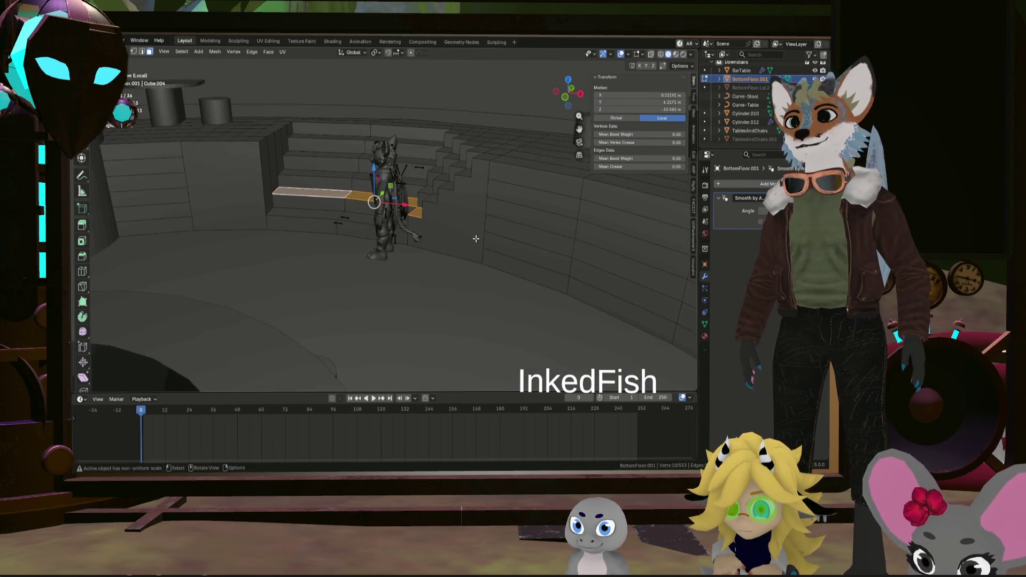
{"action": "scroll", "coordinate": [509, 259], "scroll_direction": "up", "scroll_amount": 3}
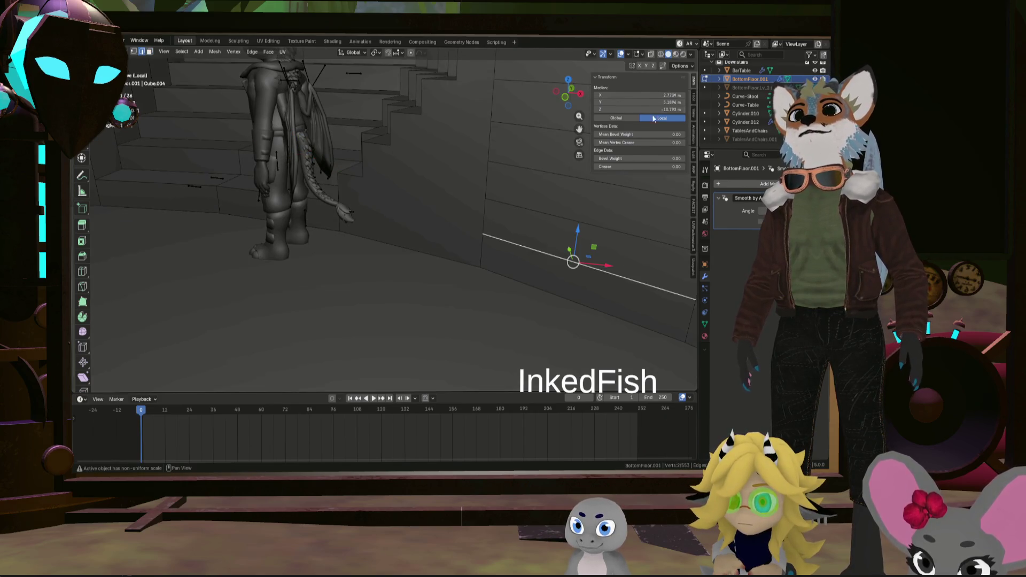
{"action": "left_click", "coordinate": [240, 176]}
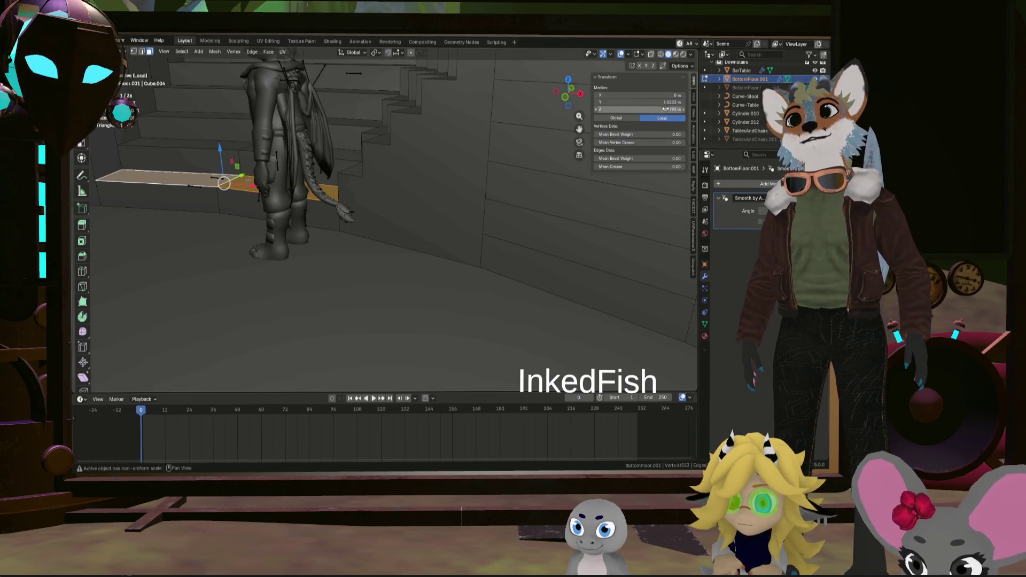
{"action": "scroll", "coordinate": [332, 200], "scroll_direction": "down", "scroll_amount": 3}
{"action": "scroll", "coordinate": [386, 221], "scroll_direction": "down", "scroll_amount": 3}
{"action": "scroll", "coordinate": [436, 185], "scroll_direction": "down", "scroll_amount": 4}
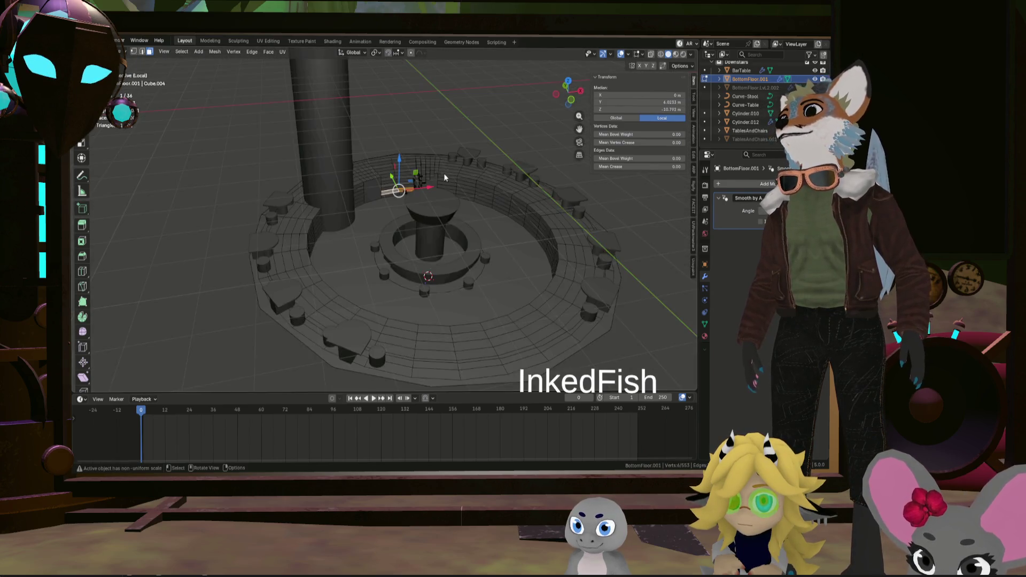
{"action": "scroll", "coordinate": [434, 241], "scroll_direction": "up", "scroll_amount": 4}
Switch to Object Mode, reselect BottomFloor.001 and re-enter Edit Mode on it
{"action": "middle_click_drag", "start_coordinate": [423, 291], "coordinate": [423, 320]}
{"action": "mouse_move", "coordinate": [406, 324]}
{"action": "middle_mouse_down"}
{"action": "mouse_move", "coordinate": [401, 270]}
{"action": "mouse_move", "coordinate": [449, 244]}
{"action": "middle_mouse_up"}
{"action": "key", "text": "Tab"}
{"action": "left_click", "coordinate": [386, 272]}
{"action": "scroll", "coordinate": [386, 272], "scroll_direction": "down", "scroll_amount": 3}
{"action": "scroll", "coordinate": [462, 284], "scroll_direction": "up", "scroll_amount": 3}
{"action": "left_click", "coordinate": [461, 284]}
{"action": "scroll", "coordinate": [451, 206], "scroll_direction": "up", "scroll_amount": 4}
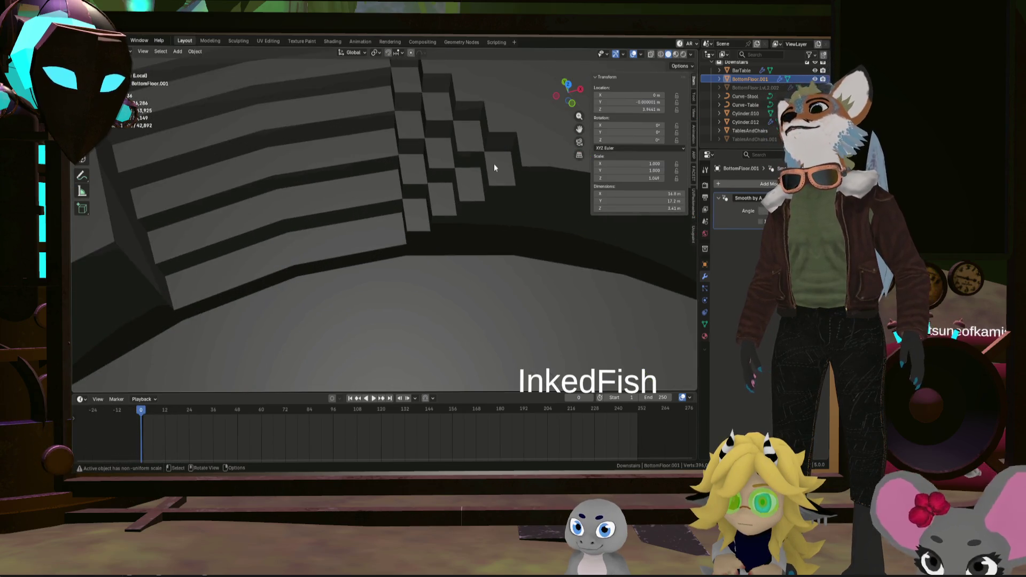
{"action": "key", "text": "Tab"}
Hide the selected faces, then reveal all hidden stair-wall geometry
{"action": "mouse_move", "coordinate": [494, 167]}
{"action": "middle_mouse_down"}
{"action": "mouse_move", "coordinate": [450, 218]}
{"action": "mouse_move", "coordinate": [486, 250]}
{"action": "middle_mouse_up"}
{"action": "scroll", "coordinate": [458, 227], "scroll_direction": "up", "scroll_amount": 2}
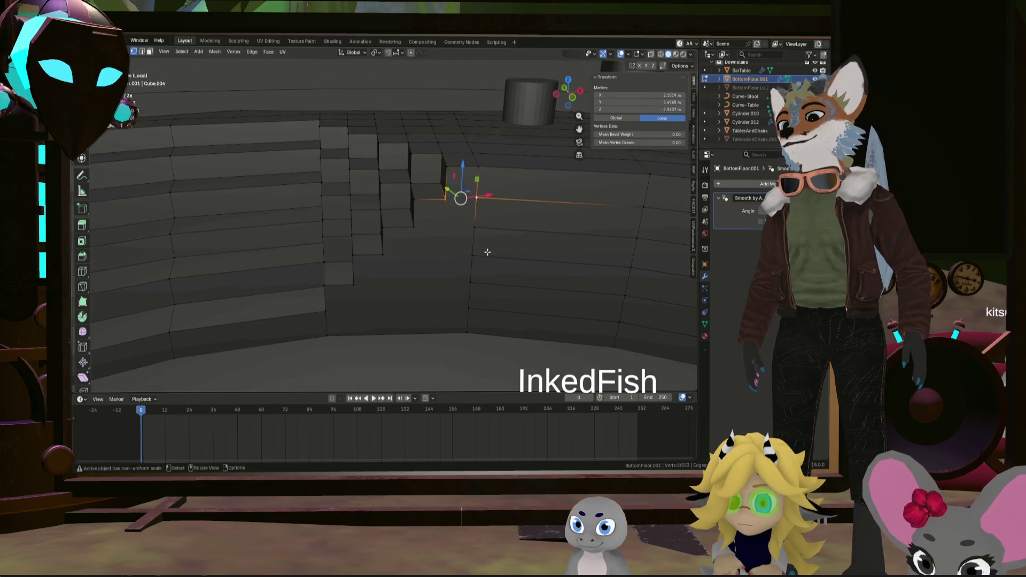
{"action": "key", "text": "h"}
{"action": "key", "text": "alt+h"}
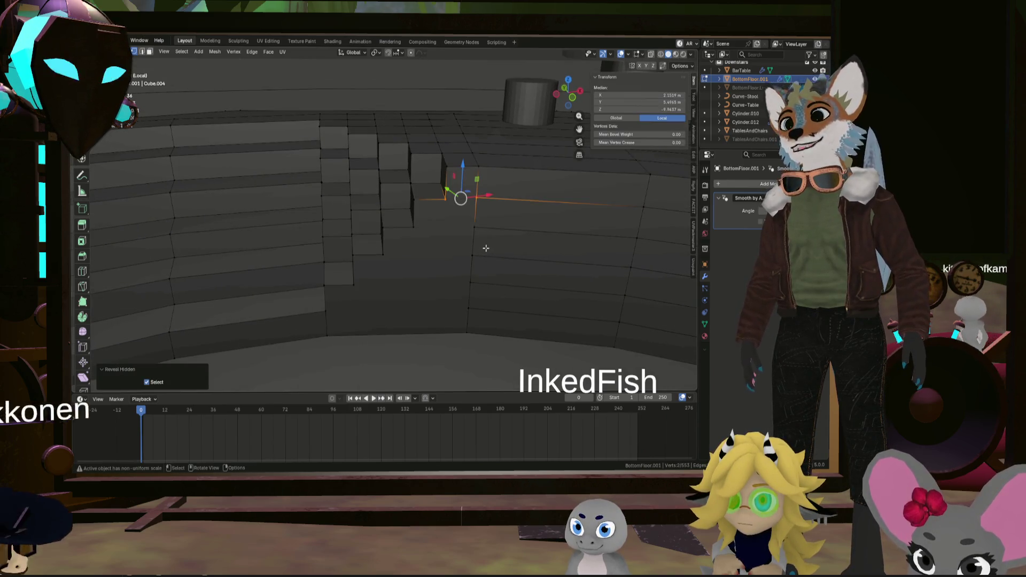
Move the revealed stair-wall faces twice toward the curved wall's base
{"action": "key", "text": "g"}
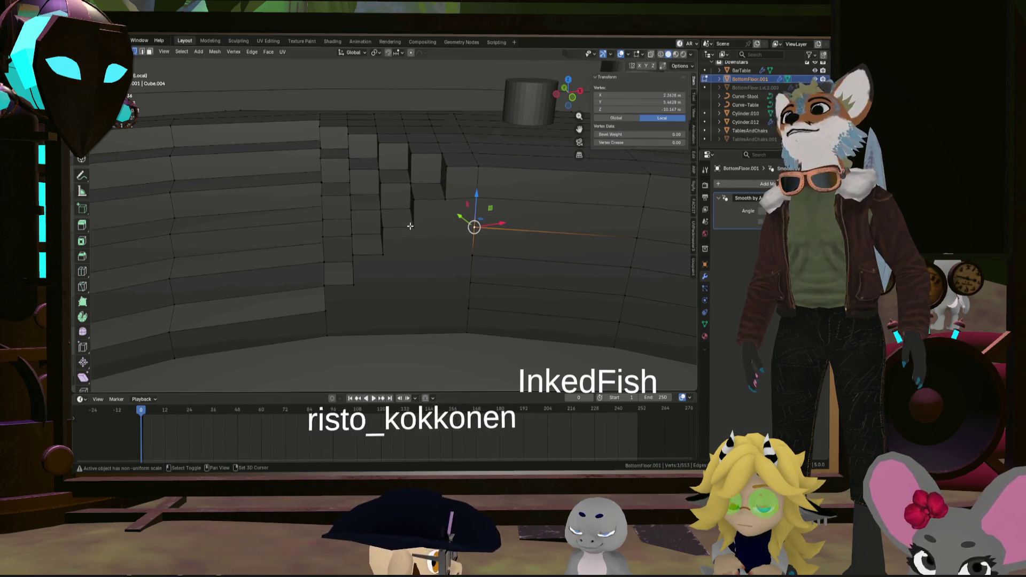
{"action": "left_click", "coordinate": [476, 258]}
{"action": "key", "text": "g"}
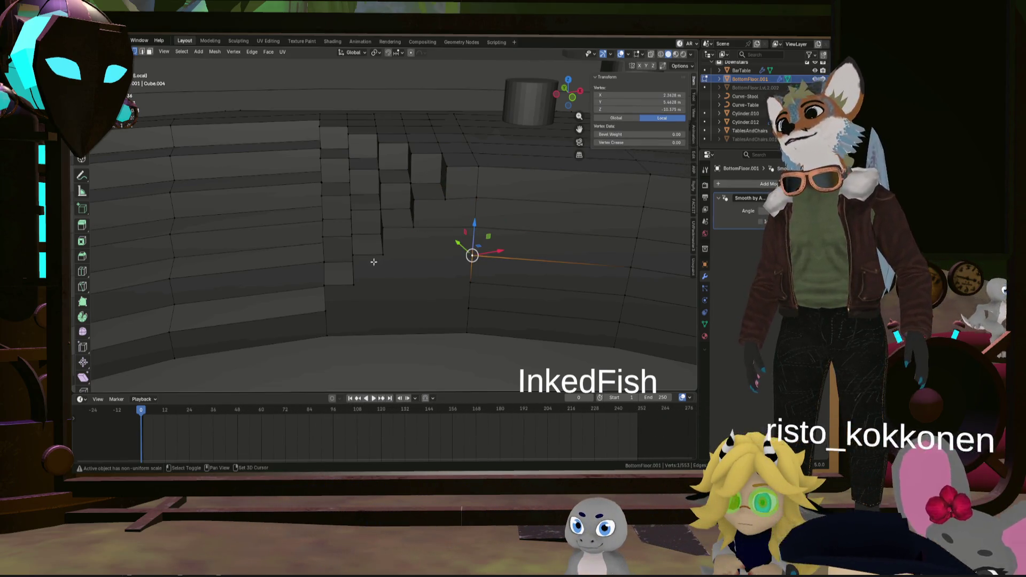
{"action": "left_click", "coordinate": [461, 283]}
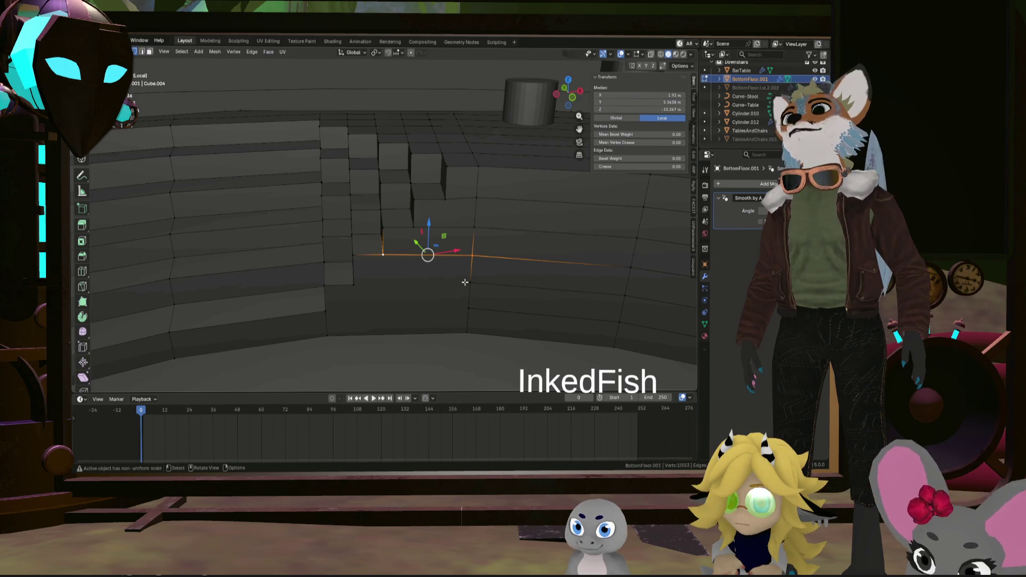
Pick vertices at the wall base and orbit along the curved wall and stepped block
{"action": "left_click", "coordinate": [465, 282]}
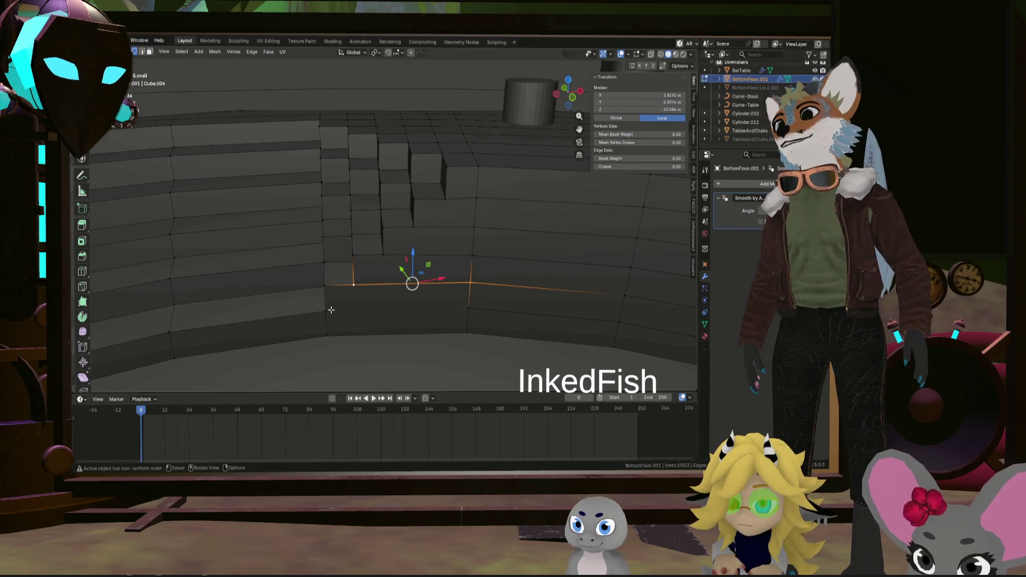
{"action": "left_click", "coordinate": [411, 305]}
{"action": "left_click", "coordinate": [326, 311]}
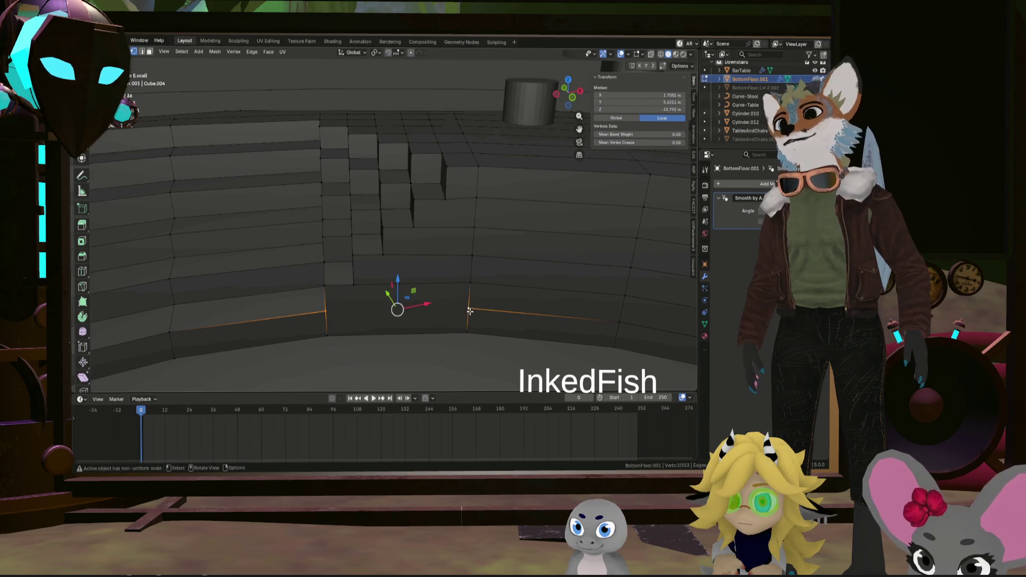
{"action": "middle_click_drag", "start_coordinate": [465, 302], "coordinate": [318, 268]}
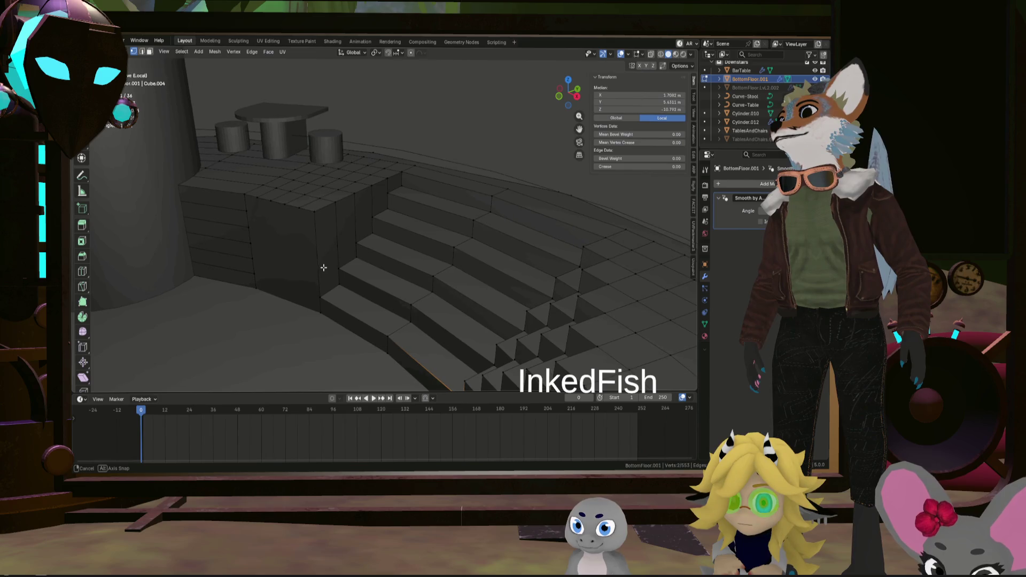
{"action": "mouse_move", "coordinate": [317, 269]}
{"action": "middle_mouse_down"}
{"action": "mouse_move", "coordinate": [413, 280]}
{"action": "mouse_move", "coordinate": [317, 267]}
{"action": "middle_mouse_up"}
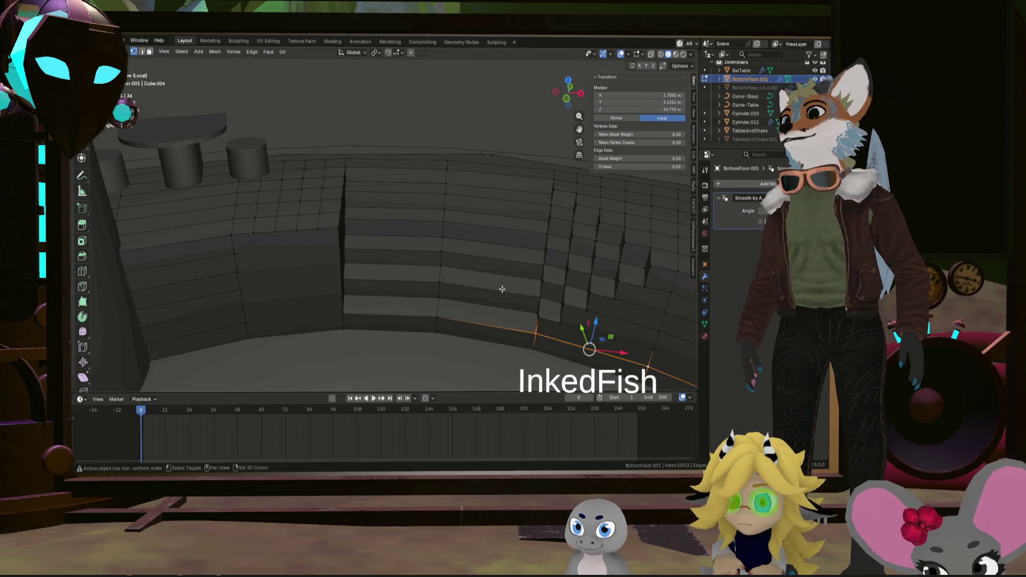
{"action": "mouse_move", "coordinate": [316, 267]}
{"action": "middle_mouse_down"}
{"action": "mouse_move", "coordinate": [307, 257]}
{"action": "mouse_move", "coordinate": [453, 251]}
{"action": "mouse_move", "coordinate": [385, 257]}
{"action": "middle_mouse_up"}
{"action": "key", "text": "KP_1"}
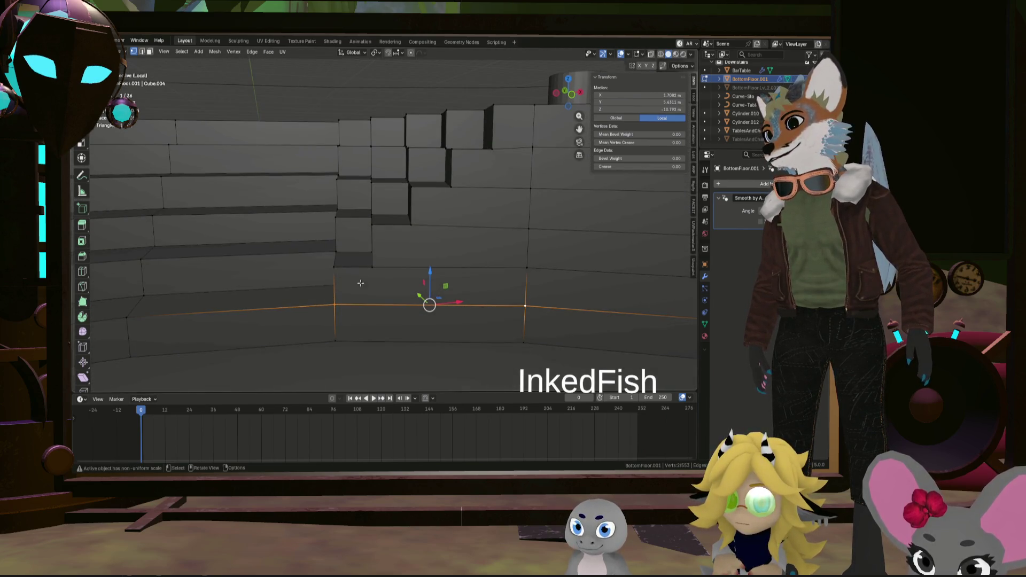
{"action": "scroll", "coordinate": [385, 284], "scroll_direction": "down", "scroll_amount": 2}
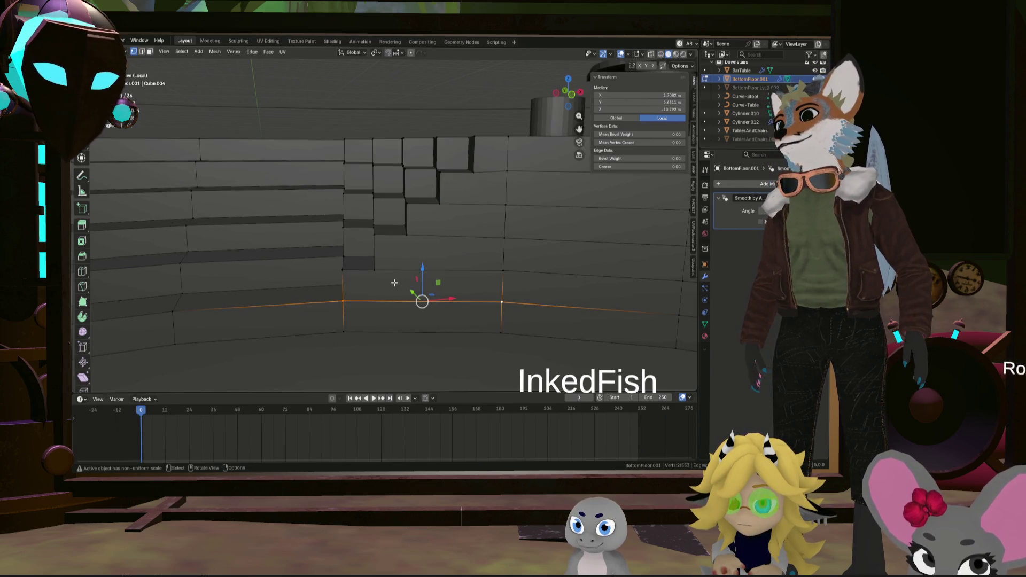
{"action": "key", "text": "3"}
{"action": "left_click", "coordinate": [415, 331]}
{"action": "middle_click_drag", "start_coordinate": [417, 330], "coordinate": [401, 236]}
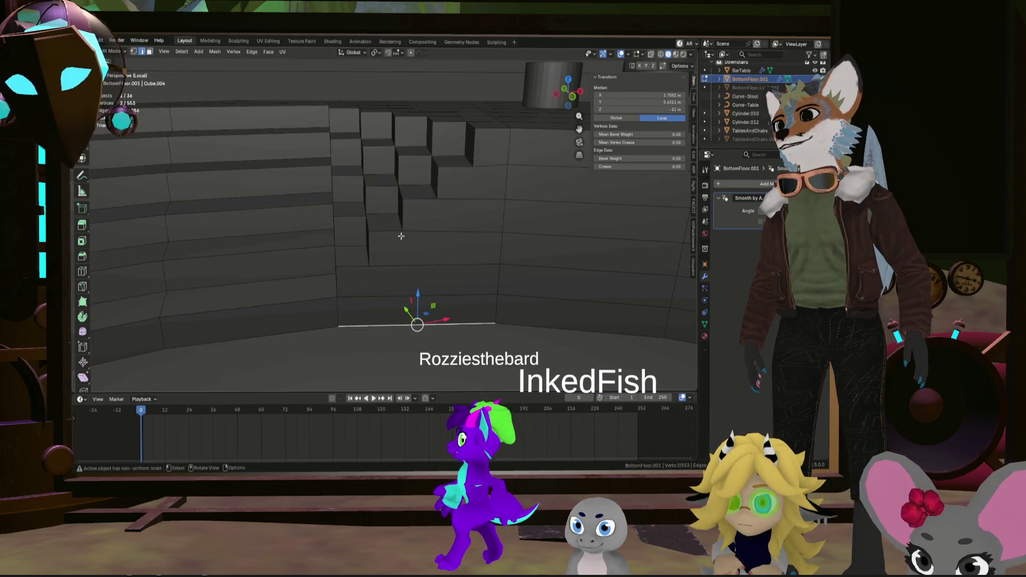
{"action": "mouse_move", "coordinate": [401, 236]}
{"action": "middle_mouse_down"}
{"action": "mouse_move", "coordinate": [417, 253]}
{"action": "mouse_move", "coordinate": [411, 222]}
{"action": "middle_mouse_up"}
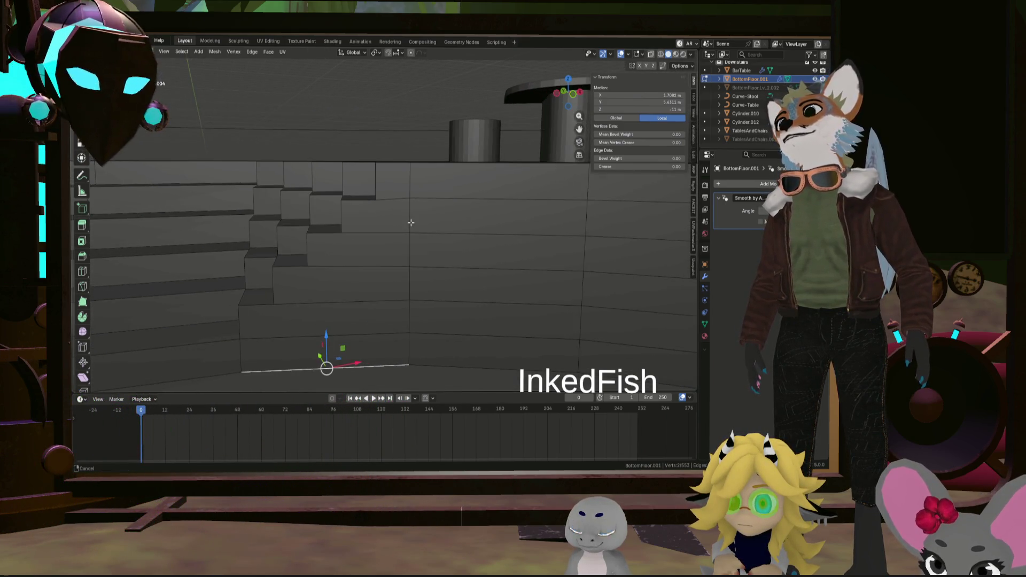
{"action": "left_click", "coordinate": [427, 198]}
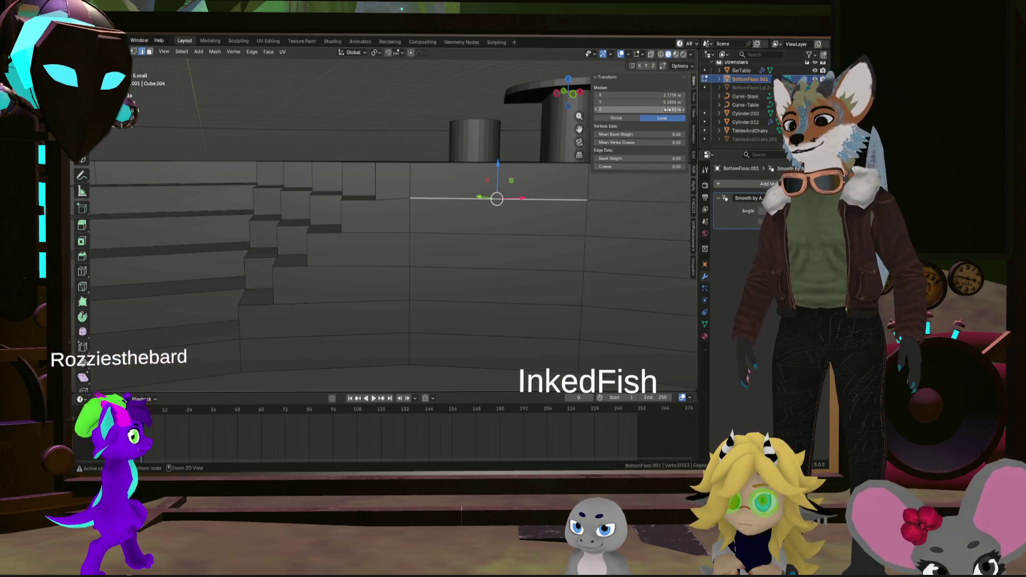
{"action": "middle_click_drag", "start_coordinate": [428, 201], "coordinate": [429, 227]}
{"action": "key", "text": "3"}
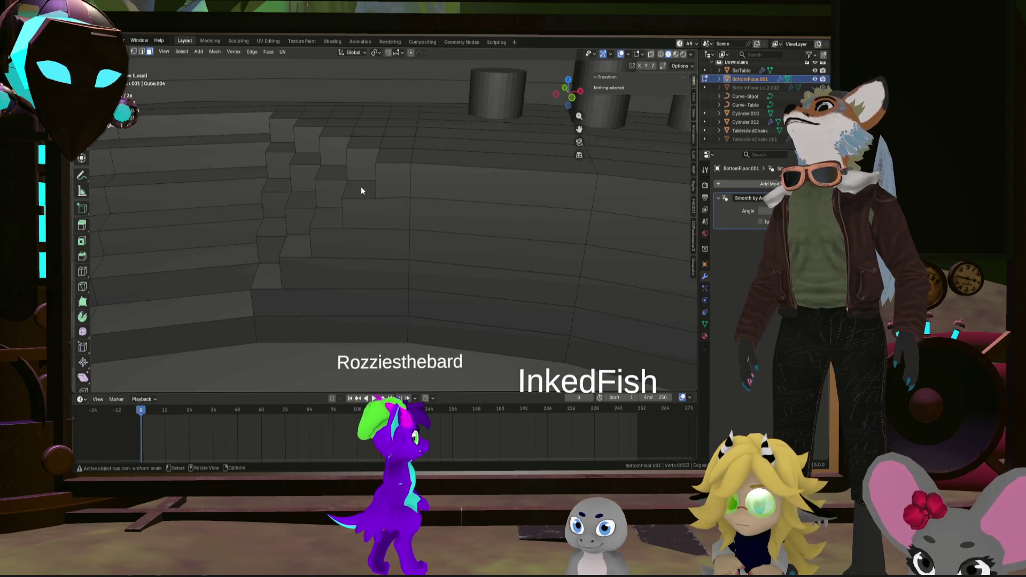
Select the step top faces including the long tread along the wall
{"action": "left_click", "coordinate": [359, 189]}
{"action": "left_click", "coordinate": [333, 172], "text": "shift"}
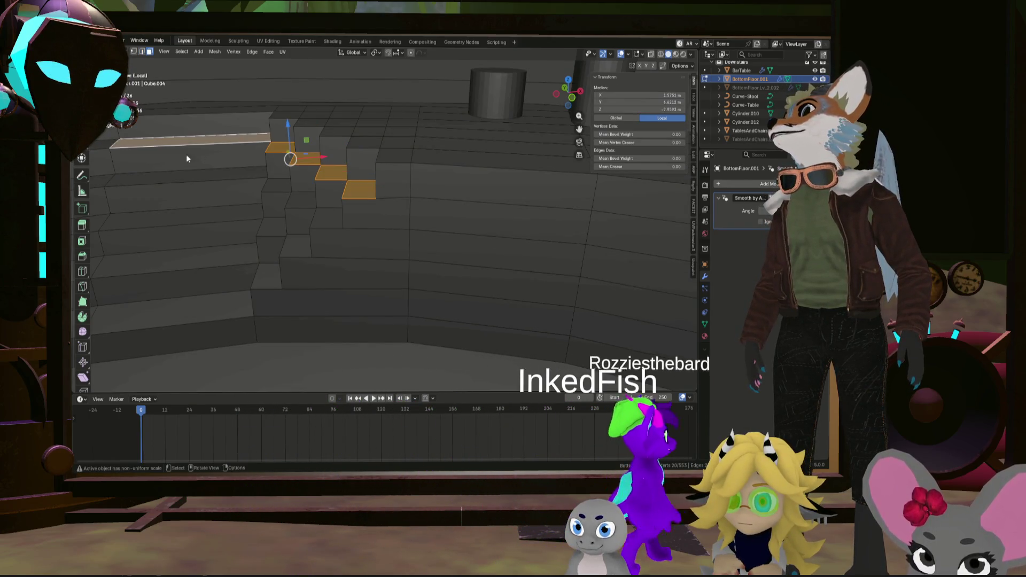
{"action": "middle_click_drag", "start_coordinate": [187, 154], "coordinate": [293, 178]}
{"action": "left_click", "coordinate": [195, 181], "text": "shift"}
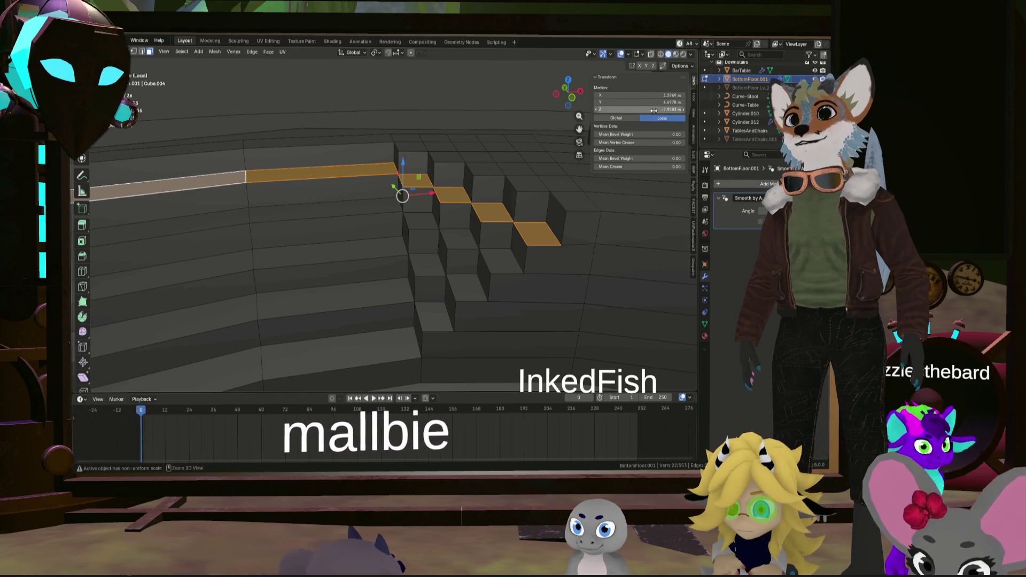
Select the edge running along an upper step
{"action": "middle_click_drag", "start_coordinate": [481, 208], "coordinate": [520, 233]}
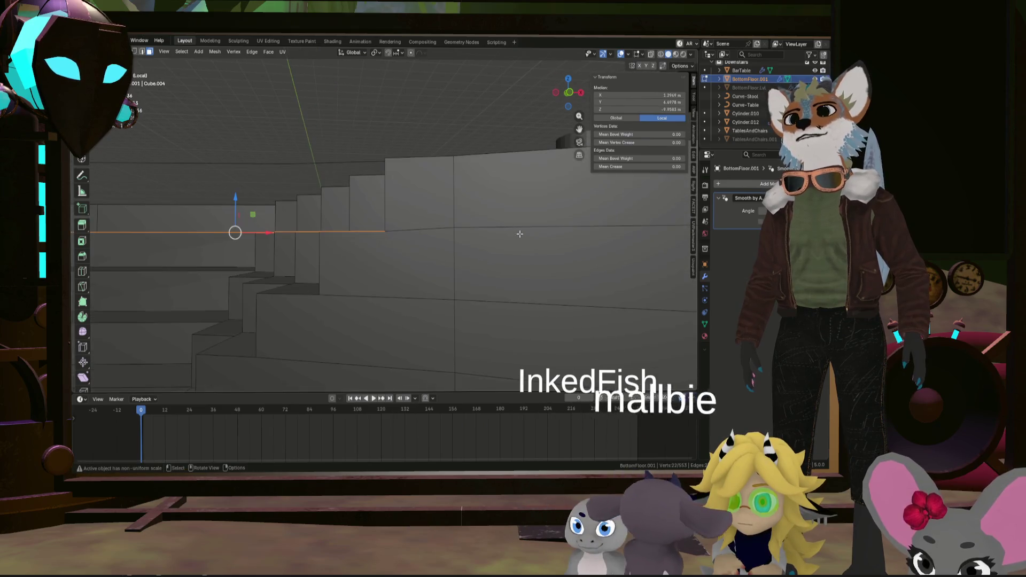
{"action": "mouse_move", "coordinate": [529, 225]}
{"action": "middle_mouse_down"}
{"action": "mouse_move", "coordinate": [563, 245]}
{"action": "mouse_move", "coordinate": [540, 227]}
{"action": "middle_mouse_up"}
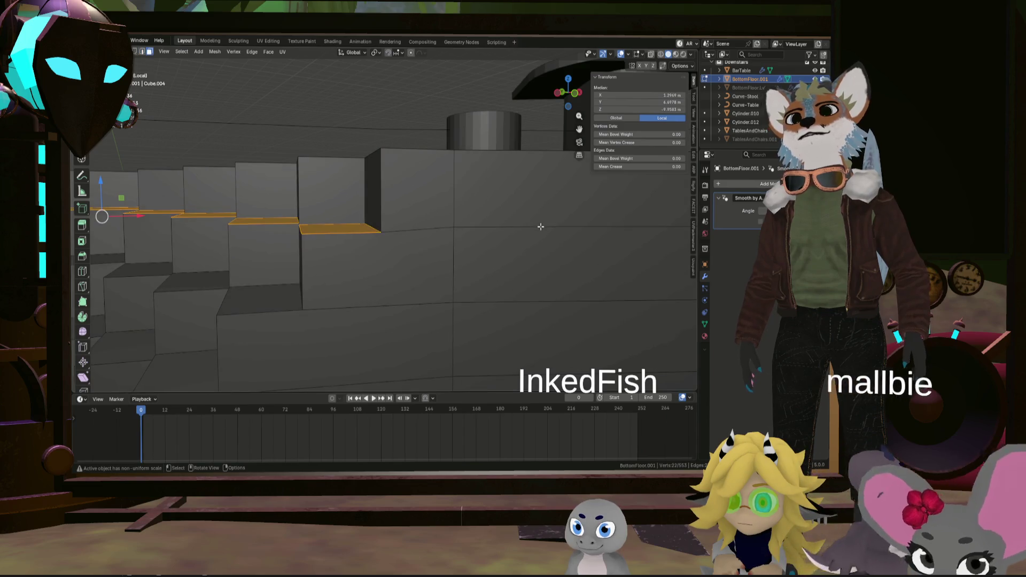
{"action": "left_click", "coordinate": [541, 228]}
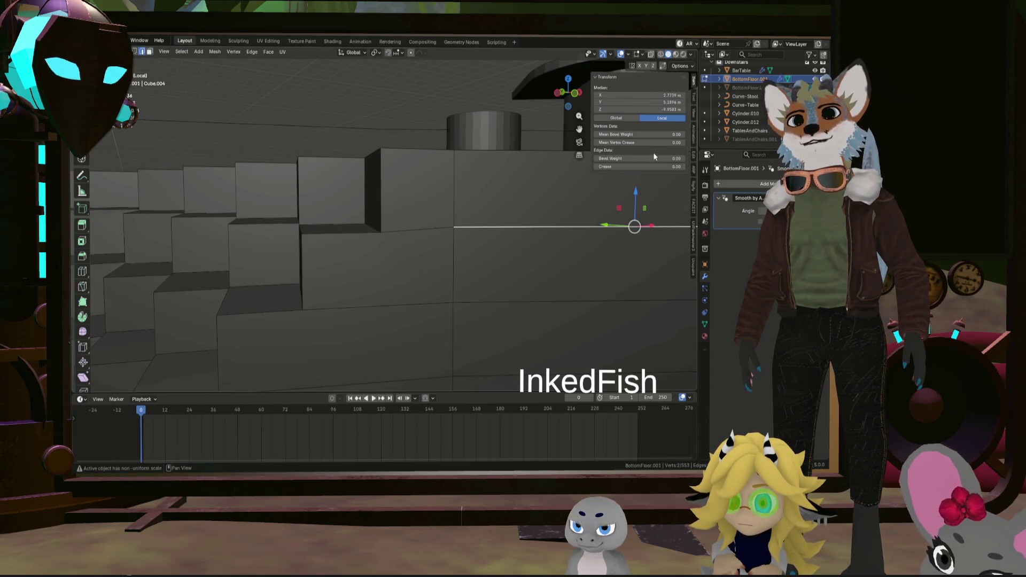
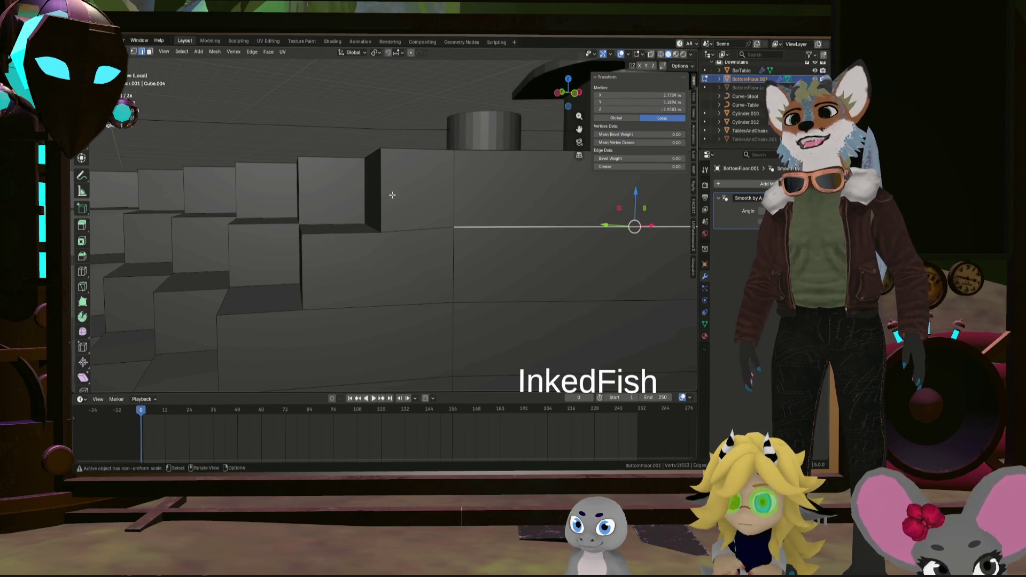
Select the step-top faces along the staircase beside the wall, inspecting from several angles
{"action": "key", "text": "alt+a"}
{"action": "left_click", "coordinate": [345, 230]}
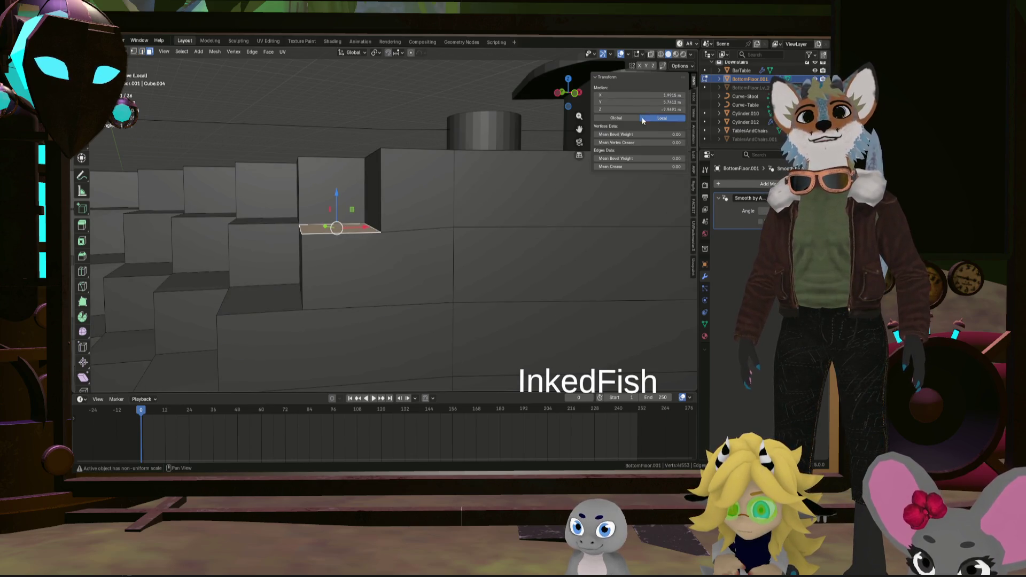
{"action": "scroll", "coordinate": [442, 195], "scroll_direction": "down", "scroll_amount": 5}
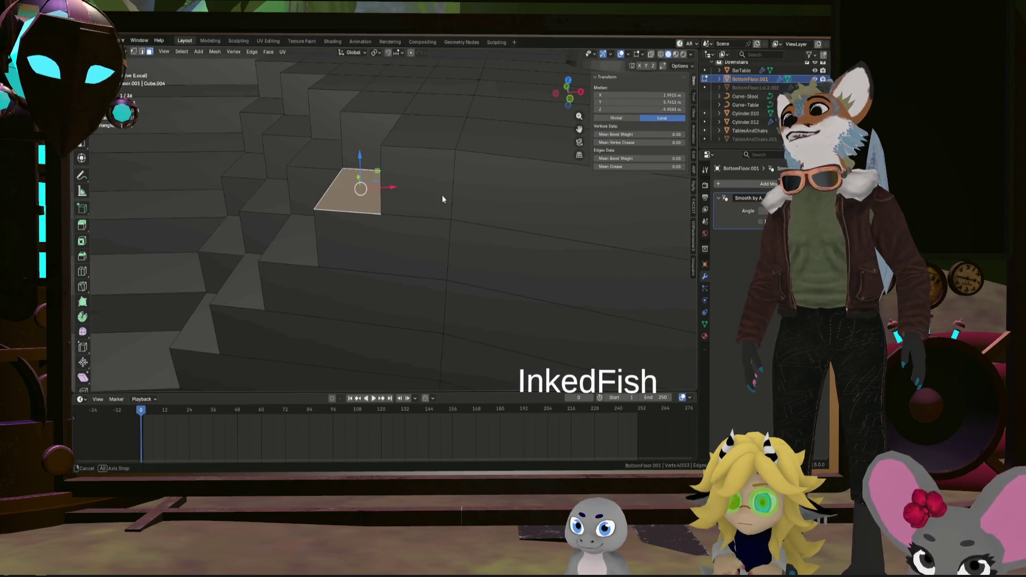
{"action": "middle_click_drag", "start_coordinate": [442, 195], "coordinate": [331, 173]}
{"action": "left_click", "coordinate": [196, 148], "text": "shift"}
{"action": "middle_click_drag", "start_coordinate": [185, 163], "coordinate": [299, 184]}
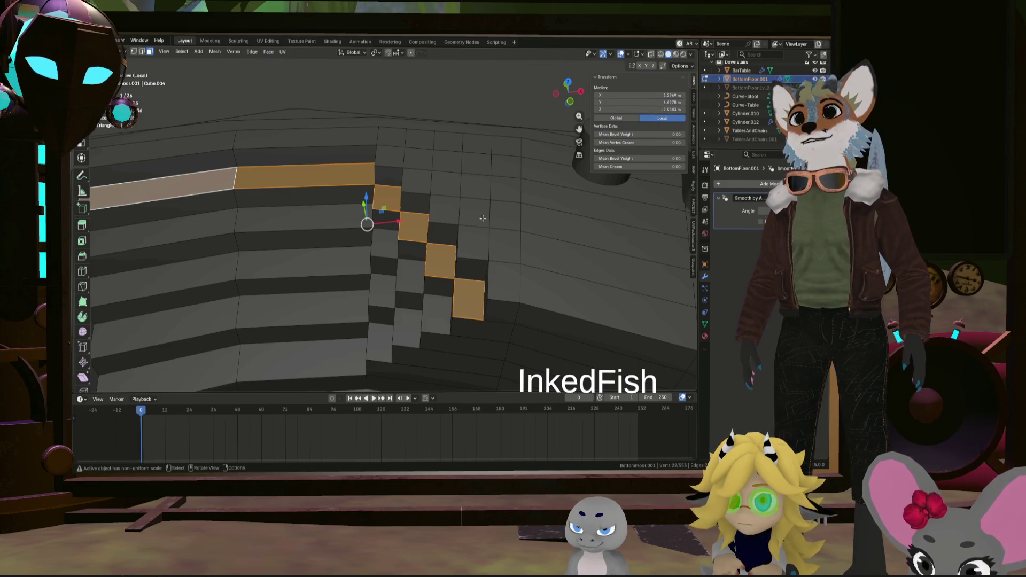
{"action": "scroll", "coordinate": [484, 218], "scroll_direction": "down", "scroll_amount": 5}
{"action": "mouse_move", "coordinate": [483, 218]}
{"action": "middle_mouse_down"}
{"action": "mouse_move", "coordinate": [443, 232]}
{"action": "mouse_move", "coordinate": [385, 230]}
{"action": "middle_mouse_up"}
{"action": "scroll", "coordinate": [443, 232], "scroll_direction": "up", "scroll_amount": 5}
{"action": "scroll", "coordinate": [383, 198], "scroll_direction": "up", "scroll_amount": 3}
{"action": "left_click", "coordinate": [499, 216]}
{"action": "mouse_move", "coordinate": [511, 246]}
{"action": "middle_mouse_down"}
{"action": "mouse_move", "coordinate": [525, 288]}
{"action": "mouse_move", "coordinate": [479, 251]}
{"action": "middle_mouse_up"}
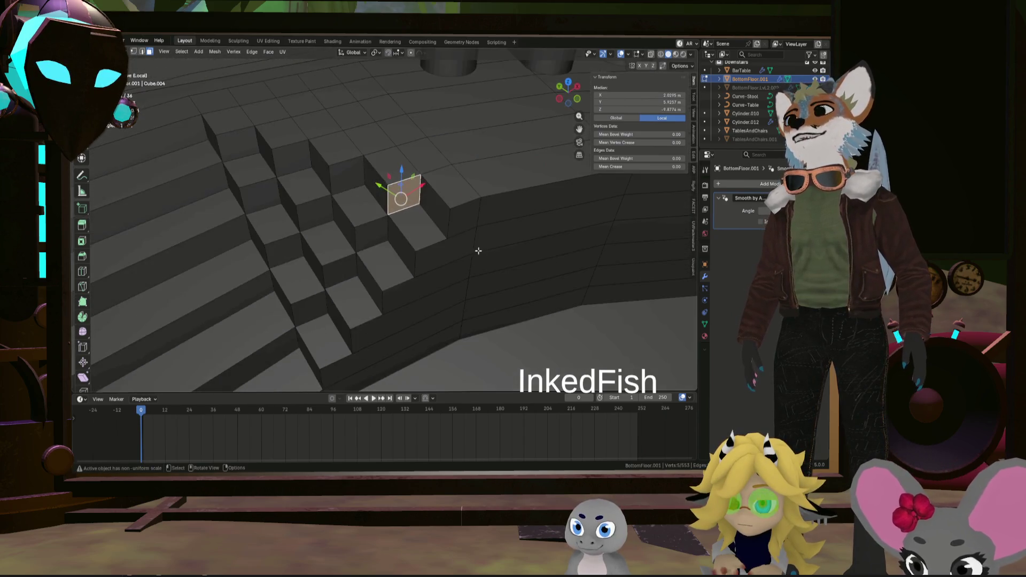
{"action": "mouse_move", "coordinate": [401, 184]}
{"action": "middle_mouse_down"}
{"action": "mouse_move", "coordinate": [327, 186]}
{"action": "mouse_move", "coordinate": [360, 215]}
{"action": "middle_mouse_up"}
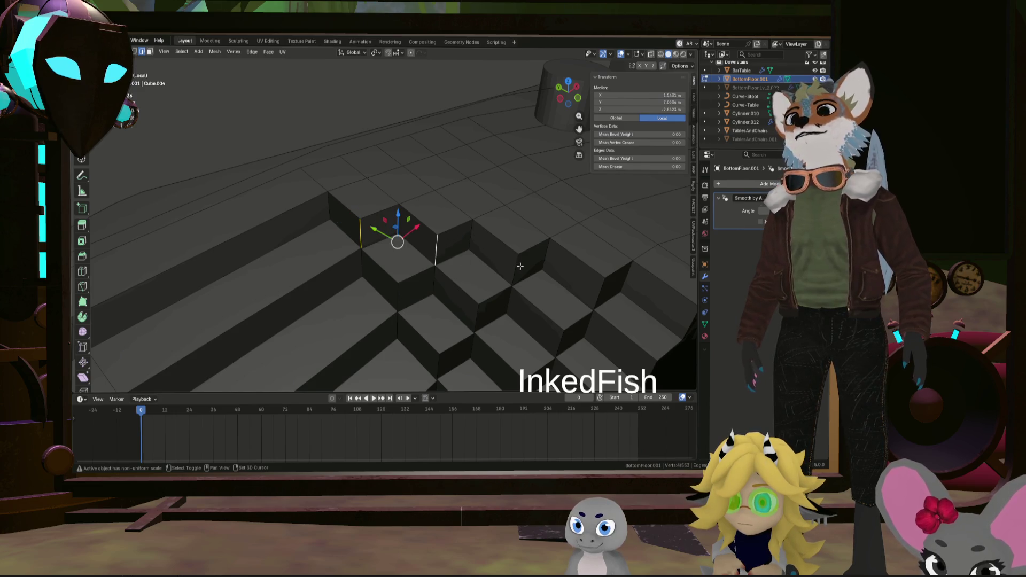
{"action": "middle_click_drag", "start_coordinate": [633, 300], "coordinate": [562, 300], "text": "shift"}
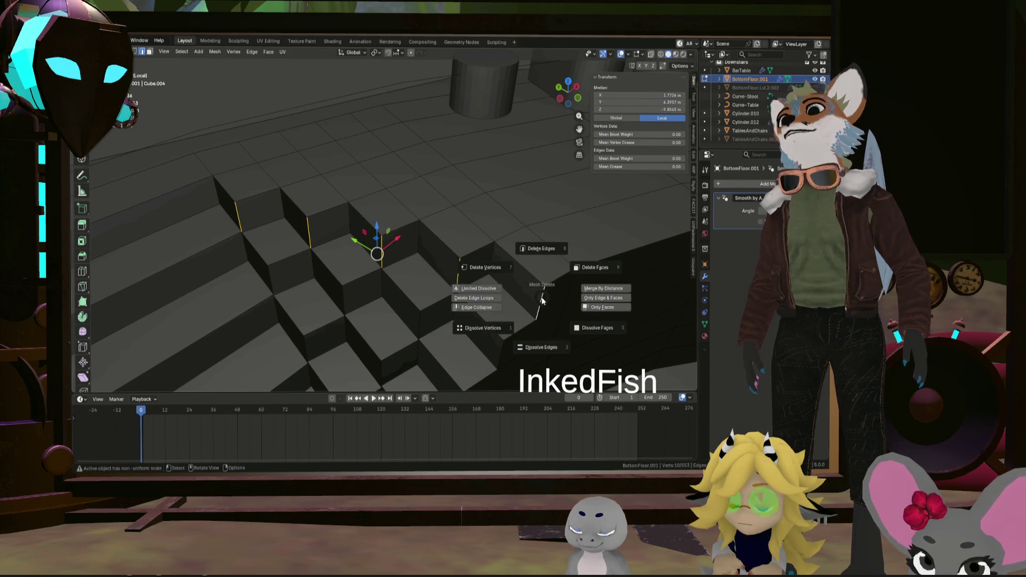
Delete the selected vertical step edges, then undo the deletion after checking the result
{"action": "left_click", "coordinate": [541, 322]}
{"action": "mouse_move", "coordinate": [542, 320]}
{"action": "middle_mouse_down"}
{"action": "mouse_move", "coordinate": [520, 247]}
{"action": "mouse_move", "coordinate": [484, 250]}
{"action": "middle_mouse_up"}
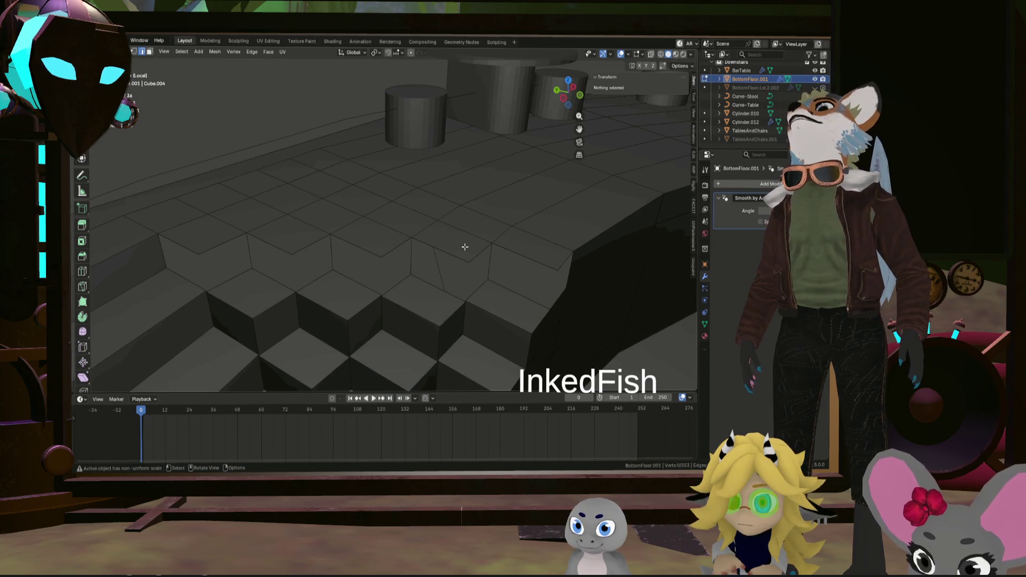
{"action": "key", "text": "ctrl+z"}
{"action": "key", "text": "ctrl+z"}
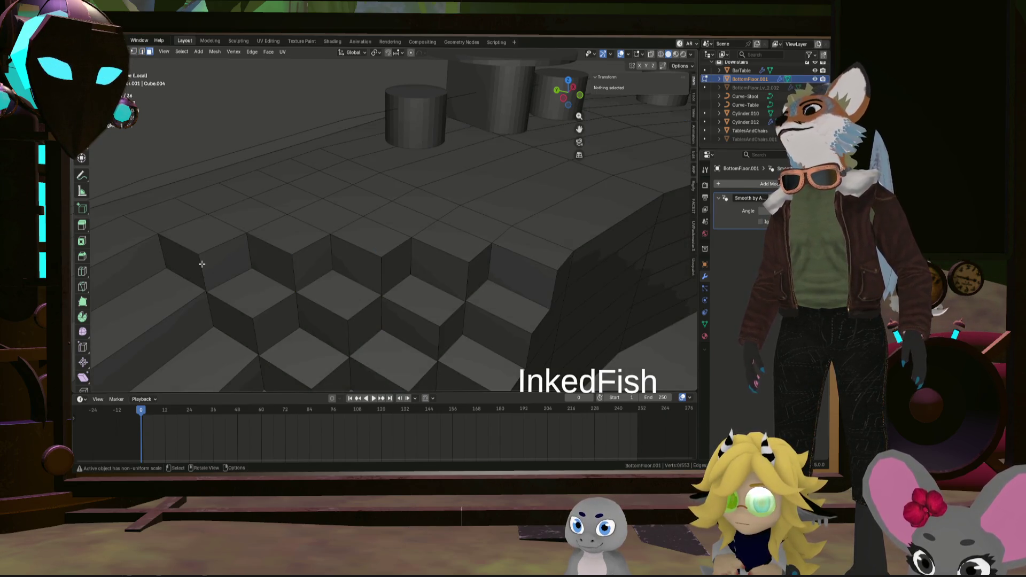
Delete the zigzag strip of riser faces along the steps, leaving out the large end face
{"action": "left_click", "coordinate": [183, 255]}
{"action": "left_click", "coordinate": [227, 257], "text": "shift"}
{"action": "left_click", "coordinate": [280, 267], "text": "shift"}
{"action": "left_click", "coordinate": [353, 264], "text": "shift"}
{"action": "left_click", "coordinate": [395, 262], "text": "shift"}
{"action": "left_click", "coordinate": [439, 270], "text": "shift"}
{"action": "left_click", "coordinate": [524, 275], "text": "shift"}
{"action": "left_click", "coordinate": [566, 282], "text": "shift"}
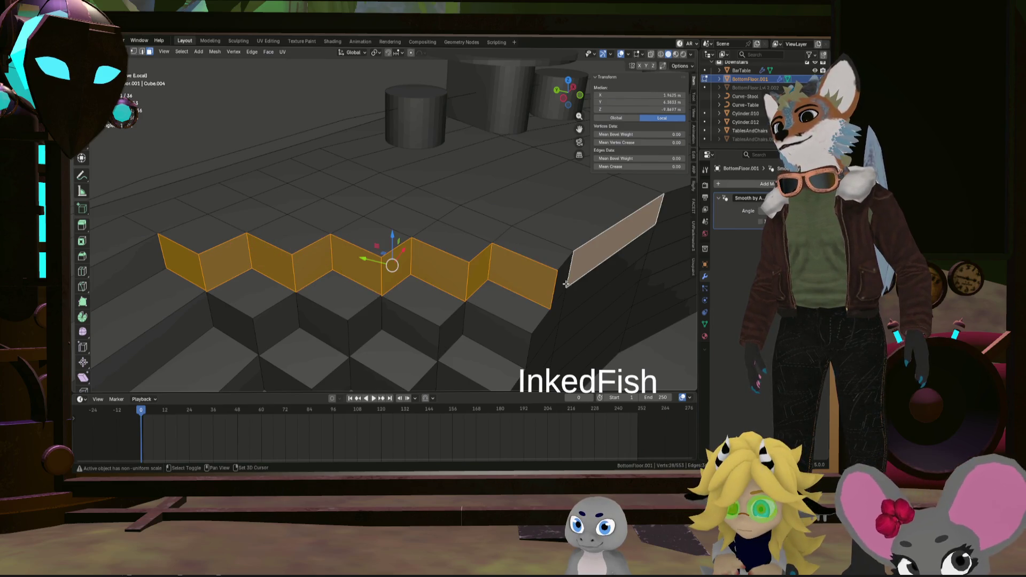
{"action": "key", "text": "z"}
{"action": "left_click", "coordinate": [566, 280], "text": "shift"}
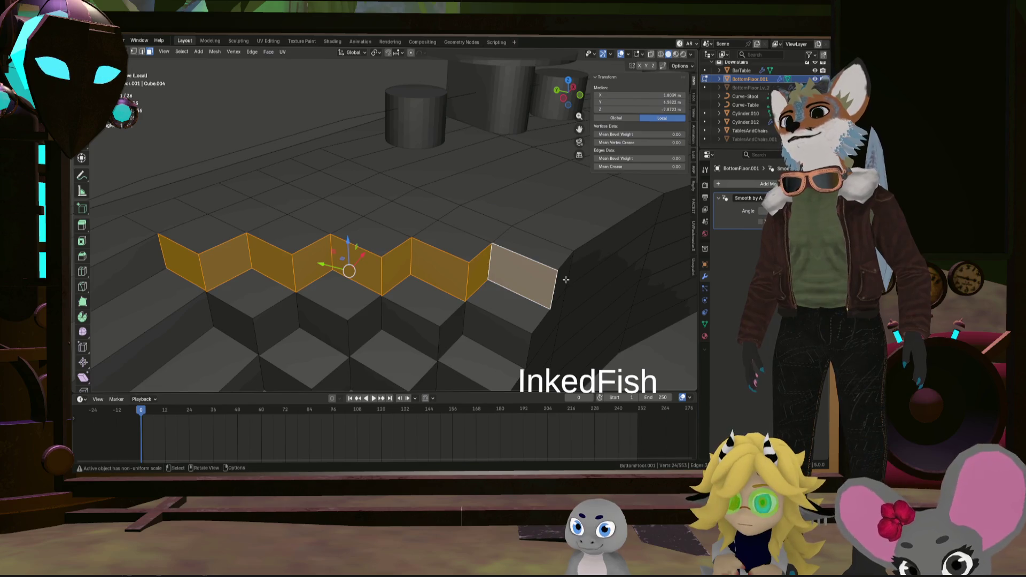
{"action": "key", "text": "x"}
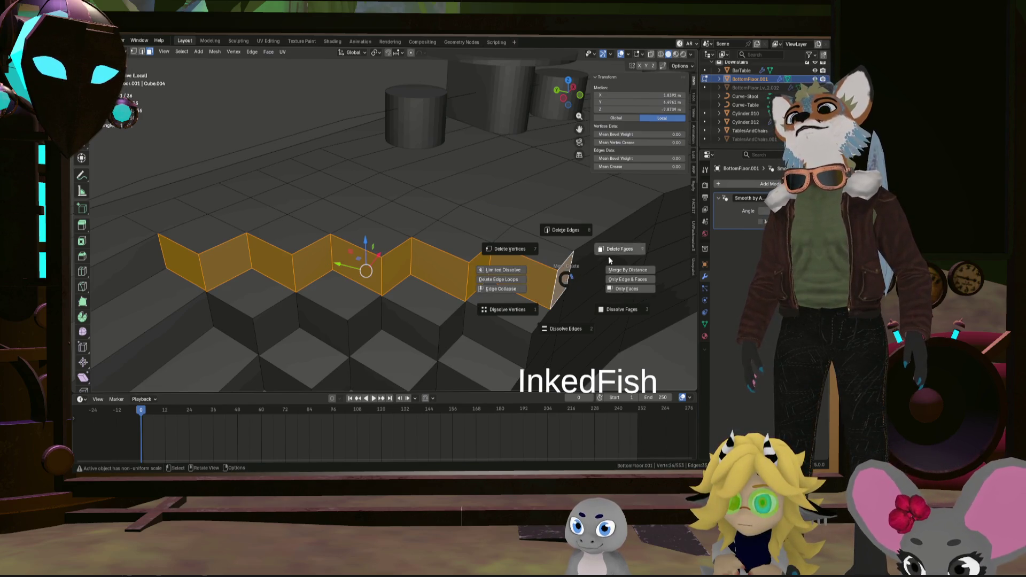
{"action": "left_click", "coordinate": [609, 256]}
{"action": "mouse_move", "coordinate": [524, 273]}
{"action": "middle_mouse_down"}
{"action": "mouse_move", "coordinate": [520, 297]}
{"action": "mouse_move", "coordinate": [485, 274]}
{"action": "middle_mouse_up"}
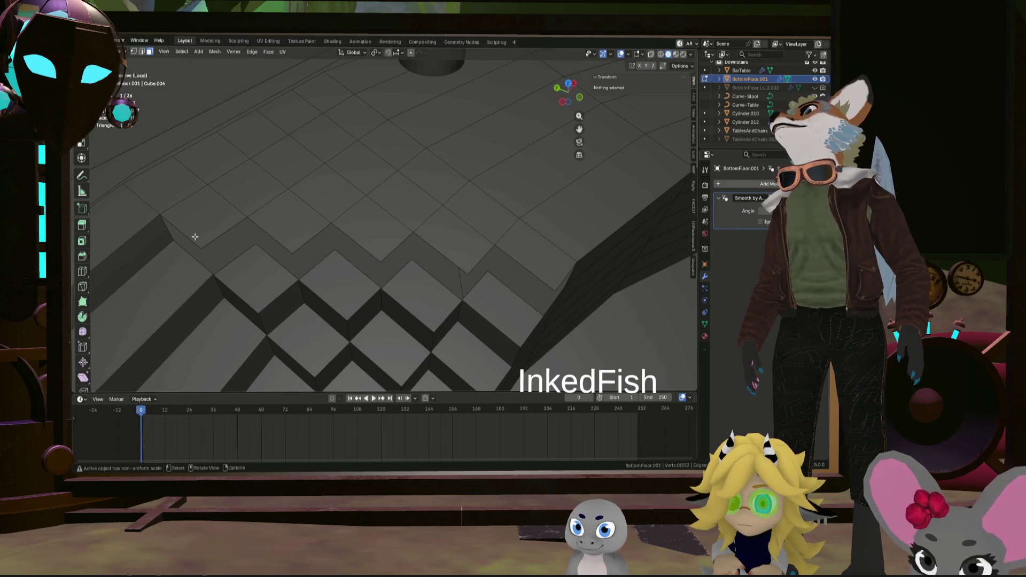
In vertex mode, collapse the edge at the step corner into a single point
{"action": "key", "text": "1"}
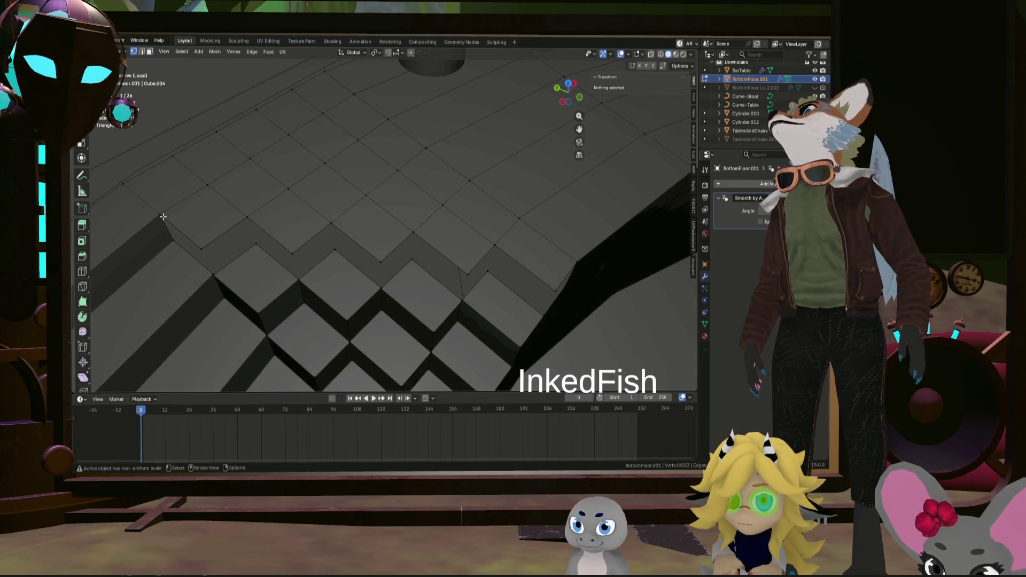
{"action": "left_click", "coordinate": [179, 230], "text": "shift"}
{"action": "right_click", "coordinate": [228, 230]}
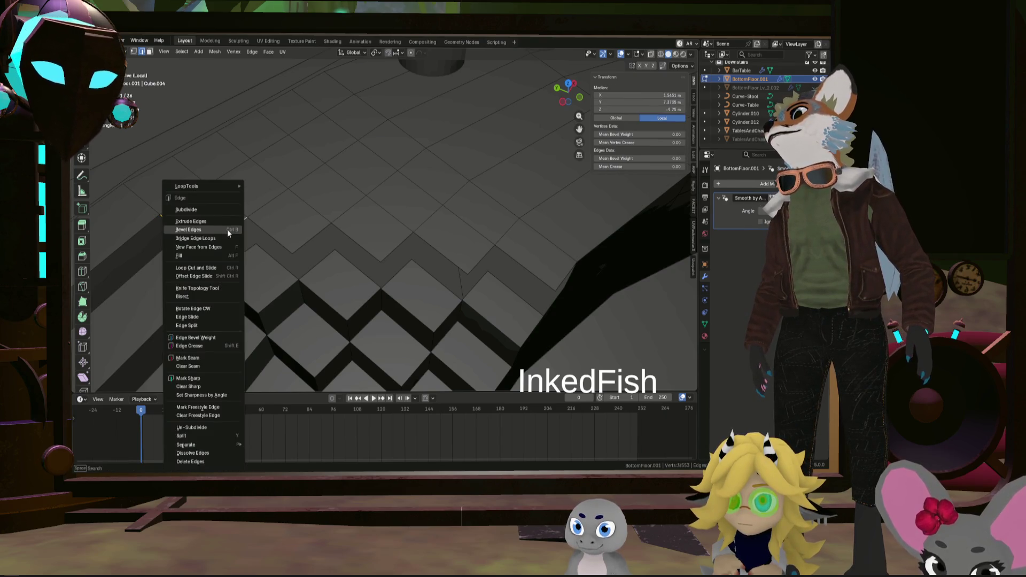
{"action": "key", "text": "x"}
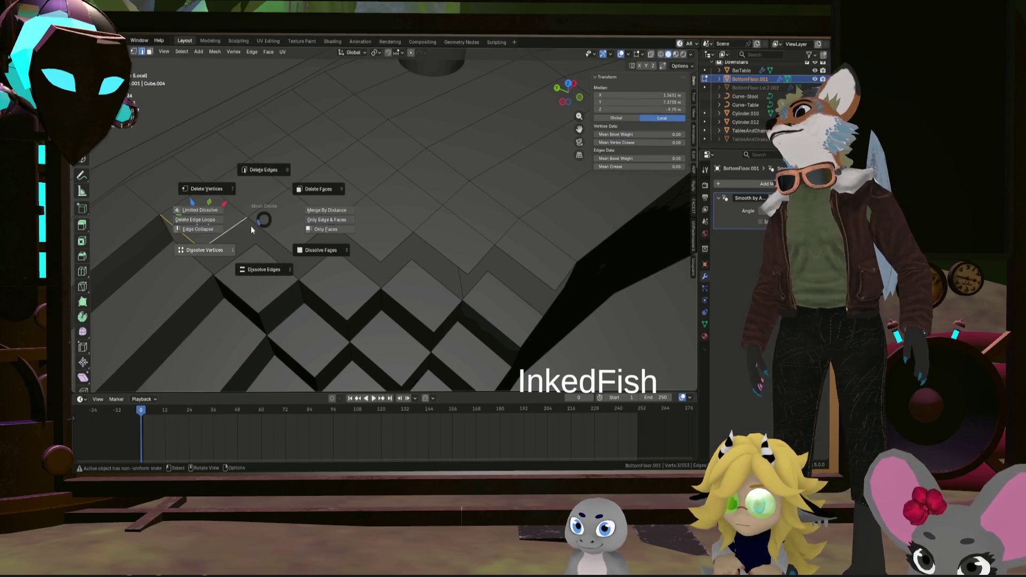
{"action": "left_click", "coordinate": [207, 232]}
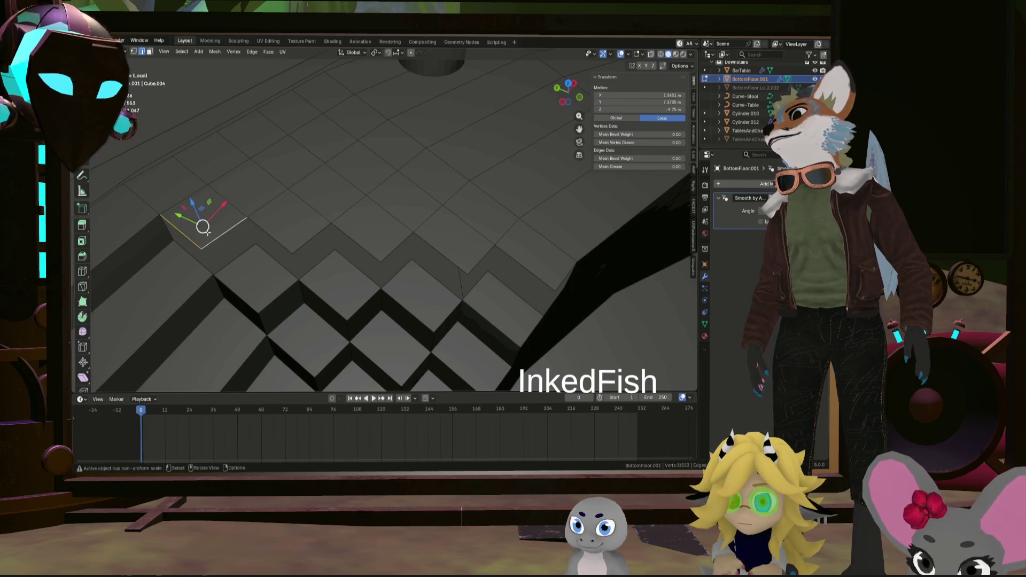
{"action": "key", "text": "x"}
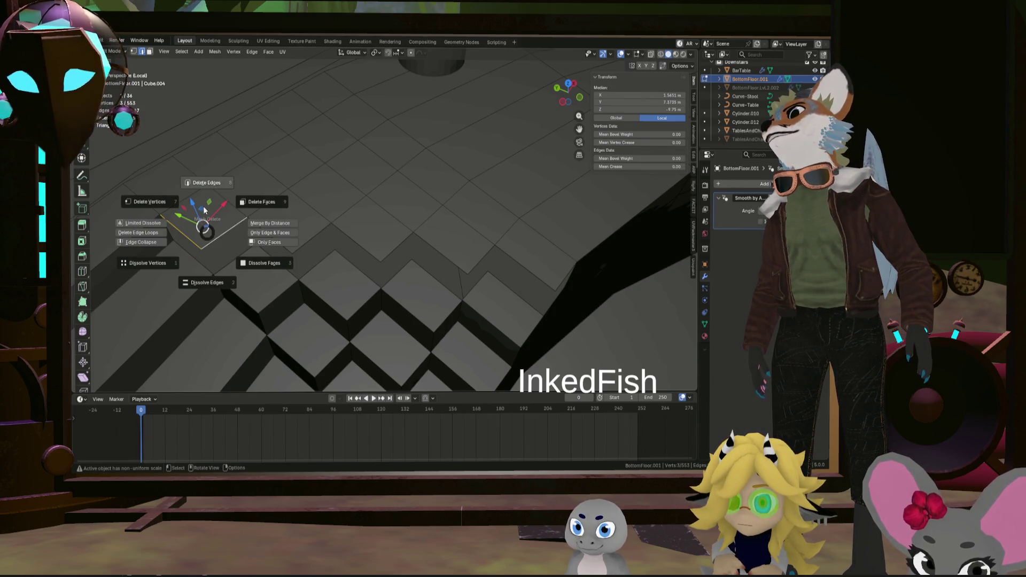
{"action": "key", "text": "Escape"}
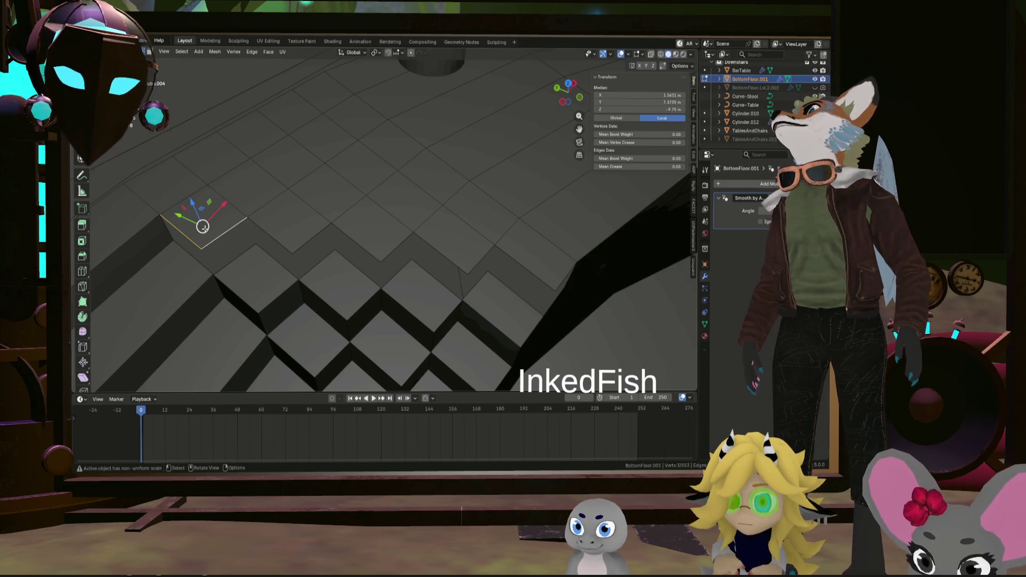
Dissolve four stray vertices one by one along the floor edge beside the steps
{"action": "left_click", "coordinate": [205, 238]}
{"action": "key", "text": "x"}
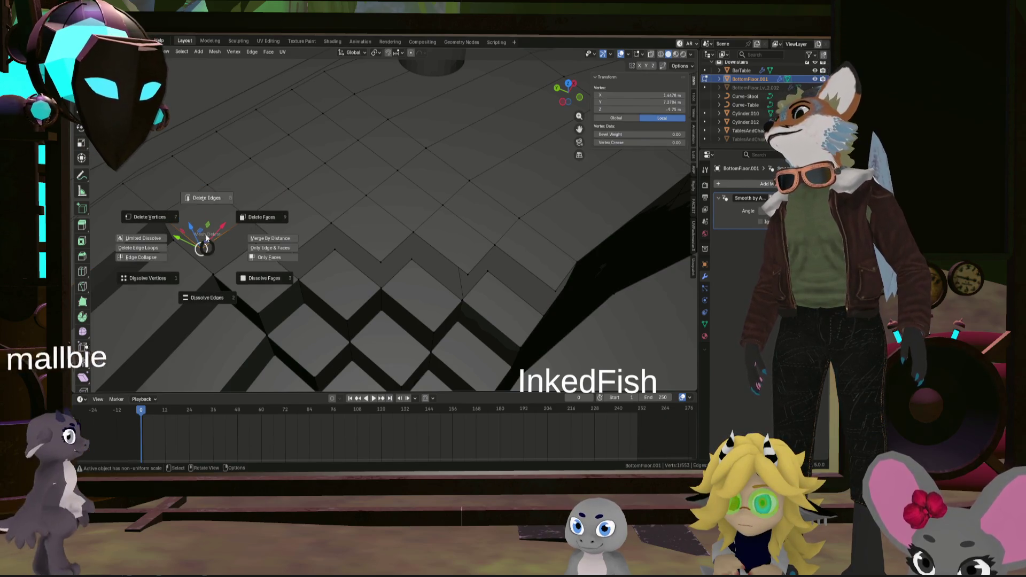
{"action": "left_click", "coordinate": [149, 217]}
{"action": "left_click", "coordinate": [290, 247]}
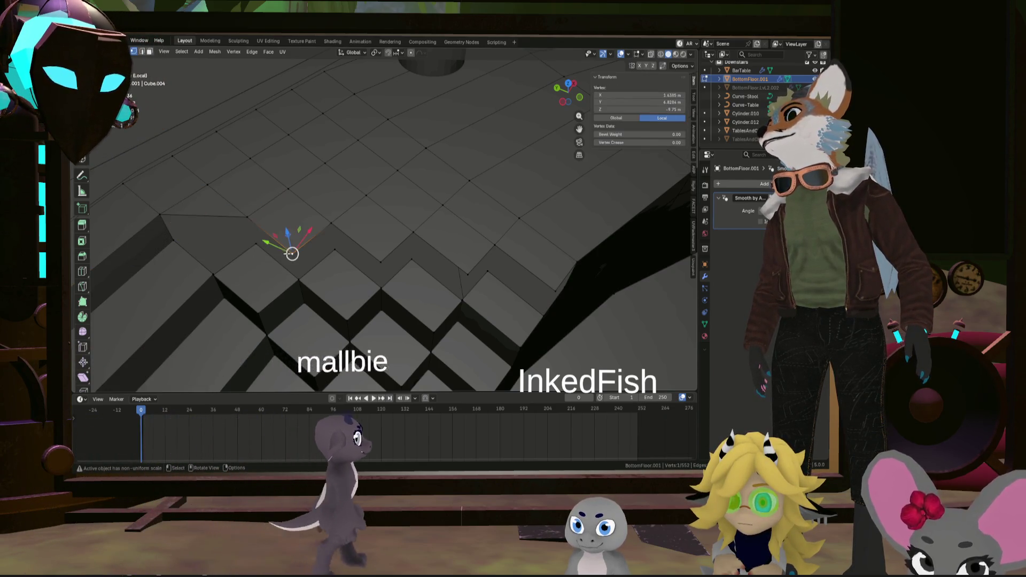
{"action": "key", "text": "x"}
{"action": "left_click", "coordinate": [221, 285]}
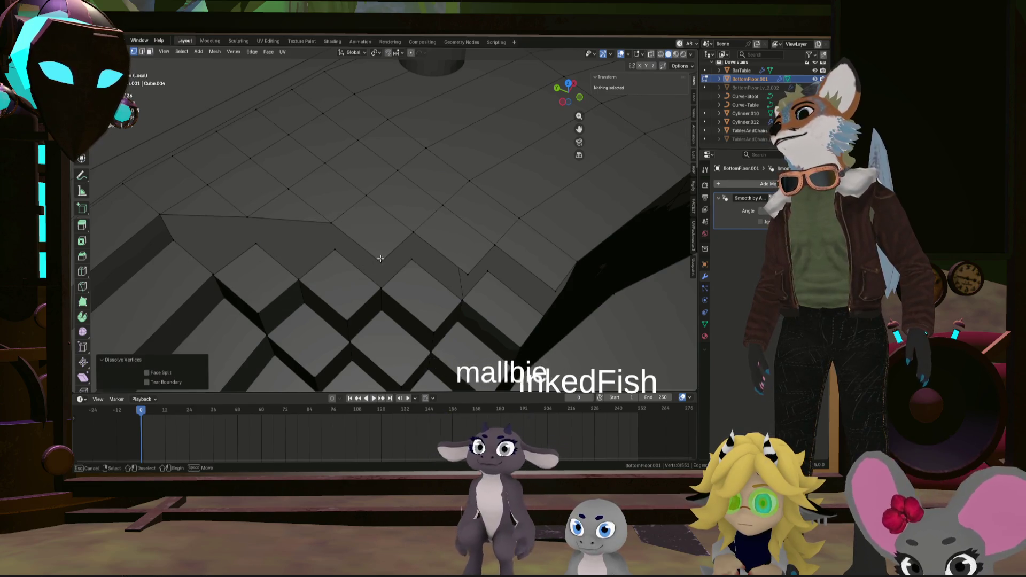
{"action": "left_click", "coordinate": [382, 261]}
{"action": "key", "text": "x"}
{"action": "left_click", "coordinate": [450, 272]}
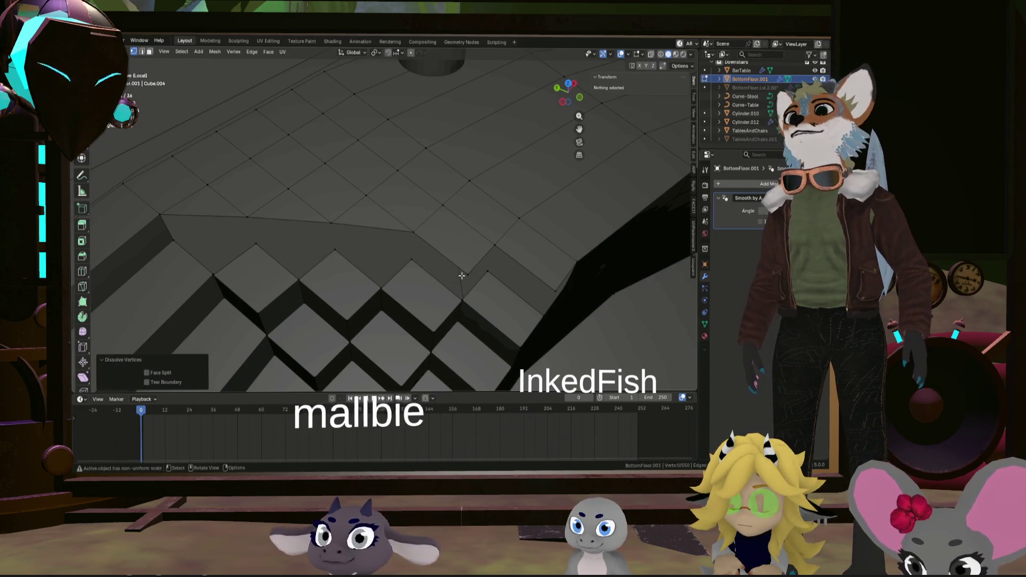
{"action": "left_click", "coordinate": [462, 276]}
{"action": "key", "text": "x"}
{"action": "left_click", "coordinate": [513, 277]}
{"action": "mouse_move", "coordinate": [514, 277]}
{"action": "middle_mouse_down"}
{"action": "mouse_move", "coordinate": [355, 267]}
{"action": "mouse_move", "coordinate": [307, 278]}
{"action": "middle_mouse_up"}
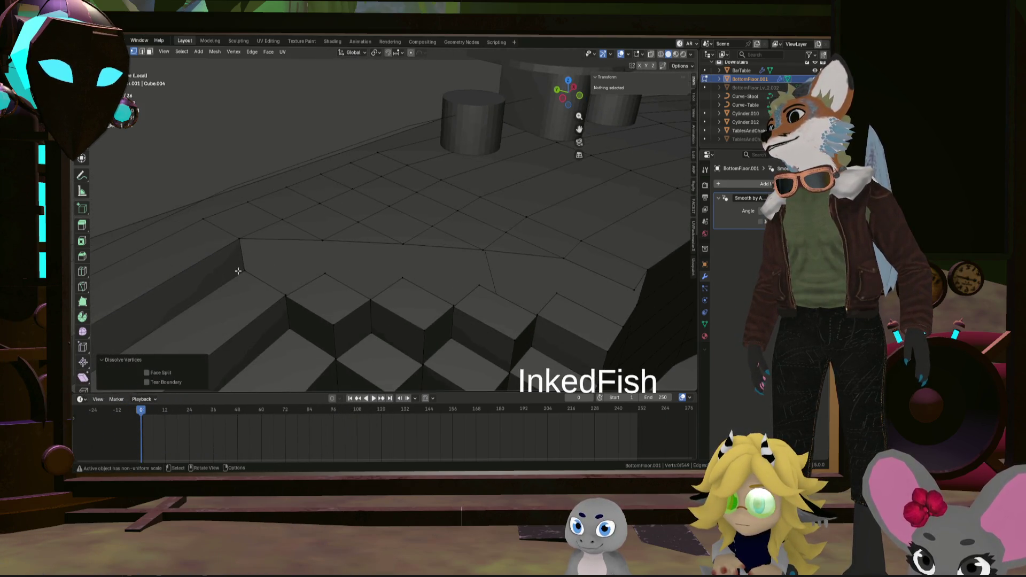
Dissolve a row of stray vertices along the floor edge above the steps
{"action": "left_click", "coordinate": [239, 241]}
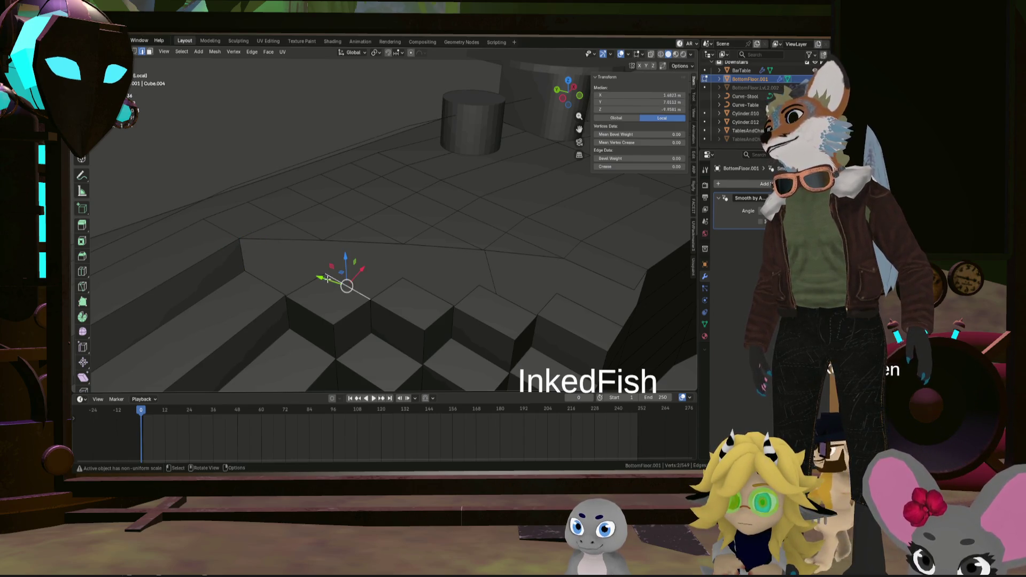
{"action": "left_click", "coordinate": [326, 274]}
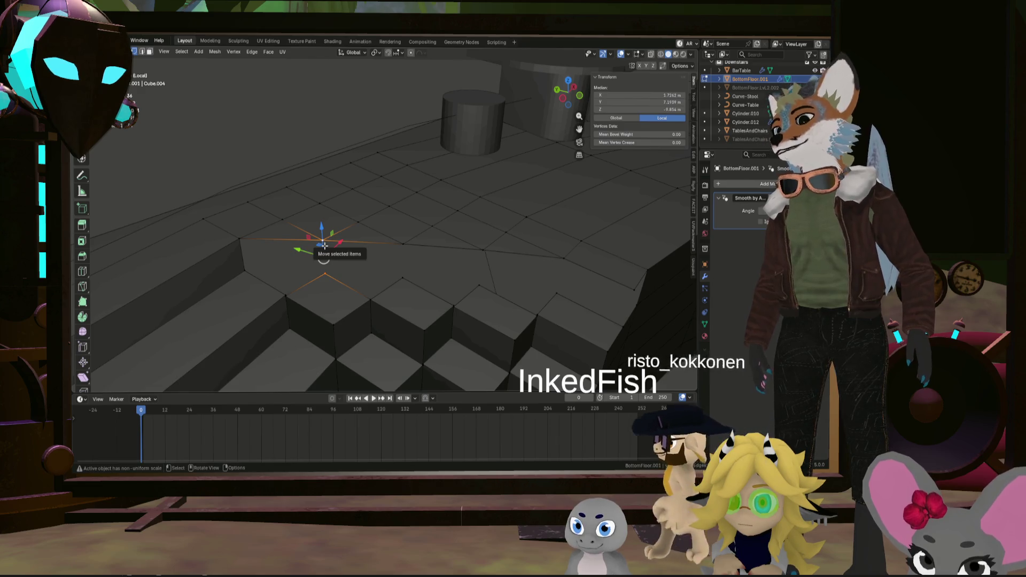
{"action": "left_click", "coordinate": [403, 277]}
{"action": "left_click", "coordinate": [486, 283], "text": "shift"}
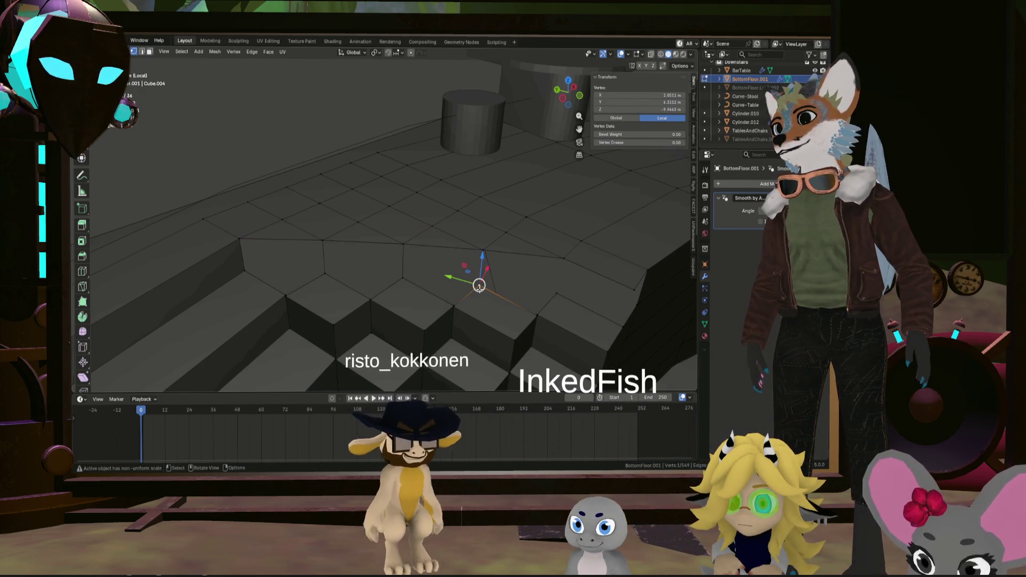
{"action": "left_click", "coordinate": [556, 290], "text": "shift"}
{"action": "mouse_move", "coordinate": [557, 290]}
{"action": "middle_mouse_down"}
{"action": "mouse_move", "coordinate": [545, 319]}
{"action": "mouse_move", "coordinate": [498, 299]}
{"action": "middle_mouse_up"}
{"action": "key", "text": "x"}
{"action": "left_click", "coordinate": [532, 315]}
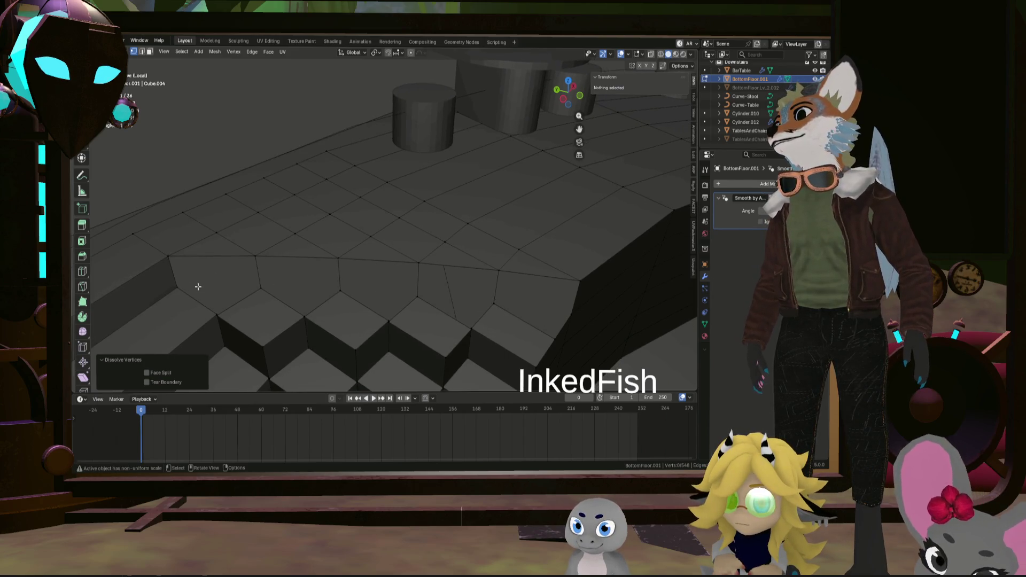
Fill three new faces between edge pairs to close the gaps along the wall top
{"action": "left_click", "coordinate": [178, 284]}
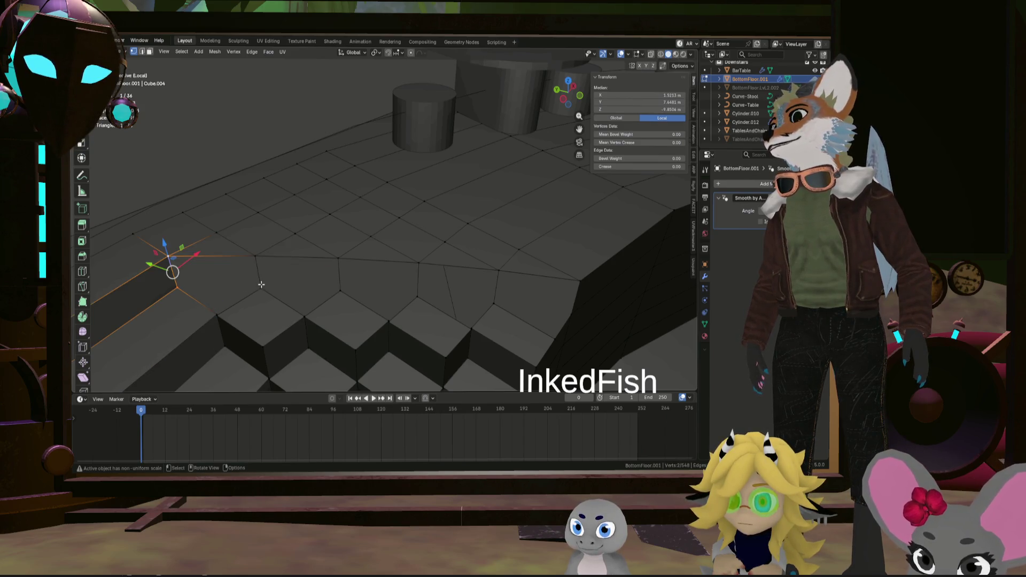
{"action": "left_click", "coordinate": [261, 285]}
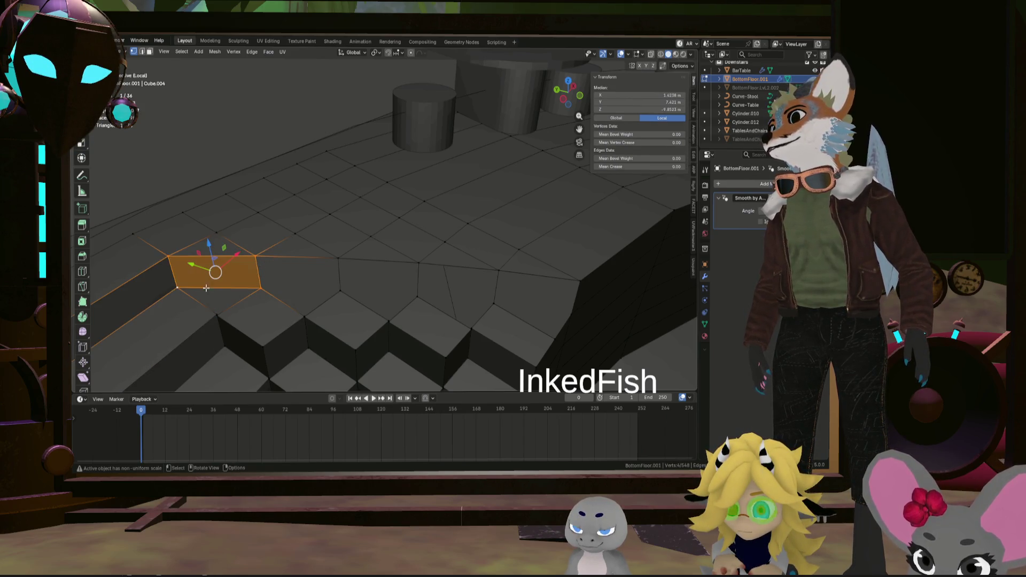
{"action": "left_click", "coordinate": [270, 290]}
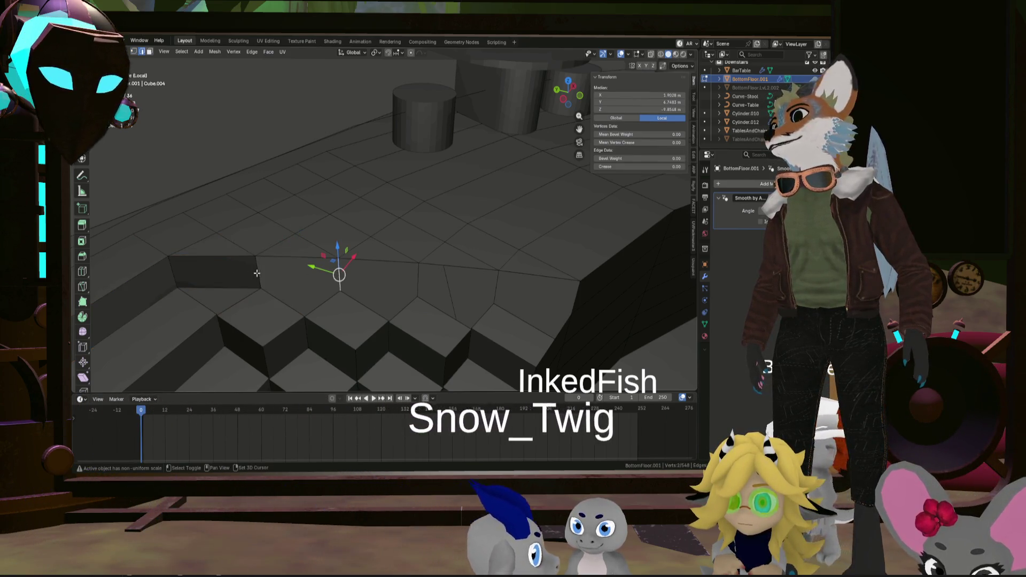
{"action": "left_click", "coordinate": [337, 275]}
{"action": "left_click", "coordinate": [340, 275]}
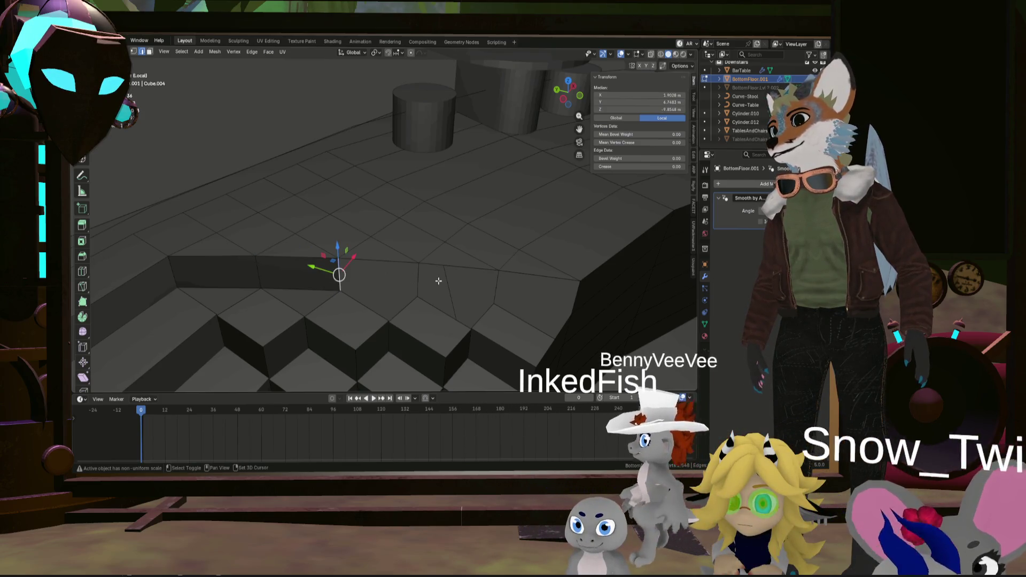
{"action": "left_click", "coordinate": [417, 278], "text": "shift"}
{"action": "key", "text": "f"}
{"action": "left_click", "coordinate": [417, 281]}
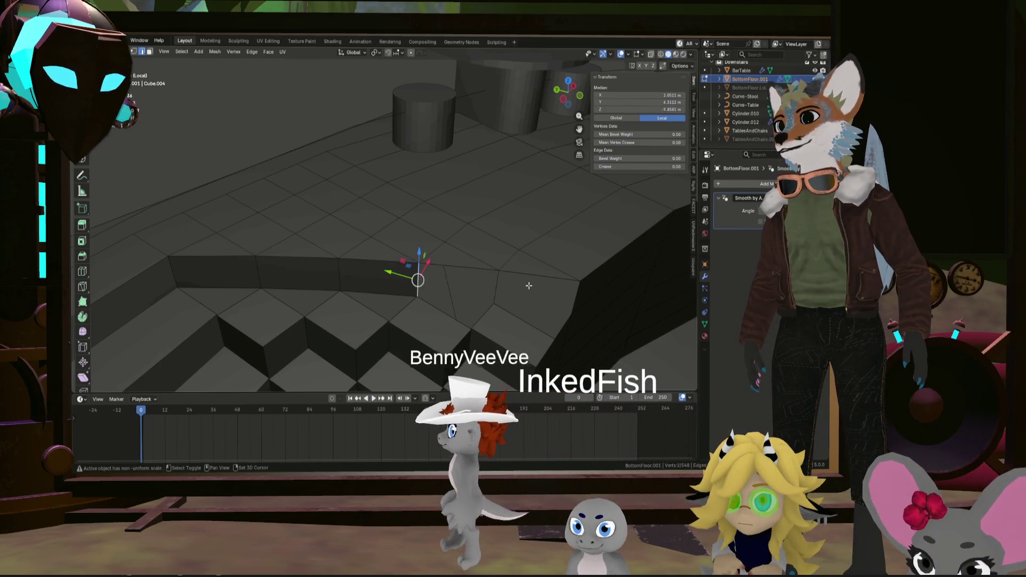
{"action": "left_click", "coordinate": [499, 285], "text": "shift"}
{"action": "key", "text": "f"}
{"action": "left_click", "coordinate": [576, 290], "text": "shift"}
{"action": "key", "text": "f"}
{"action": "mouse_move", "coordinate": [576, 290]}
{"action": "middle_mouse_down"}
{"action": "mouse_move", "coordinate": [564, 299]}
{"action": "mouse_move", "coordinate": [363, 276]}
{"action": "mouse_move", "coordinate": [391, 291]}
{"action": "mouse_move", "coordinate": [391, 278]}
{"action": "mouse_move", "coordinate": [304, 239]}
{"action": "middle_mouse_up"}
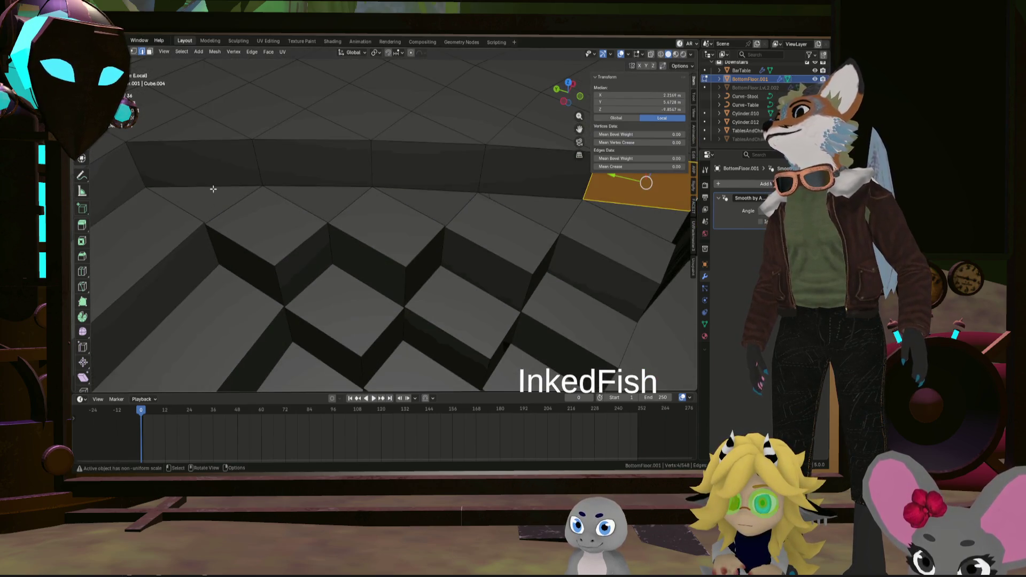
Dissolve the stray vertices on the triangular faces along the wall's top edge
{"action": "left_click", "coordinate": [215, 189], "text": "alt"}
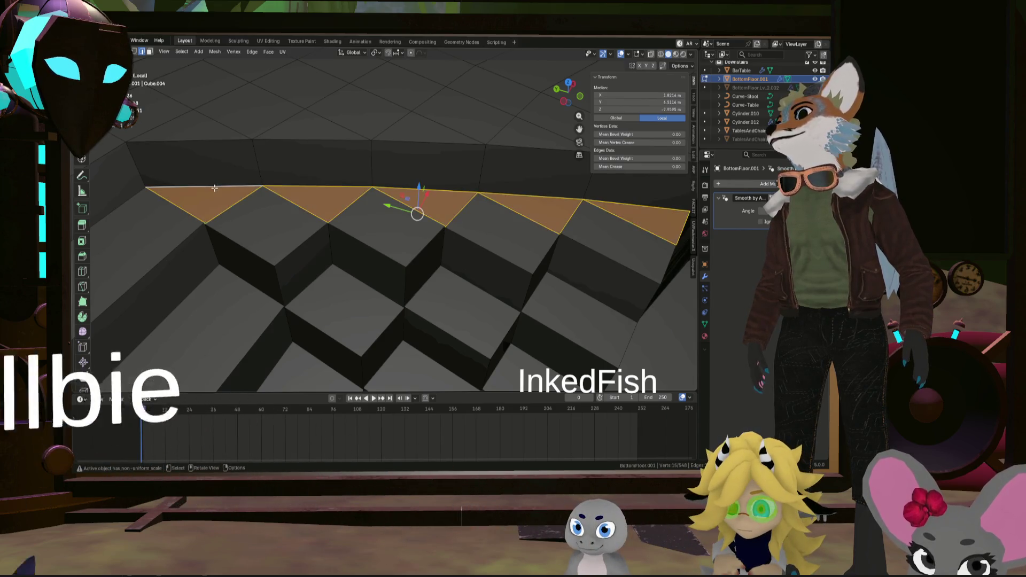
{"action": "mouse_move", "coordinate": [237, 195]}
{"action": "middle_mouse_down"}
{"action": "mouse_move", "coordinate": [297, 189]}
{"action": "mouse_move", "coordinate": [346, 226]}
{"action": "mouse_move", "coordinate": [261, 218]}
{"action": "mouse_move", "coordinate": [353, 250]}
{"action": "middle_mouse_up"}
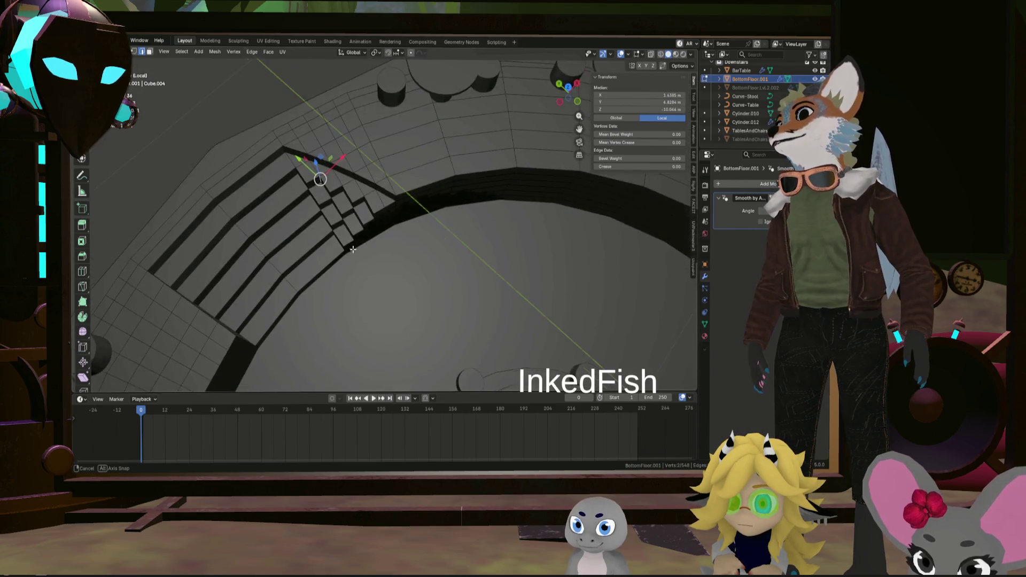
{"action": "mouse_move", "coordinate": [353, 250]}
{"action": "middle_mouse_down"}
{"action": "mouse_move", "coordinate": [277, 195]}
{"action": "mouse_move", "coordinate": [307, 202]}
{"action": "mouse_move", "coordinate": [344, 232]}
{"action": "mouse_move", "coordinate": [285, 229]}
{"action": "mouse_move", "coordinate": [331, 235]}
{"action": "middle_mouse_up"}
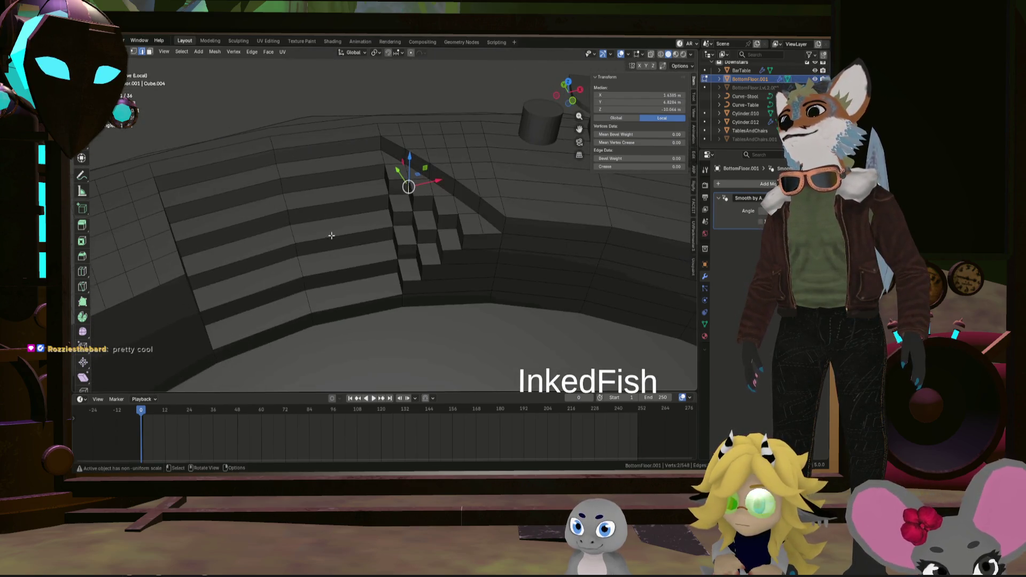
{"action": "mouse_move", "coordinate": [401, 234]}
{"action": "middle_mouse_down"}
{"action": "mouse_move", "coordinate": [385, 228]}
{"action": "mouse_move", "coordinate": [394, 213]}
{"action": "mouse_move", "coordinate": [363, 216]}
{"action": "middle_mouse_up"}
{"action": "scroll", "coordinate": [381, 227], "scroll_direction": "up", "scroll_amount": 2}
{"action": "scroll", "coordinate": [375, 226], "scroll_direction": "up", "scroll_amount": 2}
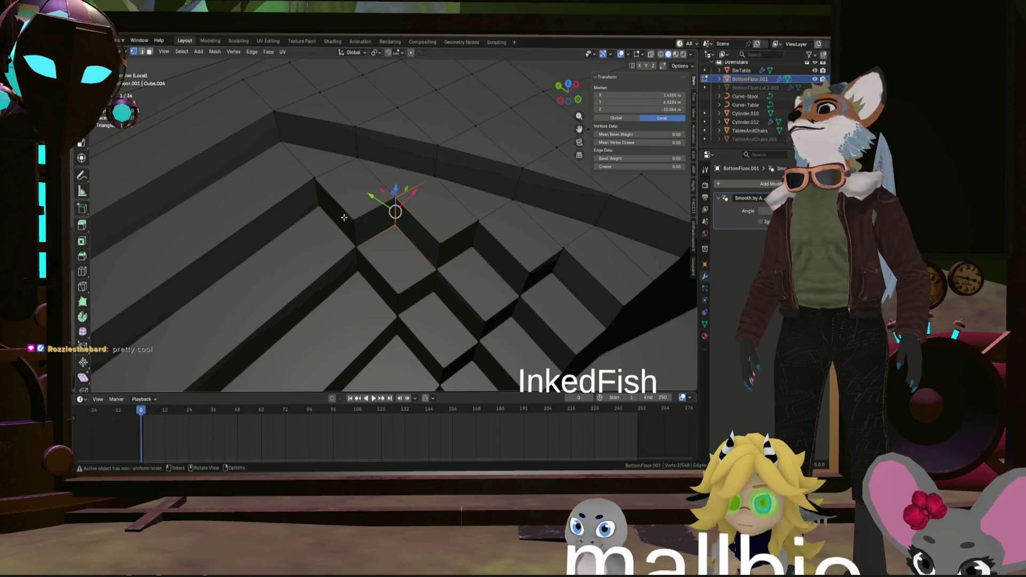
{"action": "key", "text": "x"}
{"action": "left_click", "coordinate": [362, 266]}
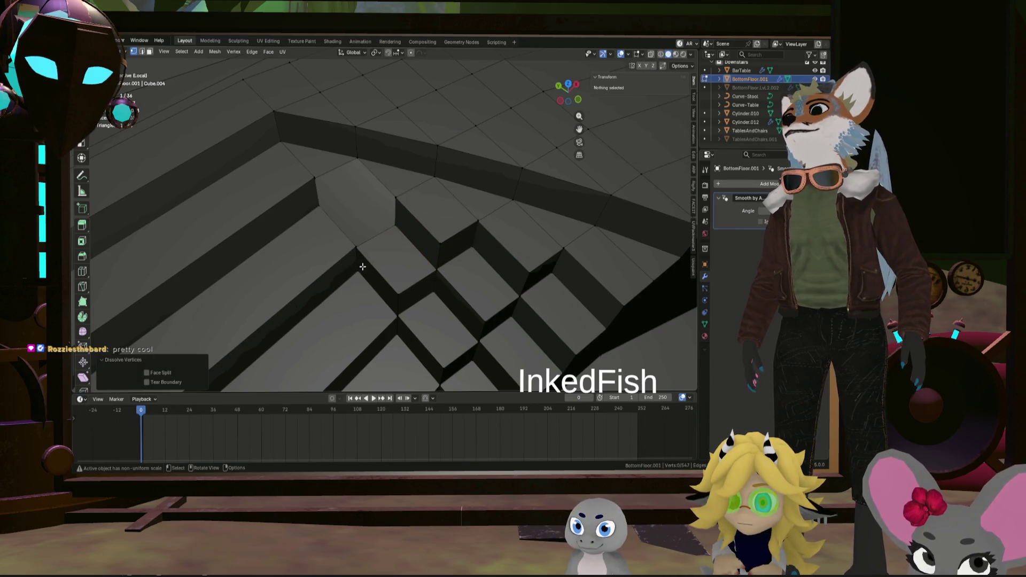
{"action": "mouse_move", "coordinate": [407, 242]}
{"action": "middle_mouse_down"}
{"action": "mouse_move", "coordinate": [417, 224]}
{"action": "mouse_move", "coordinate": [388, 238]}
{"action": "middle_mouse_up"}
Move a step-block vertex into place, then merge the whole floor's vertices by distance
{"action": "left_click", "coordinate": [370, 228]}
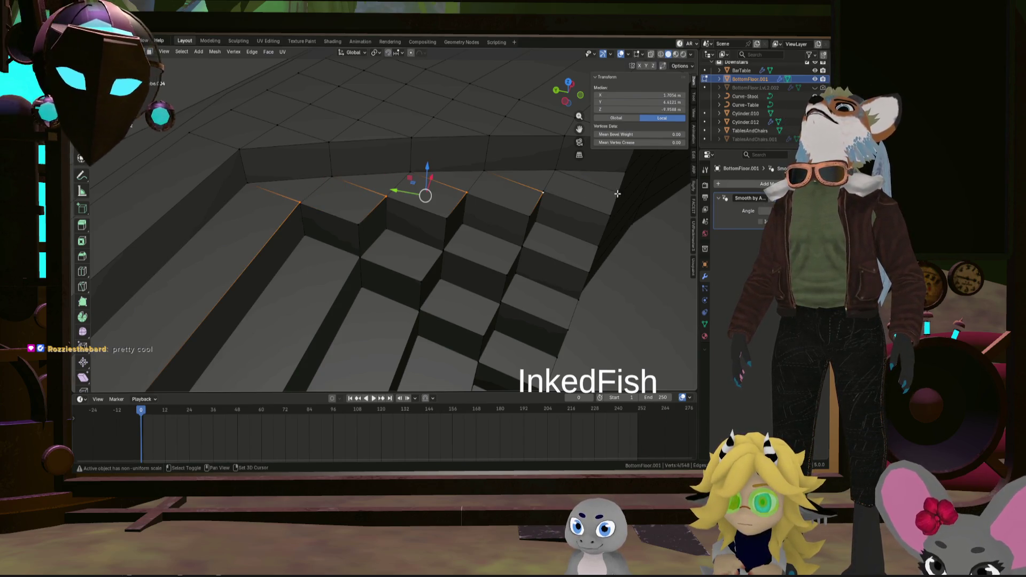
{"action": "key", "text": "g"}
{"action": "left_click", "coordinate": [533, 233]}
{"action": "middle_click_drag", "start_coordinate": [532, 233], "coordinate": [477, 219]}
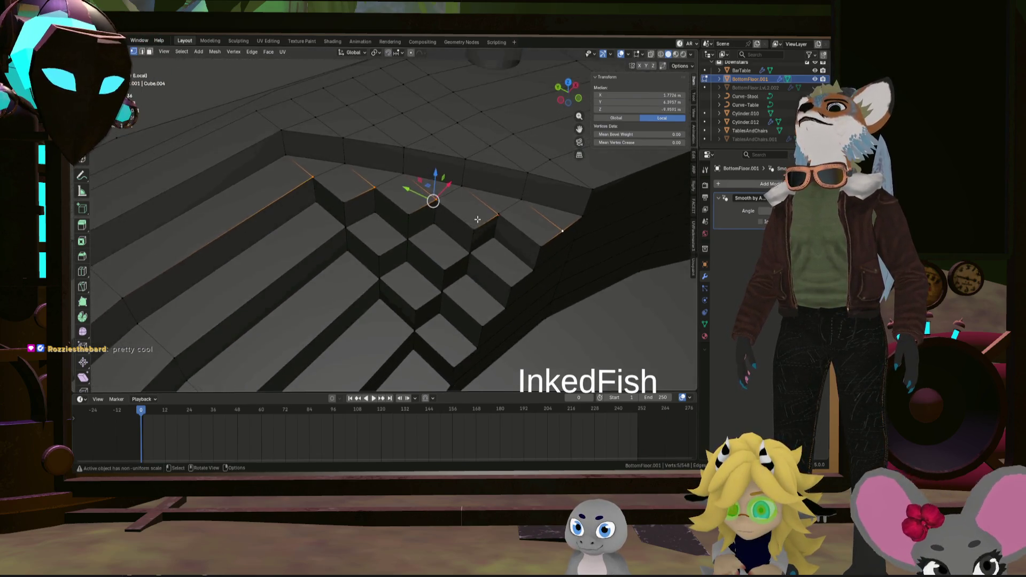
{"action": "key", "text": "a"}
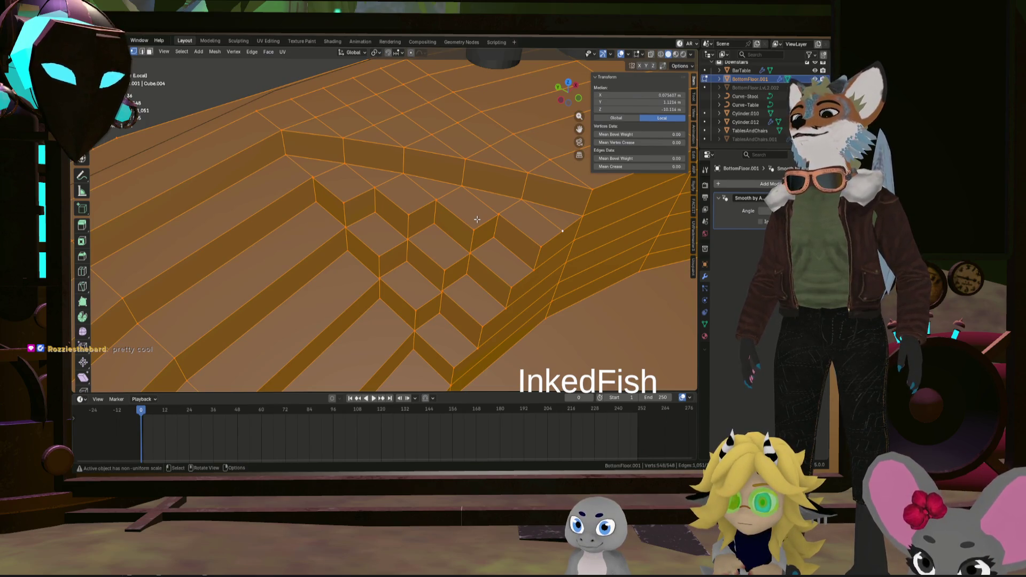
{"action": "key", "text": "m"}
{"action": "left_click", "coordinate": [530, 207]}
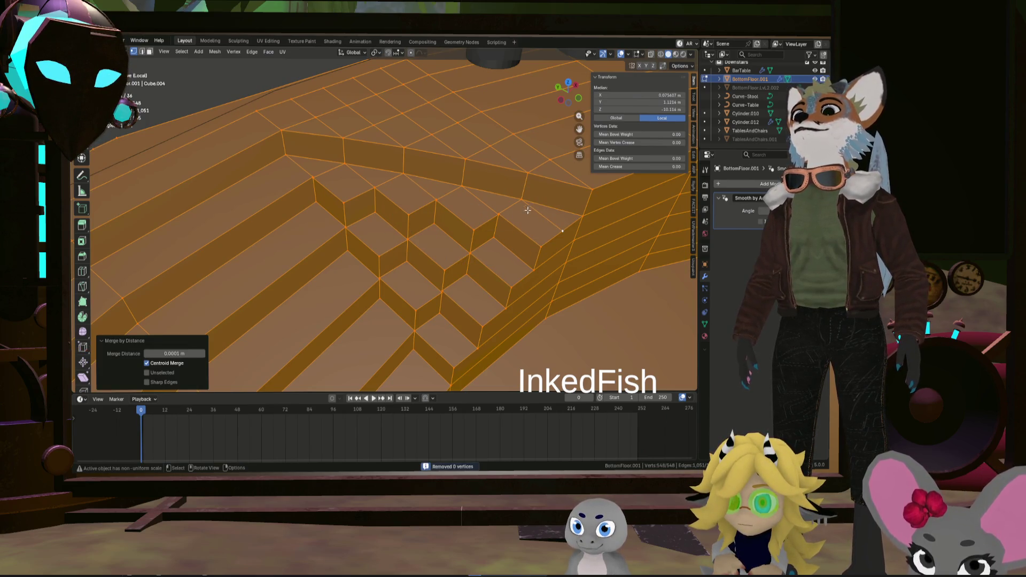
Recalculate normals and inspect the step-top faces and edges beside the wall one by one
{"action": "left_click", "coordinate": [438, 227]}
{"action": "mouse_move", "coordinate": [438, 227]}
{"action": "middle_mouse_down"}
{"action": "mouse_move", "coordinate": [503, 246]}
{"action": "mouse_move", "coordinate": [485, 154]}
{"action": "middle_mouse_up"}
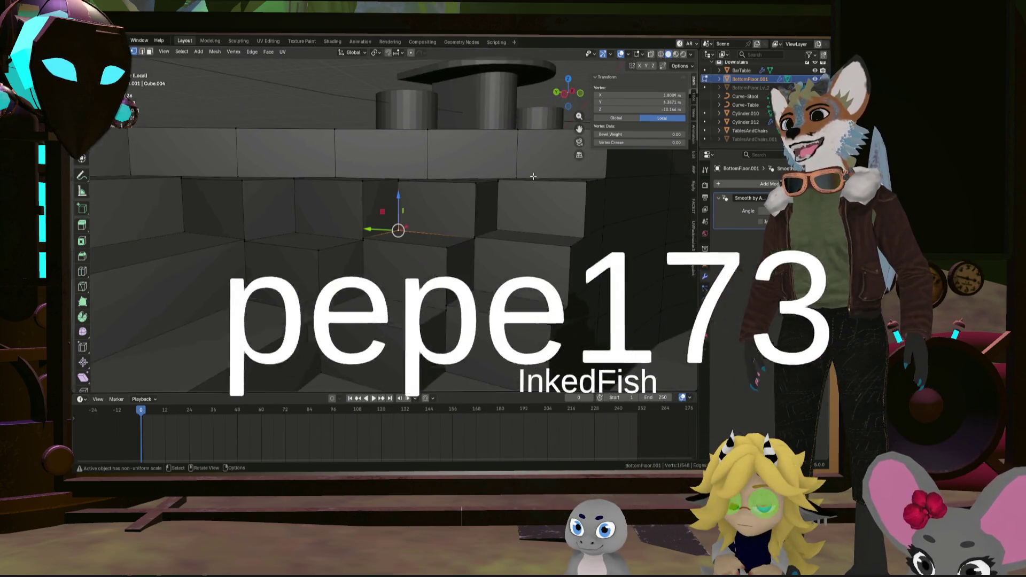
{"action": "middle_click_drag", "start_coordinate": [485, 154], "coordinate": [480, 194]}
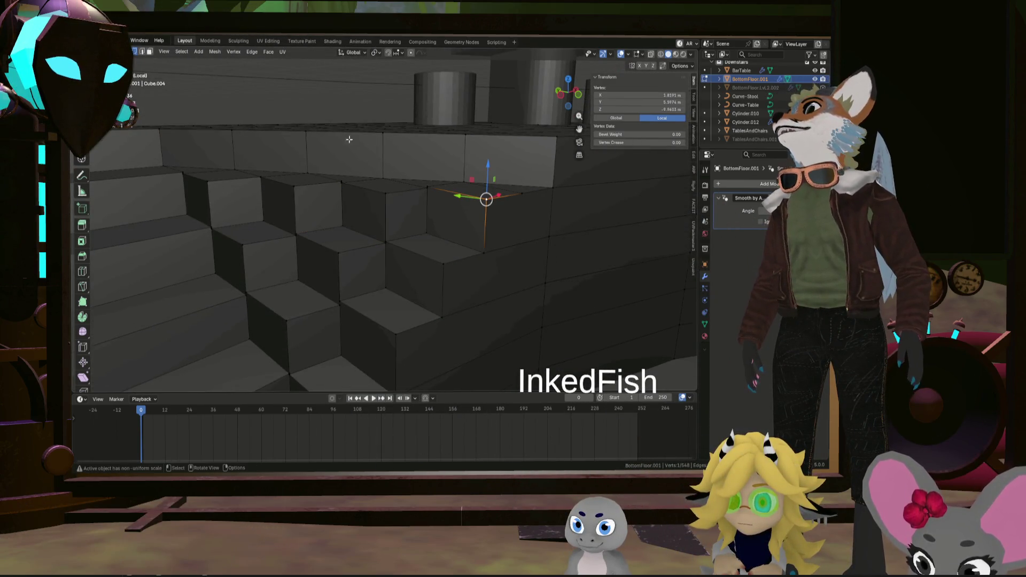
{"action": "left_click", "coordinate": [530, 191]}
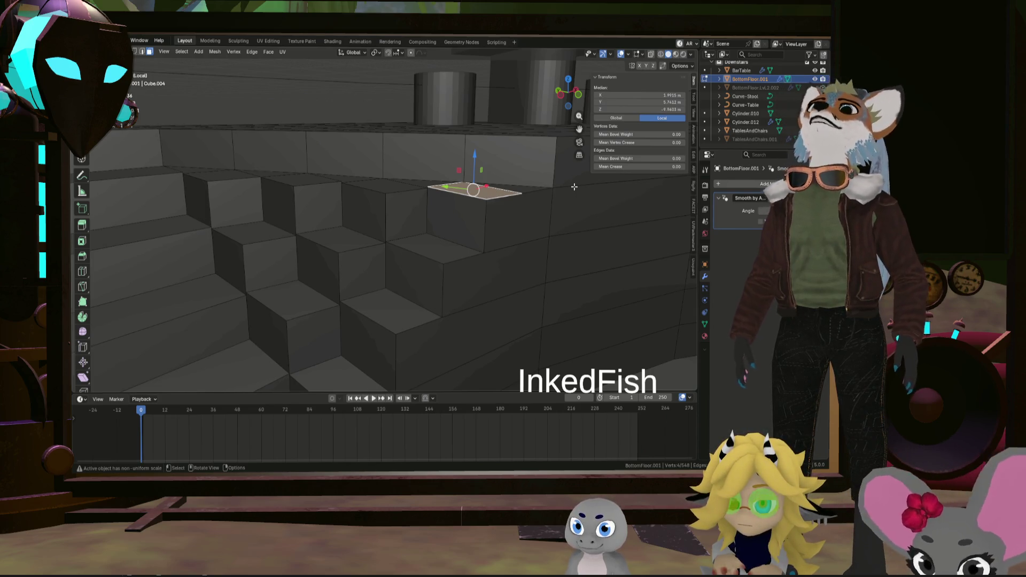
{"action": "key", "text": "shift+n"}
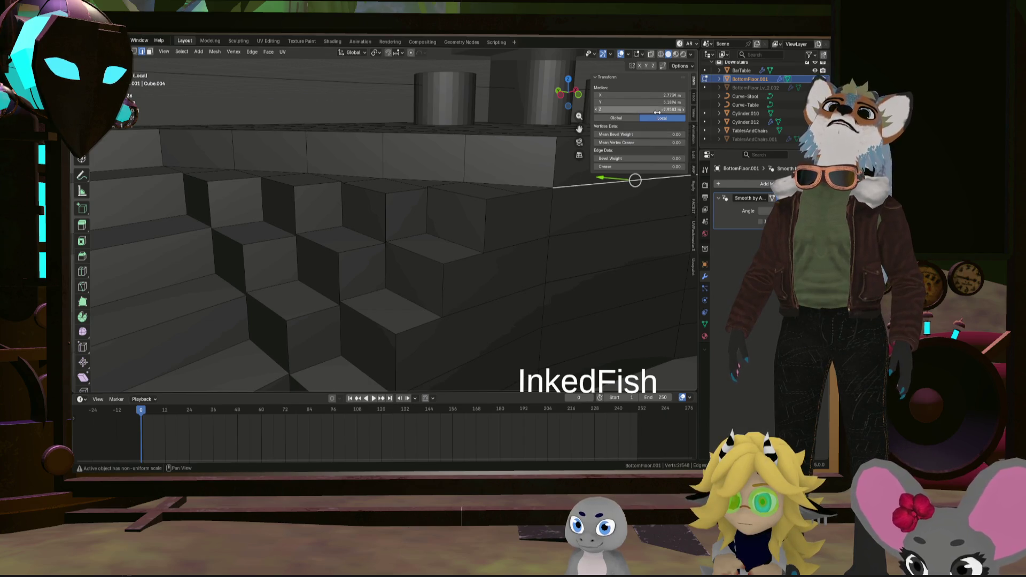
{"action": "mouse_move", "coordinate": [636, 180]}
{"action": "middle_mouse_down"}
{"action": "mouse_move", "coordinate": [484, 180]}
{"action": "mouse_move", "coordinate": [444, 153]}
{"action": "mouse_move", "coordinate": [452, 179]}
{"action": "mouse_move", "coordinate": [398, 170]}
{"action": "middle_mouse_up"}
{"action": "left_click", "coordinate": [426, 179]}
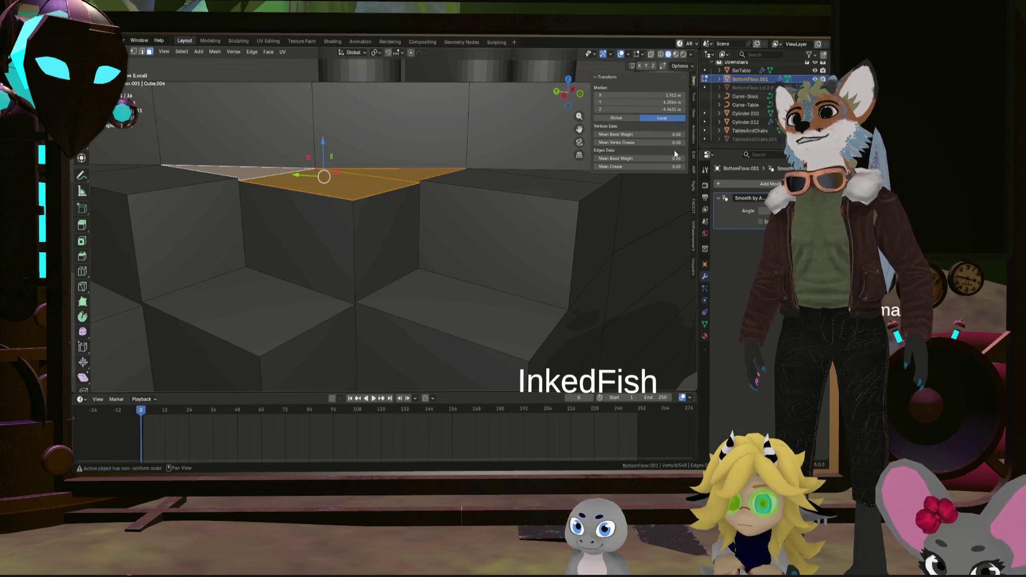
{"action": "scroll", "coordinate": [398, 170], "scroll_direction": "up", "scroll_amount": 5}
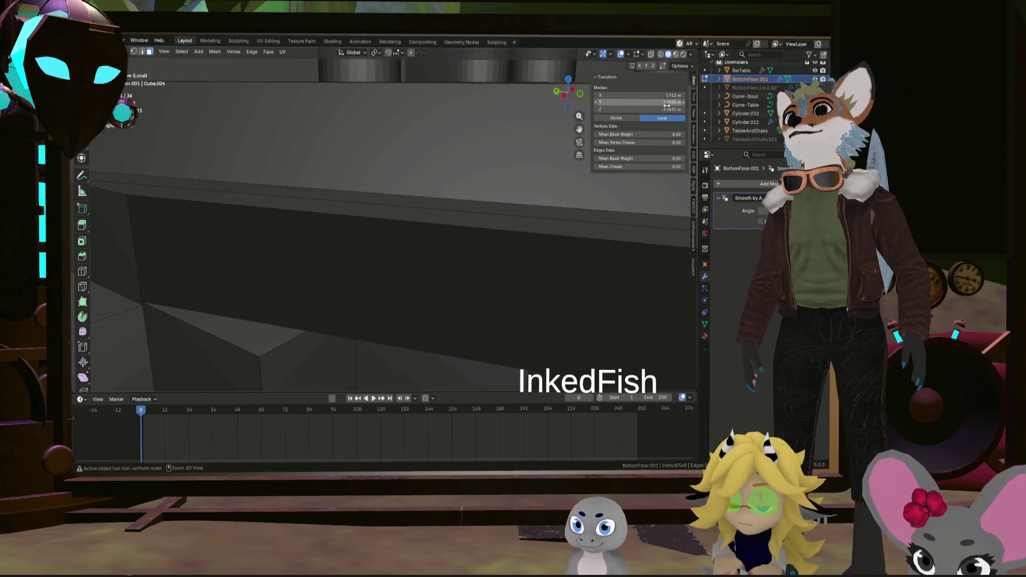
{"action": "scroll", "coordinate": [398, 170], "scroll_direction": "down", "scroll_amount": 5}
{"action": "middle_click_drag", "start_coordinate": [477, 176], "coordinate": [551, 173]}
{"action": "left_click", "coordinate": [511, 170]}
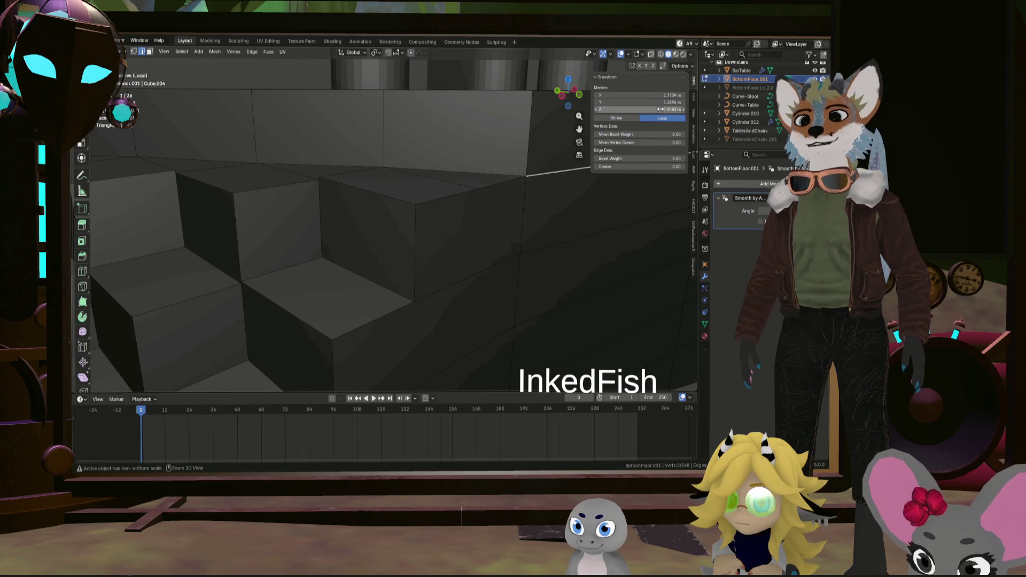
{"action": "left_click", "coordinate": [443, 184]}
{"action": "middle_click_drag", "start_coordinate": [460, 178], "coordinate": [479, 176]}
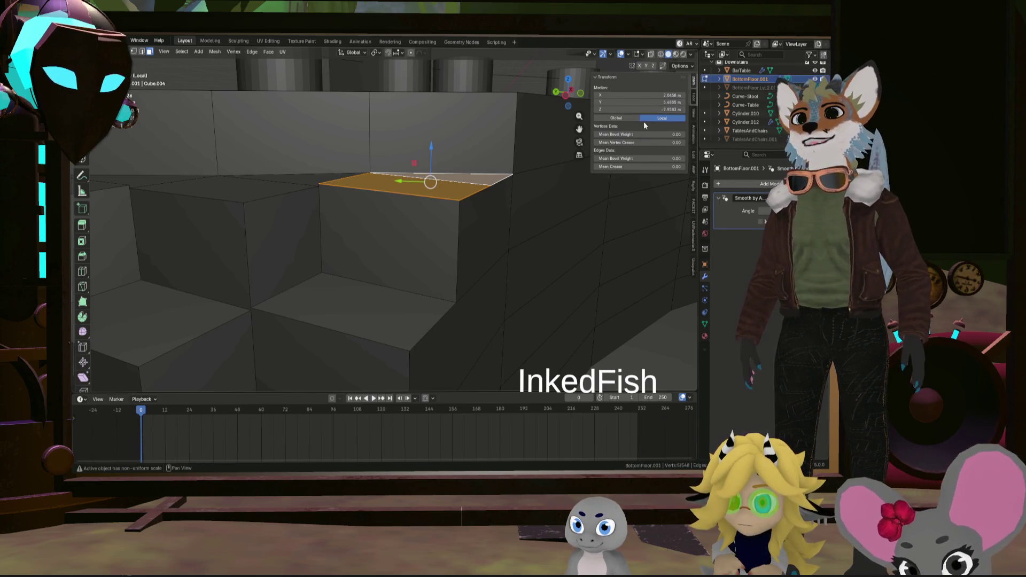
{"action": "left_click", "coordinate": [545, 174]}
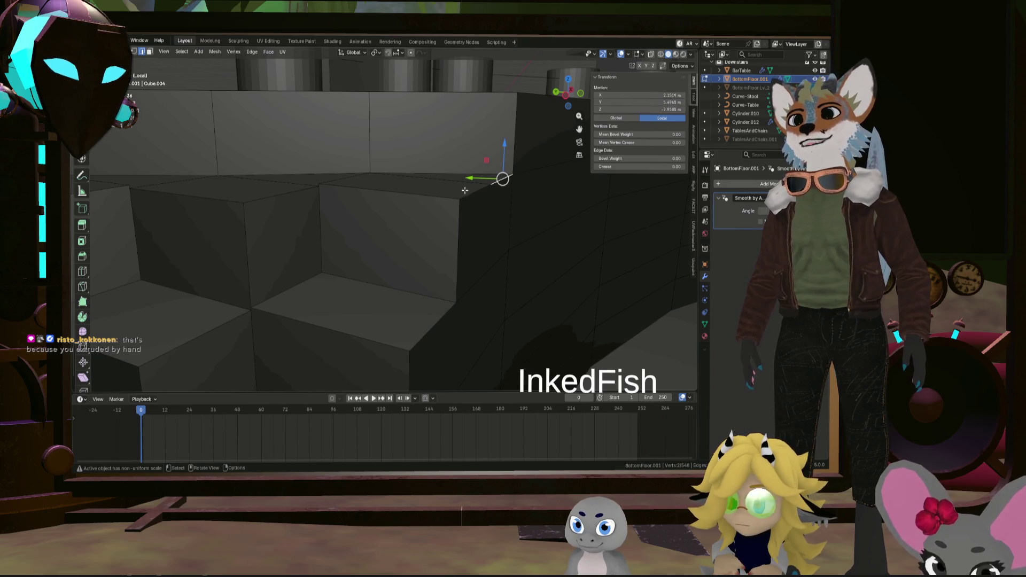
Orbit to side views of the stairs and clear the selection
{"action": "middle_click_drag", "start_coordinate": [450, 240], "coordinate": [335, 184]}
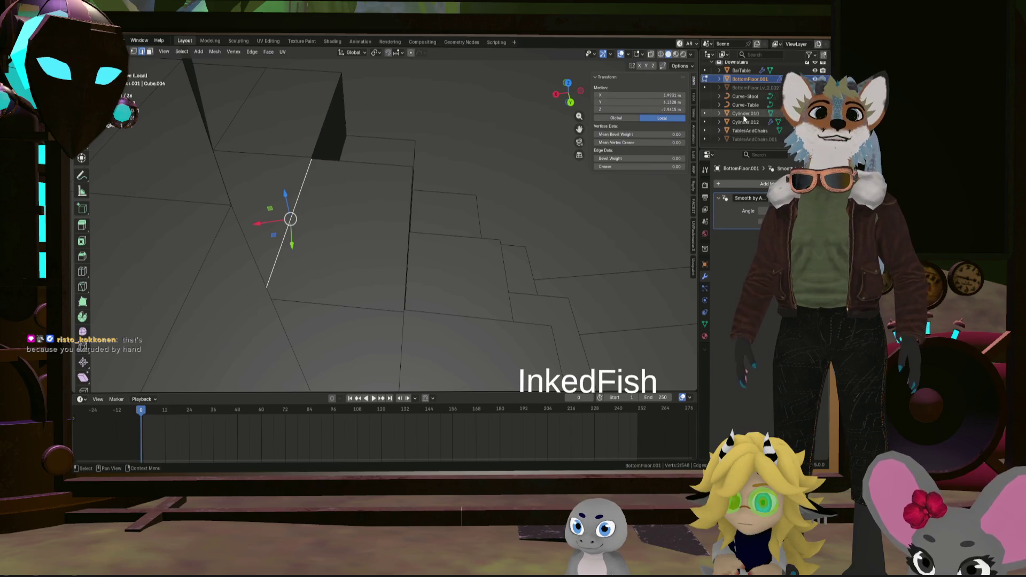
{"action": "mouse_move", "coordinate": [320, 201]}
{"action": "middle_mouse_down"}
{"action": "mouse_move", "coordinate": [335, 125]}
{"action": "mouse_move", "coordinate": [417, 191]}
{"action": "middle_mouse_up"}
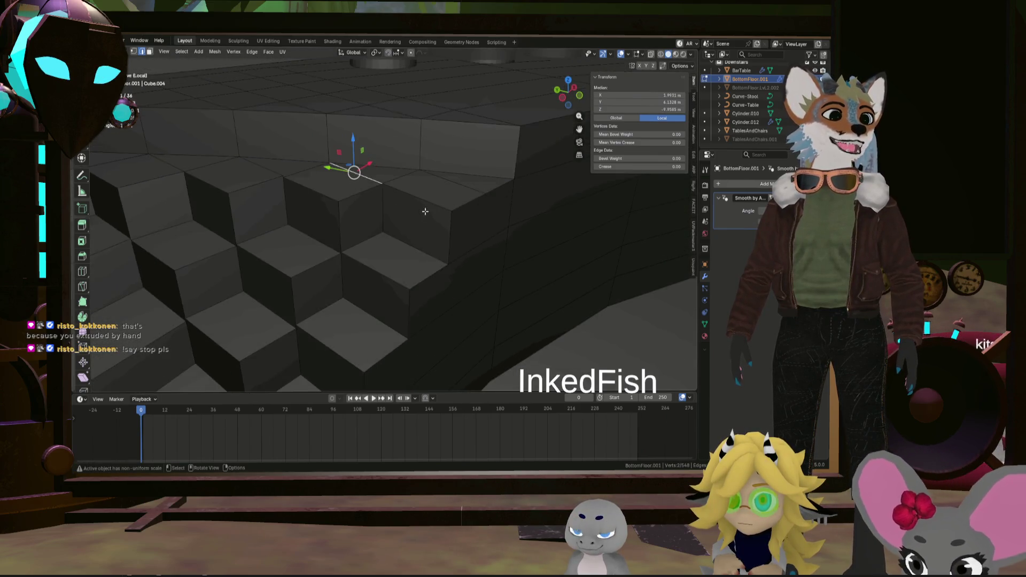
{"action": "mouse_move", "coordinate": [418, 191]}
{"action": "middle_mouse_down"}
{"action": "mouse_move", "coordinate": [514, 209]}
{"action": "mouse_move", "coordinate": [499, 203]}
{"action": "mouse_move", "coordinate": [503, 219]}
{"action": "mouse_move", "coordinate": [480, 233]}
{"action": "middle_mouse_up"}
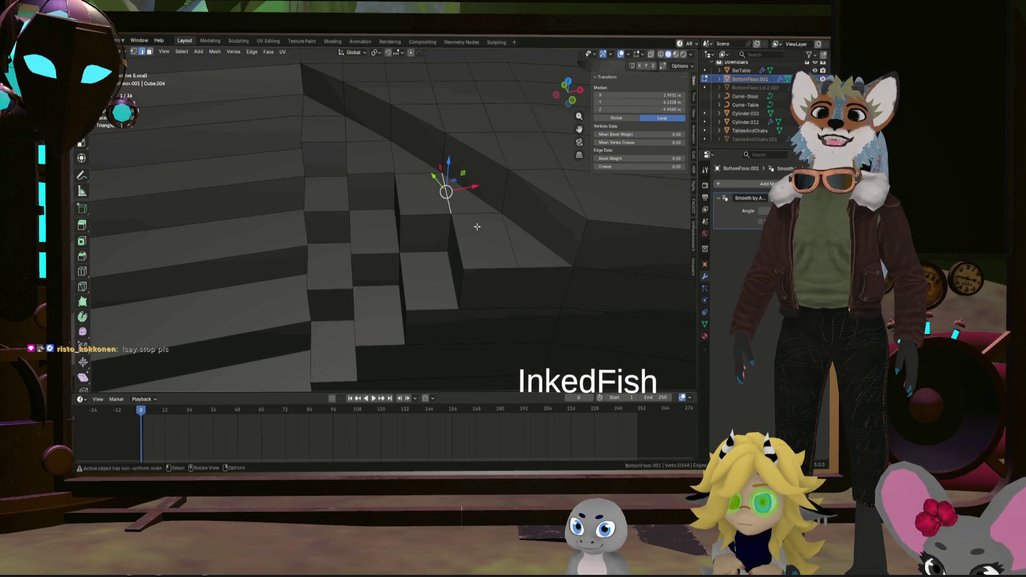
{"action": "key", "text": "alt+a"}
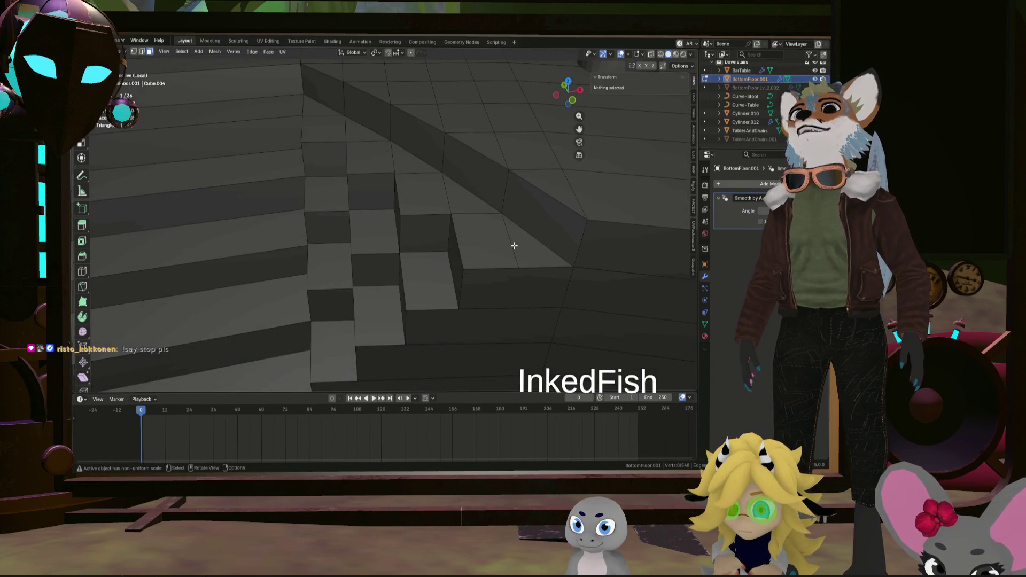
{"action": "mouse_move", "coordinate": [524, 243]}
{"action": "middle_mouse_down"}
{"action": "mouse_move", "coordinate": [562, 217]}
{"action": "mouse_move", "coordinate": [548, 222]}
{"action": "middle_mouse_up"}
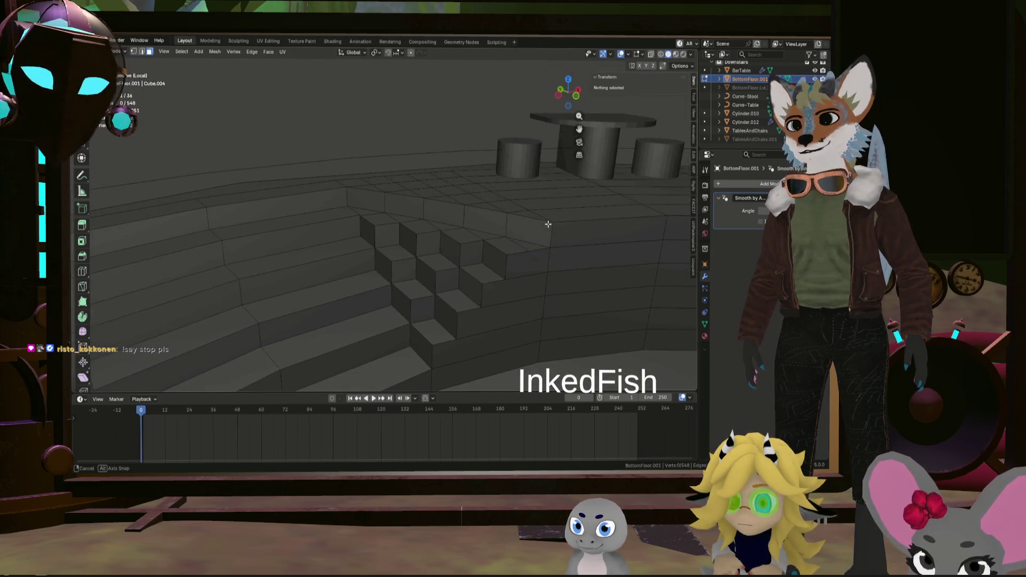
Flatten the diagonal stair-top edges to zero height so they sit at one level
{"action": "middle_click_drag", "start_coordinate": [549, 222], "coordinate": [501, 251]}
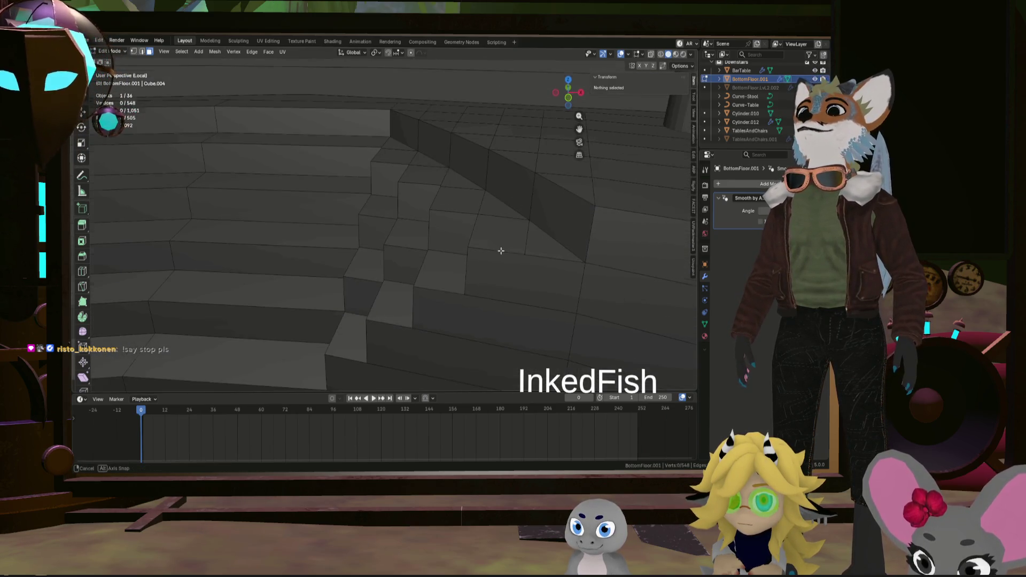
{"action": "left_click", "coordinate": [535, 240]}
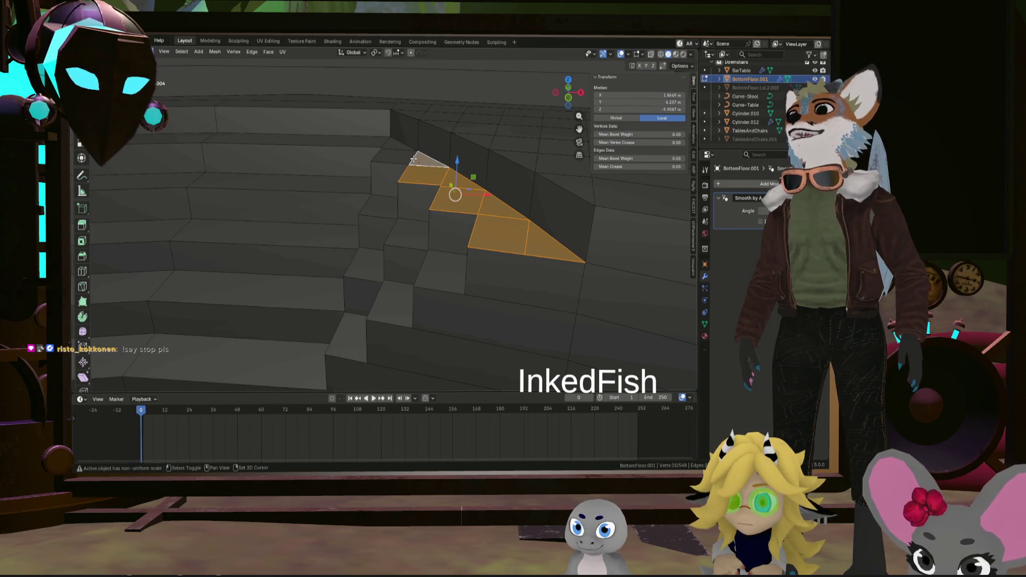
{"action": "left_click", "coordinate": [391, 145], "text": "shift"}
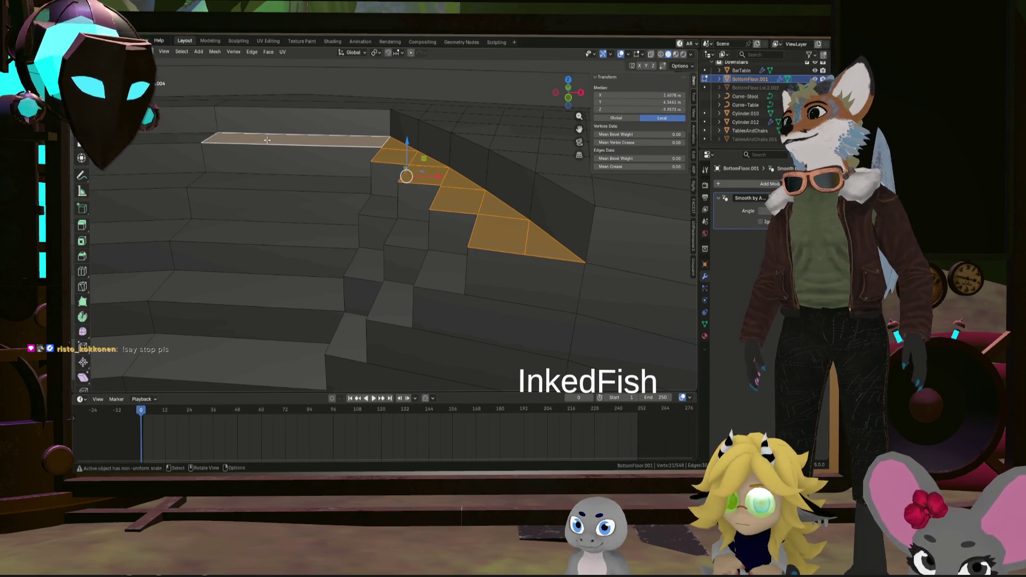
{"action": "middle_click_drag", "start_coordinate": [319, 163], "coordinate": [416, 198]}
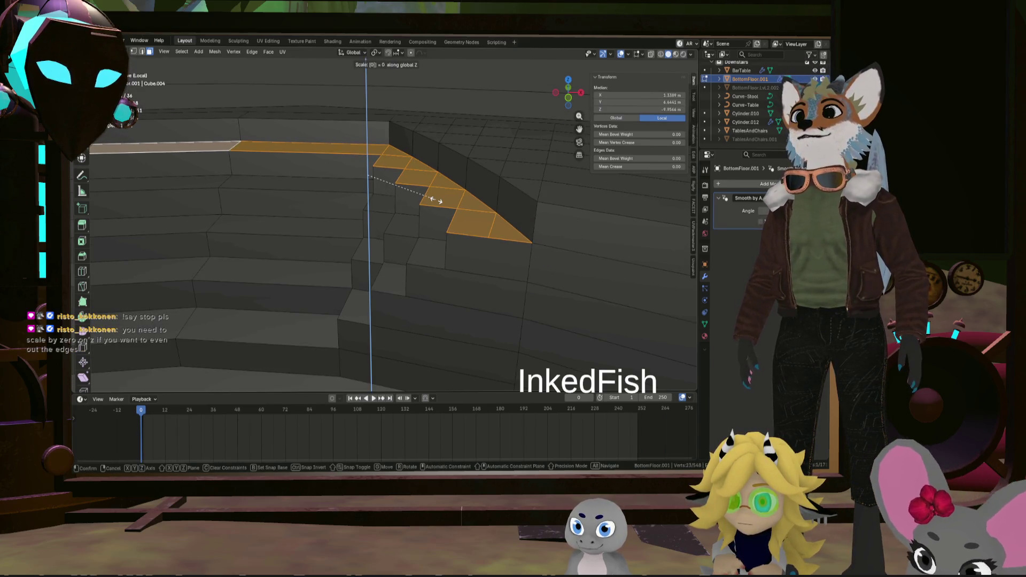
{"action": "key", "text": "Return"}
{"action": "middle_click_drag", "start_coordinate": [434, 200], "coordinate": [548, 173]}
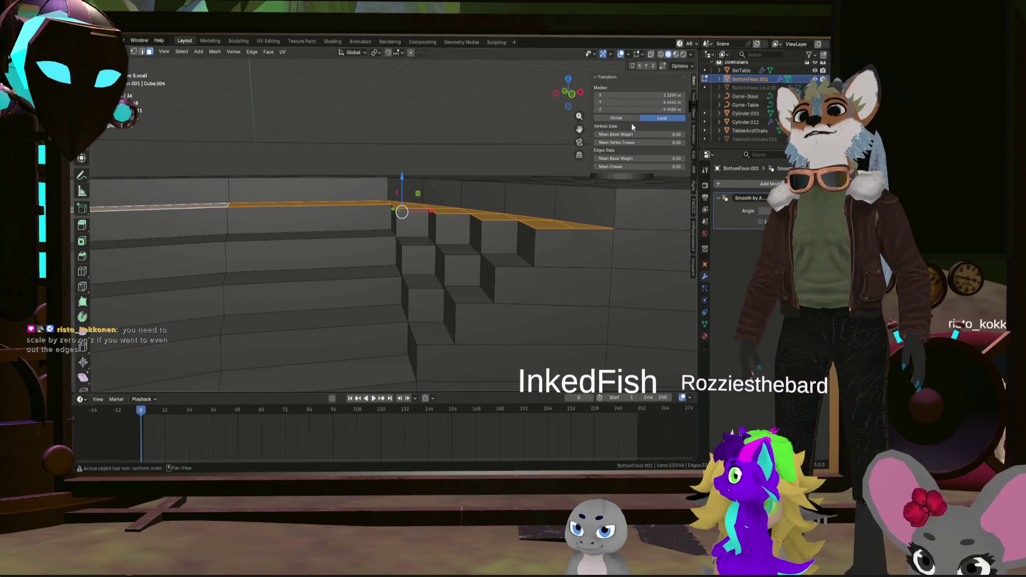
{"action": "key", "text": "alt+a"}
{"action": "middle_click_drag", "start_coordinate": [481, 201], "coordinate": [561, 224]}
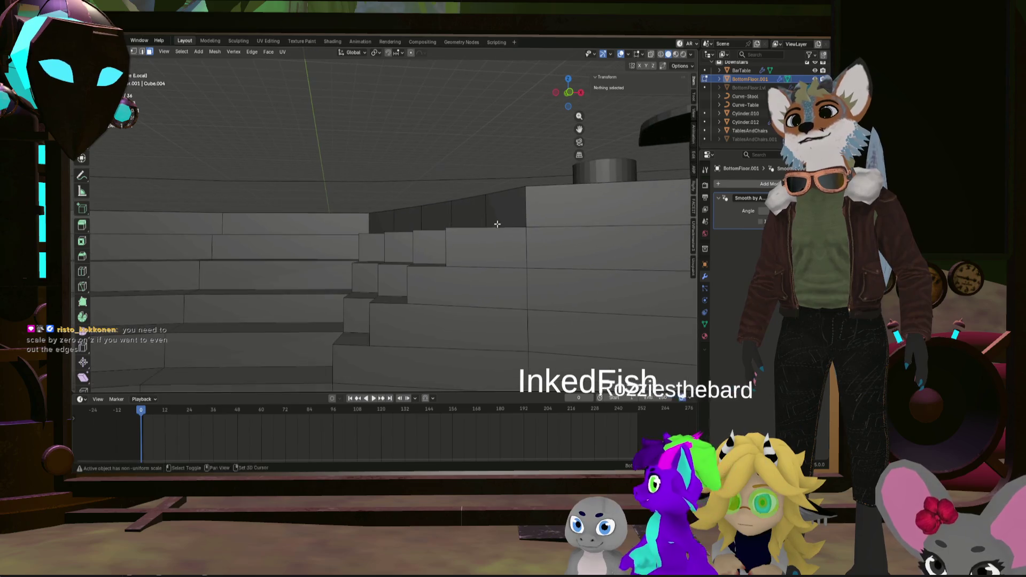
Select the step faces and top strip and merge their duplicate vertices by distance
{"action": "left_click", "coordinate": [564, 226]}
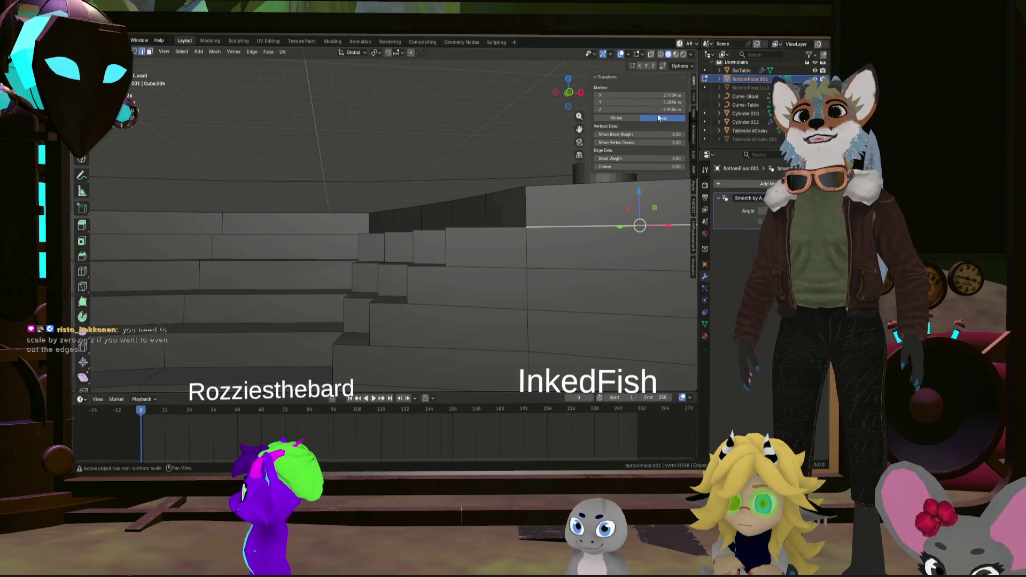
{"action": "middle_click_drag", "start_coordinate": [563, 226], "coordinate": [497, 213]}
{"action": "key", "text": "3"}
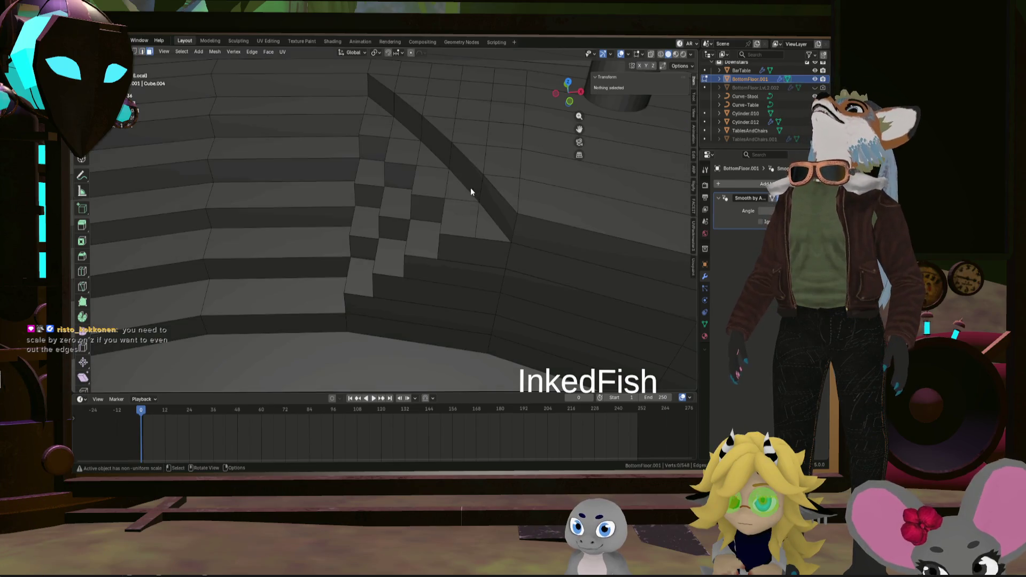
{"action": "left_click", "coordinate": [477, 216]}
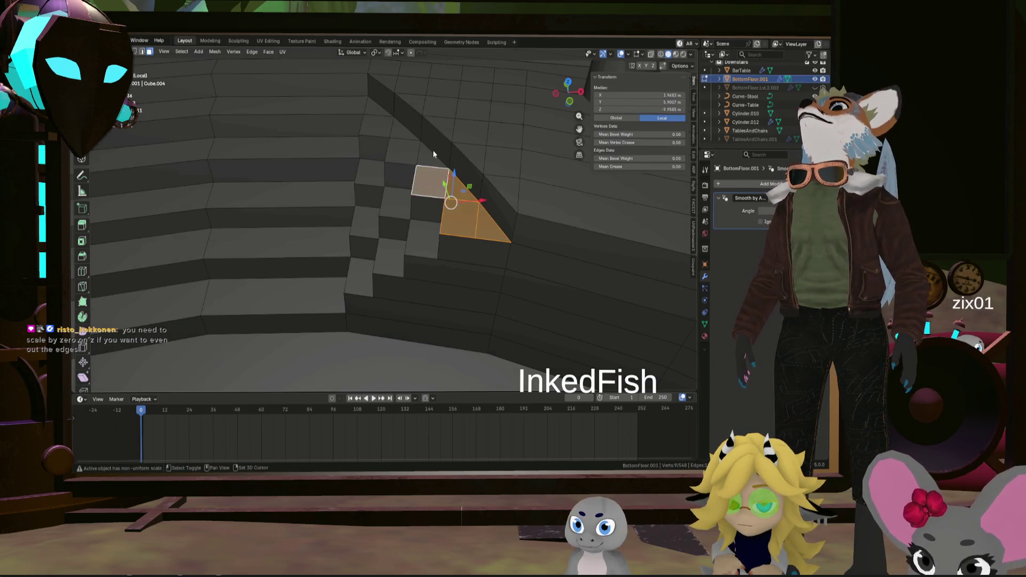
{"action": "left_click", "coordinate": [398, 133], "text": "shift"}
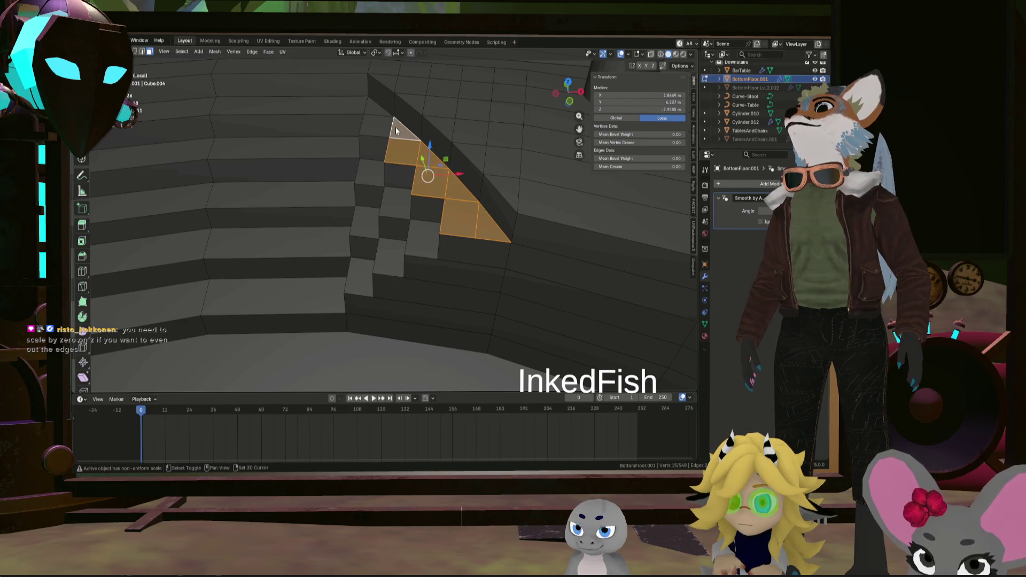
{"action": "left_click", "coordinate": [366, 106], "text": "shift"}
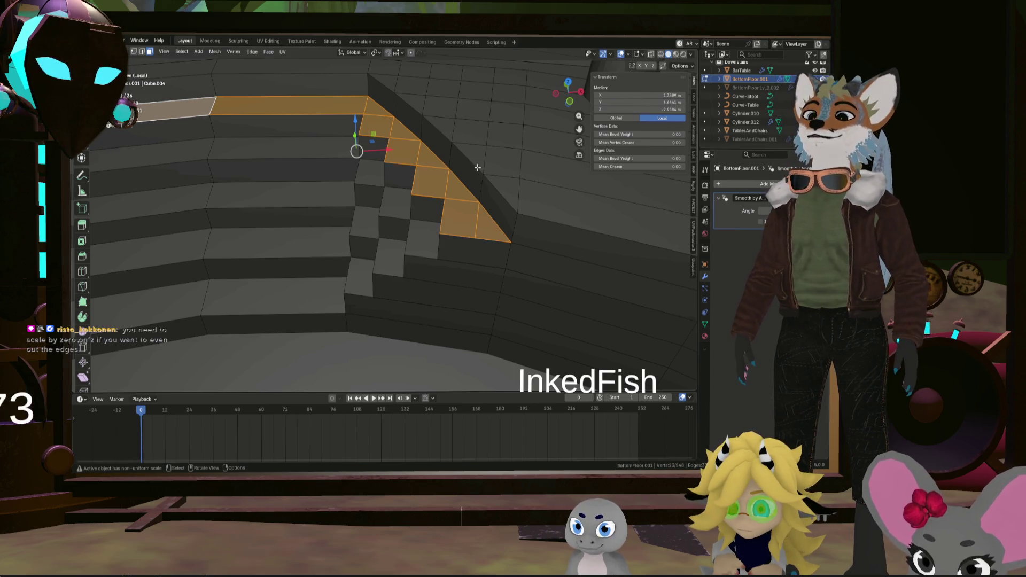
{"action": "key", "text": "m"}
{"action": "left_click", "coordinate": [525, 162]}
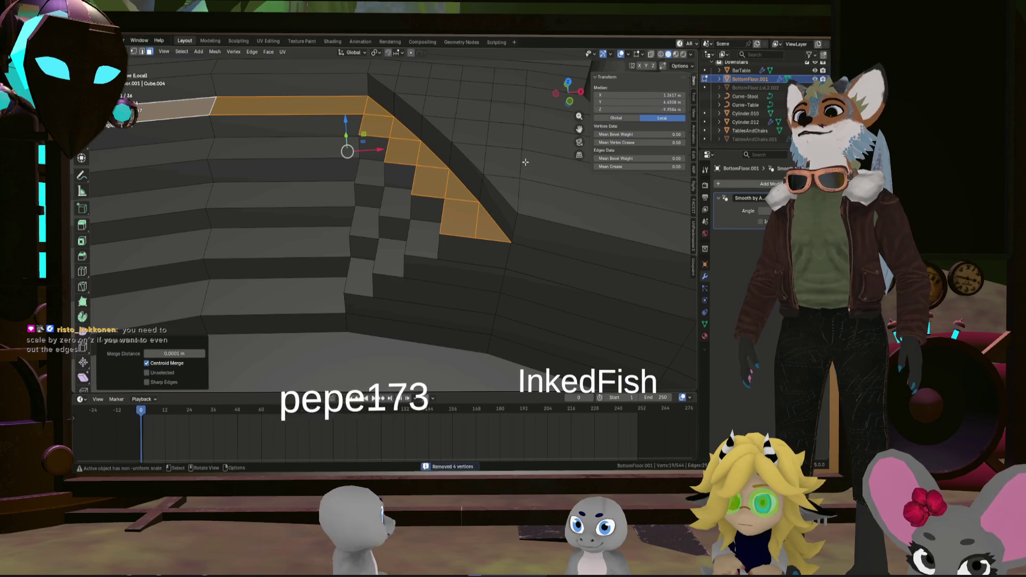
{"action": "mouse_move", "coordinate": [525, 162]}
{"action": "middle_mouse_down"}
{"action": "mouse_move", "coordinate": [462, 177]}
{"action": "mouse_move", "coordinate": [418, 148]}
{"action": "mouse_move", "coordinate": [446, 220]}
{"action": "mouse_move", "coordinate": [444, 254]}
{"action": "middle_mouse_up"}
{"action": "left_click", "coordinate": [463, 175]}
{"action": "scroll", "coordinate": [463, 175], "scroll_direction": "up", "scroll_amount": 3}
{"action": "scroll", "coordinate": [447, 221], "scroll_direction": "down", "scroll_amount": 5}
{"action": "scroll", "coordinate": [443, 254], "scroll_direction": "up", "scroll_amount": 2}
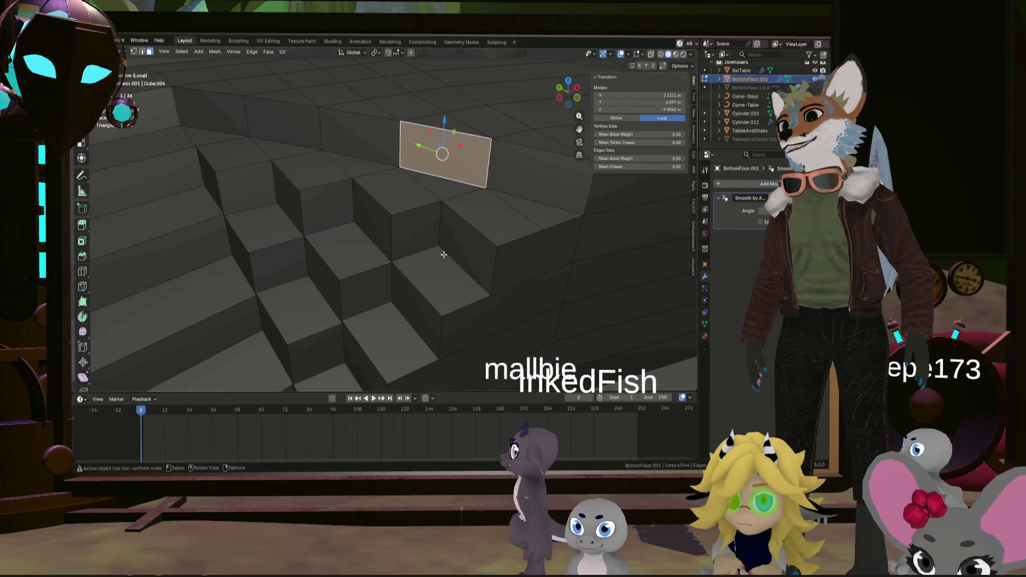
Dissolve the two vertical seam edges on the step risers for clean block faces
{"action": "key", "text": "2"}
{"action": "left_click", "coordinate": [494, 269]}
{"action": "left_click", "coordinate": [392, 237], "text": "shift"}
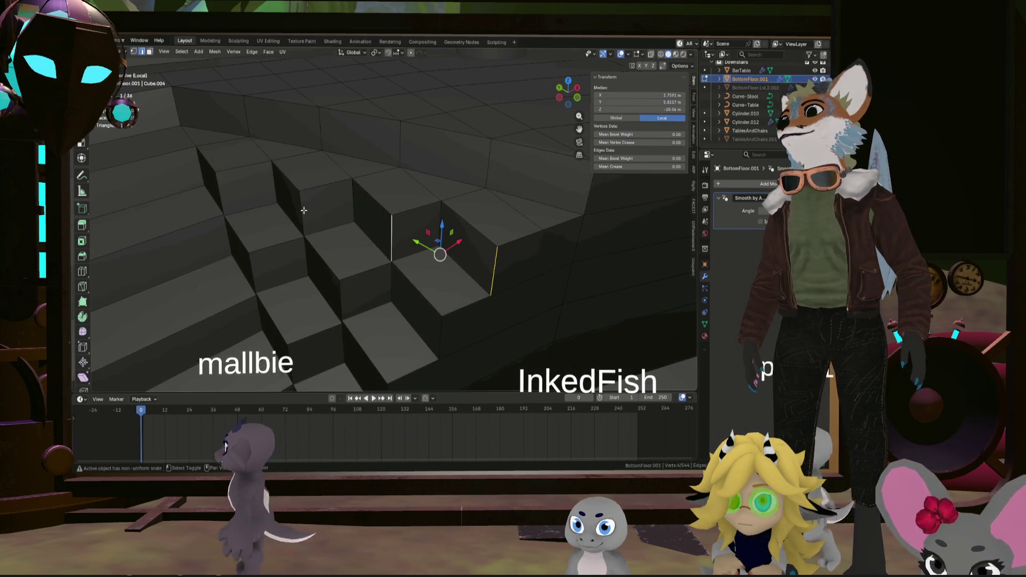
{"action": "scroll", "coordinate": [303, 210], "scroll_direction": "down", "scroll_amount": 5}
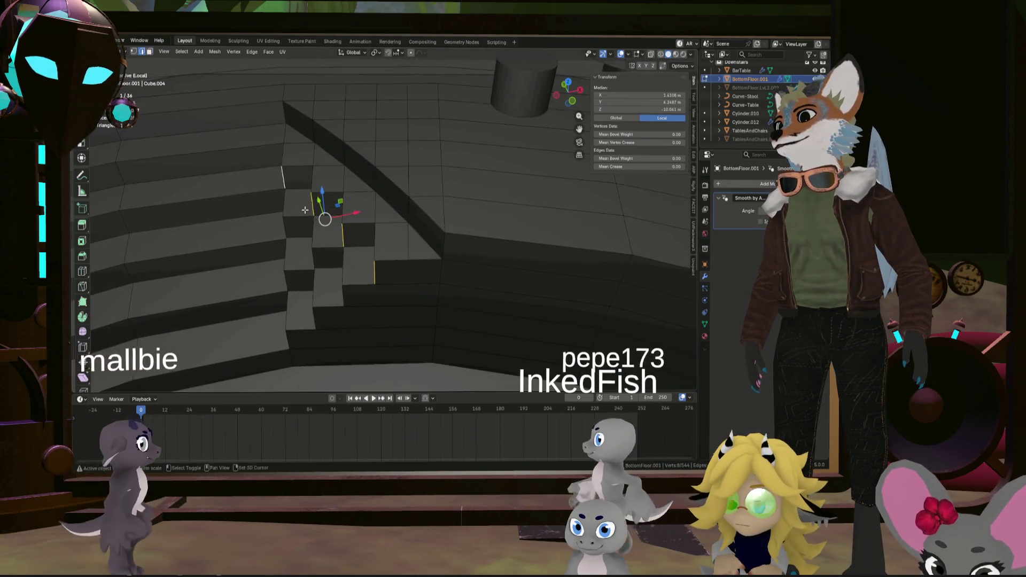
{"action": "middle_click_drag", "start_coordinate": [305, 210], "coordinate": [435, 189]}
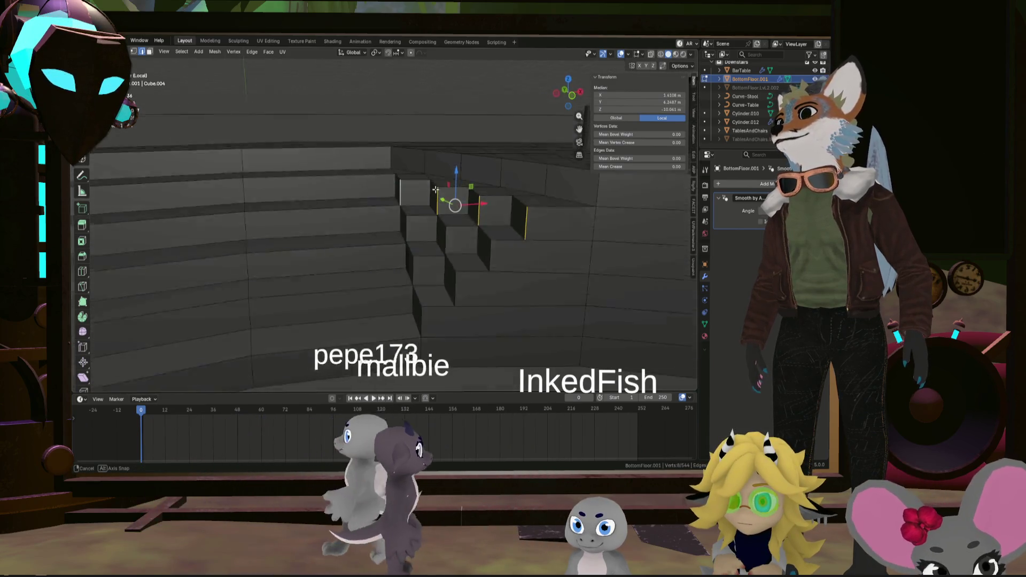
{"action": "middle_click_drag", "start_coordinate": [435, 189], "coordinate": [459, 216]}
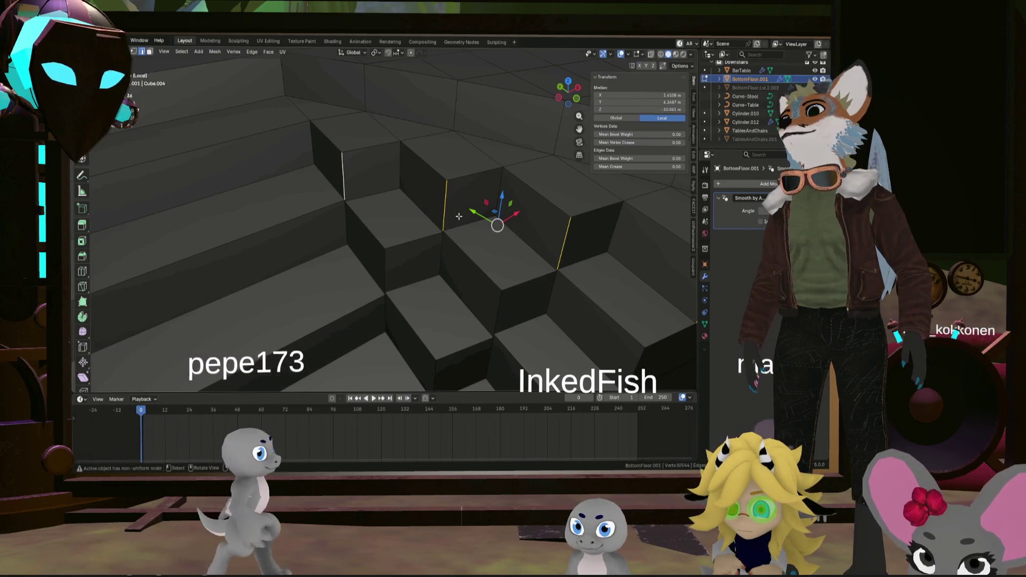
{"action": "key", "text": "x"}
{"action": "key", "text": "2"}
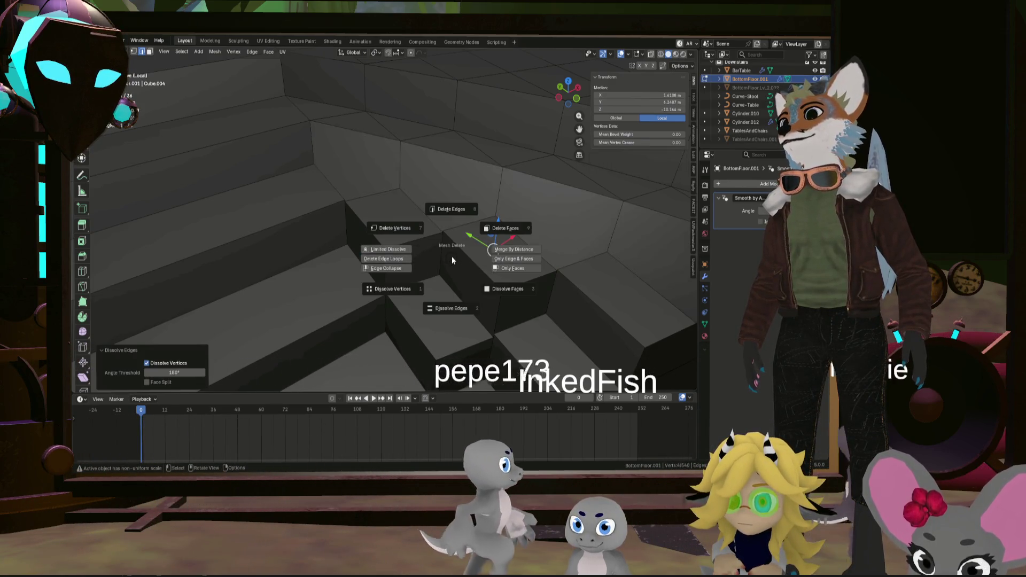
{"action": "key", "text": "Escape"}
{"action": "mouse_move", "coordinate": [452, 260]}
{"action": "middle_mouse_down"}
{"action": "mouse_move", "coordinate": [466, 277]}
{"action": "mouse_move", "coordinate": [499, 244]}
{"action": "middle_mouse_up"}
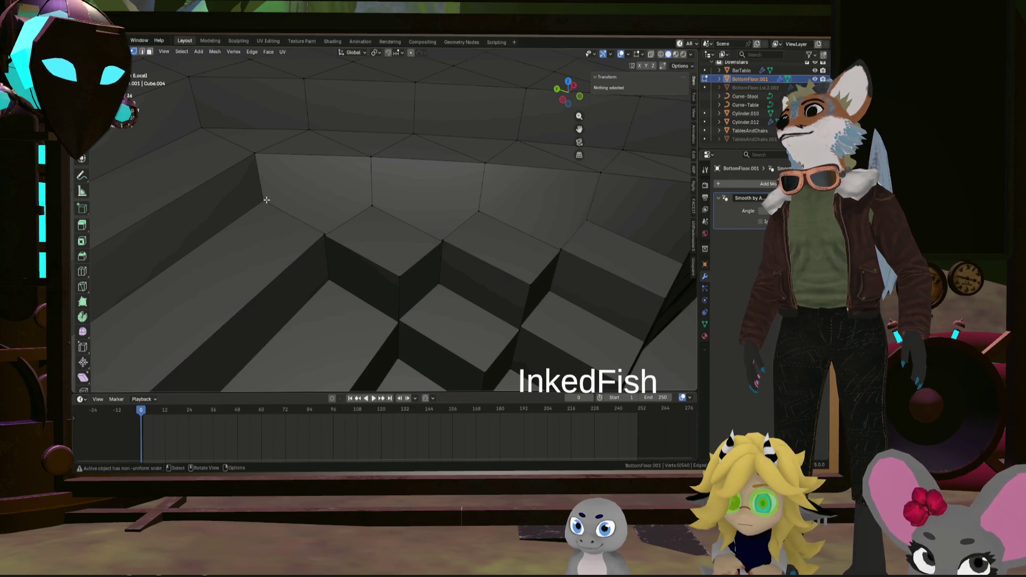
{"action": "left_click", "coordinate": [368, 203], "text": "shift"}
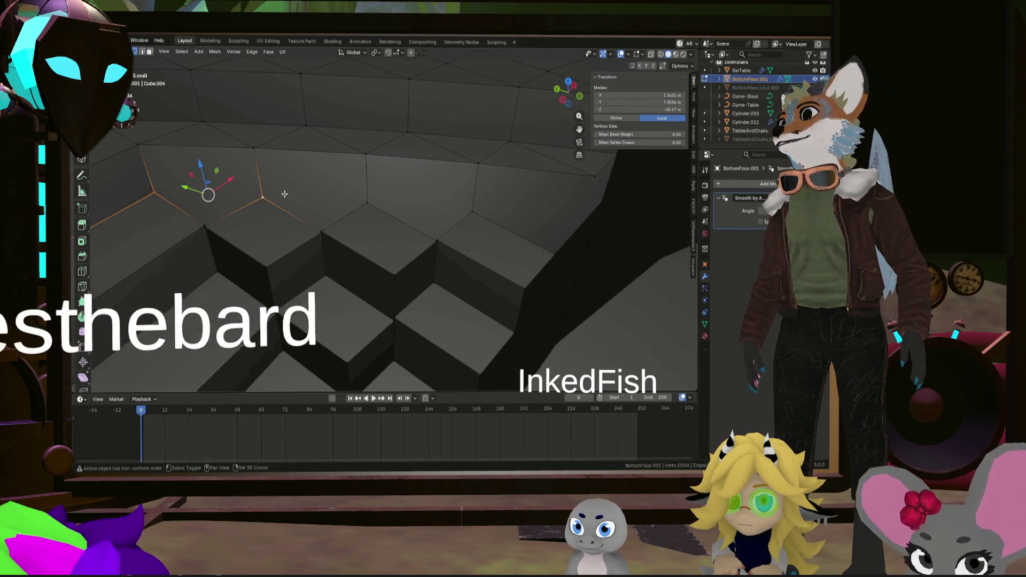
{"action": "mouse_move", "coordinate": [471, 213]}
{"action": "middle_mouse_down"}
{"action": "mouse_move", "coordinate": [535, 220]}
{"action": "mouse_move", "coordinate": [467, 219]}
{"action": "middle_mouse_up"}
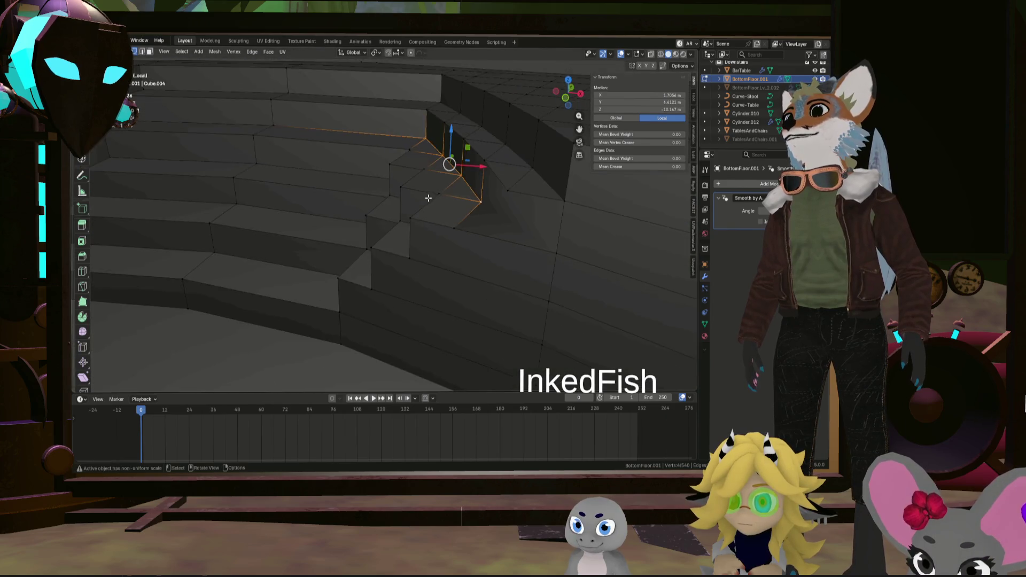
{"action": "mouse_move", "coordinate": [467, 219]}
{"action": "middle_mouse_down"}
{"action": "mouse_move", "coordinate": [503, 231]}
{"action": "mouse_move", "coordinate": [498, 223]}
{"action": "mouse_move", "coordinate": [451, 249]}
{"action": "middle_mouse_up"}
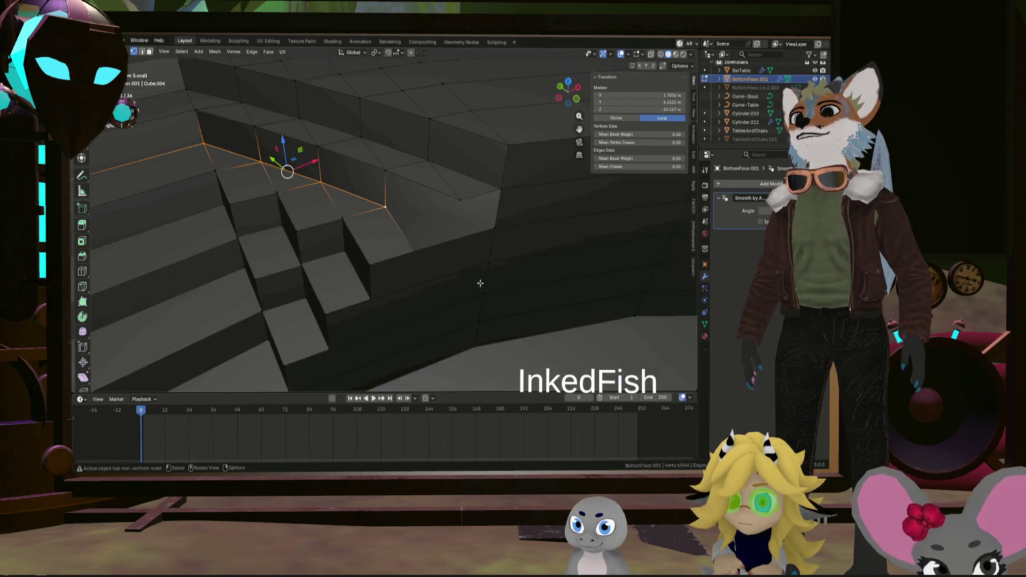
{"action": "mouse_move", "coordinate": [415, 278]}
{"action": "middle_mouse_down"}
{"action": "mouse_move", "coordinate": [445, 325]}
{"action": "mouse_move", "coordinate": [463, 253]}
{"action": "middle_mouse_up"}
{"action": "key", "text": "Tab"}
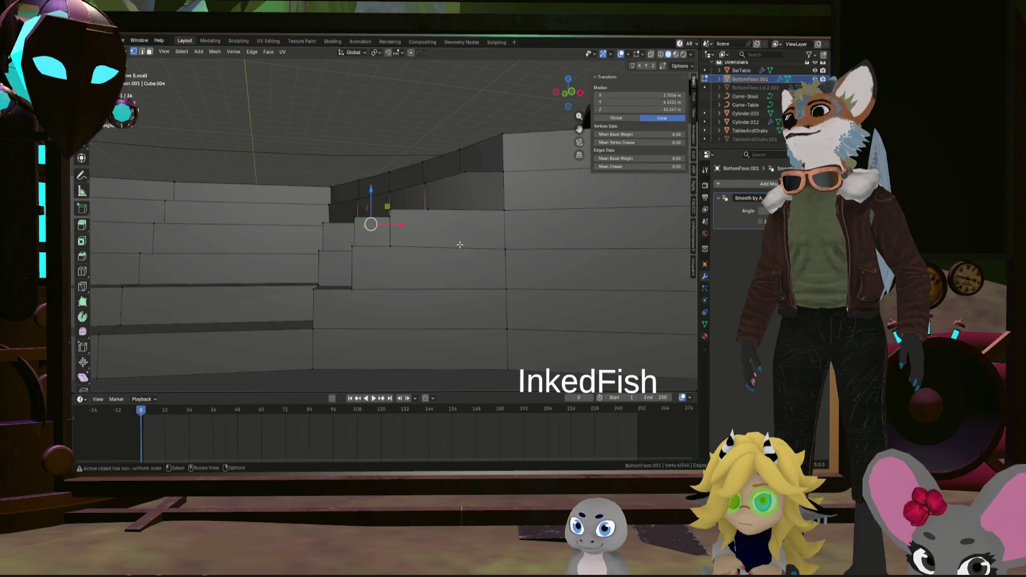
{"action": "middle_click_drag", "start_coordinate": [460, 263], "coordinate": [446, 160]}
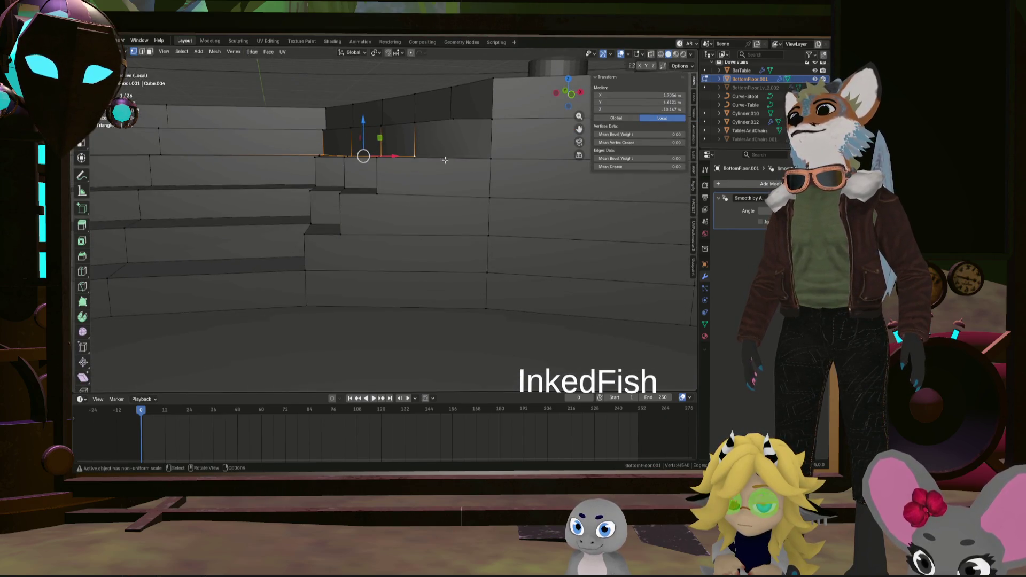
{"action": "scroll", "coordinate": [456, 163], "scroll_direction": "up", "scroll_amount": 1}
{"action": "scroll", "coordinate": [458, 160], "scroll_direction": "up", "scroll_amount": 1}
{"action": "scroll", "coordinate": [459, 157], "scroll_direction": "up", "scroll_amount": 2}
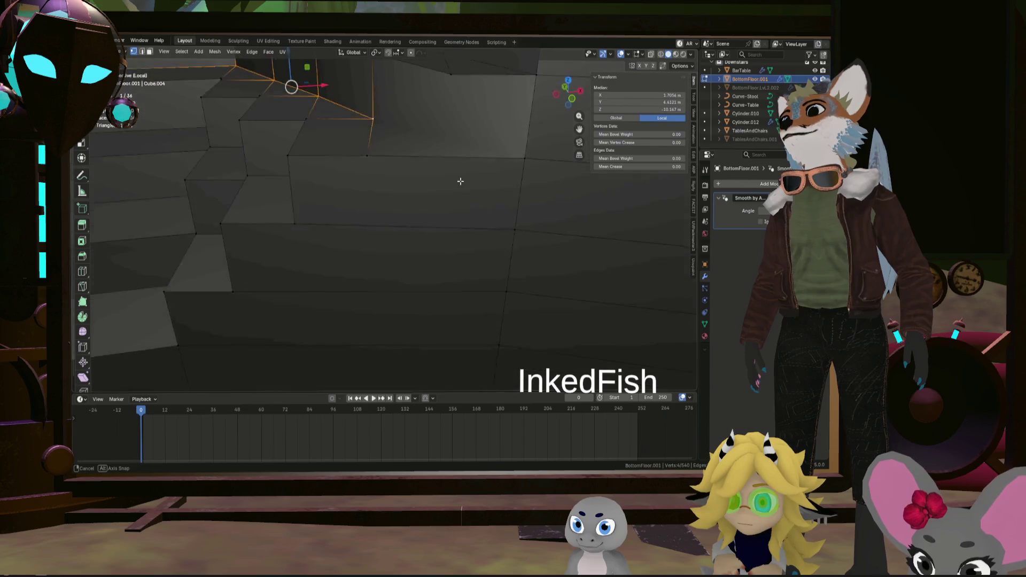
{"action": "scroll", "coordinate": [462, 164], "scroll_direction": "up", "scroll_amount": 1}
{"action": "middle_click_drag", "start_coordinate": [463, 169], "coordinate": [424, 261]}
Add four evenly placed loop cuts across the wall face beside the stairs
{"action": "key", "text": "ctrl+r"}
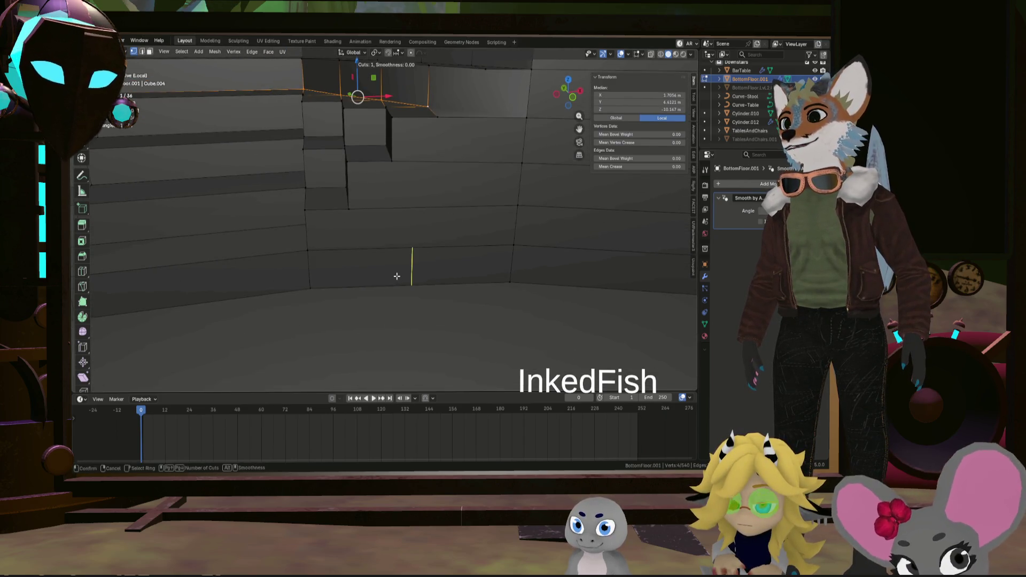
{"action": "scroll", "coordinate": [400, 271], "scroll_direction": "up", "scroll_amount": 4}
{"action": "scroll", "coordinate": [399, 271], "scroll_direction": "down", "scroll_amount": 1}
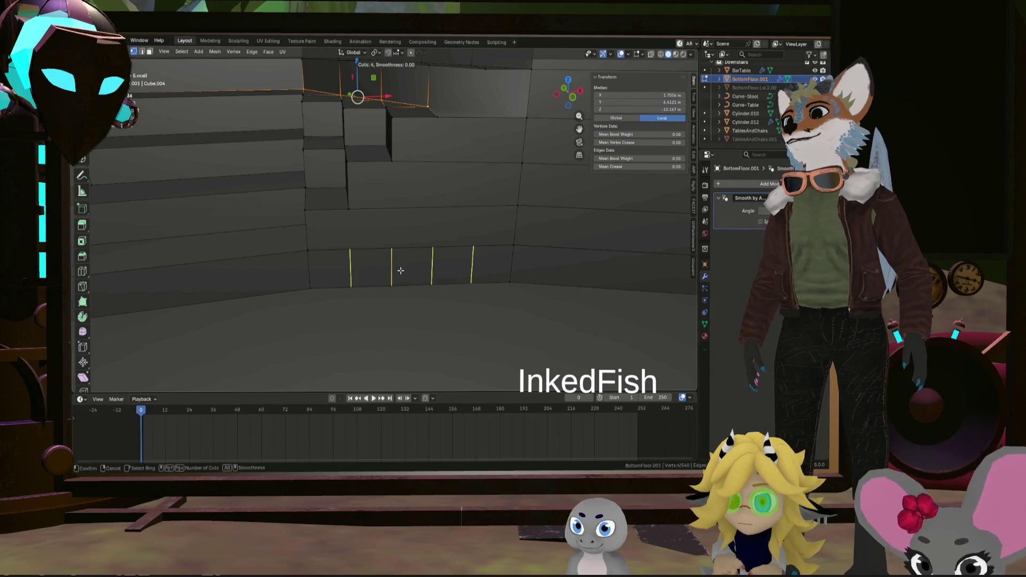
{"action": "left_click", "coordinate": [399, 271]}
{"action": "right_click", "coordinate": [401, 271]}
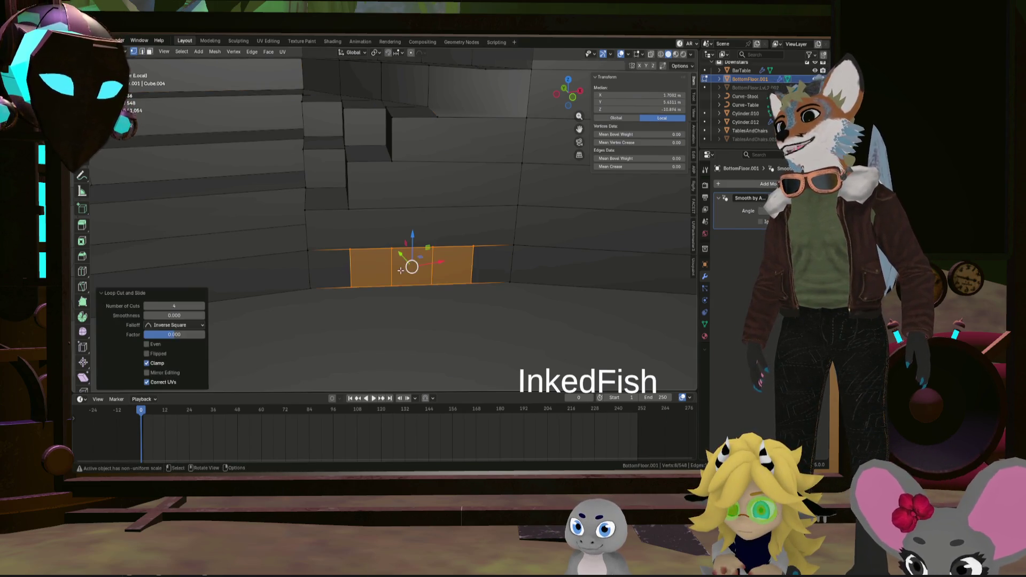
{"action": "middle_click_drag", "start_coordinate": [401, 272], "coordinate": [444, 238]}
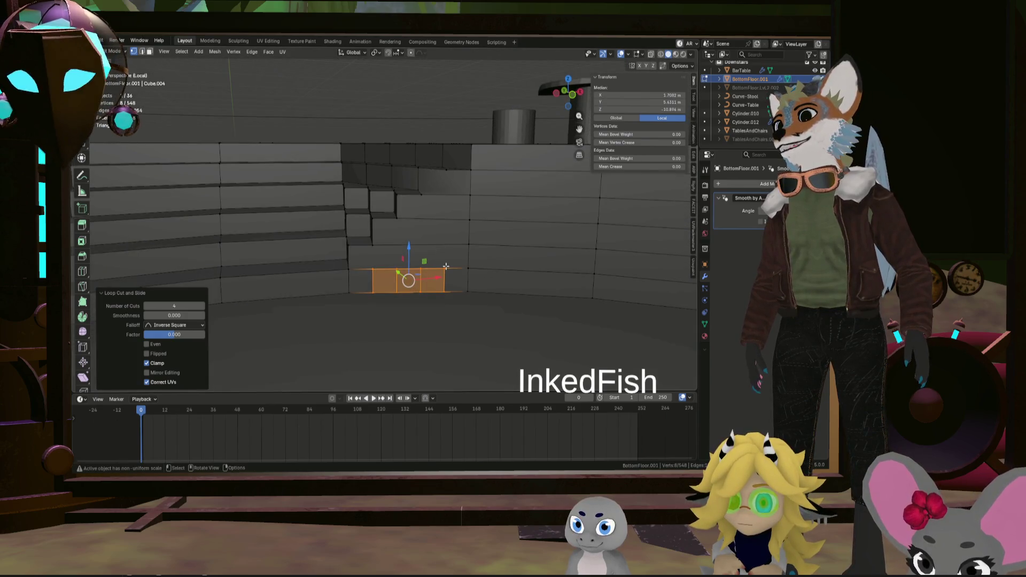
Join two pairs of wall vertices with new vertical edges using J
{"action": "left_click", "coordinate": [446, 269]}
{"action": "key", "text": "j"}
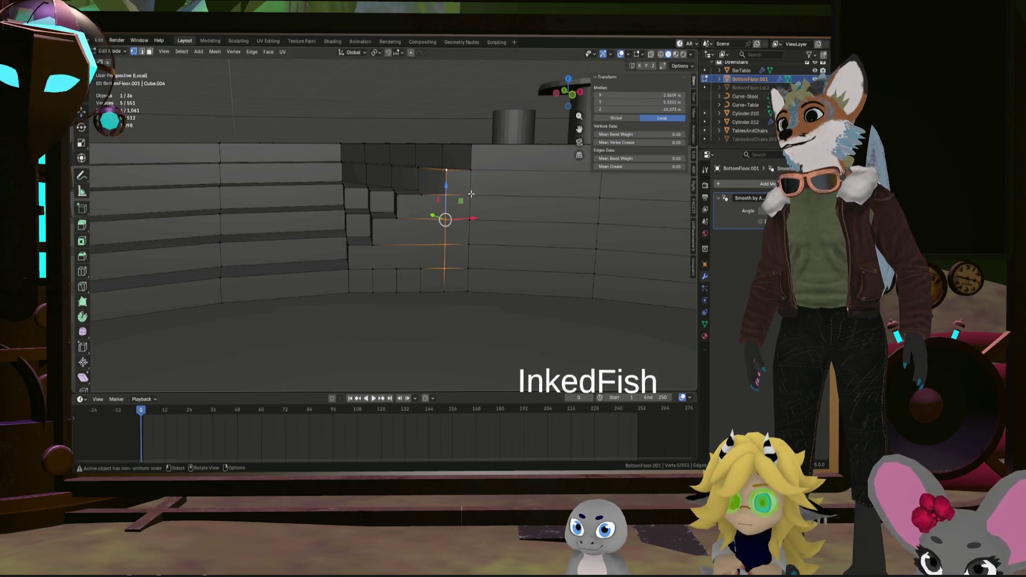
{"action": "left_click", "coordinate": [422, 269]}
{"action": "left_click", "coordinate": [421, 195], "text": "shift"}
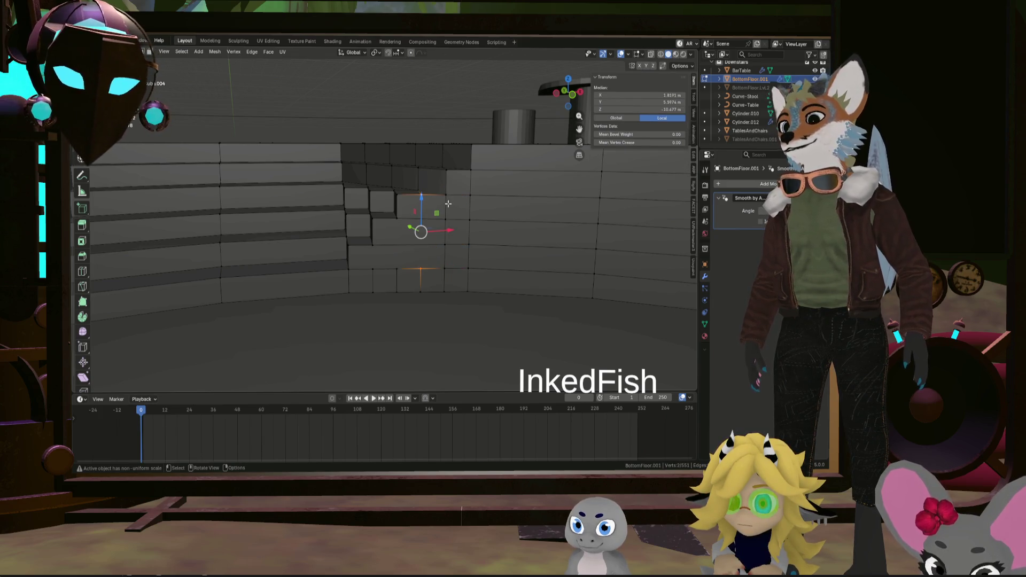
{"action": "key", "text": "j"}
Select the extra vertices and edges running along the block step tops
{"action": "left_click", "coordinate": [398, 268]}
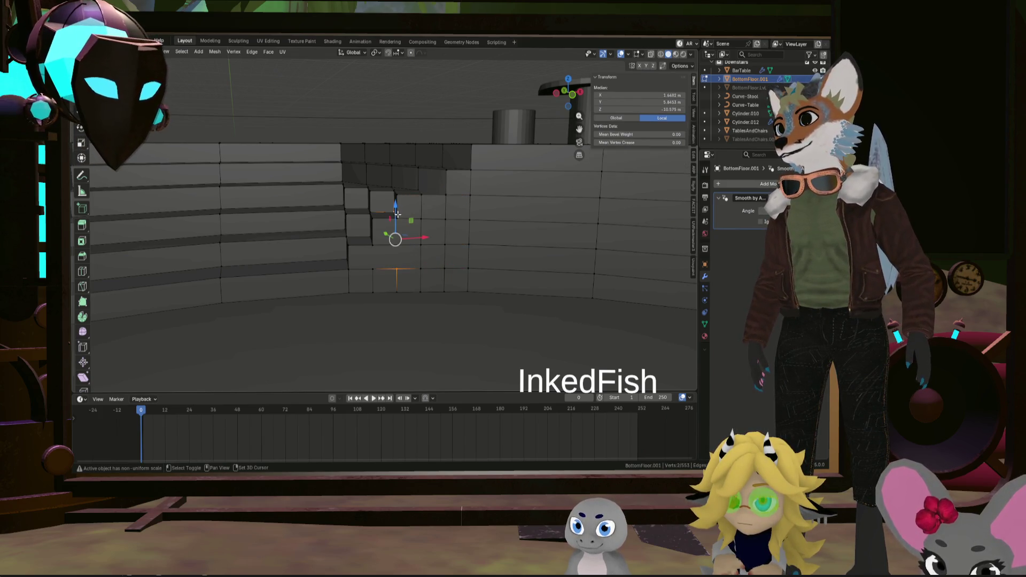
{"action": "left_click", "coordinate": [399, 268], "text": "shift"}
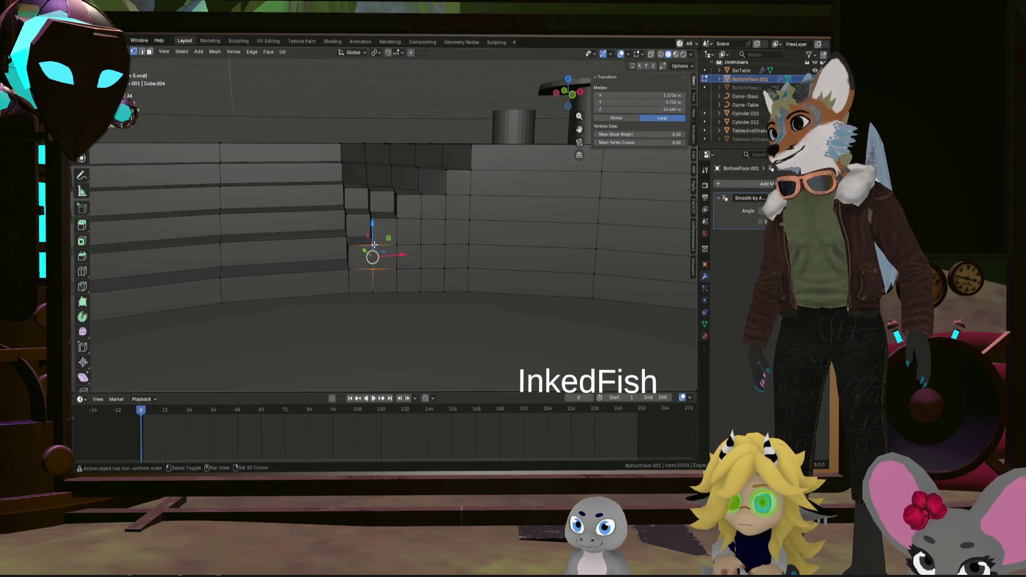
{"action": "left_click", "coordinate": [400, 244], "text": "shift"}
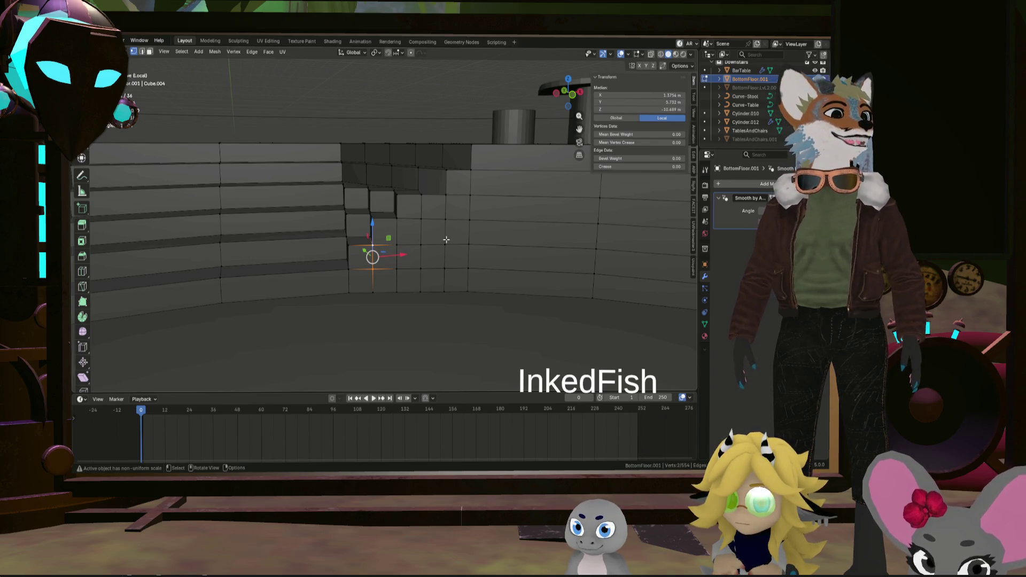
{"action": "middle_click_drag", "start_coordinate": [446, 238], "coordinate": [421, 184]}
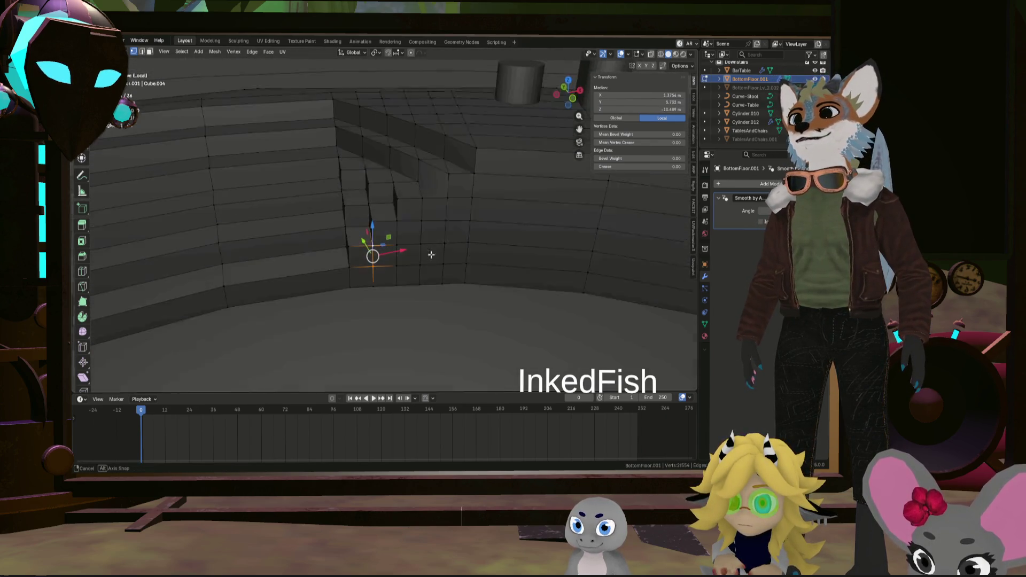
{"action": "left_click", "coordinate": [416, 183]}
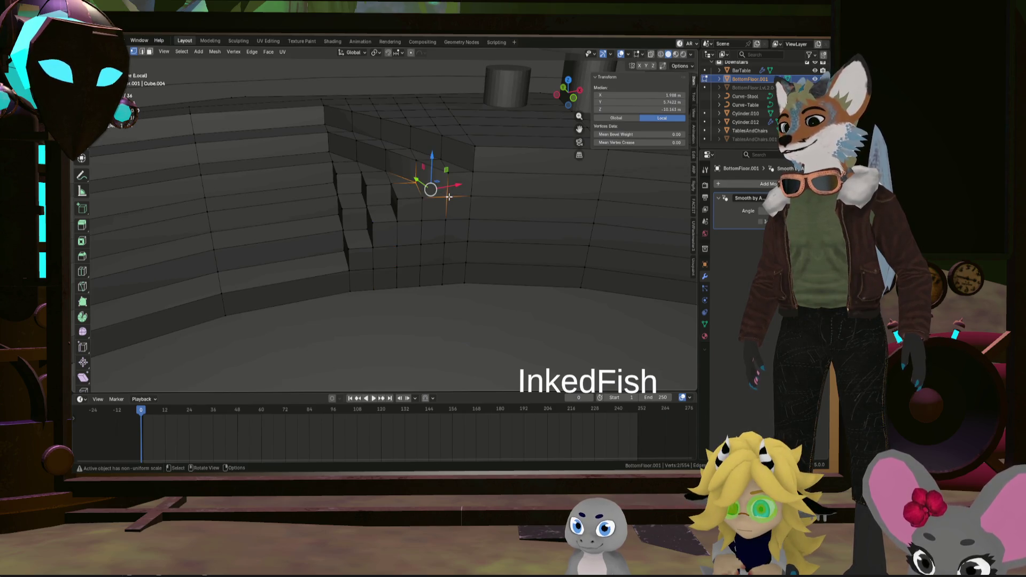
{"action": "left_click", "coordinate": [450, 197], "text": "shift"}
{"action": "mouse_move", "coordinate": [449, 197]}
{"action": "middle_mouse_down"}
{"action": "mouse_move", "coordinate": [429, 197]}
{"action": "mouse_move", "coordinate": [470, 220]}
{"action": "mouse_move", "coordinate": [467, 252]}
{"action": "middle_mouse_up"}
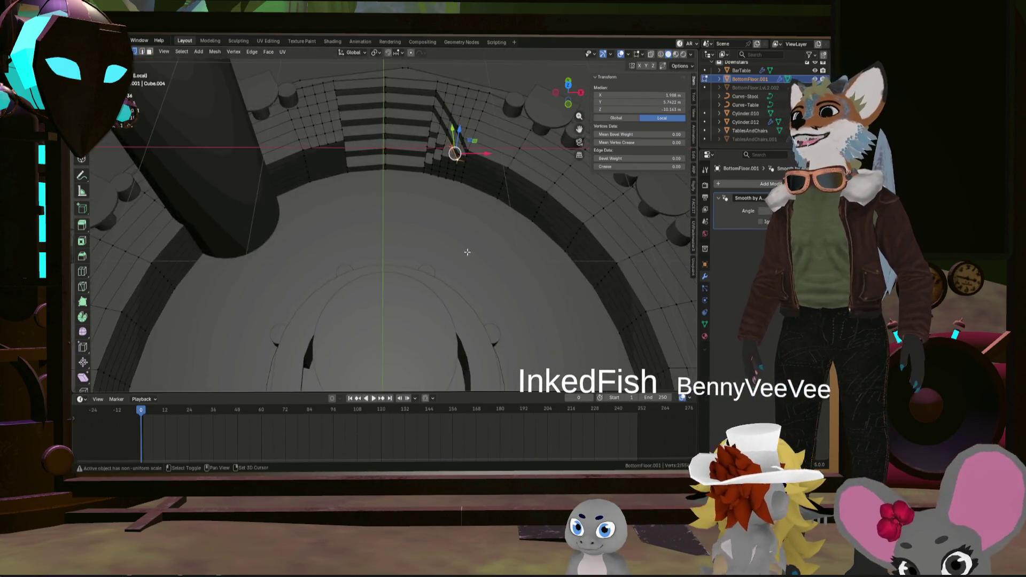
{"action": "scroll", "coordinate": [467, 252], "scroll_direction": "up", "scroll_amount": 5}
{"action": "mouse_move", "coordinate": [467, 252]}
{"action": "middle_mouse_down"}
{"action": "mouse_move", "coordinate": [417, 225]}
{"action": "mouse_move", "coordinate": [391, 239]}
{"action": "mouse_move", "coordinate": [413, 260]}
{"action": "mouse_move", "coordinate": [409, 289]}
{"action": "middle_mouse_up"}
{"action": "left_click", "coordinate": [409, 289]}
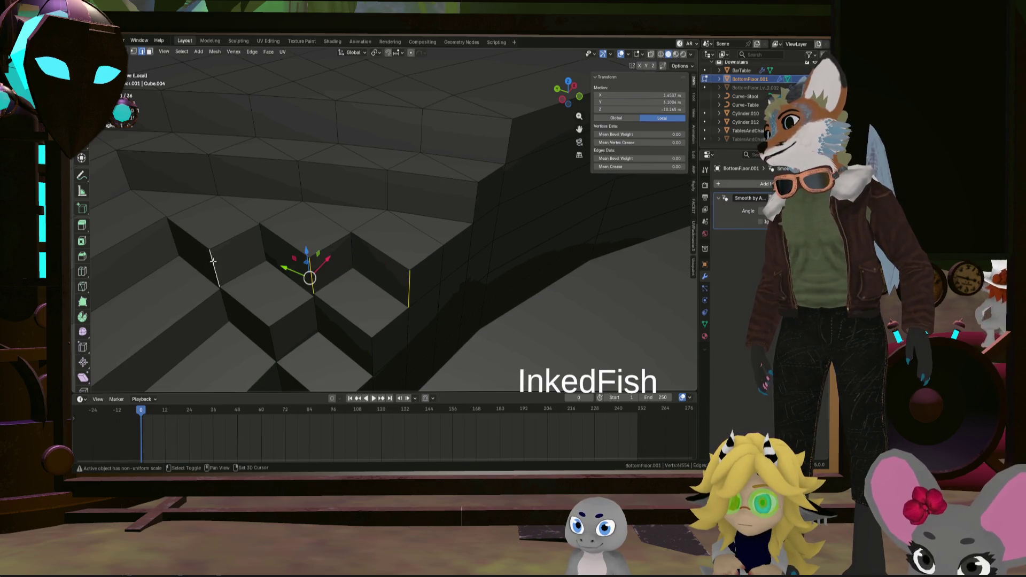
Dissolve the selected edges so the block step tops become single faces
{"action": "key", "text": "x"}
{"action": "left_click", "coordinate": [247, 294]}
{"action": "middle_click_drag", "start_coordinate": [246, 294], "coordinate": [190, 245]}
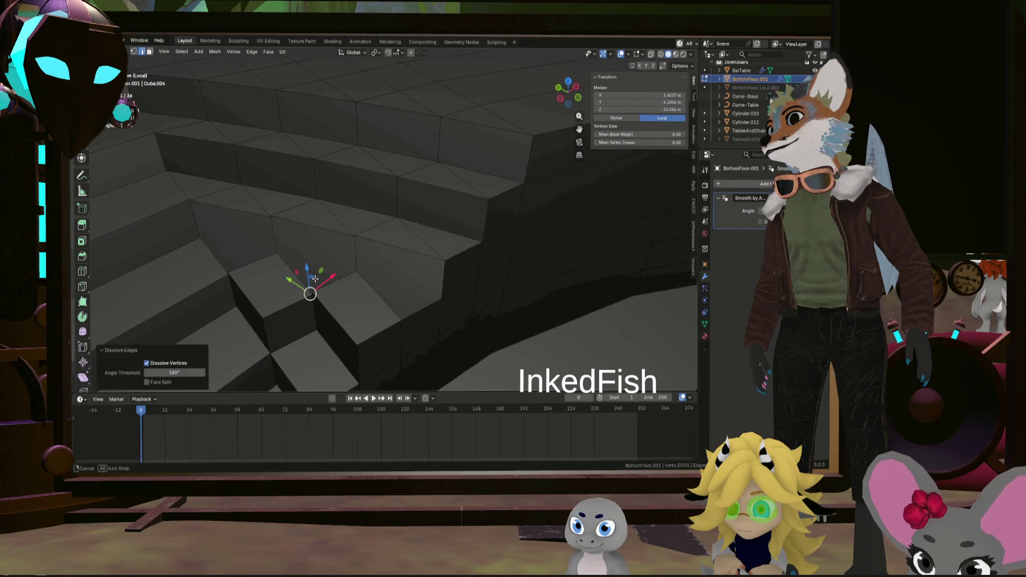
Inspect the cleaned steps, picking a few corner vertices and riser edges, then clear the selection
{"action": "left_click", "coordinate": [190, 245]}
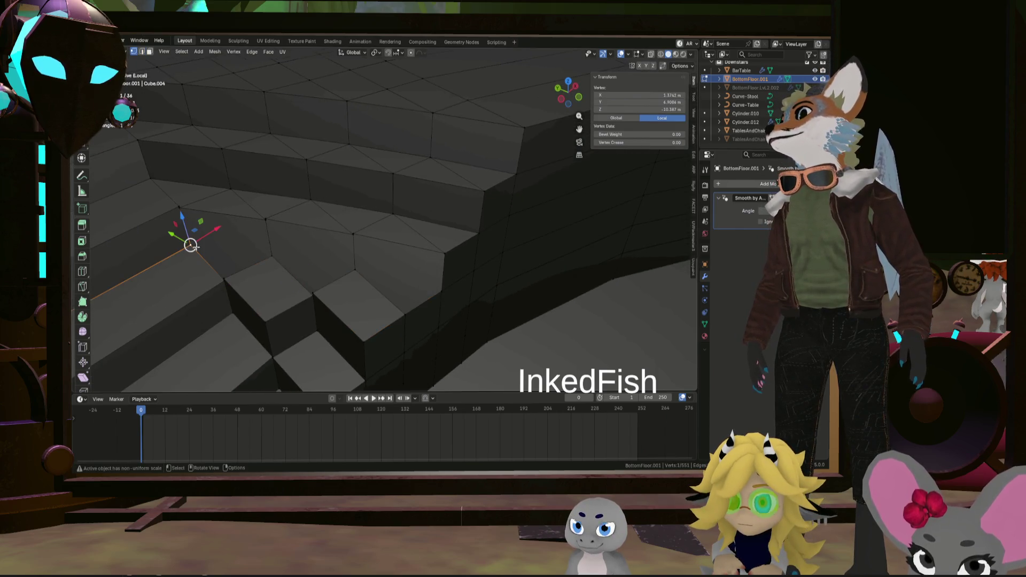
{"action": "left_click", "coordinate": [271, 257], "text": "shift"}
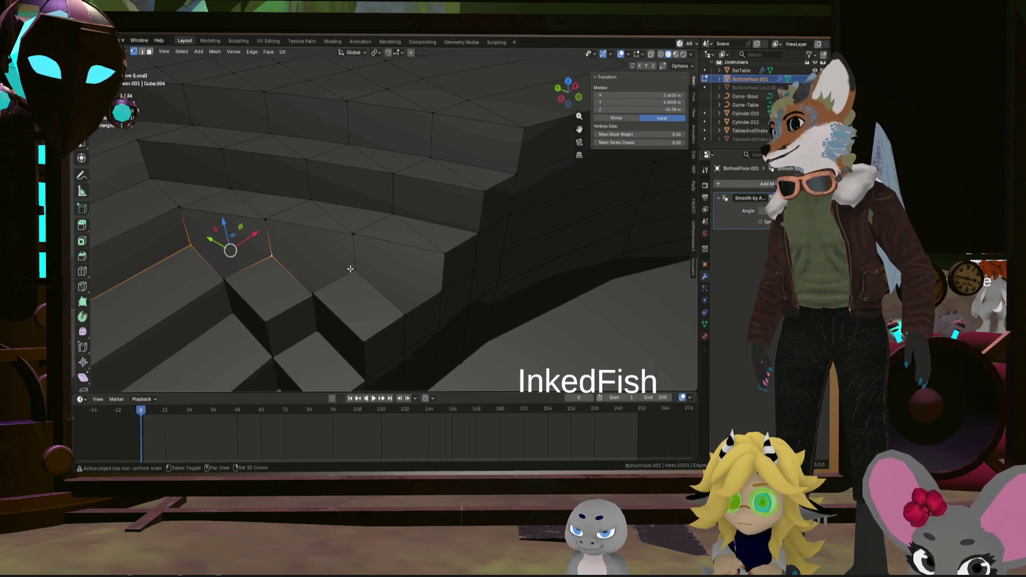
{"action": "left_click", "coordinate": [443, 292], "text": "shift"}
{"action": "left_click", "coordinate": [272, 257]}
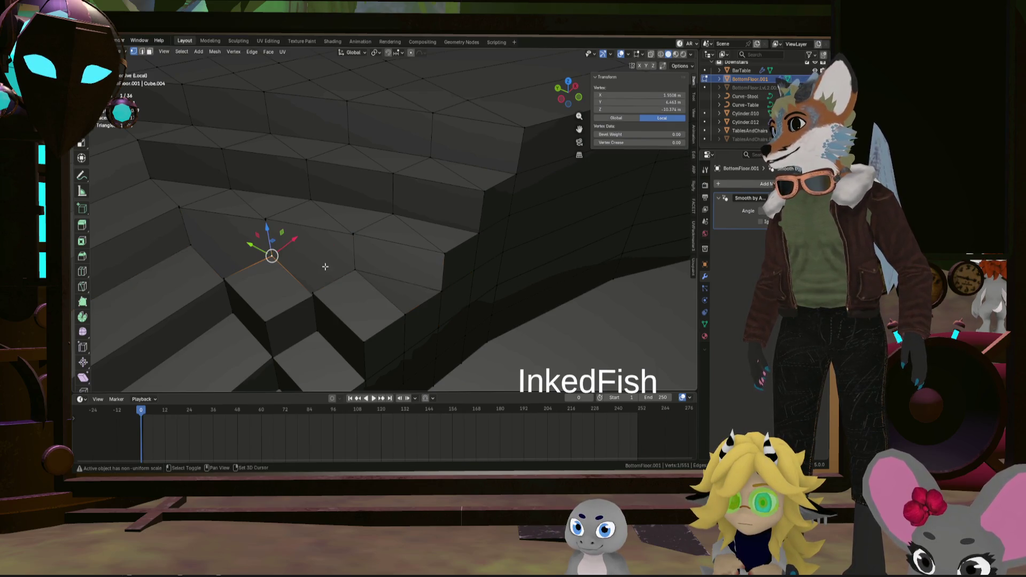
{"action": "middle_click_drag", "start_coordinate": [354, 271], "coordinate": [342, 270]}
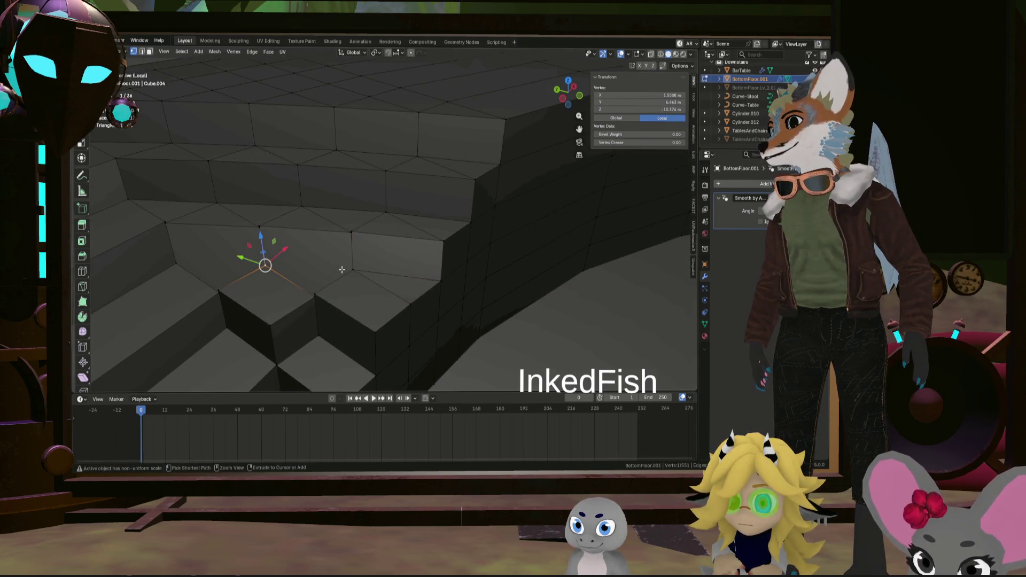
{"action": "left_click", "coordinate": [342, 269], "text": "shift"}
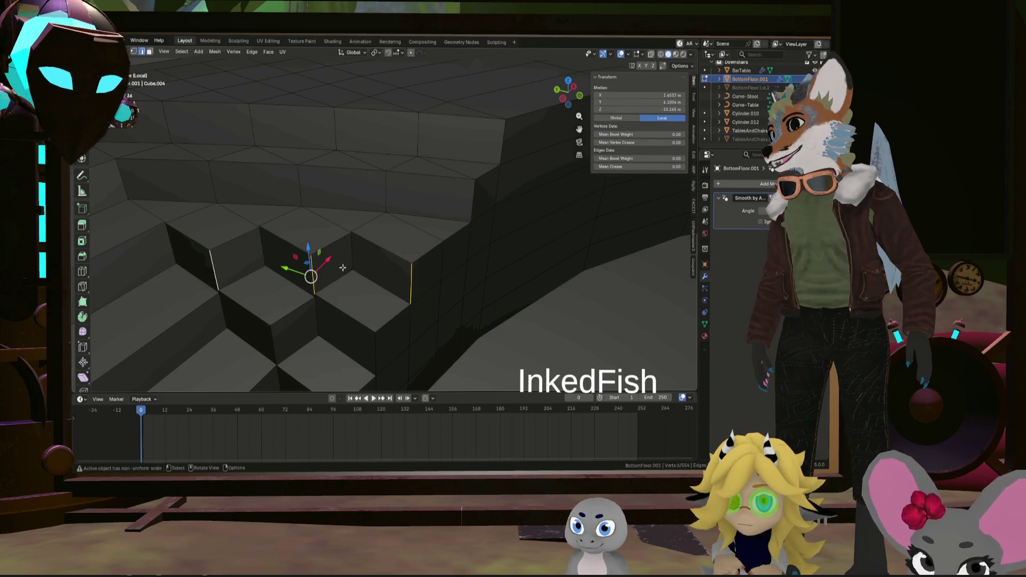
{"action": "mouse_move", "coordinate": [342, 270]}
{"action": "middle_mouse_down"}
{"action": "mouse_move", "coordinate": [314, 269]}
{"action": "mouse_move", "coordinate": [339, 232]}
{"action": "middle_mouse_up"}
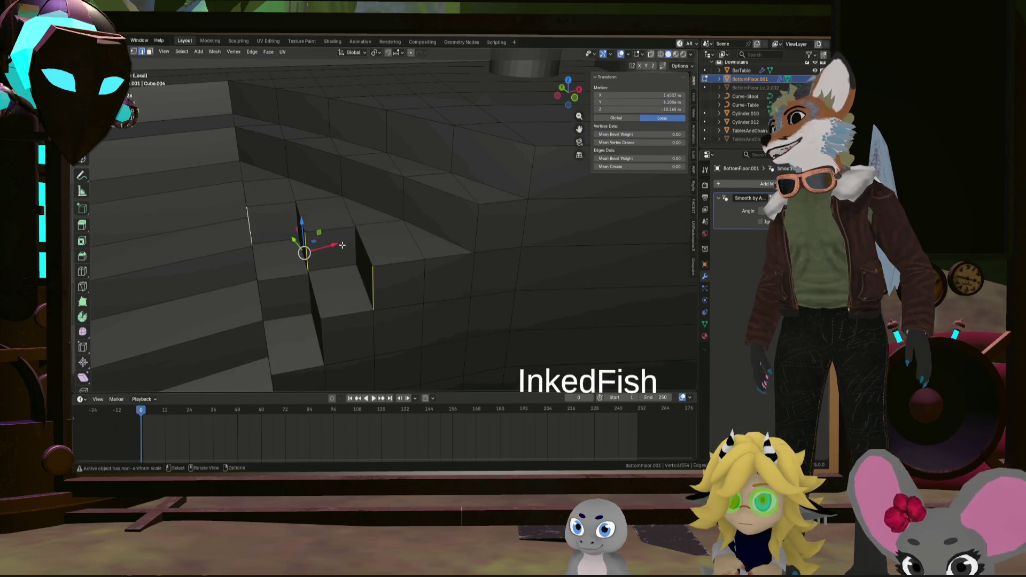
{"action": "left_click", "coordinate": [368, 233]}
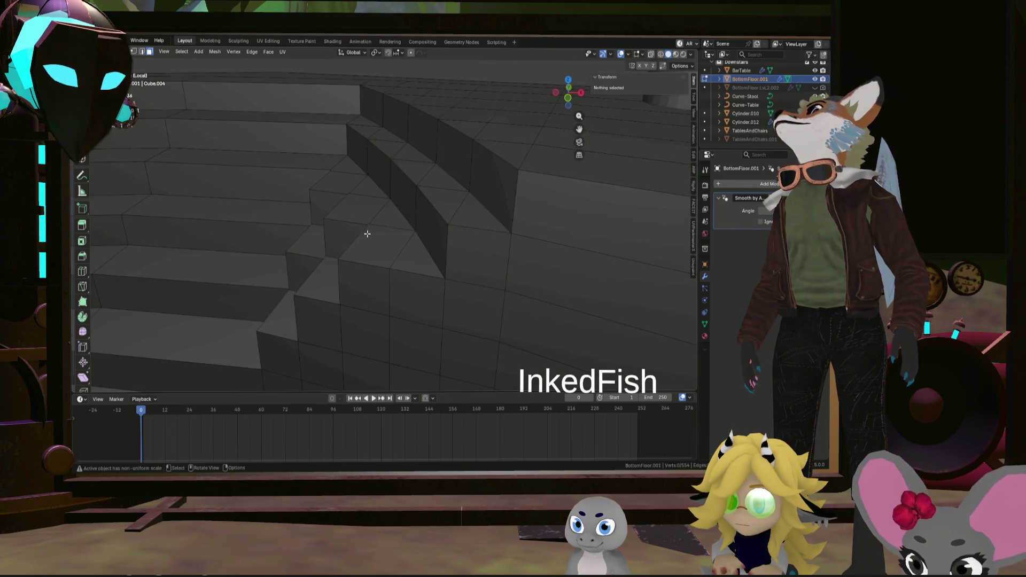
Flatten a strip of step tread faces with scale Z 0, then undo it
{"action": "left_click", "coordinate": [389, 244]}
{"action": "left_click", "coordinate": [412, 258], "text": "shift"}
{"action": "left_click", "coordinate": [373, 193], "text": "shift"}
{"action": "left_click", "coordinate": [179, 158], "text": "ctrl"}
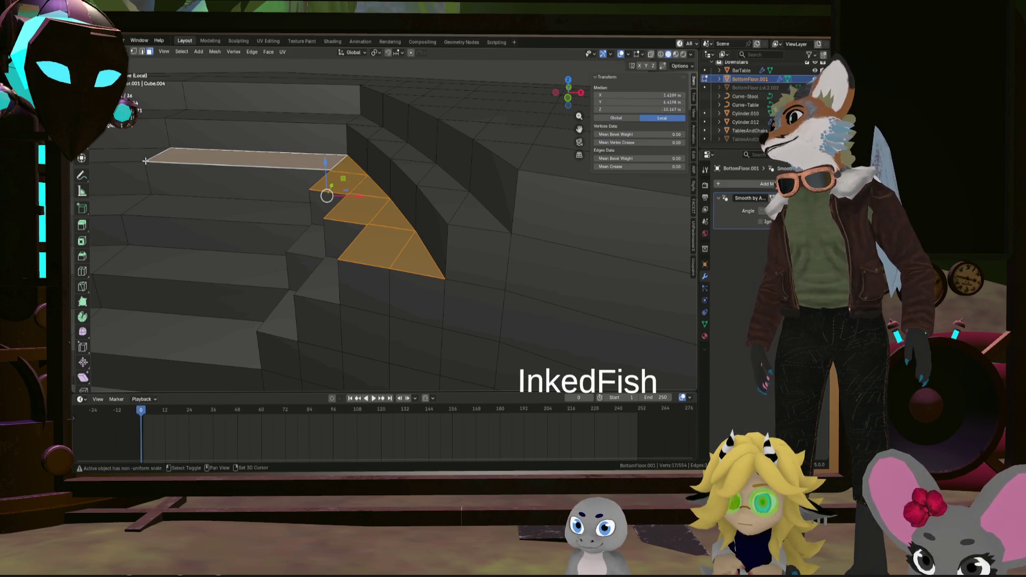
{"action": "left_click", "coordinate": [143, 159], "text": "ctrl"}
{"action": "key", "text": "s"}
{"action": "key", "text": "z"}
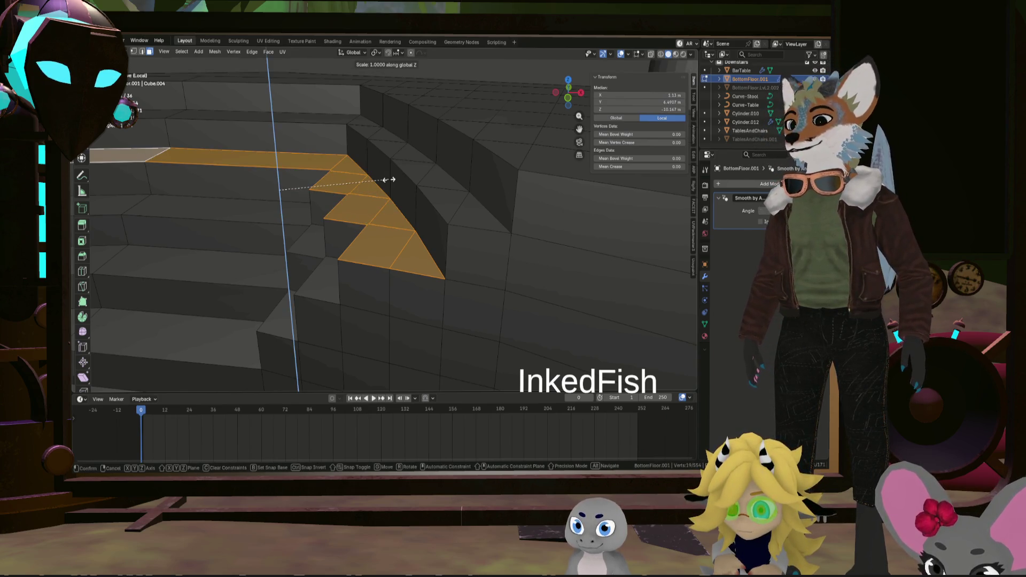
{"action": "key", "text": "0"}
{"action": "key", "text": "Return"}
{"action": "mouse_move", "coordinate": [388, 180]}
{"action": "middle_mouse_down"}
{"action": "mouse_move", "coordinate": [346, 259]}
{"action": "mouse_move", "coordinate": [371, 251]}
{"action": "middle_mouse_up"}
{"action": "key", "text": "ctrl+z"}
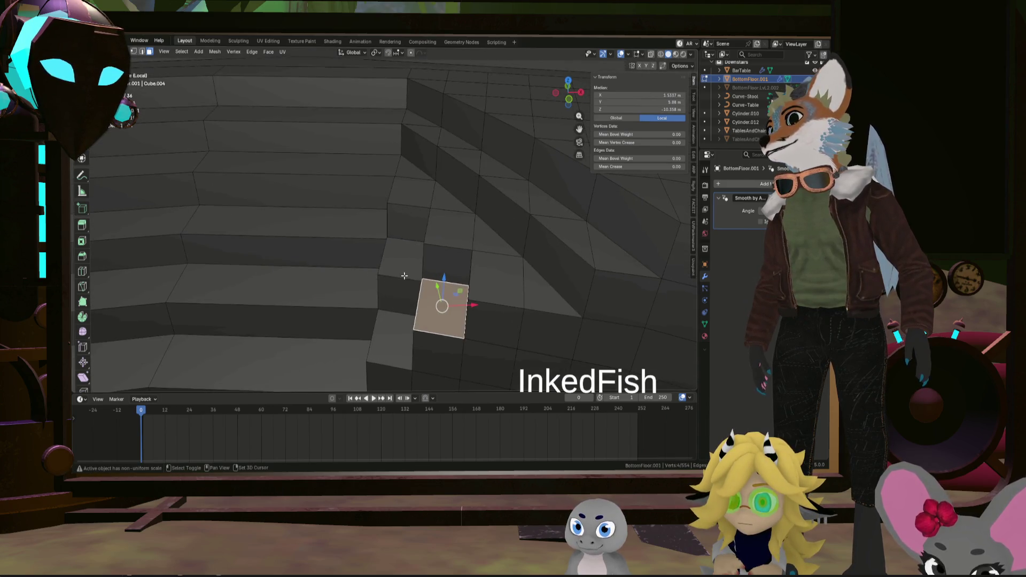
Flatten another tread face strip level with scale Z 0 and keep it
{"action": "left_click", "coordinate": [164, 219], "text": "ctrl"}
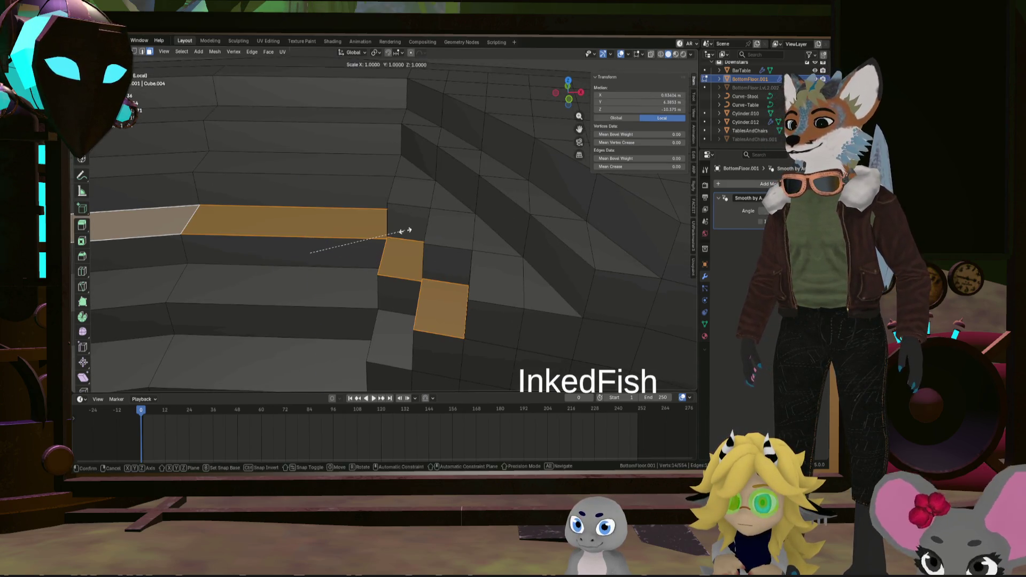
{"action": "key", "text": "s"}
{"action": "key", "text": "z"}
{"action": "key", "text": "0"}
{"action": "key", "text": "Return"}
{"action": "scroll", "coordinate": [405, 272], "scroll_direction": "down", "scroll_amount": 3}
{"action": "scroll", "coordinate": [405, 272], "scroll_direction": "up", "scroll_amount": 3}
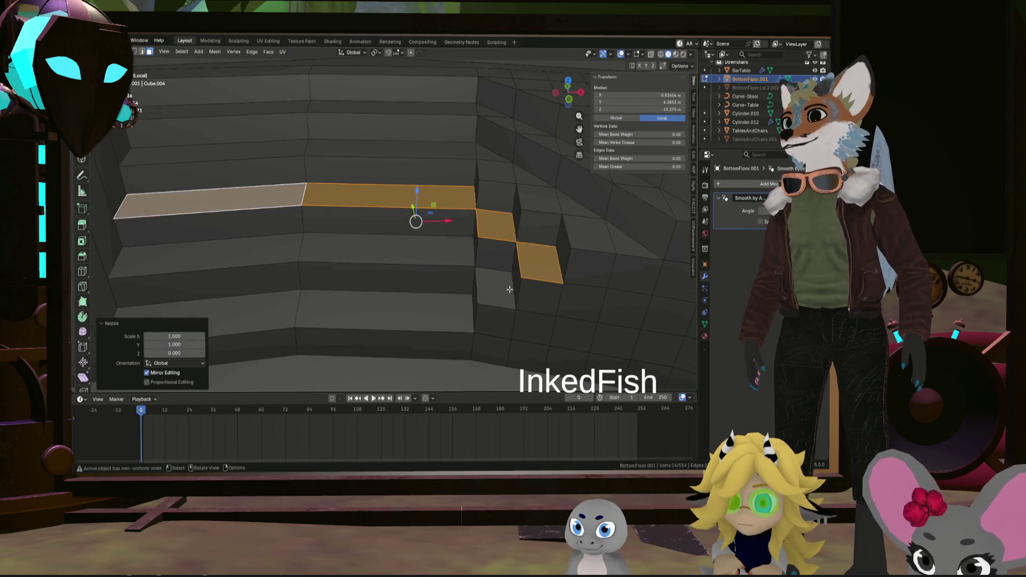
{"action": "key", "text": "ctrl+z"}
{"action": "key", "text": "ctrl+z"}
{"action": "key", "text": "ctrl+shift+z"}
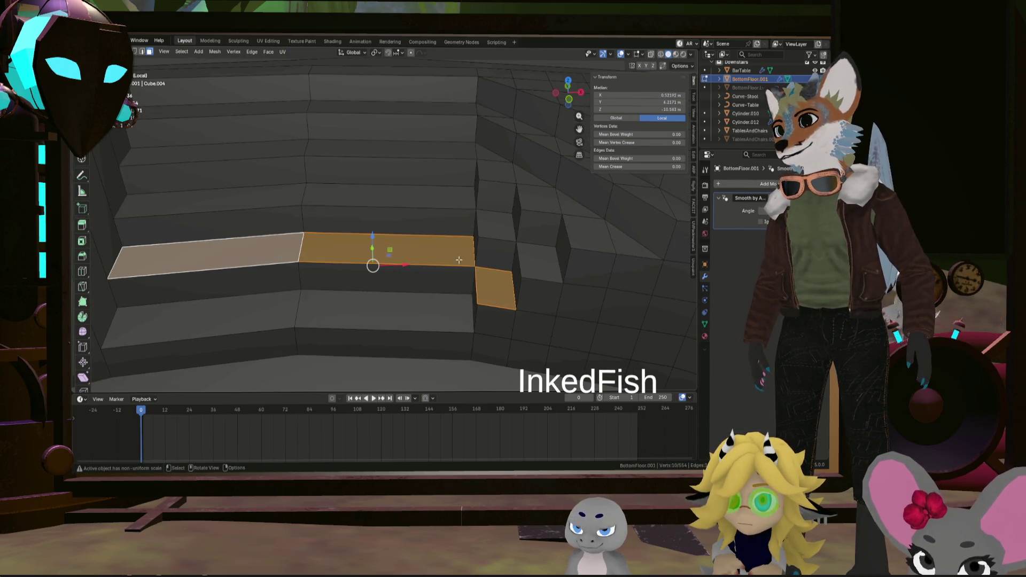
{"action": "middle_click_drag", "start_coordinate": [459, 259], "coordinate": [499, 253]}
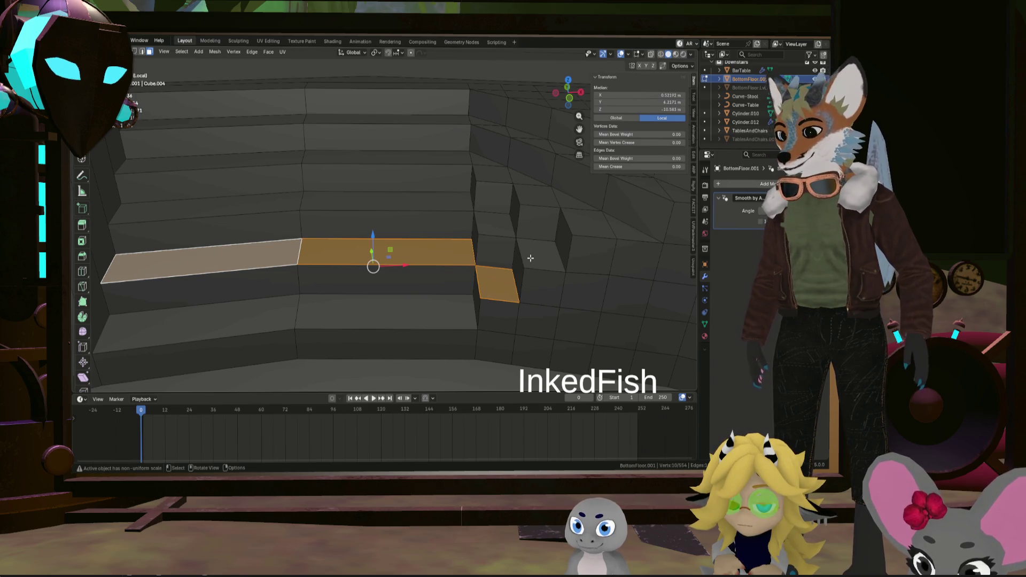
Select a step-top face with the long and left step edges, then deselect everything
{"action": "left_click", "coordinate": [451, 310]}
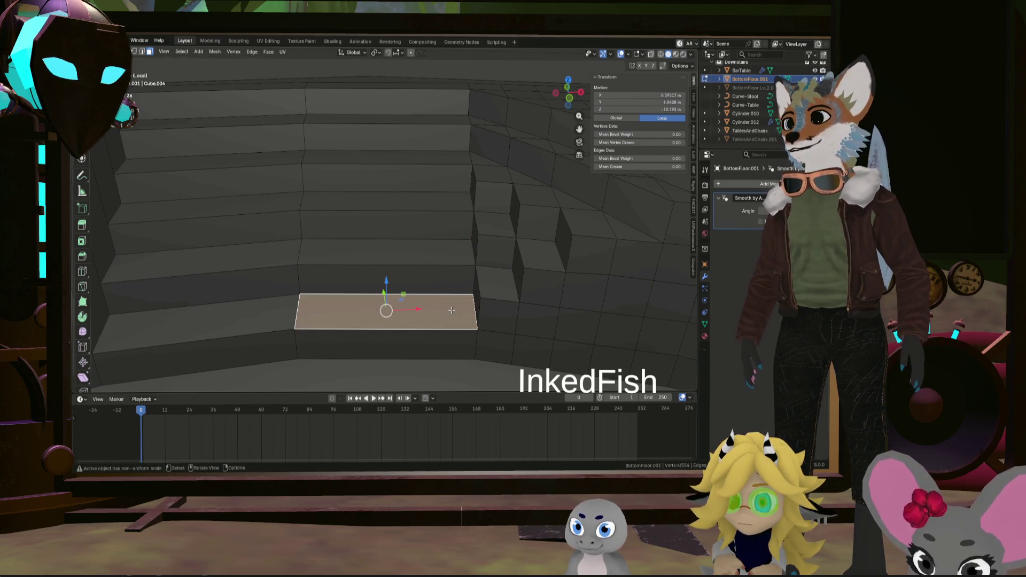
{"action": "mouse_move", "coordinate": [551, 270]}
{"action": "middle_mouse_down"}
{"action": "mouse_move", "coordinate": [493, 259]}
{"action": "mouse_move", "coordinate": [504, 236]}
{"action": "mouse_move", "coordinate": [482, 274]}
{"action": "middle_mouse_up"}
{"action": "middle_click_drag", "start_coordinate": [320, 290], "coordinate": [509, 268]}
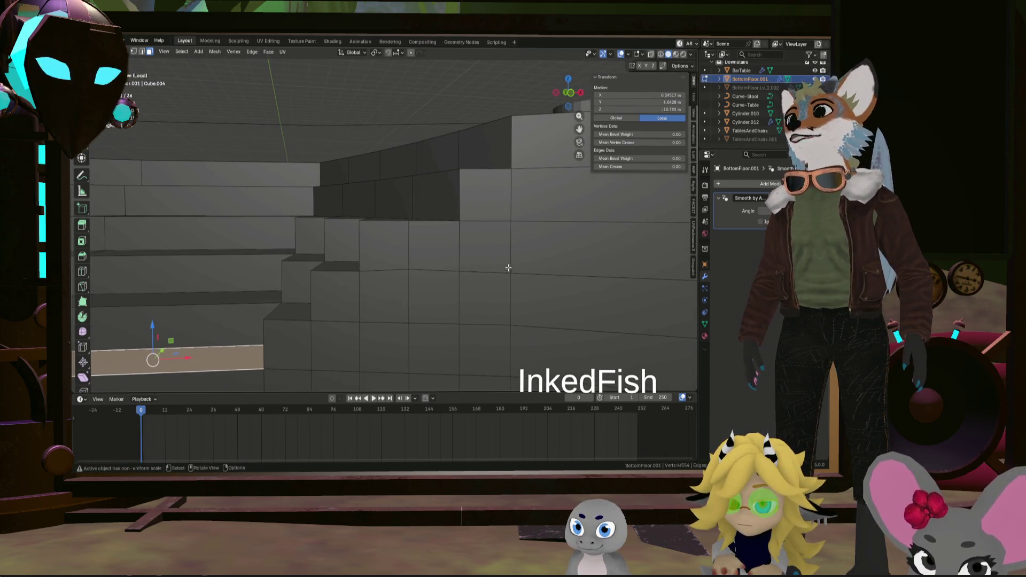
{"action": "left_click", "coordinate": [540, 272]}
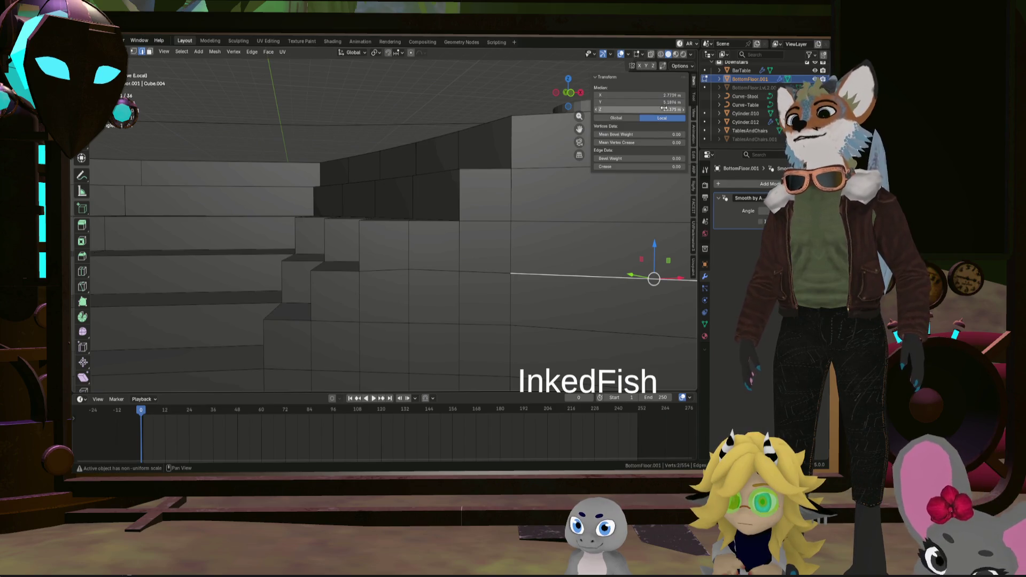
{"action": "middle_click_drag", "start_coordinate": [438, 219], "coordinate": [476, 280]}
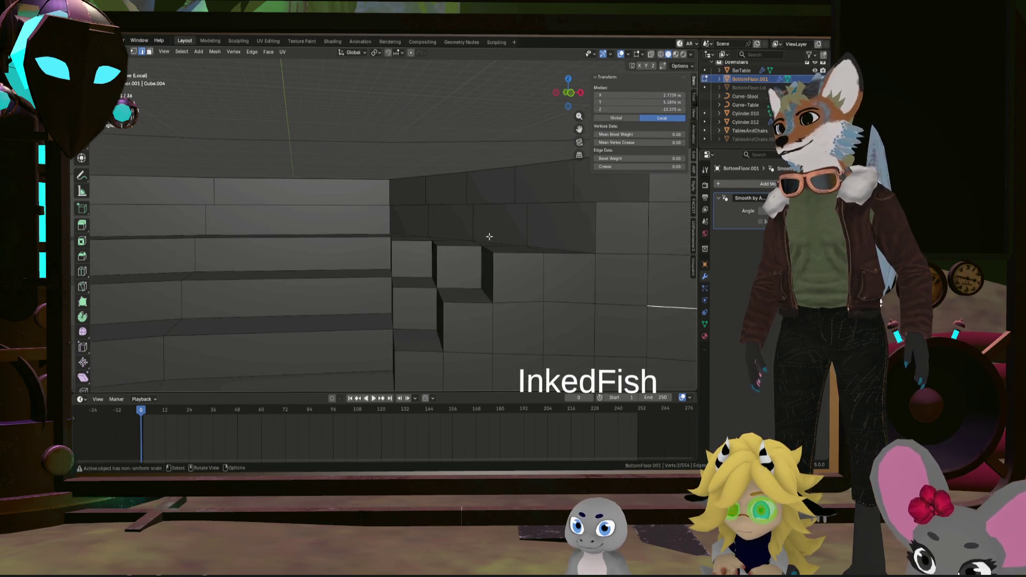
{"action": "left_click", "coordinate": [465, 295]}
{"action": "left_click", "coordinate": [324, 273], "text": "shift"}
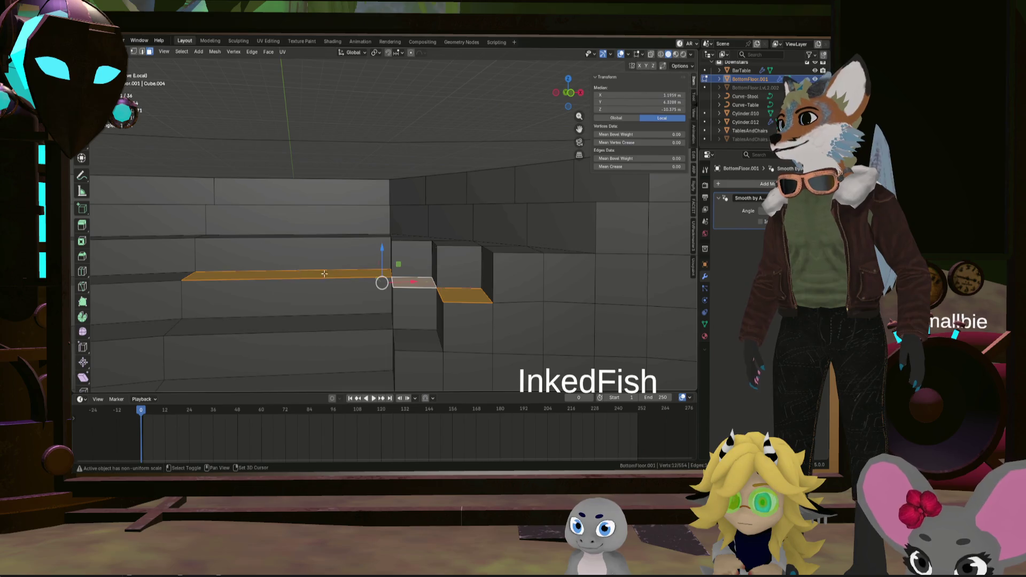
{"action": "left_click", "coordinate": [158, 277], "text": "shift"}
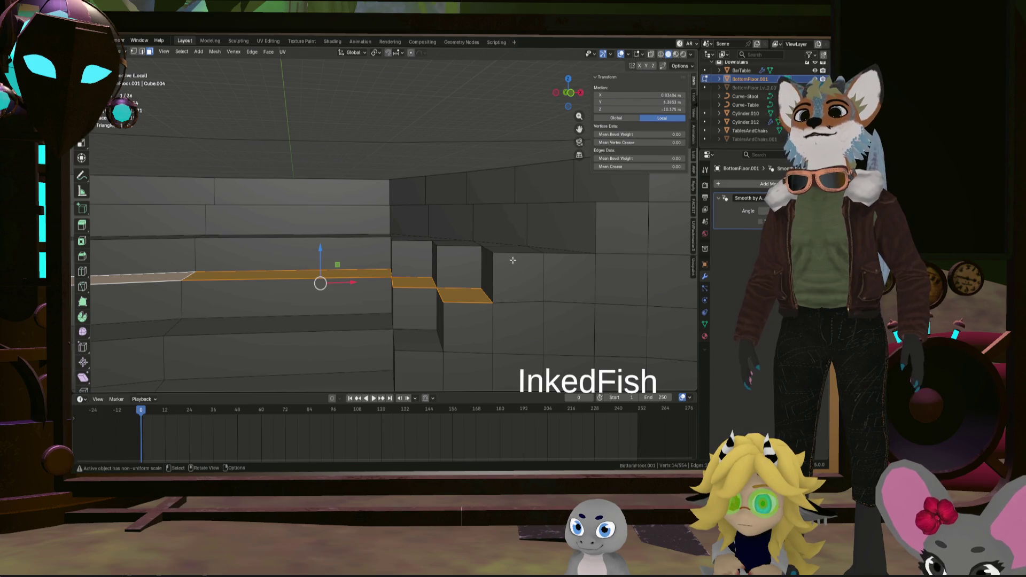
{"action": "middle_click_drag", "start_coordinate": [503, 259], "coordinate": [482, 265]}
{"action": "key", "text": "alt+a"}
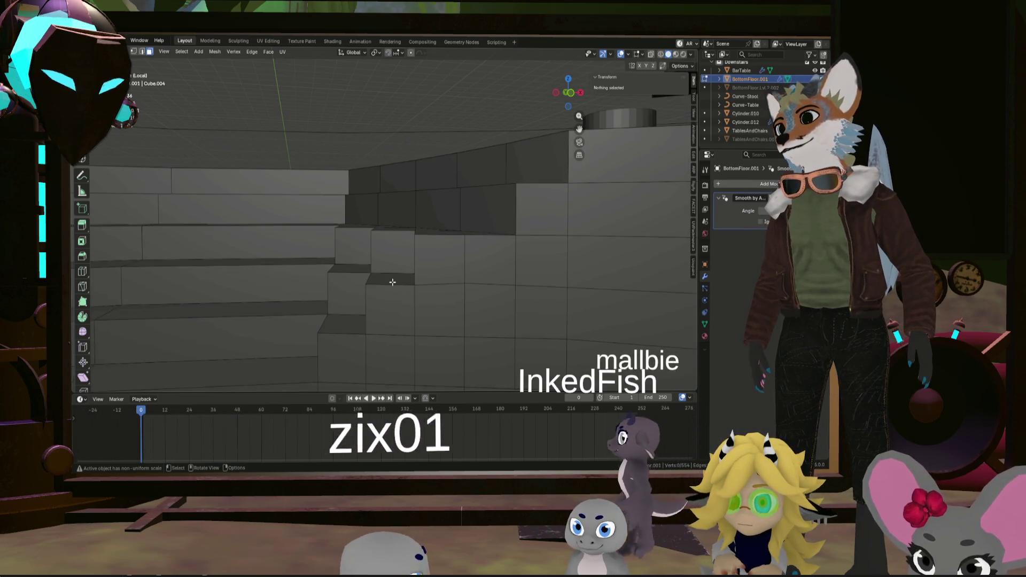
Select the tread faces along the step block, nudge them upward and undo the move
{"action": "left_click", "coordinate": [390, 278]}
{"action": "left_click", "coordinate": [349, 265], "text": "shift"}
{"action": "left_click", "coordinate": [348, 265], "text": "shift"}
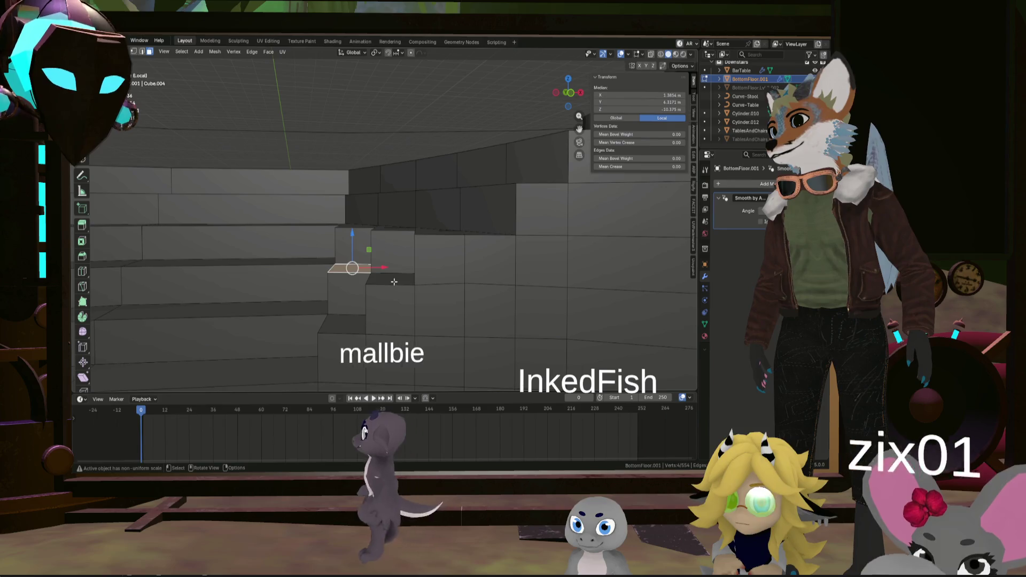
{"action": "left_click", "coordinate": [292, 262], "text": "shift"}
{"action": "left_click", "coordinate": [121, 263], "text": "shift"}
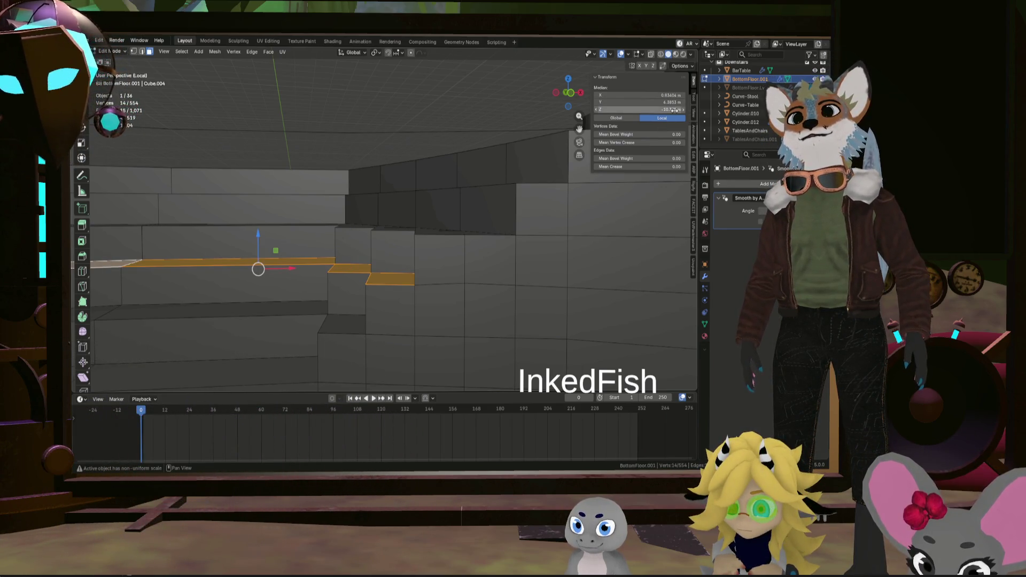
{"action": "left_click_drag", "start_coordinate": [258, 234], "coordinate": [259, 232]}
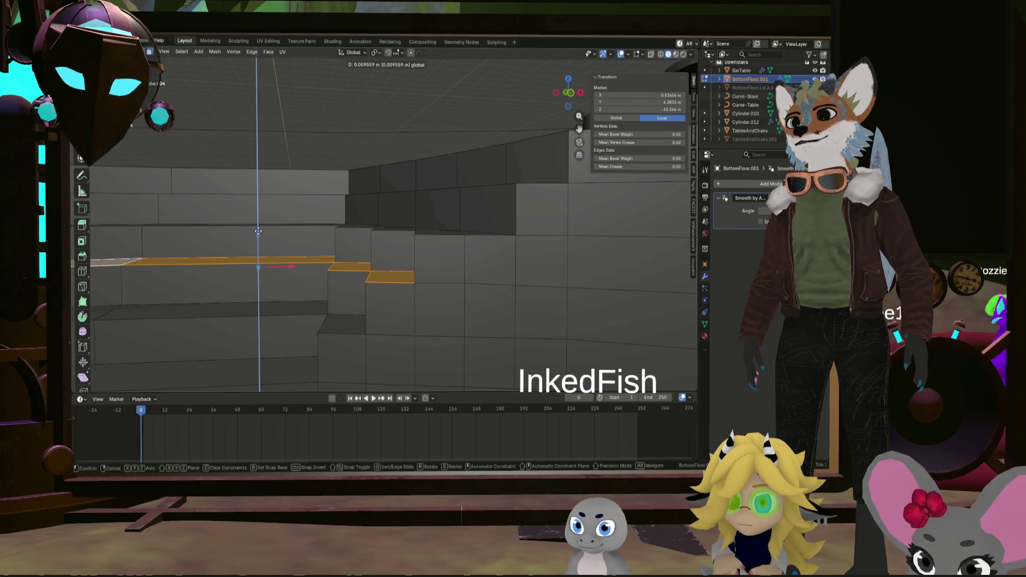
{"action": "key", "text": "ctrl+z"}
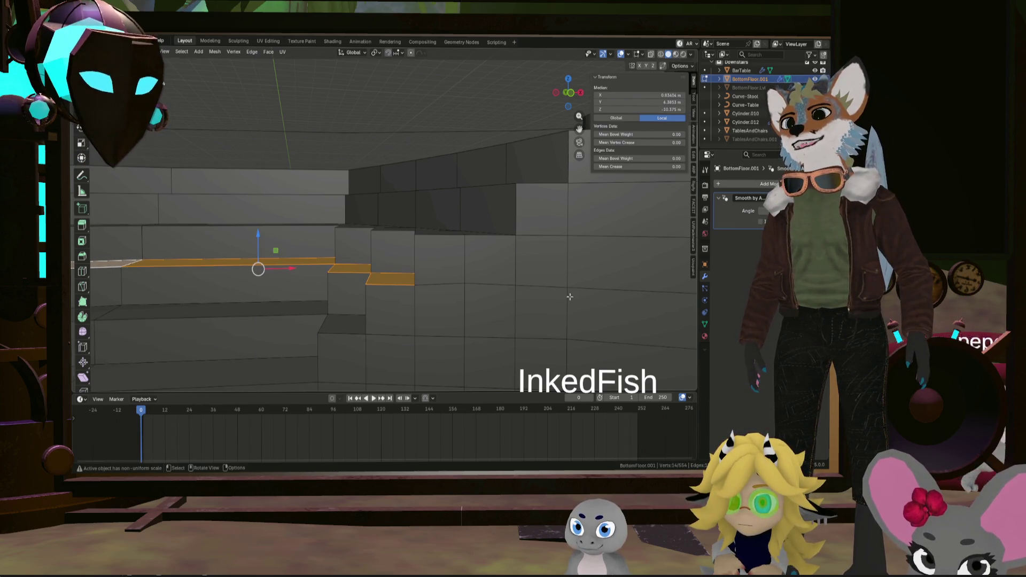
Pick the corner vertex of the step block beside the wall and study it from several angles
{"action": "left_click", "coordinate": [607, 289]}
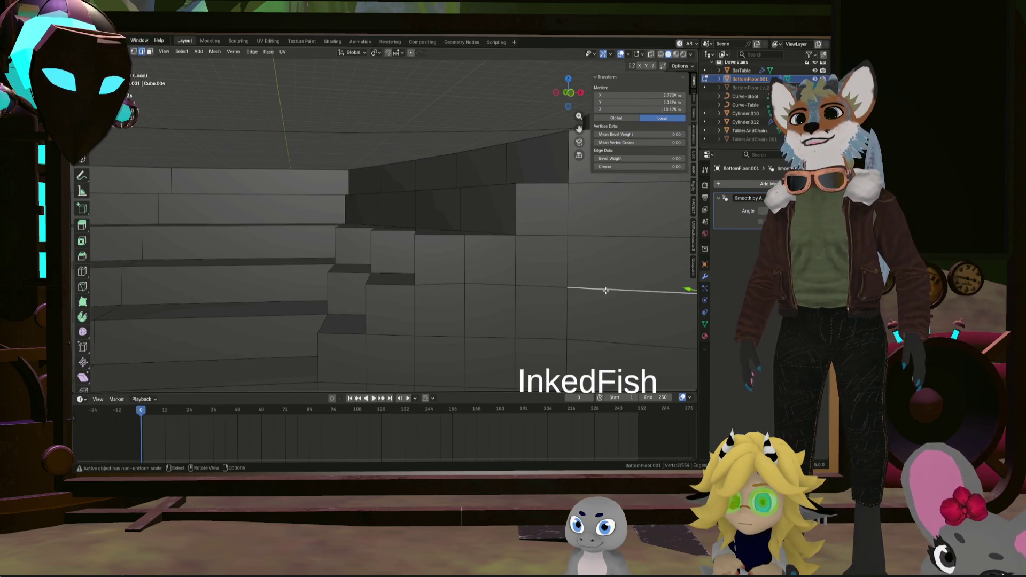
{"action": "left_click", "coordinate": [388, 284]}
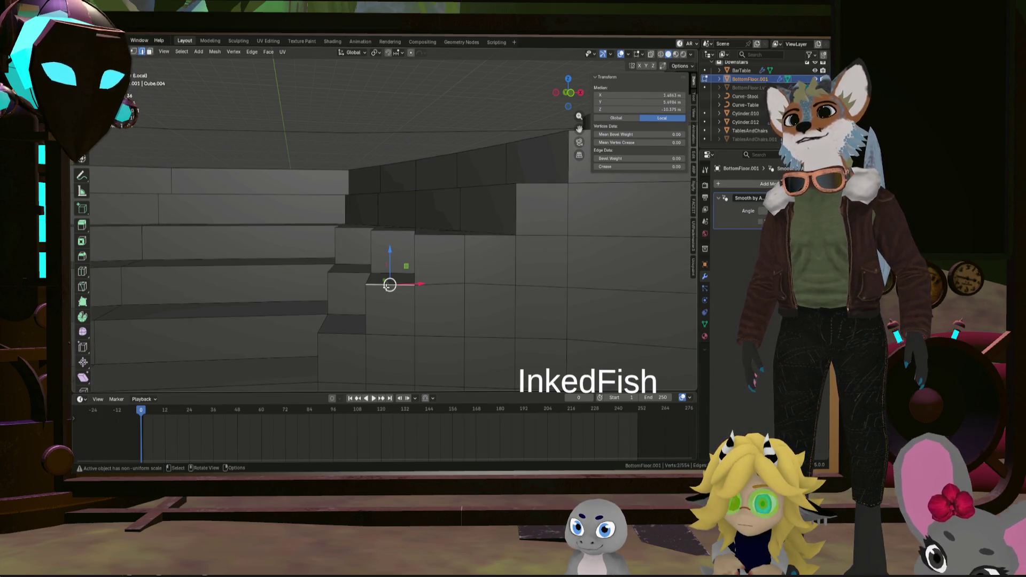
{"action": "middle_click_drag", "start_coordinate": [388, 285], "coordinate": [515, 285]}
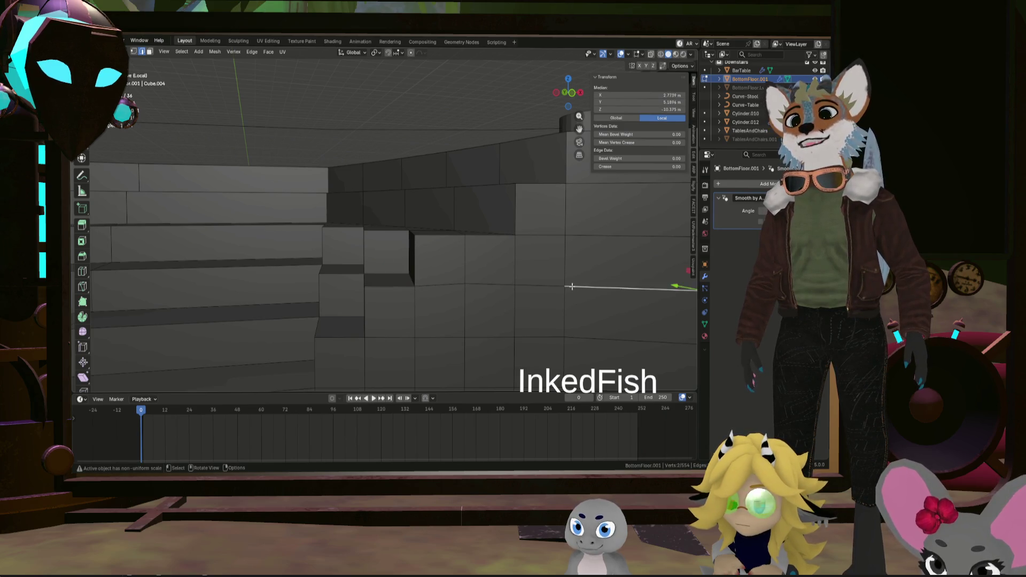
{"action": "middle_click_drag", "start_coordinate": [572, 287], "coordinate": [468, 282]}
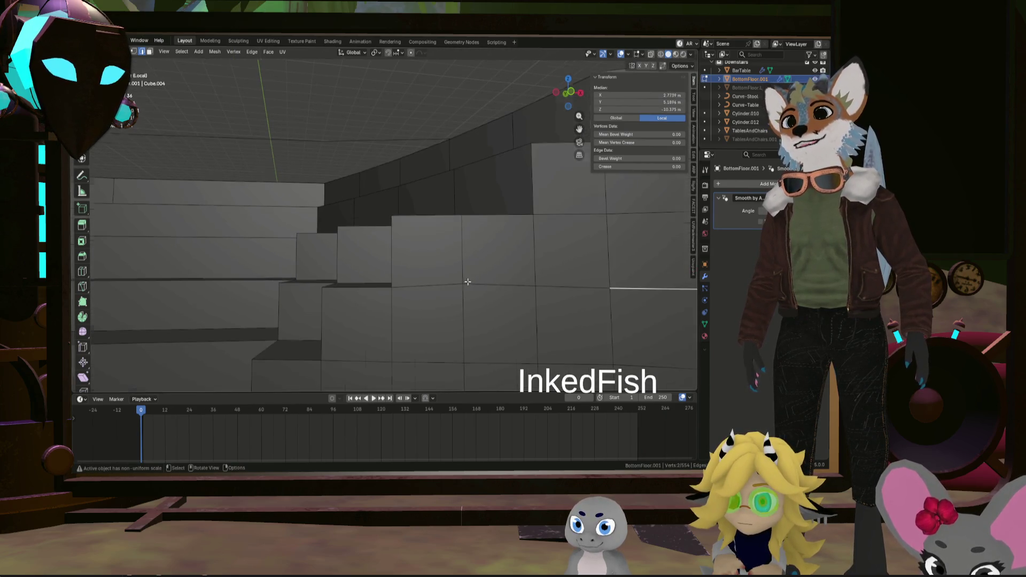
{"action": "left_click", "coordinate": [462, 285]}
{"action": "middle_click_drag", "start_coordinate": [461, 285], "coordinate": [524, 290]}
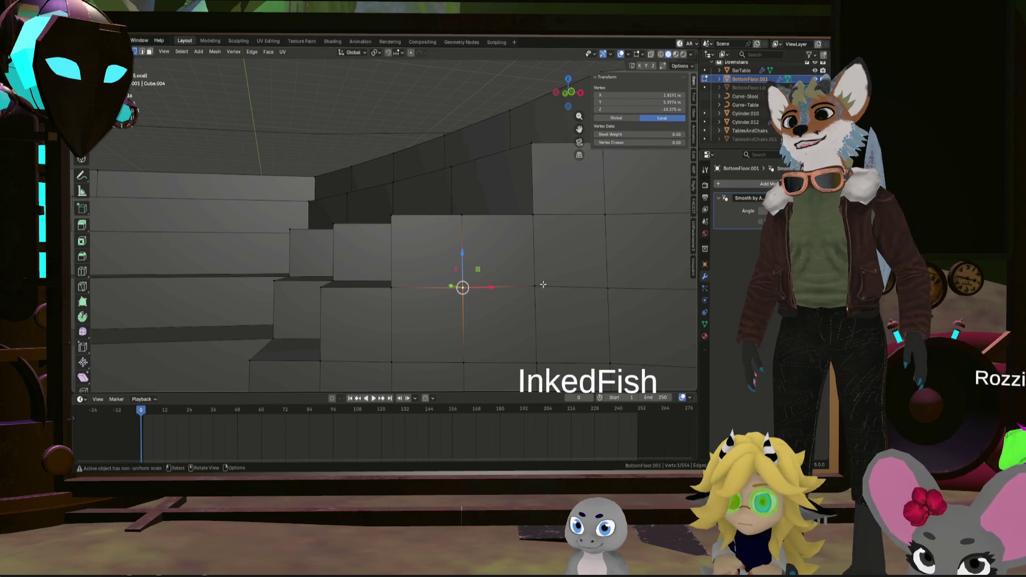
{"action": "mouse_move", "coordinate": [589, 213]}
{"action": "middle_mouse_down"}
{"action": "mouse_move", "coordinate": [566, 258]}
{"action": "mouse_move", "coordinate": [496, 256]}
{"action": "mouse_move", "coordinate": [464, 235]}
{"action": "middle_mouse_up"}
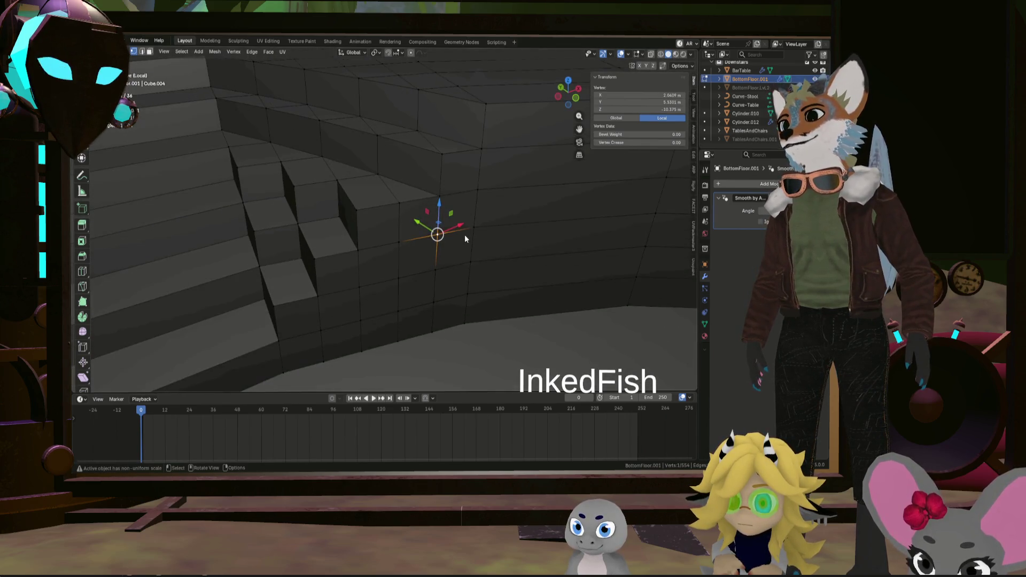
Merge duplicate vertices across the whole floor mesh by distance
{"action": "key", "text": "a"}
{"action": "key", "text": "m"}
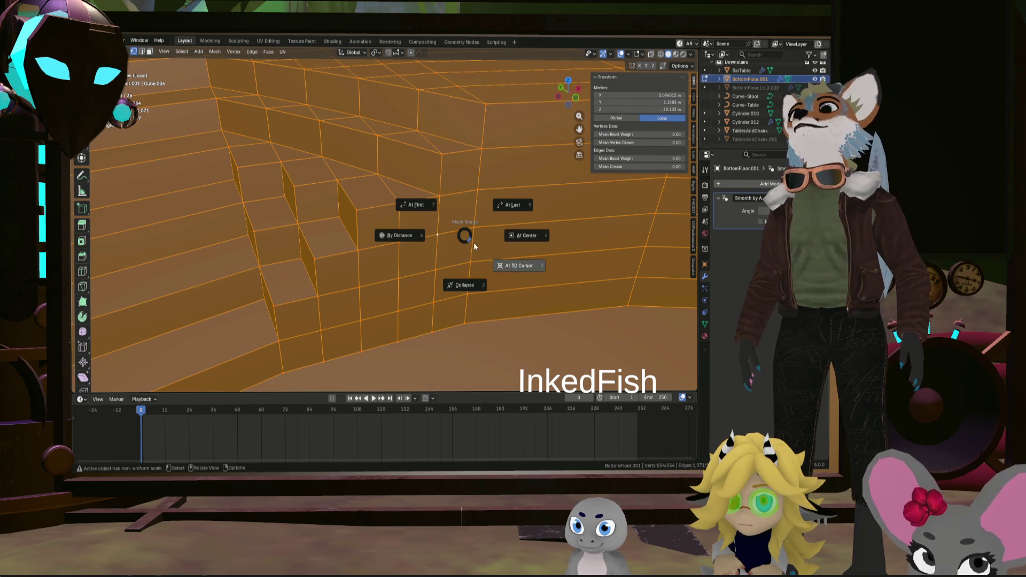
{"action": "left_click", "coordinate": [446, 236]}
{"action": "mouse_move", "coordinate": [447, 236]}
{"action": "middle_mouse_down"}
{"action": "mouse_move", "coordinate": [505, 248]}
{"action": "mouse_move", "coordinate": [490, 248]}
{"action": "mouse_move", "coordinate": [455, 284]}
{"action": "middle_mouse_up"}
Select a step vertex, back out of the delete menu and look over the stairs
{"action": "left_click", "coordinate": [505, 248]}
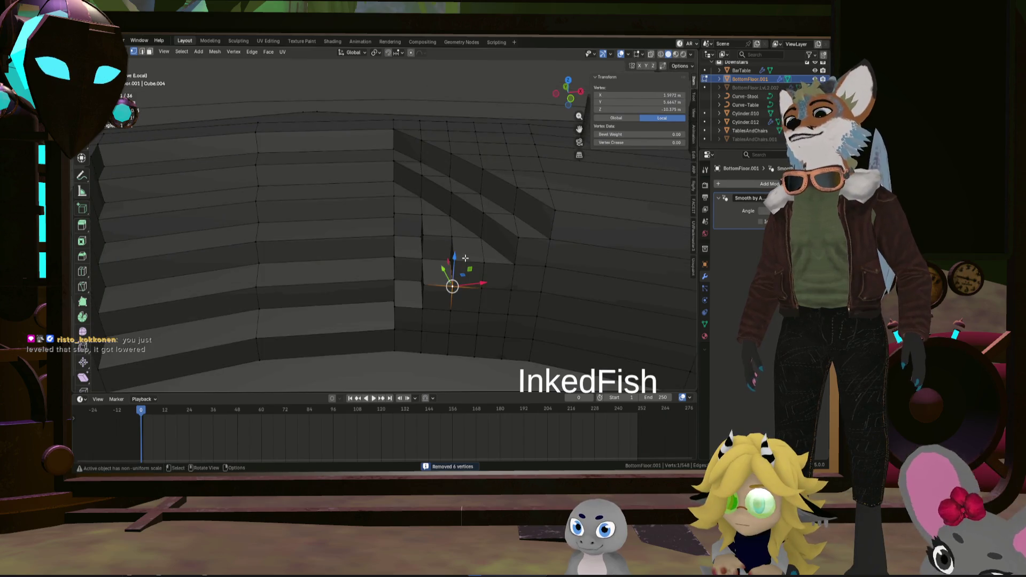
{"action": "key", "text": "x"}
{"action": "key", "text": "Escape"}
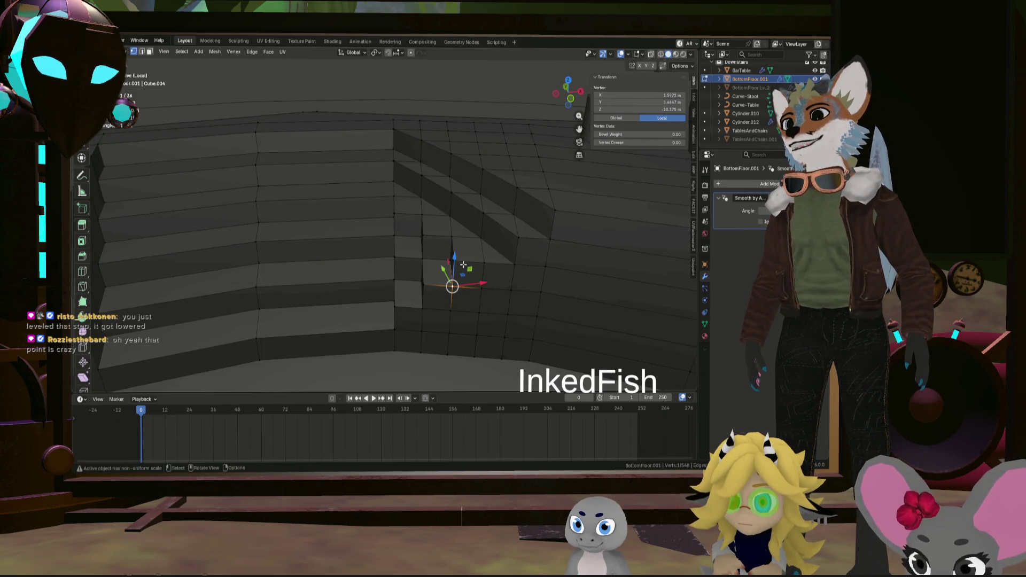
{"action": "middle_click_drag", "start_coordinate": [488, 253], "coordinate": [503, 273]}
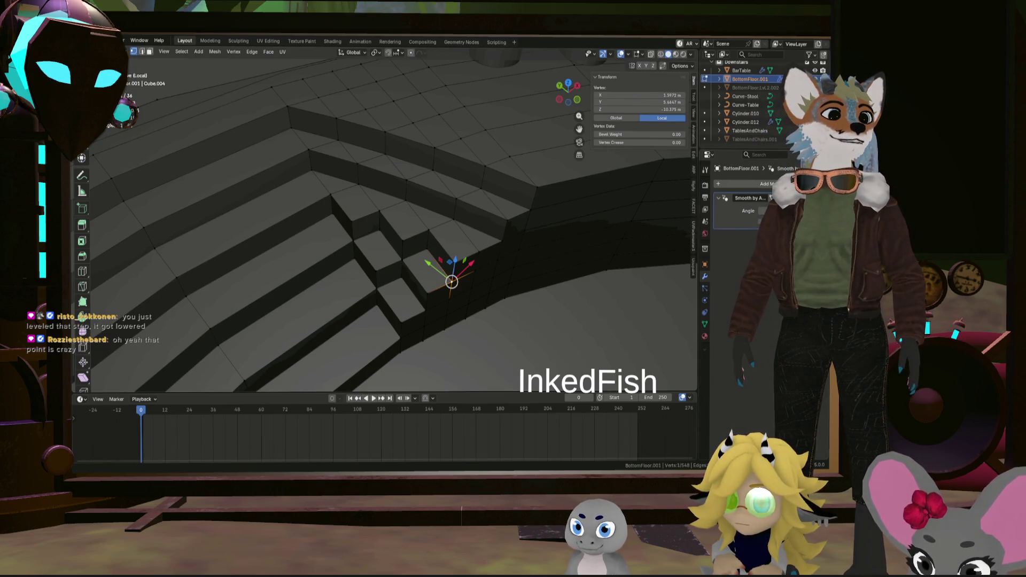
{"action": "middle_click_drag", "start_coordinate": [482, 240], "coordinate": [543, 214]}
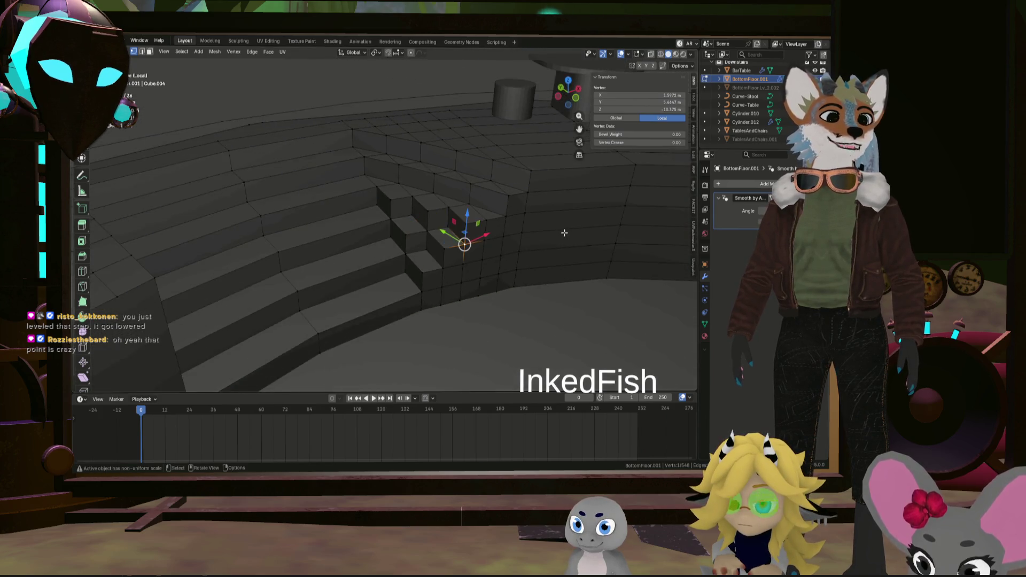
{"action": "mouse_move", "coordinate": [543, 214]}
{"action": "middle_mouse_down"}
{"action": "mouse_move", "coordinate": [431, 210]}
{"action": "mouse_move", "coordinate": [457, 253]}
{"action": "middle_mouse_up"}
{"action": "scroll", "coordinate": [432, 210], "scroll_direction": "up", "scroll_amount": 3}
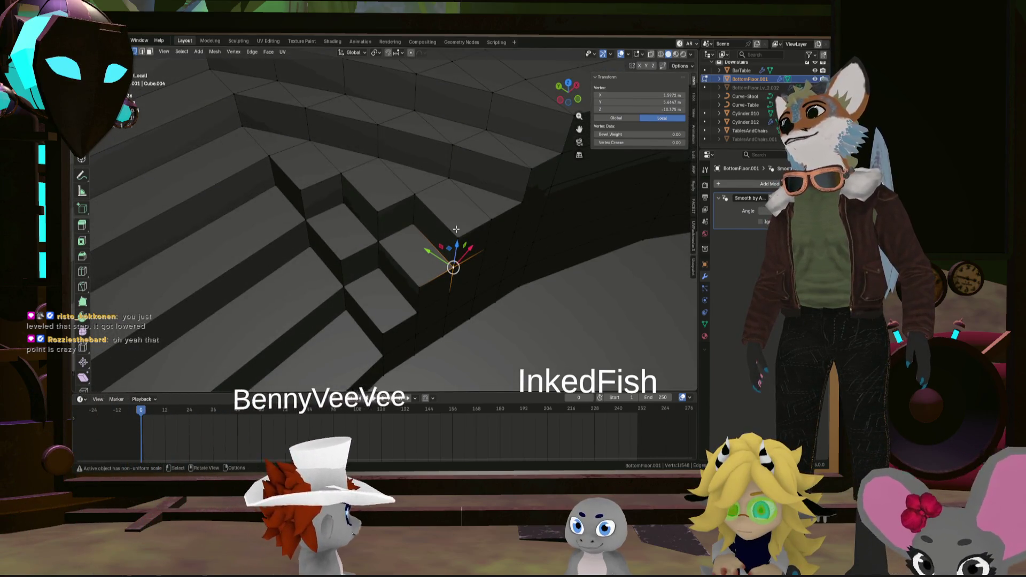
Select the vertex run along the step edge and dissolve those edges
{"action": "left_click", "coordinate": [457, 254], "text": "shift"}
{"action": "left_click", "coordinate": [414, 232], "text": "shift"}
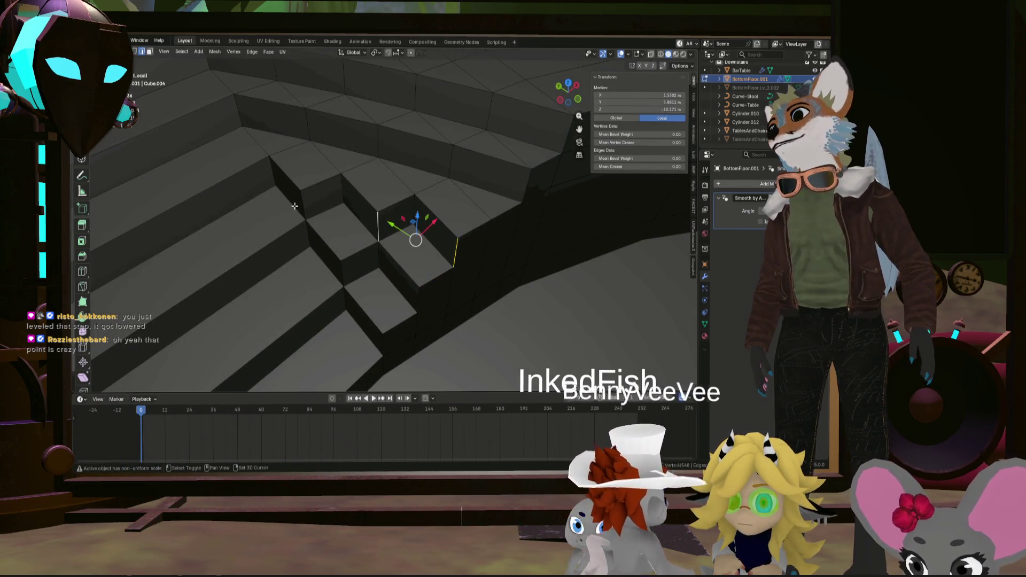
{"action": "left_click", "coordinate": [366, 218], "text": "shift"}
{"action": "left_click", "coordinate": [304, 205], "text": "shift"}
{"action": "left_click", "coordinate": [458, 241], "text": "shift"}
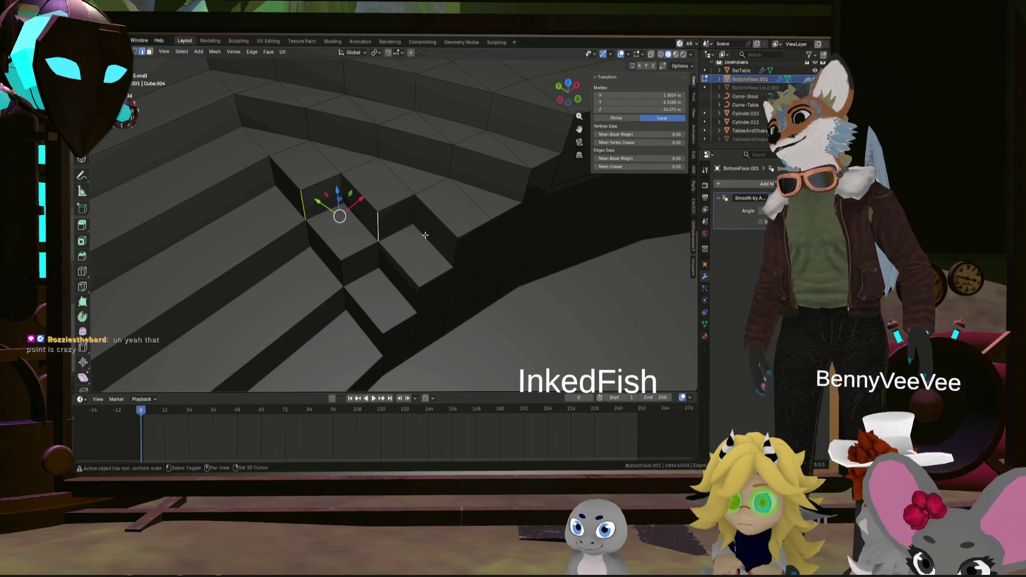
{"action": "left_click", "coordinate": [457, 247], "text": "shift"}
{"action": "key", "text": "x"}
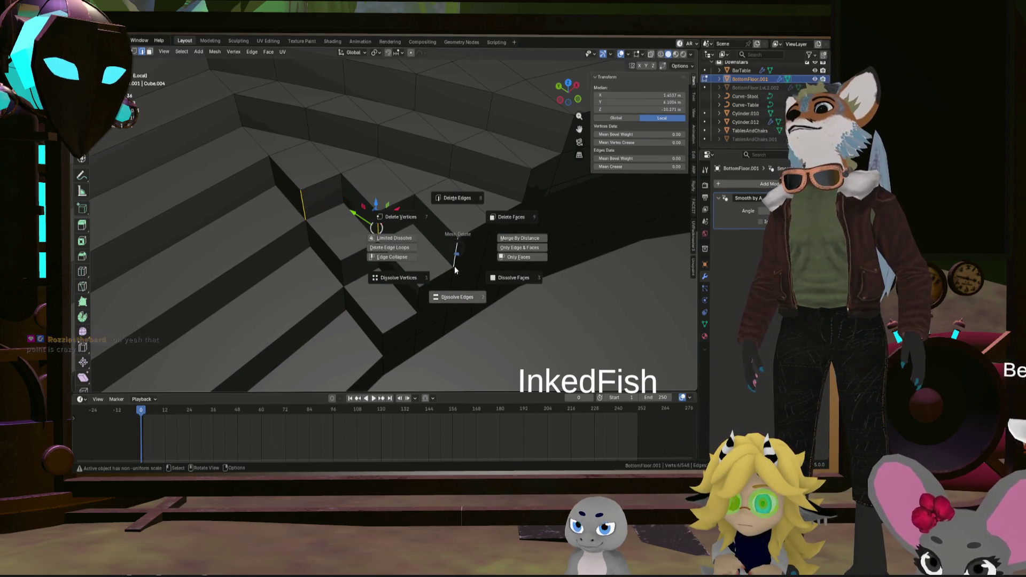
{"action": "left_click", "coordinate": [454, 282]}
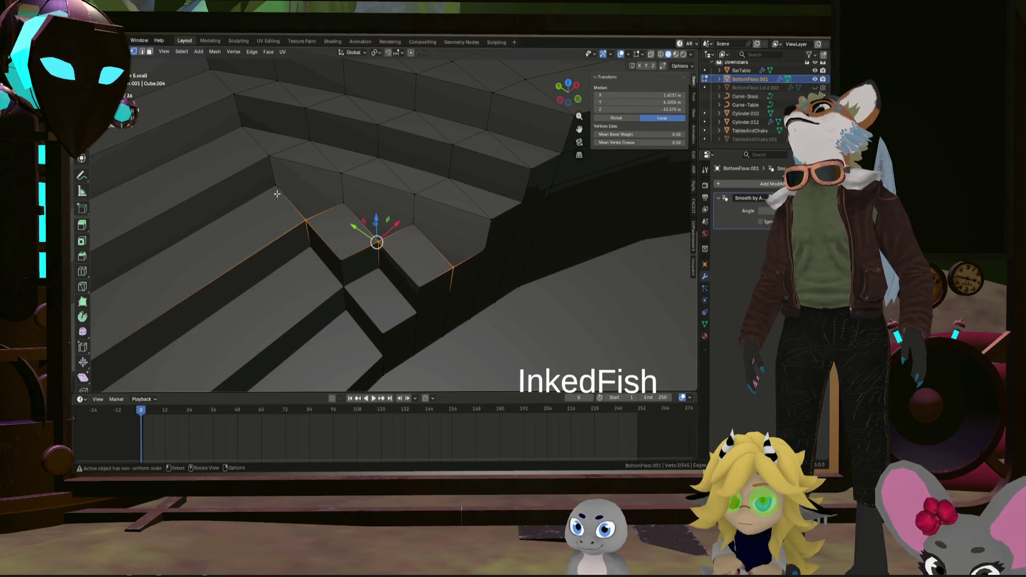
Dissolve an edge run along the step top, then undo that dissolve
{"action": "left_click", "coordinate": [290, 193], "text": "shift"}
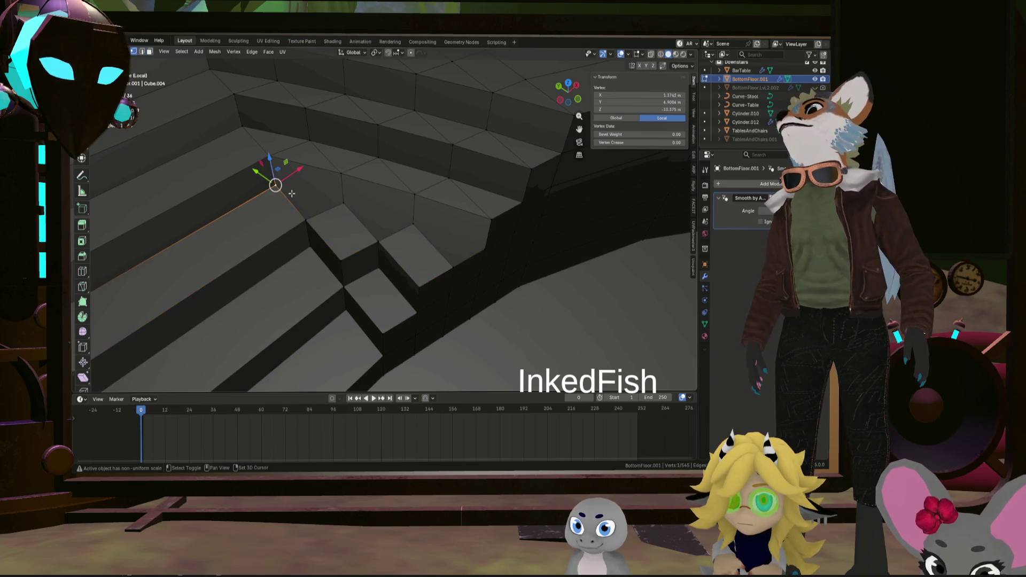
{"action": "left_click", "coordinate": [485, 250], "text": "alt+shift"}
{"action": "middle_click_drag", "start_coordinate": [485, 250], "coordinate": [443, 230]}
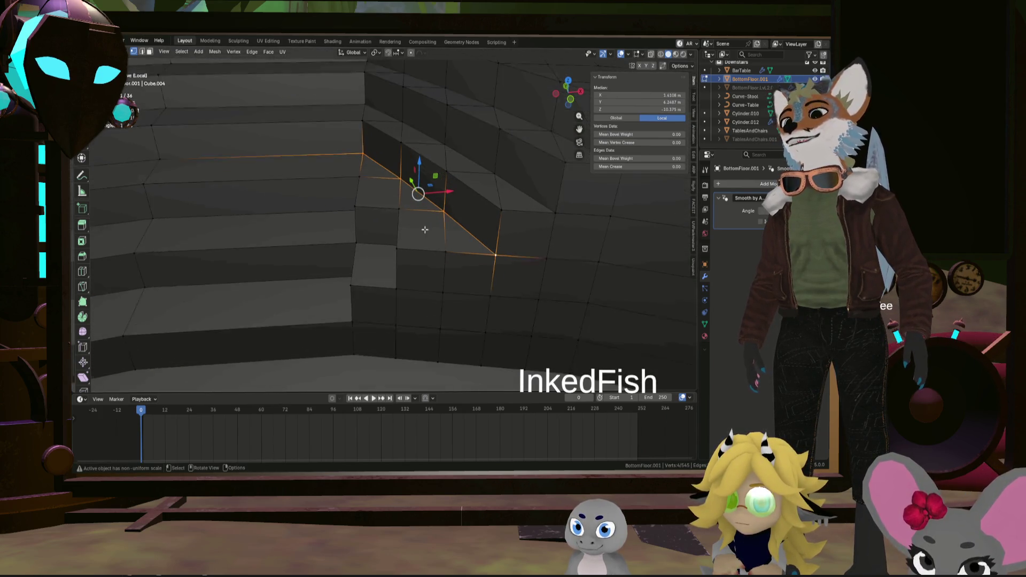
{"action": "middle_click_drag", "start_coordinate": [442, 230], "coordinate": [423, 235]}
{"action": "left_click", "coordinate": [436, 313]}
{"action": "middle_click_drag", "start_coordinate": [334, 255], "coordinate": [357, 254]}
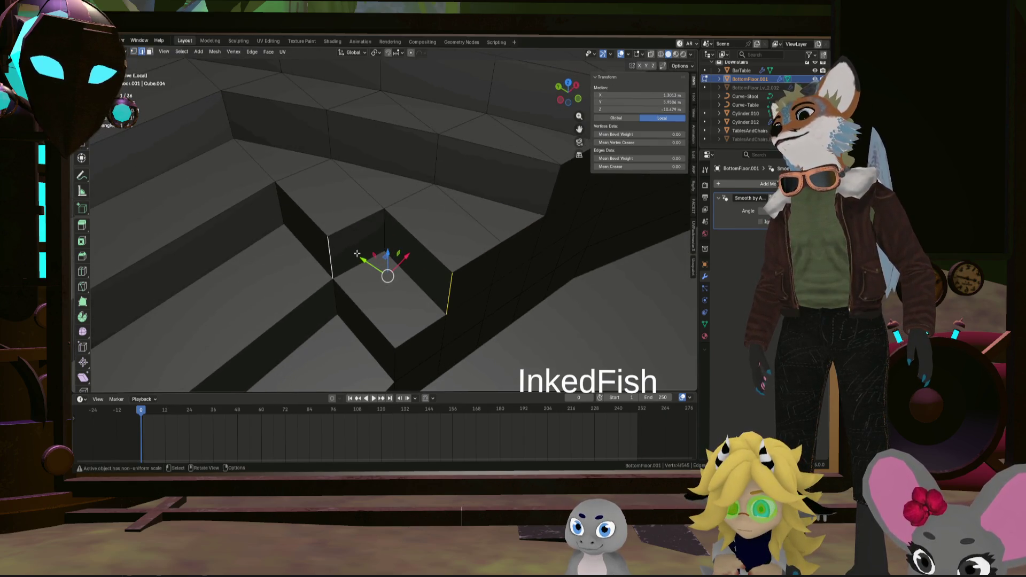
{"action": "key", "text": "x"}
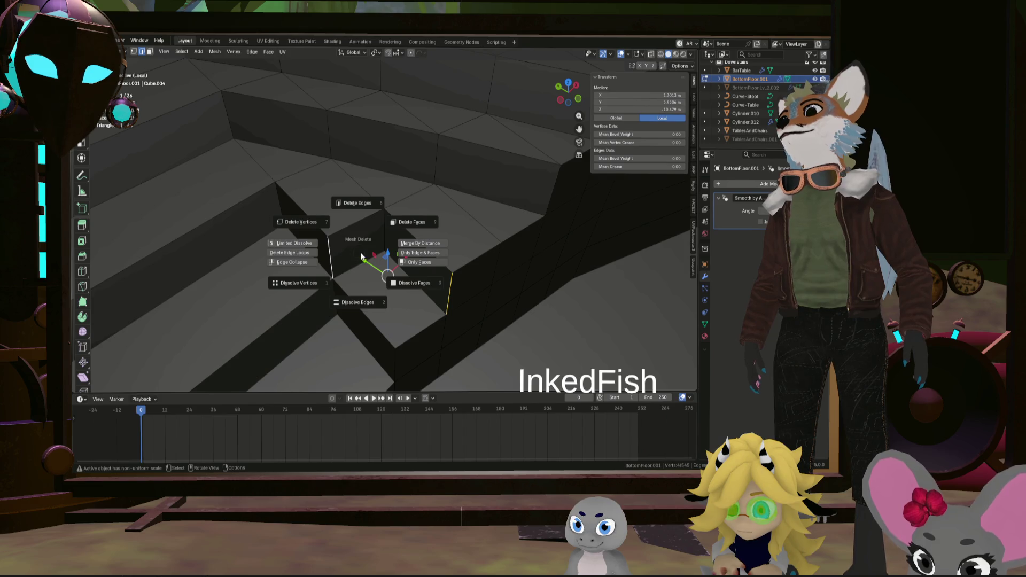
{"action": "left_click", "coordinate": [374, 296]}
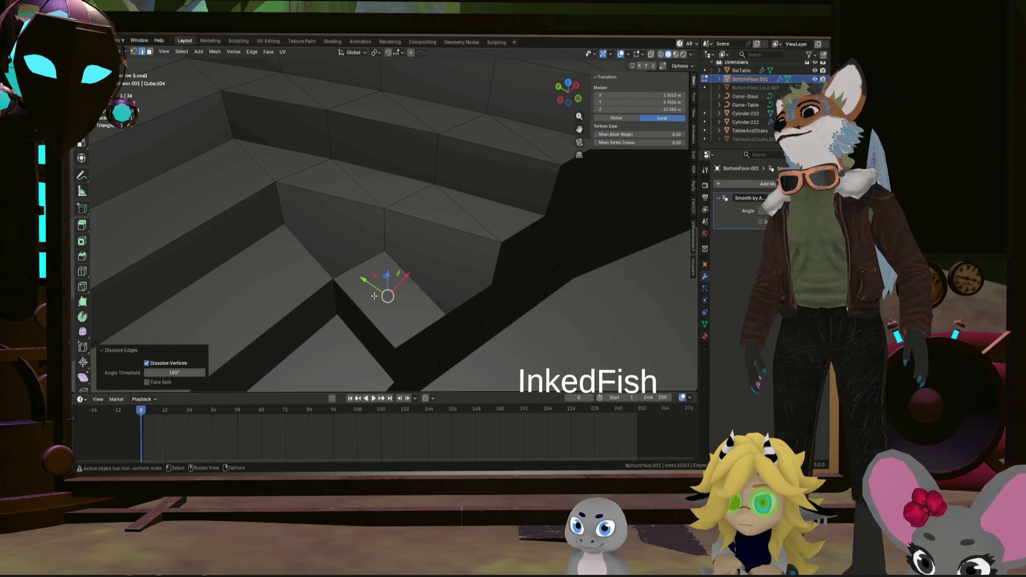
{"action": "key", "text": "ctrl+z"}
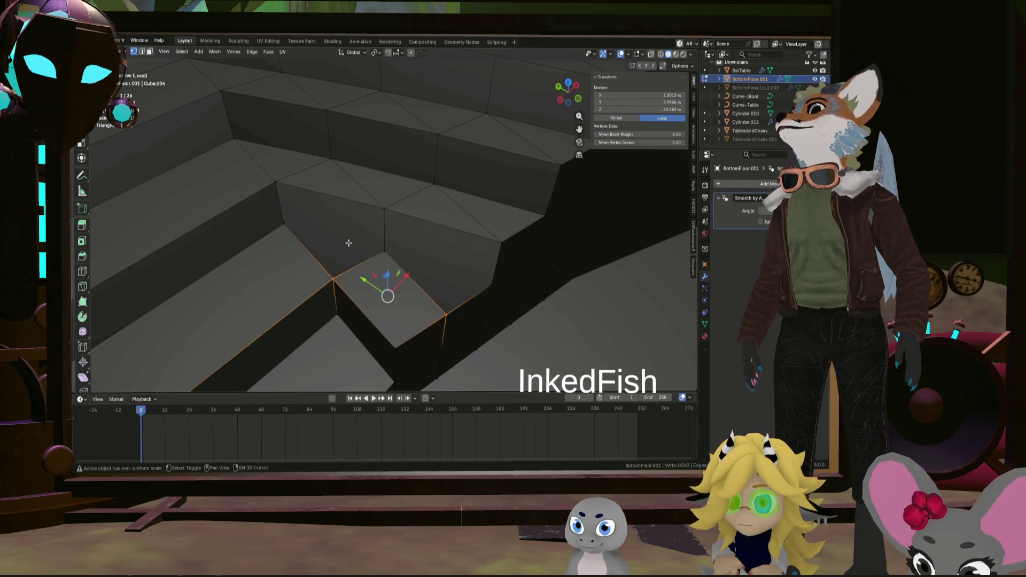
Dissolve the edges at the notched step corner, turning the V-shaped gap into a clean face
{"action": "left_click", "coordinate": [295, 229]}
{"action": "left_click", "coordinate": [488, 282], "text": "shift"}
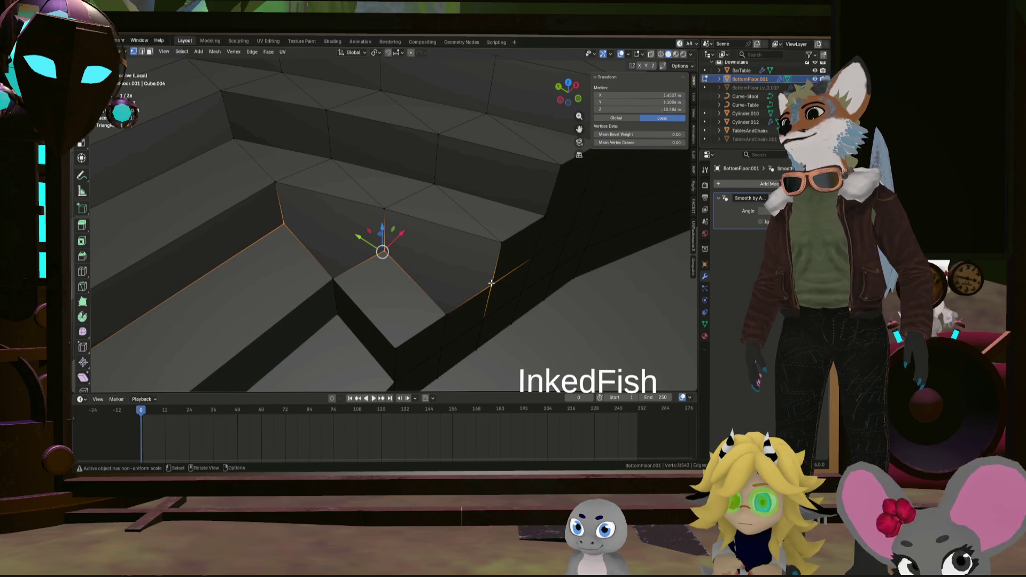
{"action": "mouse_move", "coordinate": [488, 281]}
{"action": "middle_mouse_down"}
{"action": "mouse_move", "coordinate": [407, 308]}
{"action": "mouse_move", "coordinate": [406, 329]}
{"action": "middle_mouse_up"}
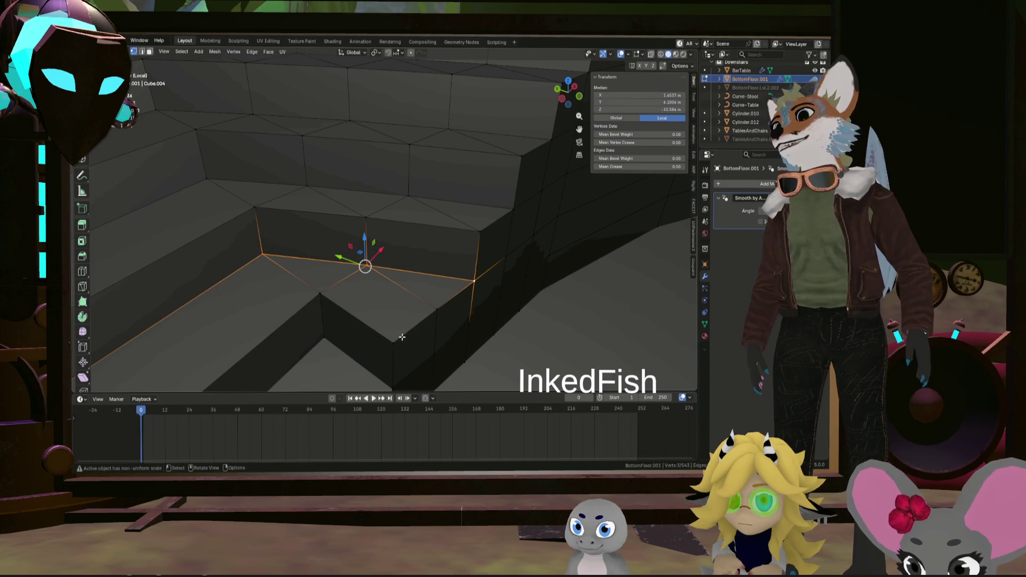
{"action": "left_click", "coordinate": [393, 351]}
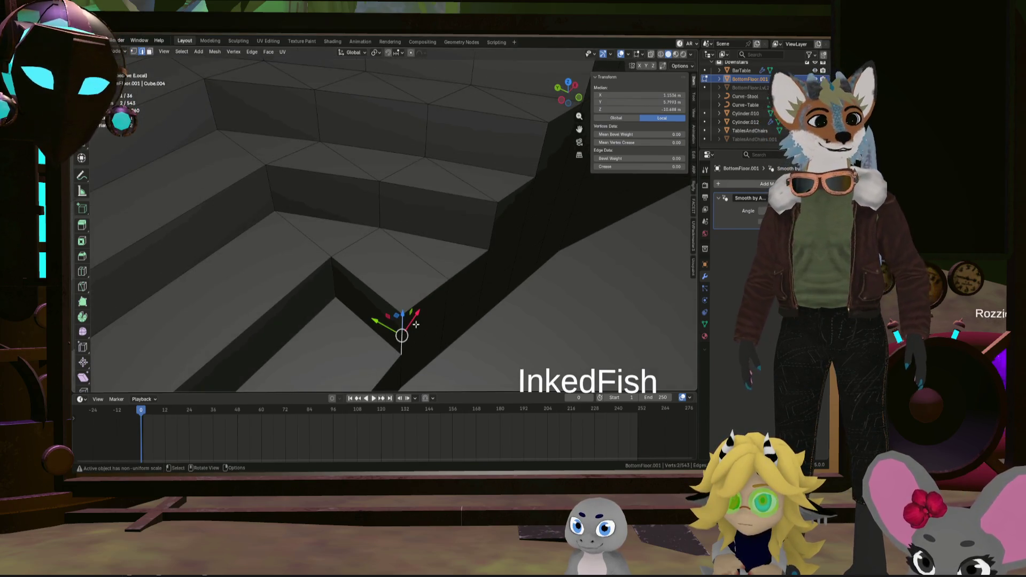
{"action": "middle_click_drag", "start_coordinate": [394, 352], "coordinate": [418, 321]}
{"action": "key", "text": "x"}
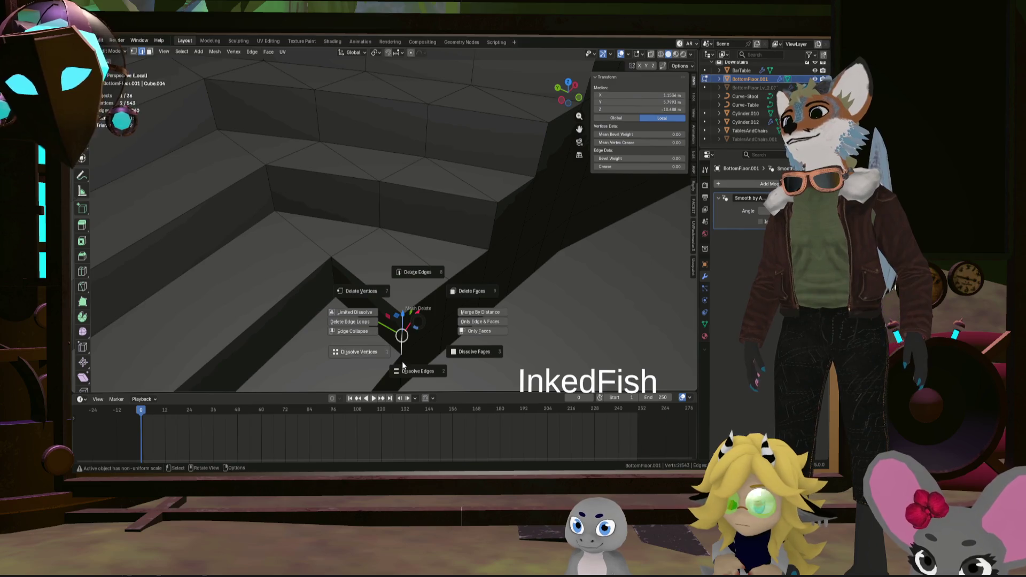
{"action": "left_click", "coordinate": [401, 365]}
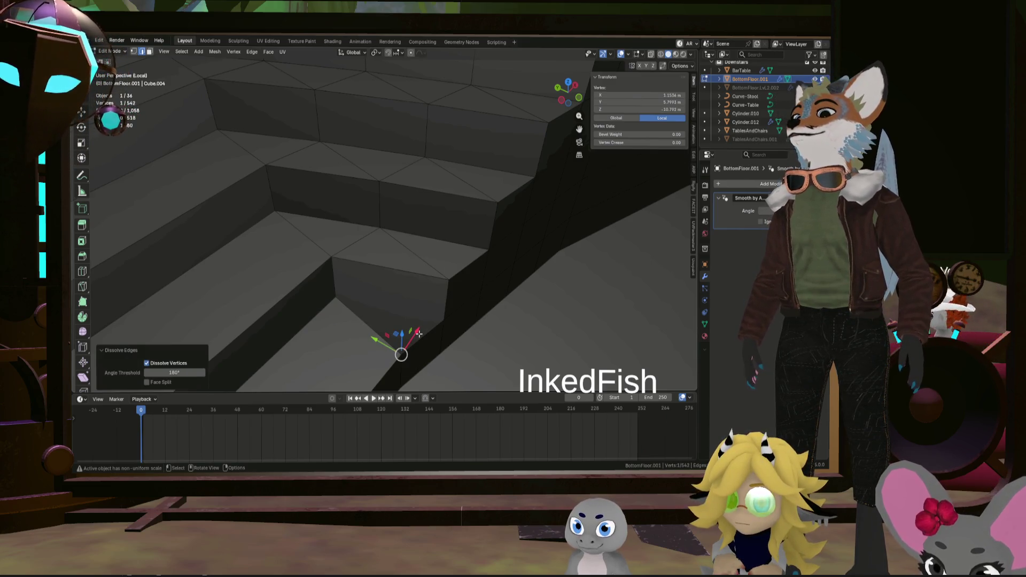
Select the bottom step corner vertices and adjoining edges for the next cleanup
{"action": "left_click", "coordinate": [406, 349]}
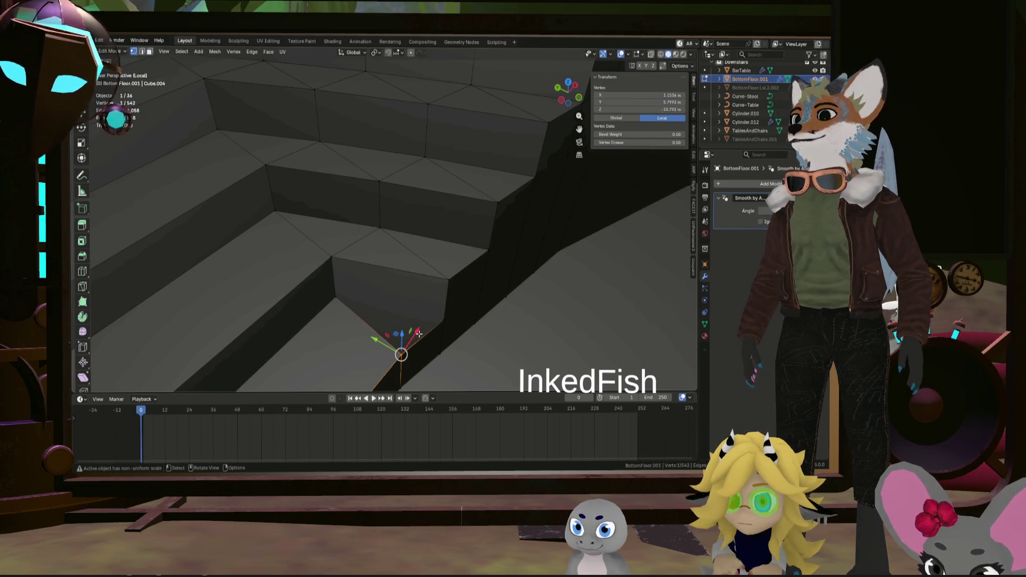
{"action": "left_click", "coordinate": [343, 298]}
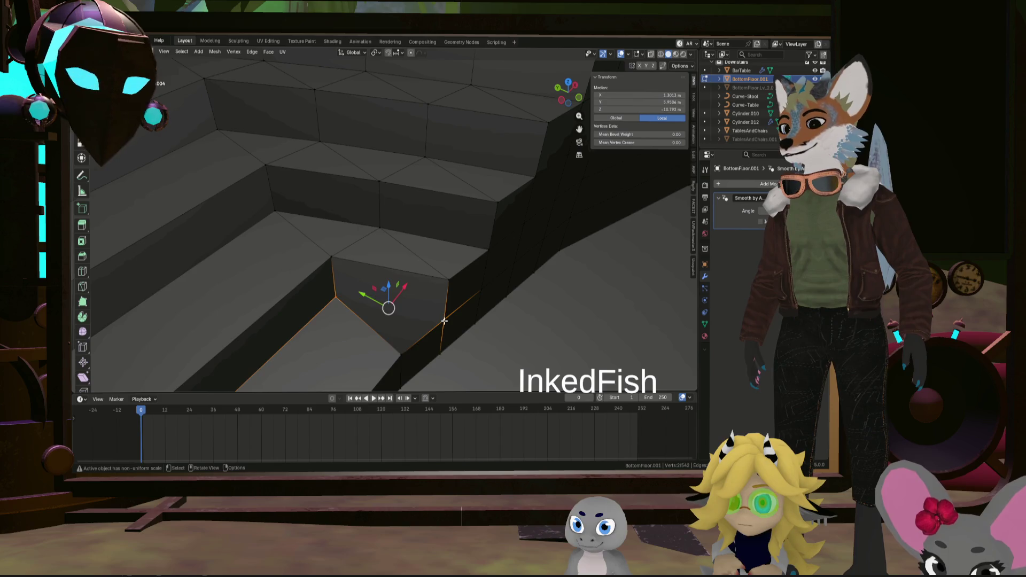
{"action": "left_click", "coordinate": [443, 320], "text": "shift"}
{"action": "mouse_move", "coordinate": [444, 321]}
{"action": "middle_mouse_down"}
{"action": "mouse_move", "coordinate": [452, 291]}
{"action": "mouse_move", "coordinate": [424, 264]}
{"action": "mouse_move", "coordinate": [430, 251]}
{"action": "middle_mouse_up"}
{"action": "scroll", "coordinate": [441, 284], "scroll_direction": "down", "scroll_amount": 5}
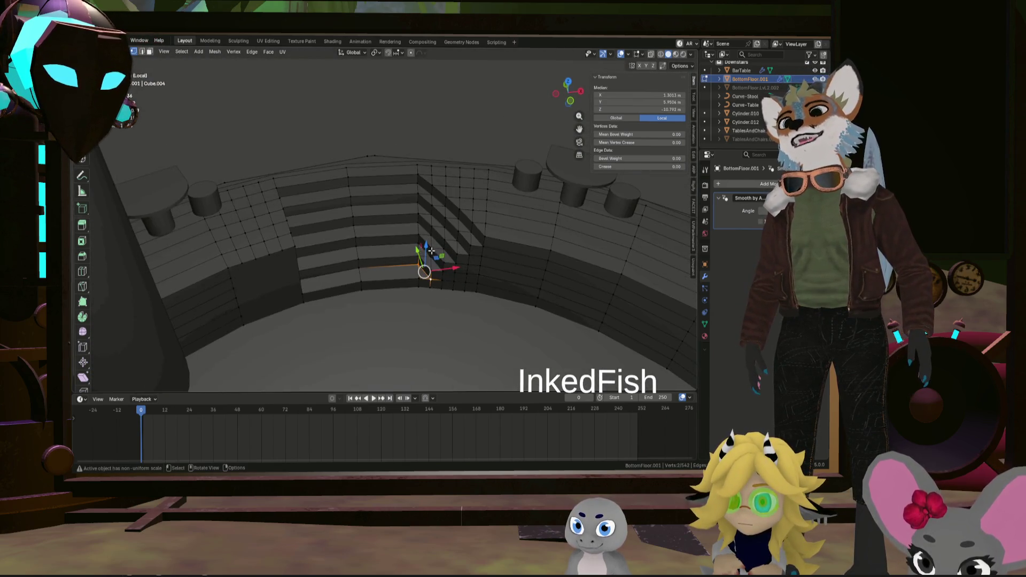
{"action": "scroll", "coordinate": [432, 251], "scroll_direction": "up", "scroll_amount": 3}
{"action": "scroll", "coordinate": [432, 252], "scroll_direction": "down", "scroll_amount": 3}
Leave Edit Mode, orbit around the whole stepped floor, then return to editing the mesh
{"action": "key", "text": "Tab"}
{"action": "mouse_move", "coordinate": [484, 234]}
{"action": "middle_mouse_down"}
{"action": "mouse_move", "coordinate": [428, 221]}
{"action": "mouse_move", "coordinate": [504, 228]}
{"action": "mouse_move", "coordinate": [507, 256]}
{"action": "mouse_move", "coordinate": [496, 236]}
{"action": "middle_mouse_up"}
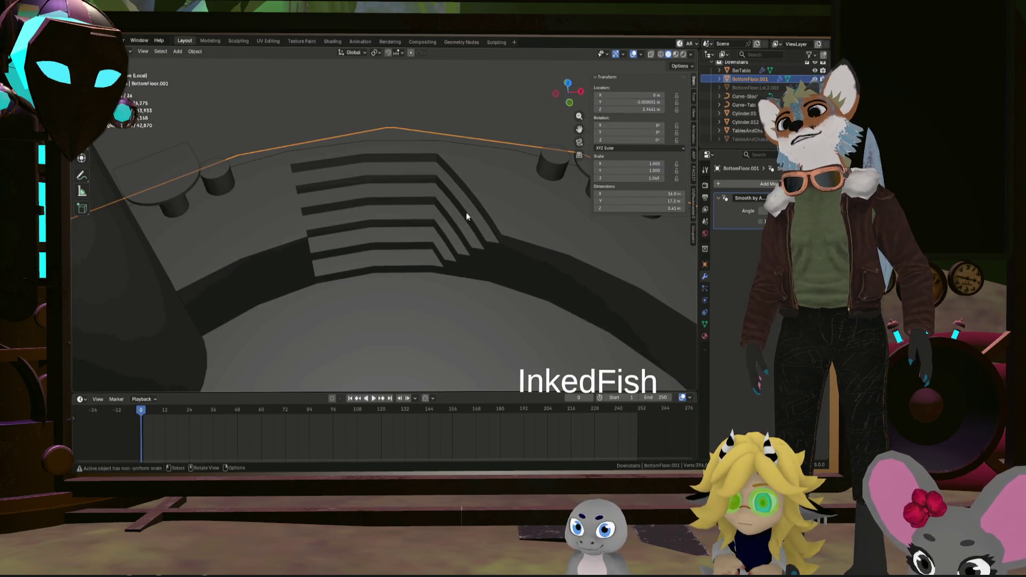
{"action": "middle_click_drag", "start_coordinate": [379, 271], "coordinate": [339, 211]}
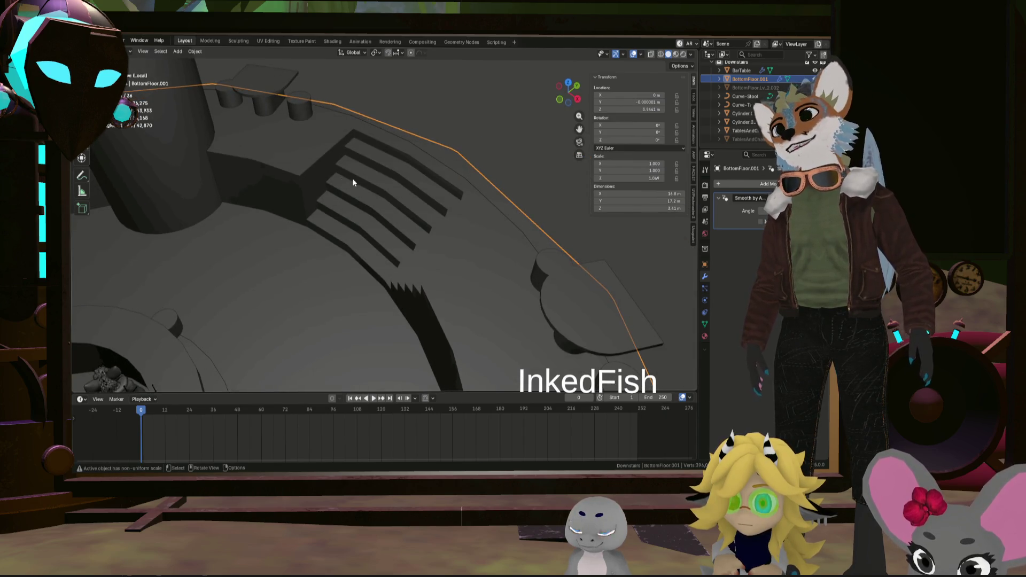
{"action": "mouse_move", "coordinate": [300, 162]}
{"action": "middle_mouse_down"}
{"action": "mouse_move", "coordinate": [399, 156]}
{"action": "mouse_move", "coordinate": [345, 176]}
{"action": "mouse_move", "coordinate": [399, 176]}
{"action": "mouse_move", "coordinate": [409, 154]}
{"action": "mouse_move", "coordinate": [421, 158]}
{"action": "mouse_move", "coordinate": [417, 173]}
{"action": "mouse_move", "coordinate": [432, 146]}
{"action": "mouse_move", "coordinate": [381, 154]}
{"action": "mouse_move", "coordinate": [444, 183]}
{"action": "mouse_move", "coordinate": [446, 197]}
{"action": "mouse_move", "coordinate": [494, 186]}
{"action": "mouse_move", "coordinate": [449, 191]}
{"action": "mouse_move", "coordinate": [473, 184]}
{"action": "mouse_move", "coordinate": [459, 191]}
{"action": "middle_mouse_up"}
{"action": "key", "text": "Tab"}
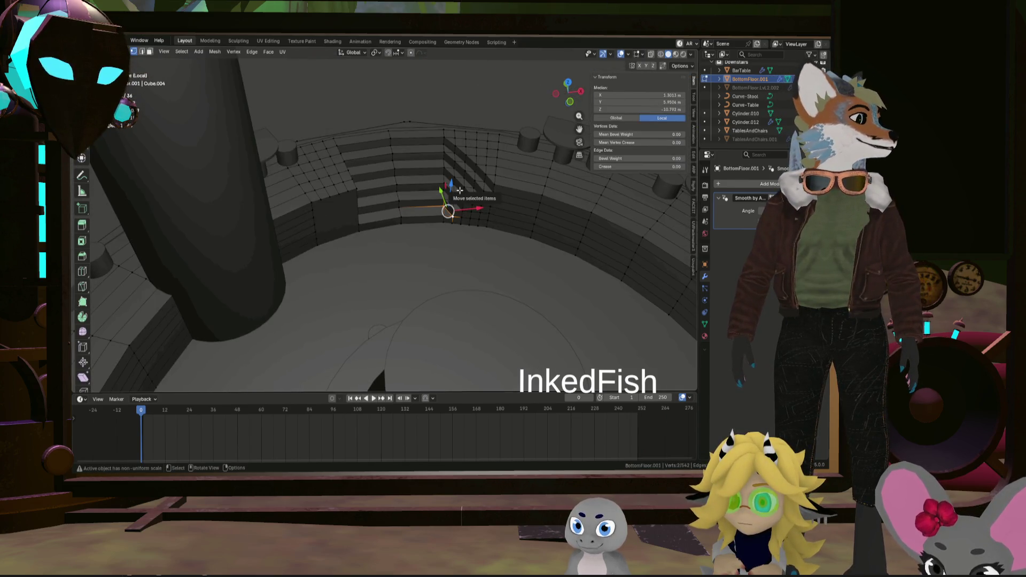
Try a loop cut on the wall, cancel an accidental rotation and end the cut preview
{"action": "mouse_move", "coordinate": [459, 190]}
{"action": "middle_mouse_down"}
{"action": "mouse_move", "coordinate": [478, 230]}
{"action": "mouse_move", "coordinate": [415, 203]}
{"action": "middle_mouse_up"}
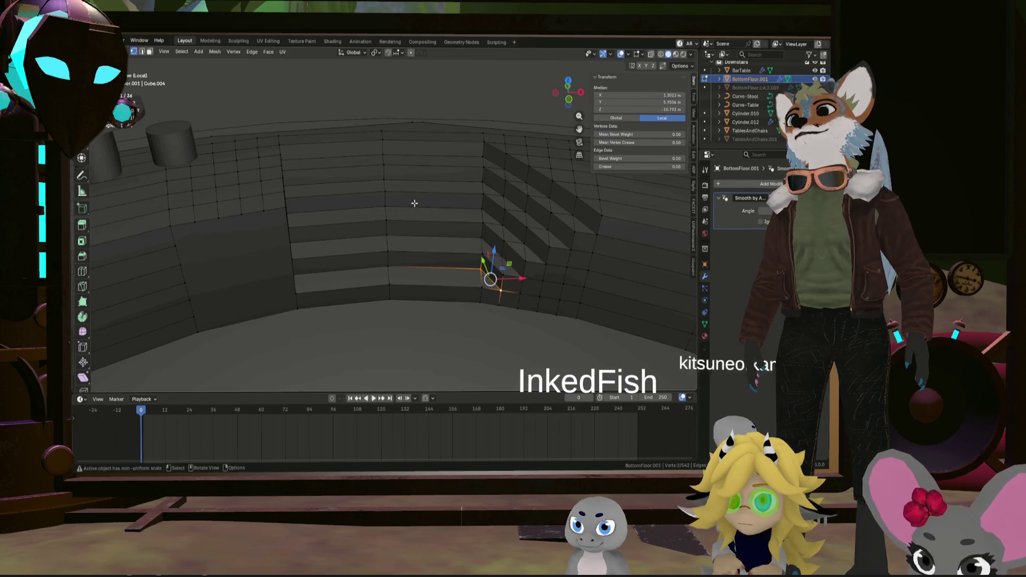
{"action": "mouse_move", "coordinate": [313, 219]}
{"action": "middle_mouse_down"}
{"action": "mouse_move", "coordinate": [344, 309]}
{"action": "mouse_move", "coordinate": [403, 299]}
{"action": "middle_mouse_up"}
{"action": "key", "text": "ctrl+r"}
{"action": "left_click", "coordinate": [332, 275]}
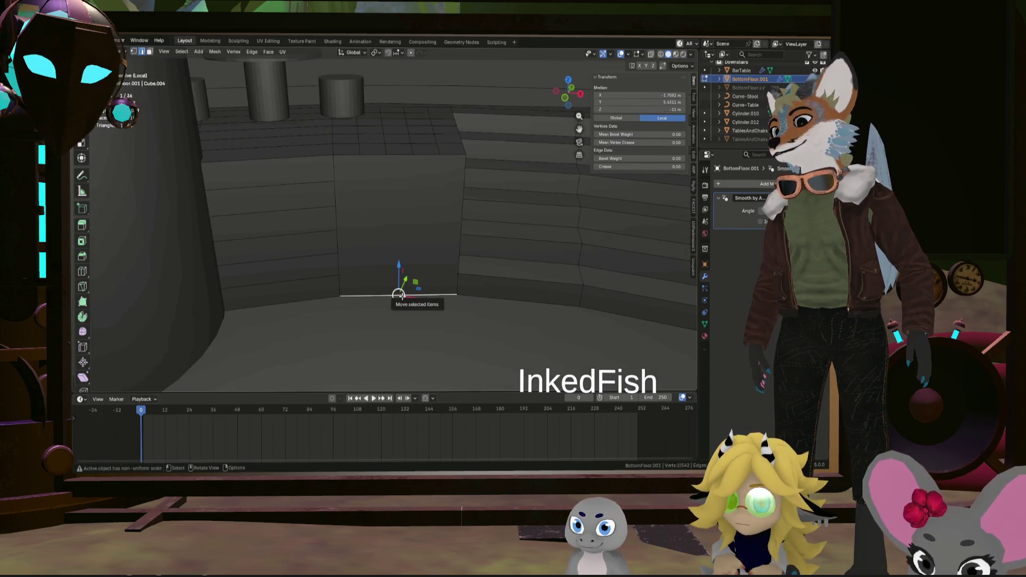
{"action": "key", "text": "r"}
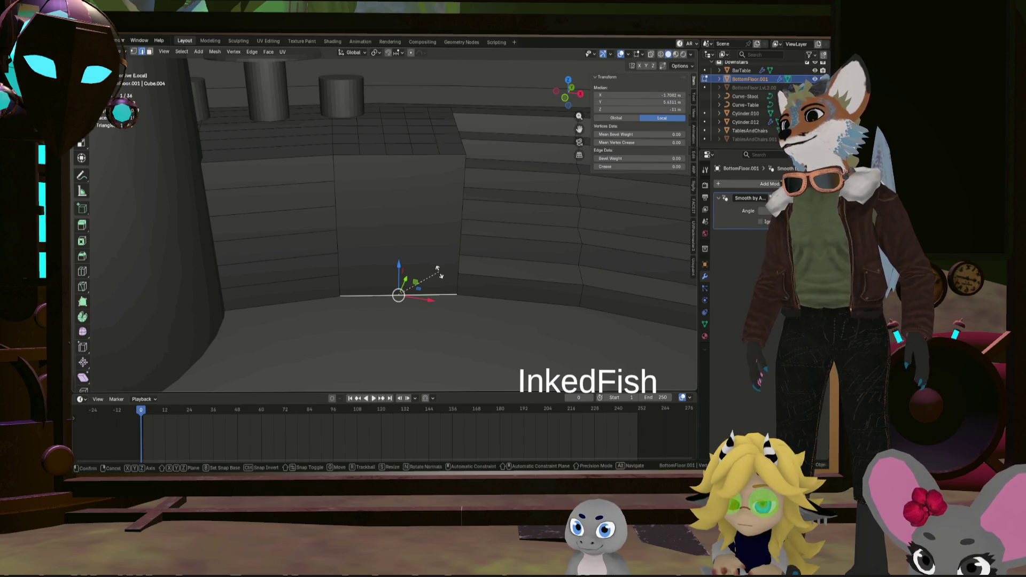
{"action": "key", "text": "Escape"}
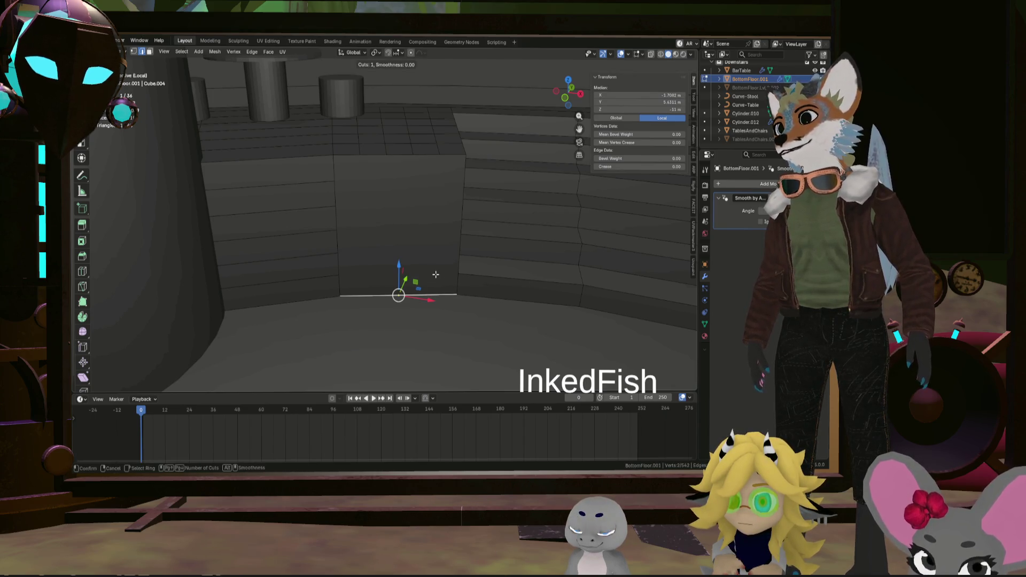
{"action": "scroll", "coordinate": [436, 274], "scroll_direction": "up", "scroll_amount": 3}
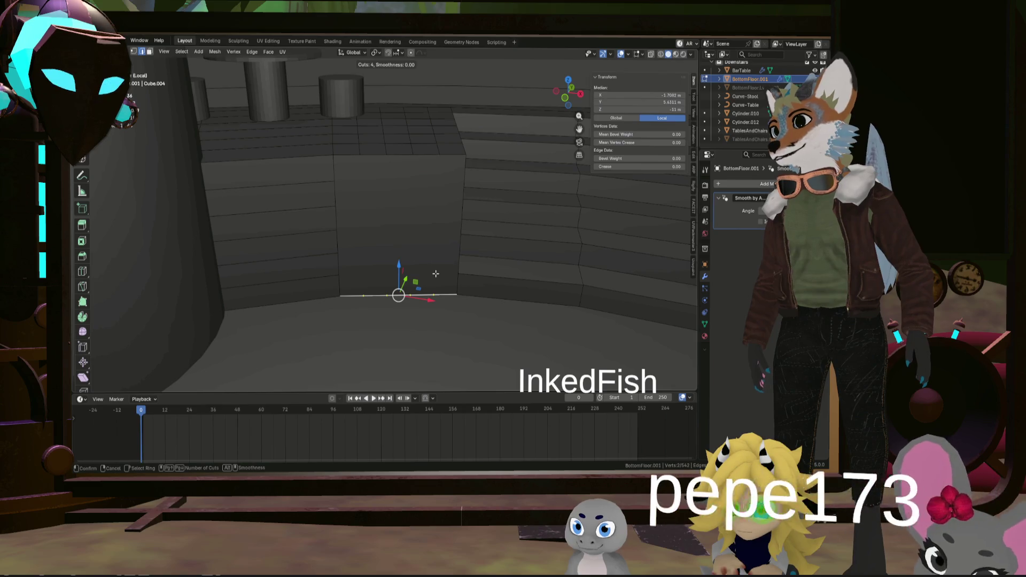
{"action": "left_click", "coordinate": [436, 274]}
{"action": "left_click", "coordinate": [429, 286]}
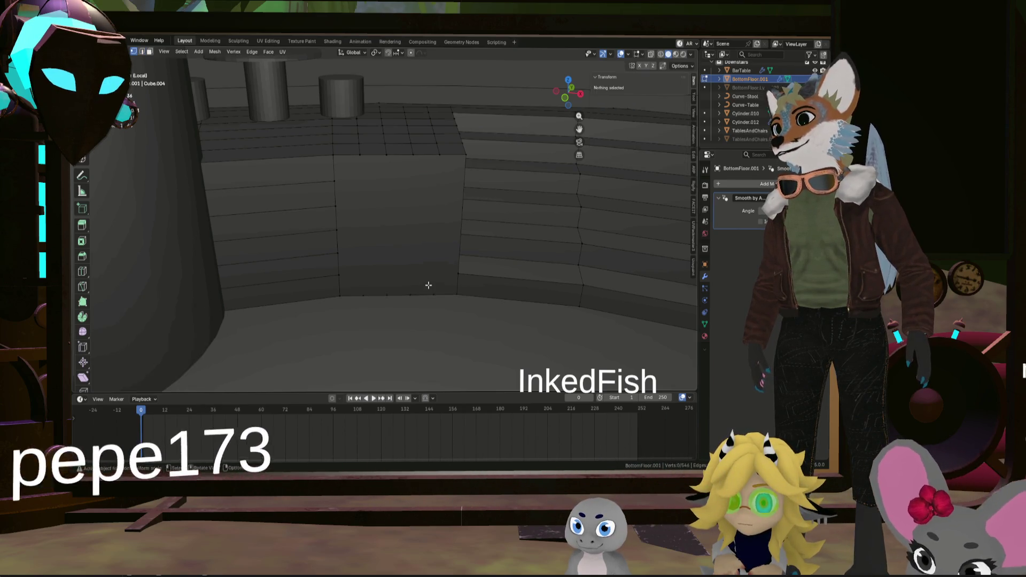
Join a top and bottom wall vertex with a vertical edge and slide a lower vertex left
{"action": "left_click", "coordinate": [440, 153], "text": "shift"}
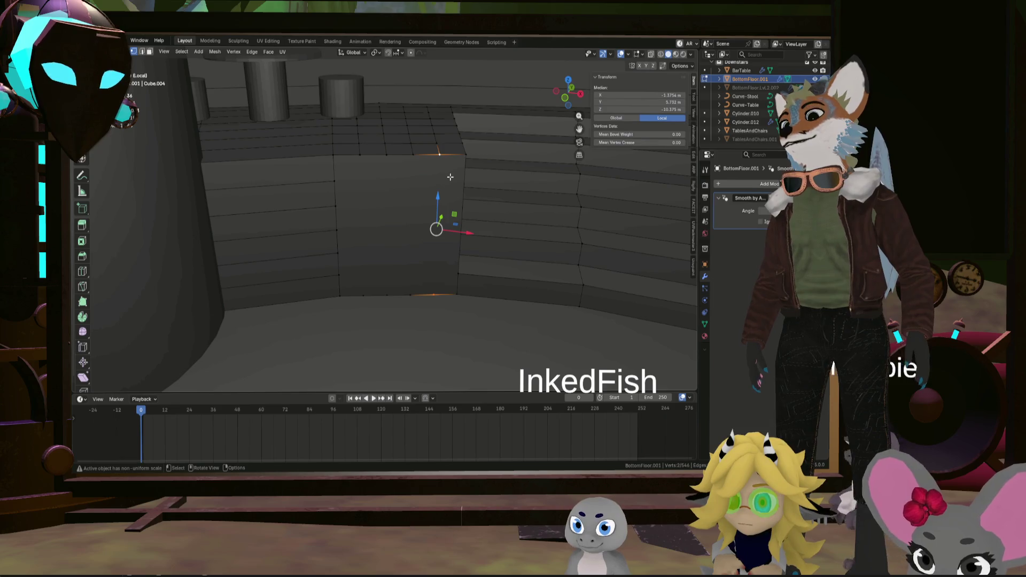
{"action": "key", "text": "j"}
{"action": "left_click", "coordinate": [410, 295]}
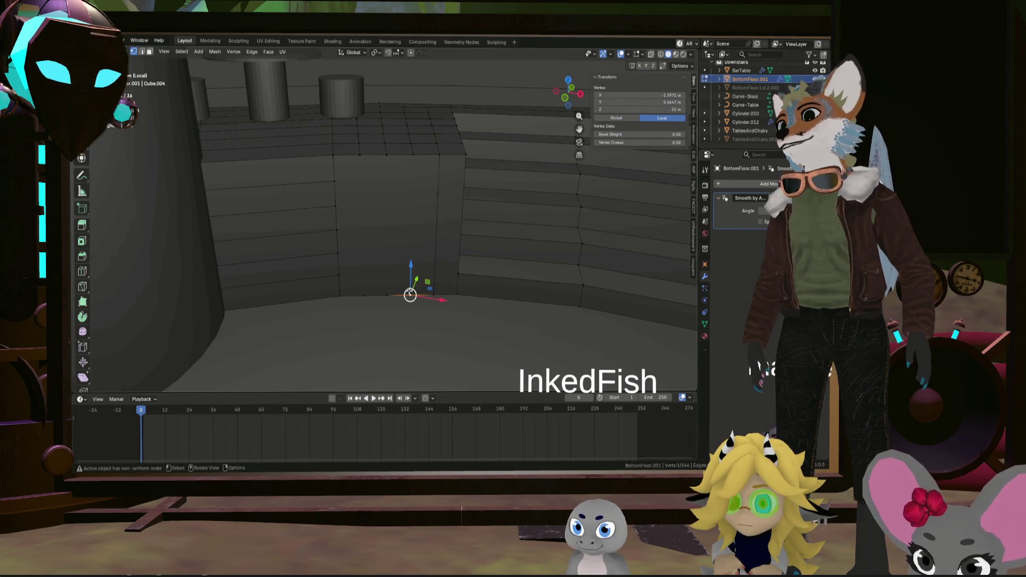
{"action": "key", "text": "g"}
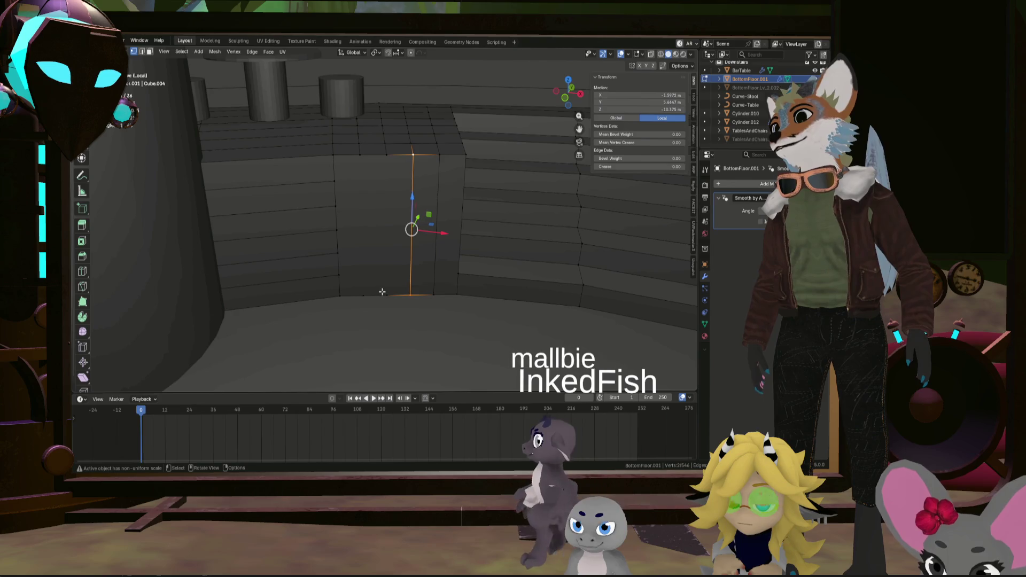
{"action": "left_click", "coordinate": [387, 178]}
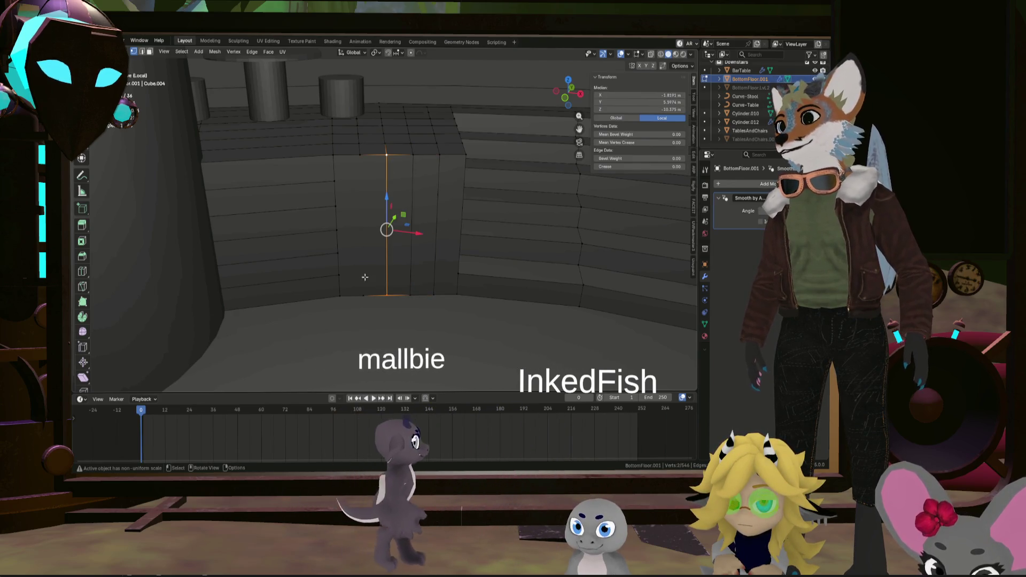
Join another top/bottom vertex pair further left with a second vertical edge
{"action": "left_click", "coordinate": [365, 295]}
{"action": "left_click", "coordinate": [360, 156], "text": "shift"}
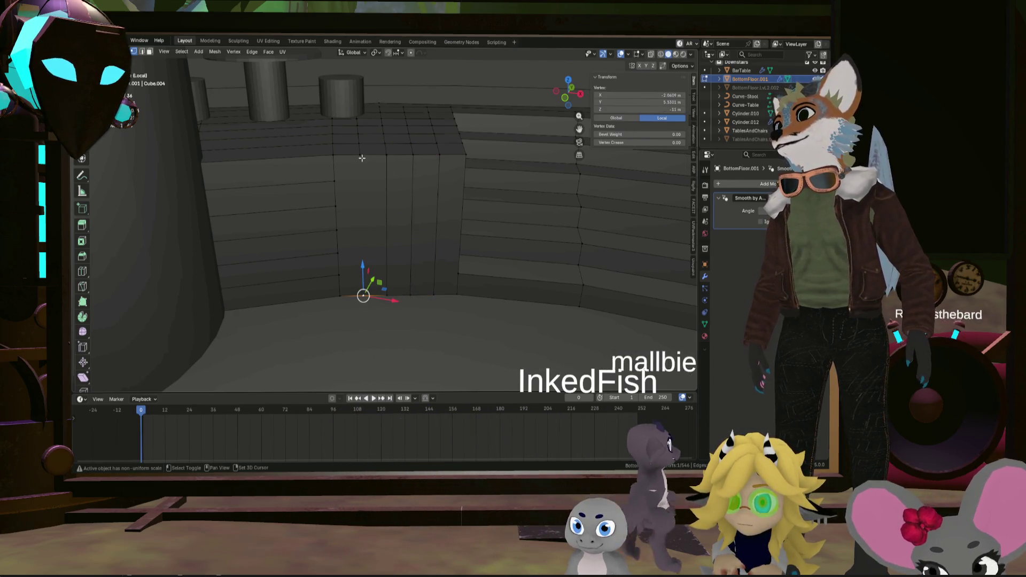
{"action": "key", "text": "j"}
{"action": "middle_click_drag", "start_coordinate": [360, 155], "coordinate": [390, 197]}
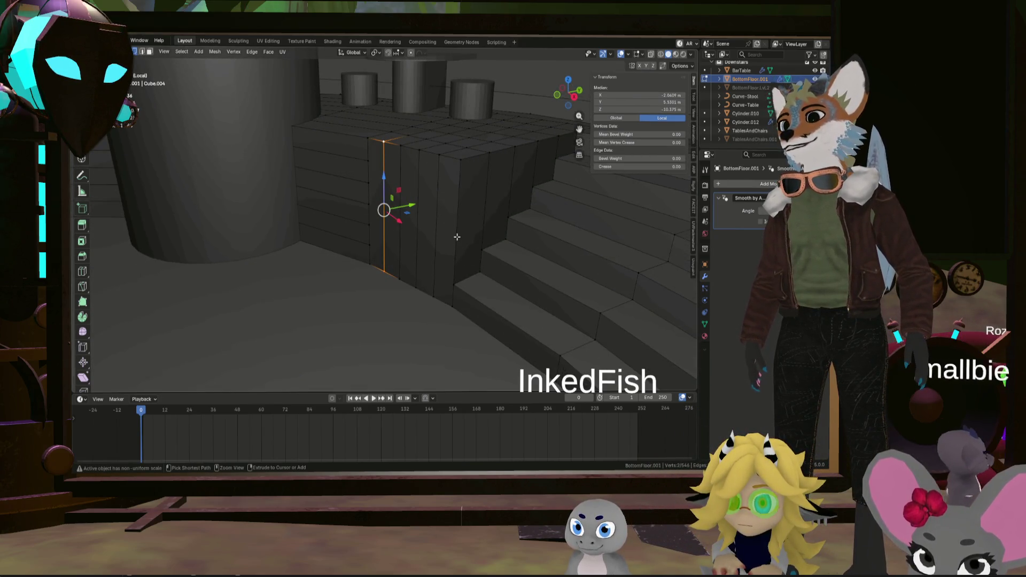
Add a 4-cut loop cut across the block, picked from its corner-to-corner vertical edge
{"action": "key", "text": "alt+a"}
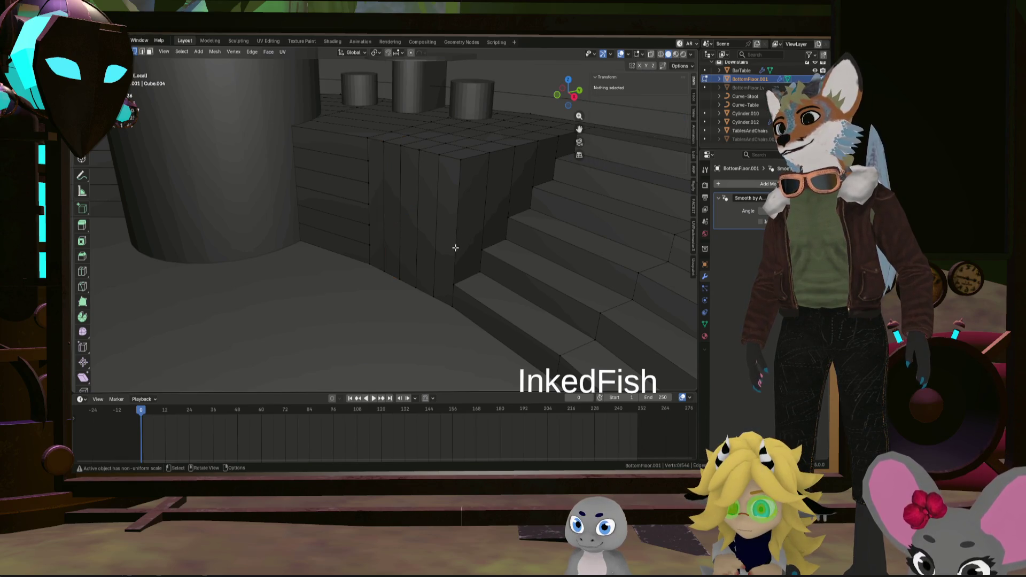
{"action": "left_click", "coordinate": [454, 282]}
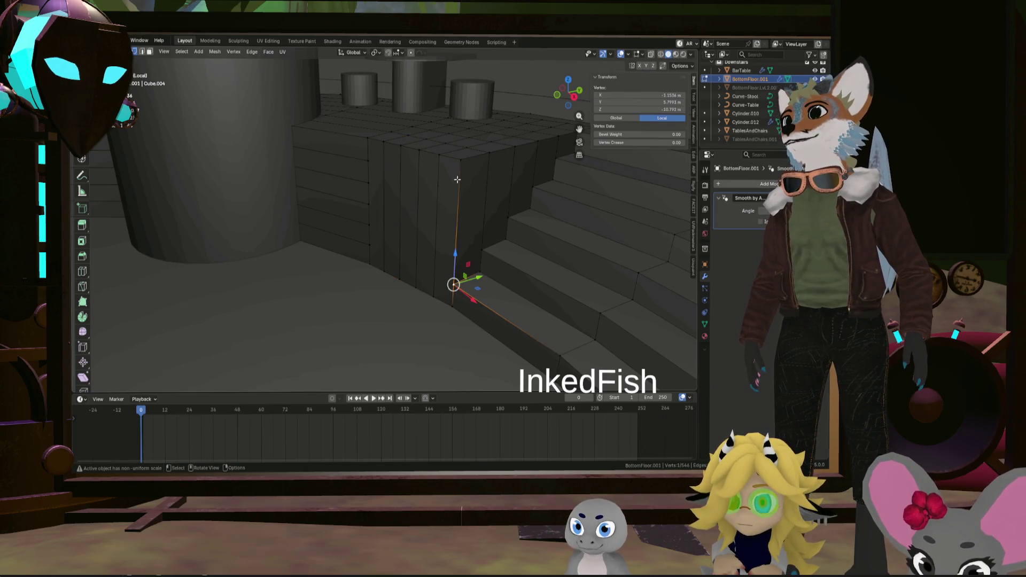
{"action": "left_click", "coordinate": [461, 163], "text": "shift"}
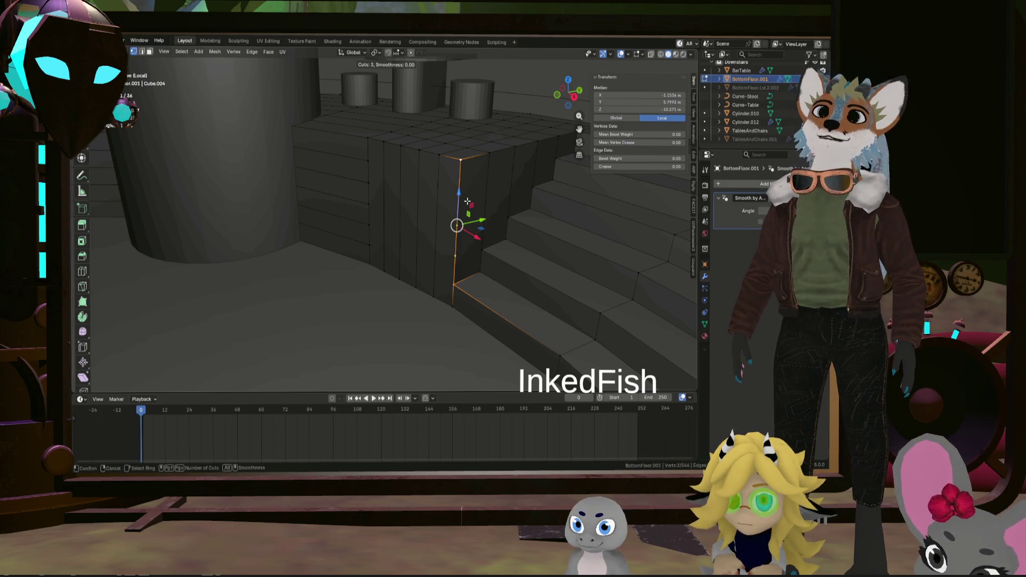
{"action": "left_click", "coordinate": [468, 201]}
{"action": "right_click", "coordinate": [467, 201]}
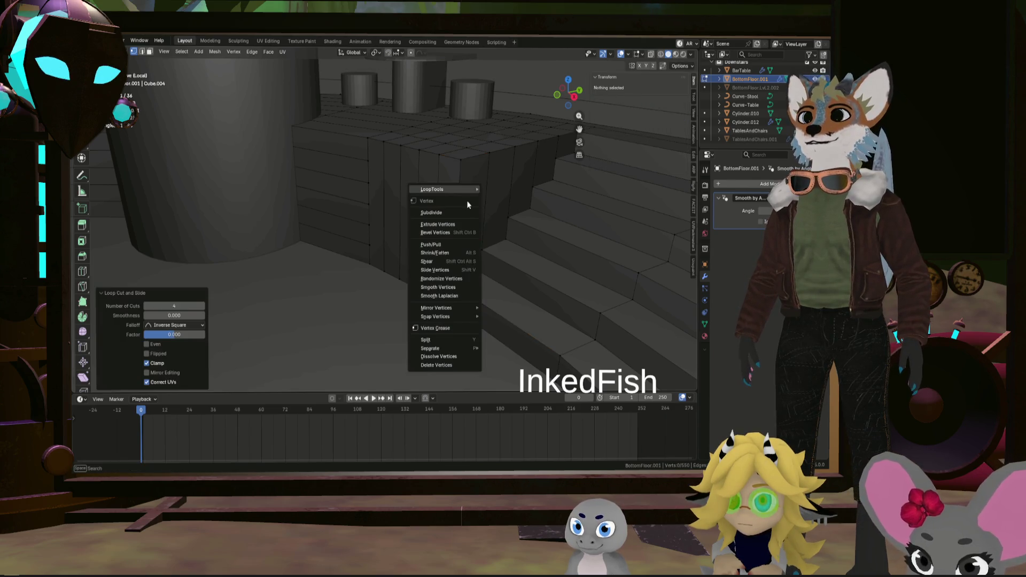
{"action": "key", "text": "Escape"}
Select the vertex path along the block's base and up its side as the cut guide
{"action": "middle_click_drag", "start_coordinate": [469, 178], "coordinate": [468, 209]}
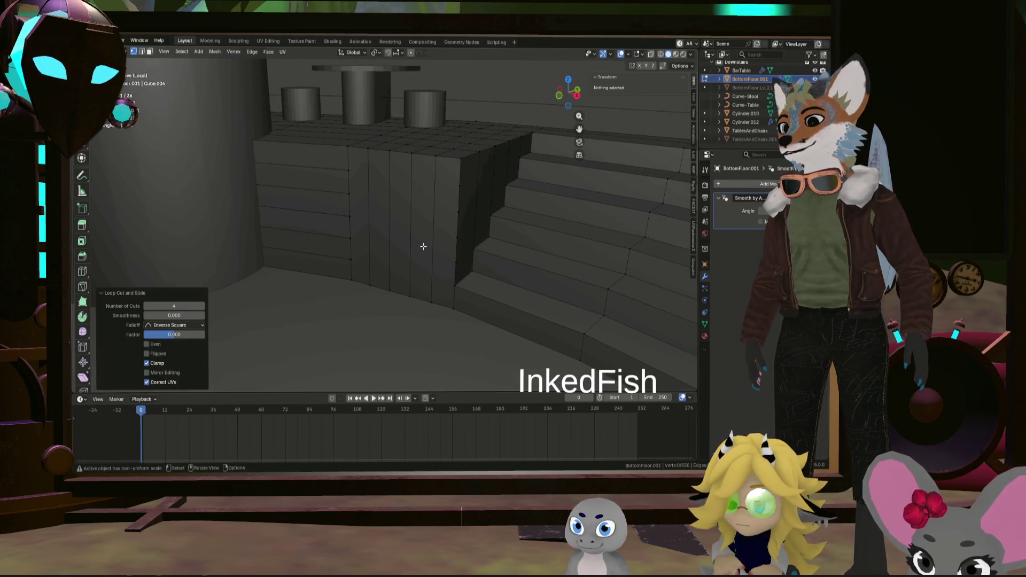
{"action": "left_click", "coordinate": [457, 264]}
{"action": "right_click", "coordinate": [457, 263], "text": "shift"}
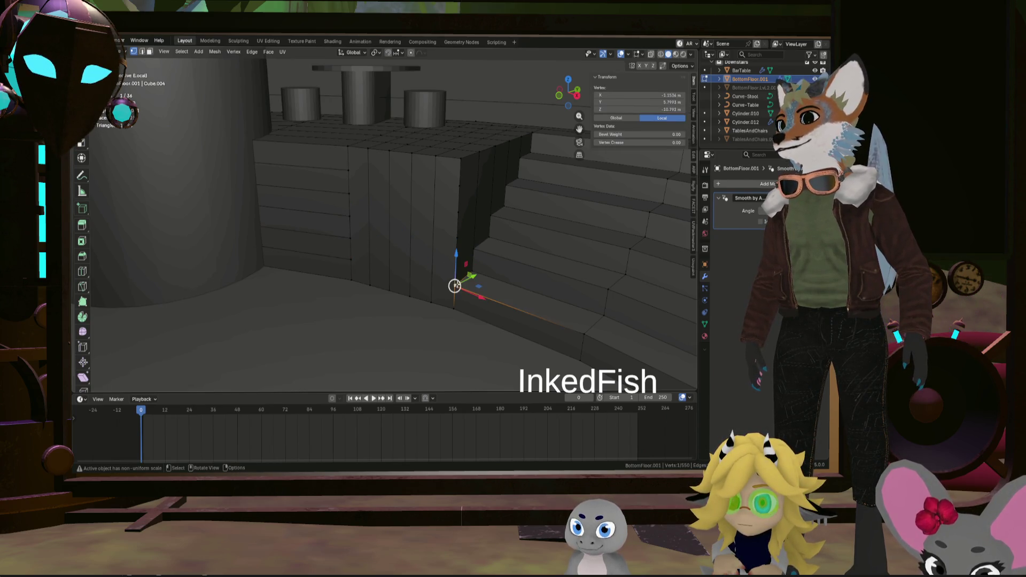
{"action": "left_click", "coordinate": [354, 260], "text": "ctrl"}
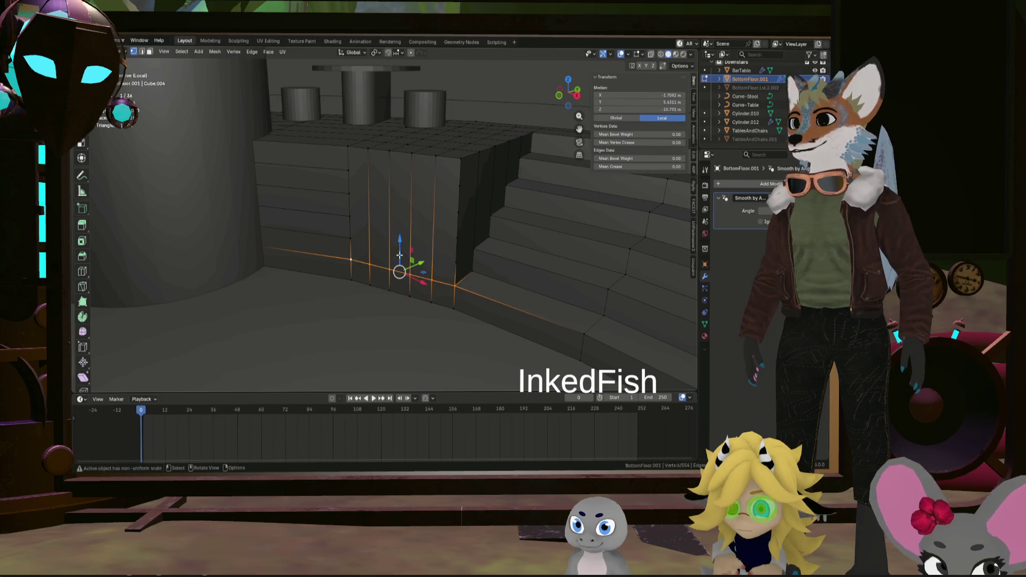
{"action": "left_click", "coordinate": [456, 263]}
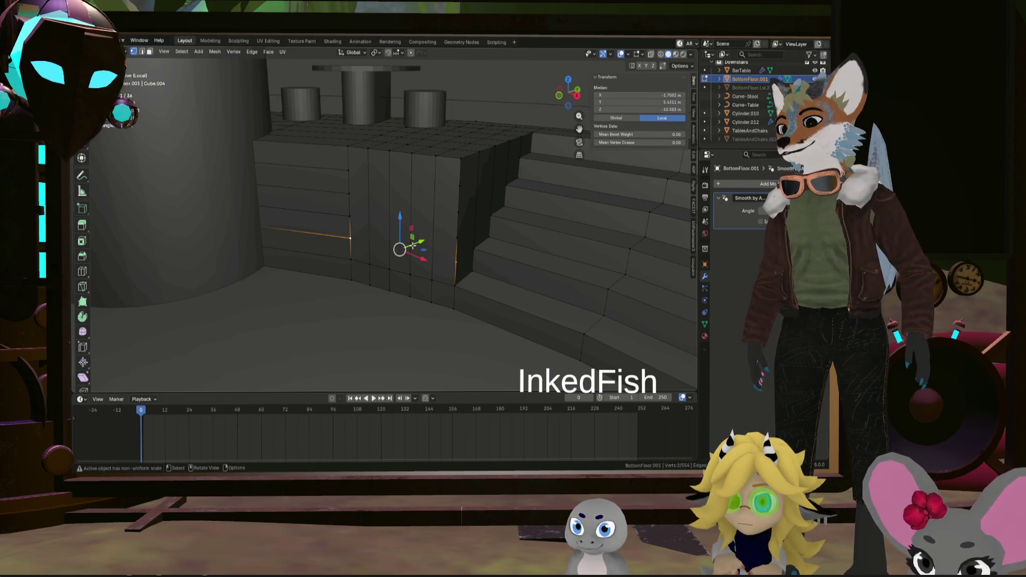
{"action": "key", "text": "ctrl+z"}
{"action": "left_click", "coordinate": [349, 218], "text": "ctrl"}
{"action": "middle_click_drag", "start_coordinate": [348, 218], "coordinate": [439, 225]}
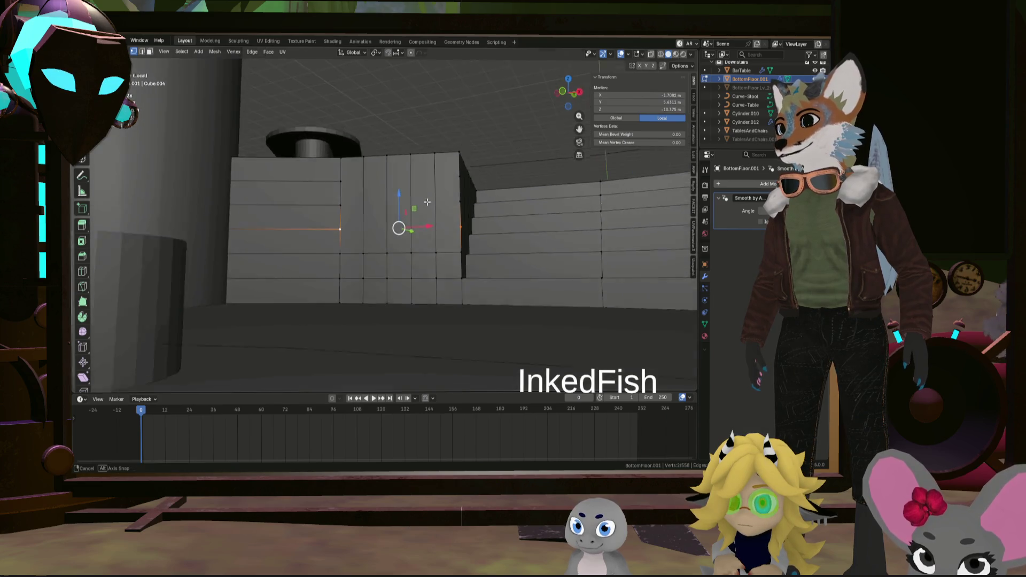
{"action": "left_click", "coordinate": [456, 217]}
Knife-cut two horizontal edges across the block faces and commit them
{"action": "key", "text": "k"}
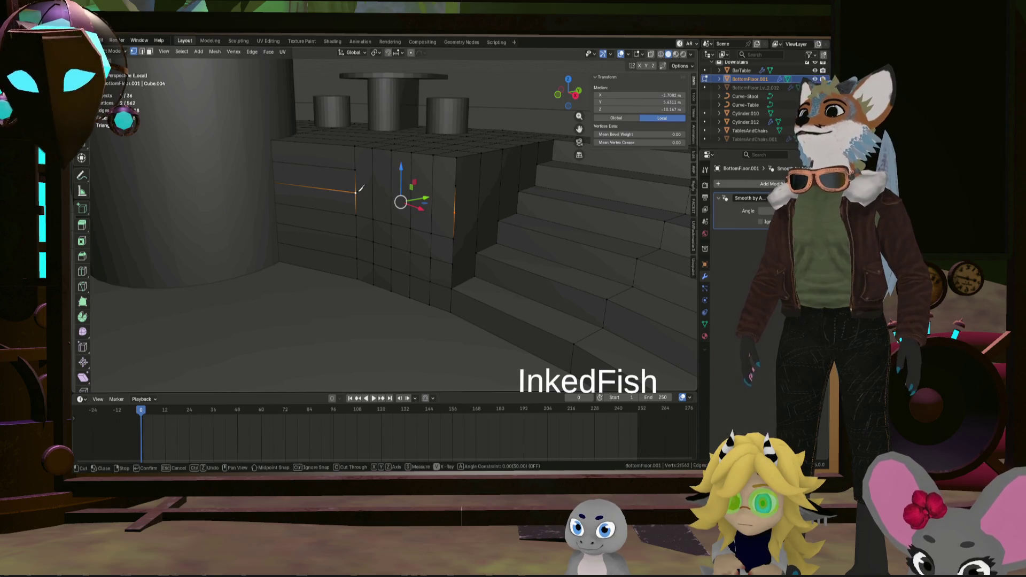
{"action": "left_click", "coordinate": [358, 191]}
{"action": "key", "text": "Return"}
{"action": "left_click", "coordinate": [454, 185]}
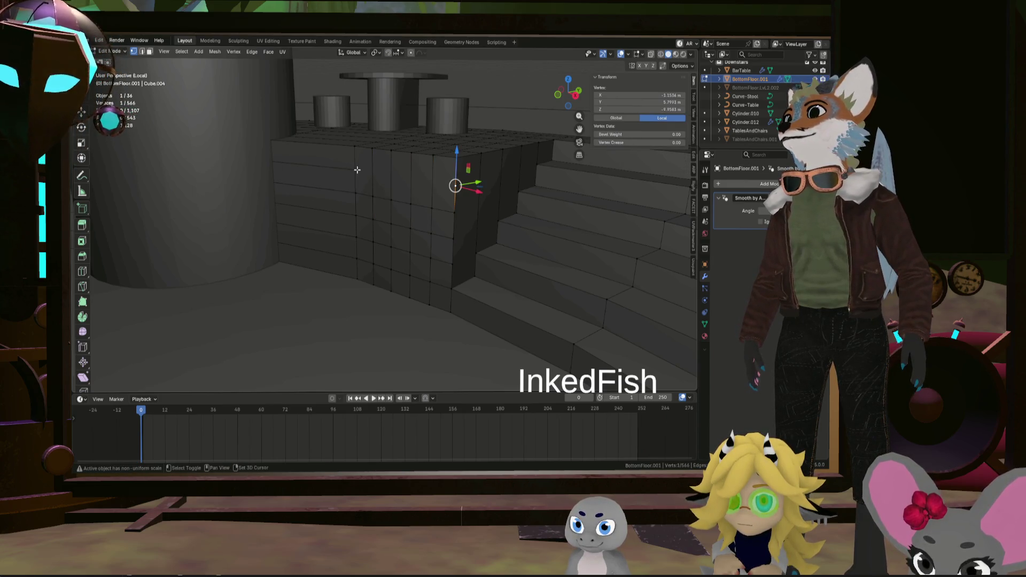
{"action": "key", "text": "Return"}
Select the new top edges and corner vertices running up to the top of the stairs
{"action": "middle_click_drag", "start_coordinate": [357, 170], "coordinate": [476, 233]}
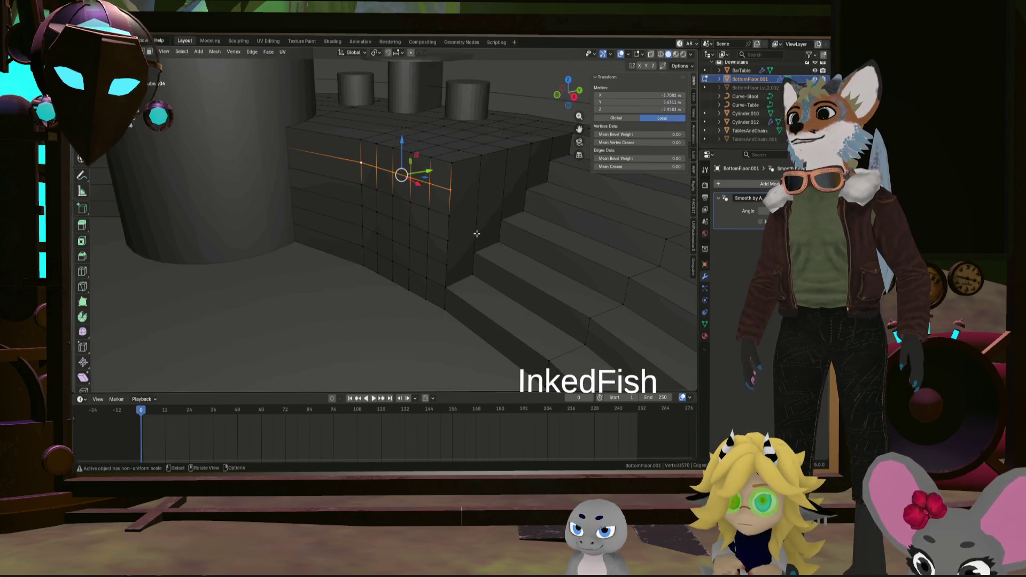
{"action": "left_click", "coordinate": [452, 262]}
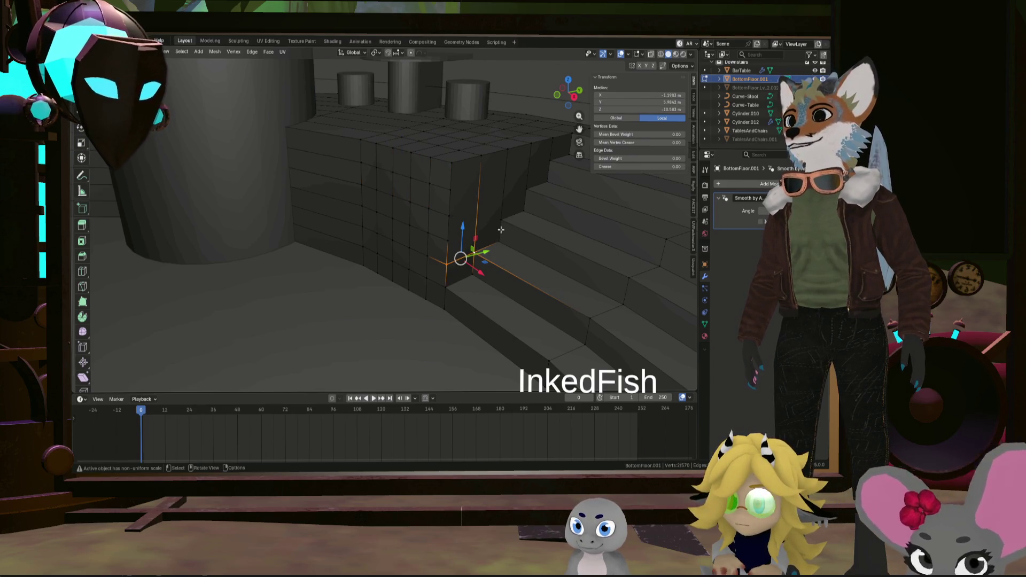
{"action": "left_click", "coordinate": [504, 209]}
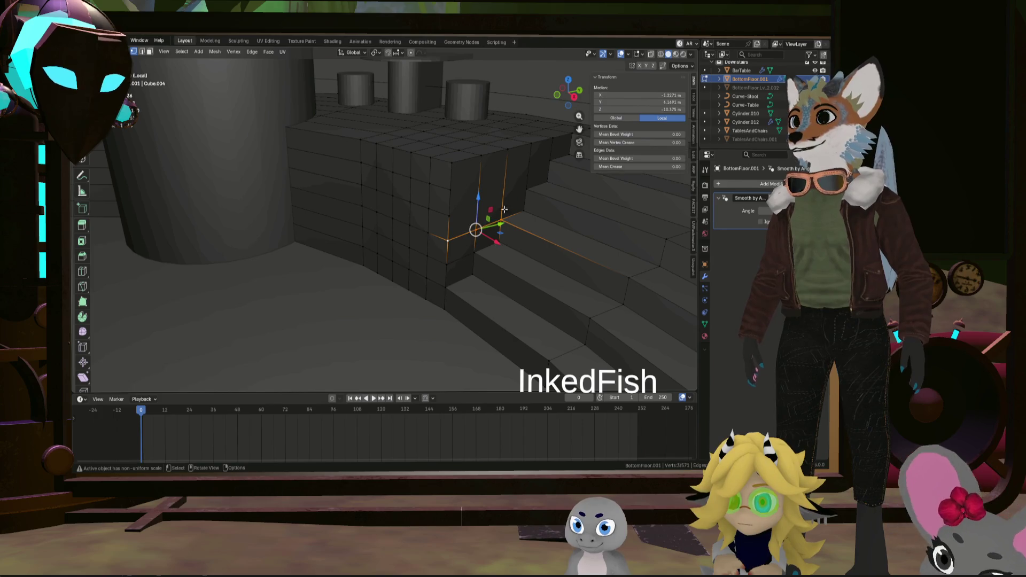
{"action": "left_click", "coordinate": [530, 187]}
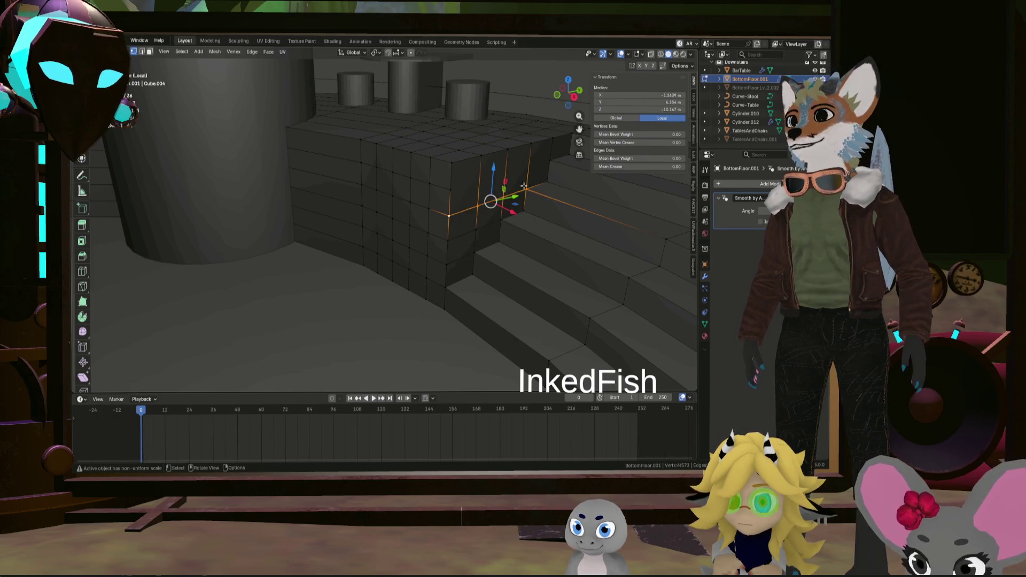
{"action": "left_click", "coordinate": [548, 161]}
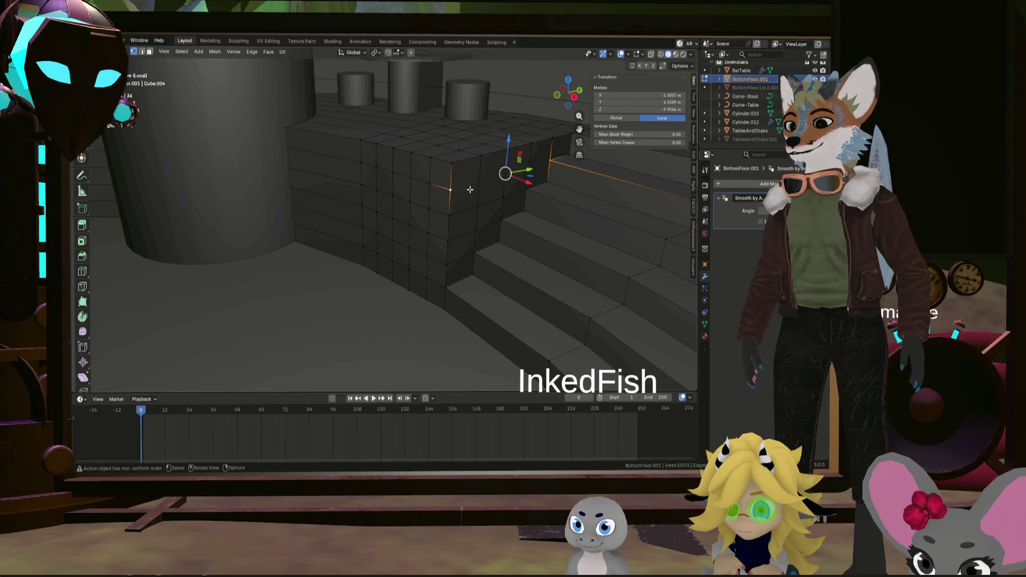
Extrude the wall block's top face inward along its normal with Extrude Manifold
{"action": "middle_click_drag", "start_coordinate": [471, 189], "coordinate": [602, 261]}
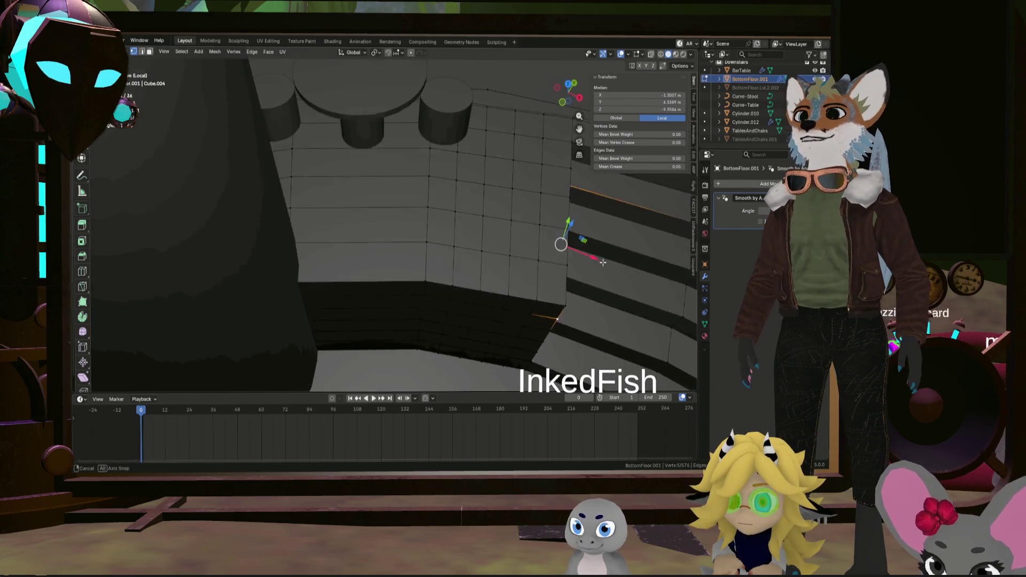
{"action": "middle_click_drag", "start_coordinate": [602, 261], "coordinate": [418, 189]}
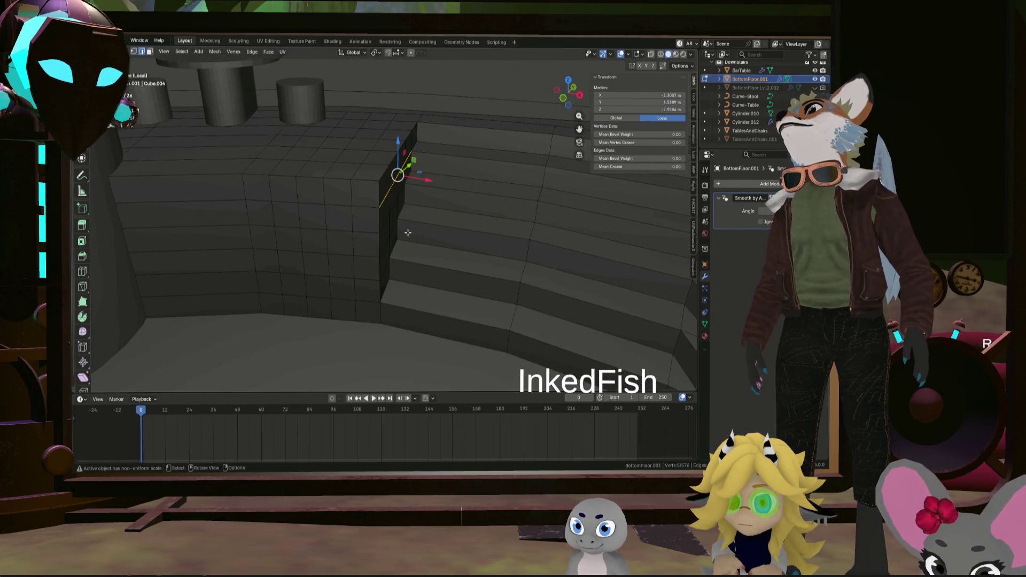
{"action": "key", "text": "alt+a"}
{"action": "left_click", "coordinate": [422, 289]}
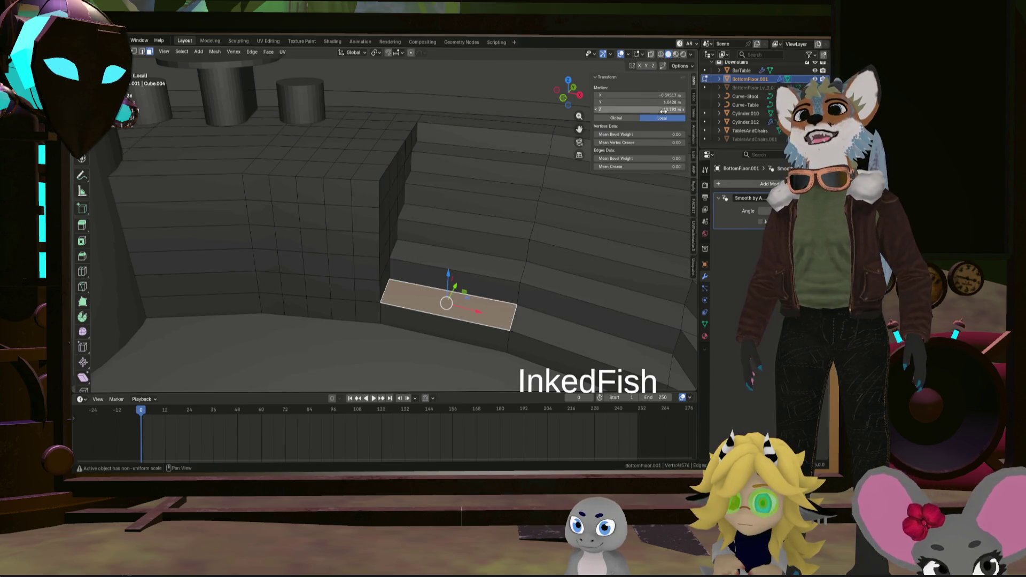
{"action": "mouse_move", "coordinate": [557, 158]}
{"action": "middle_mouse_down"}
{"action": "mouse_move", "coordinate": [488, 189]}
{"action": "mouse_move", "coordinate": [397, 197]}
{"action": "middle_mouse_up"}
{"action": "scroll", "coordinate": [412, 179], "scroll_direction": "up", "scroll_amount": 3}
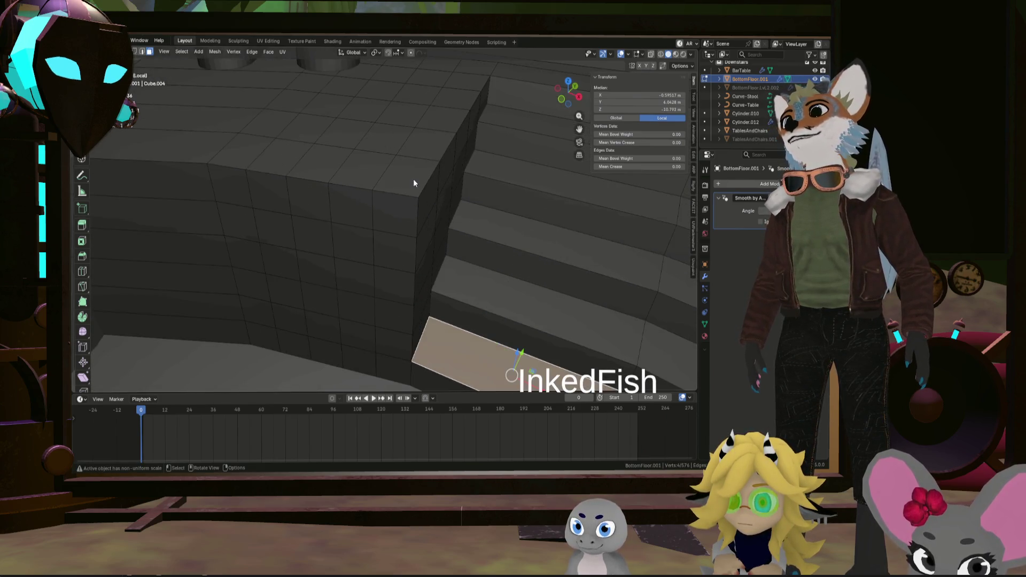
{"action": "left_click", "coordinate": [414, 179]}
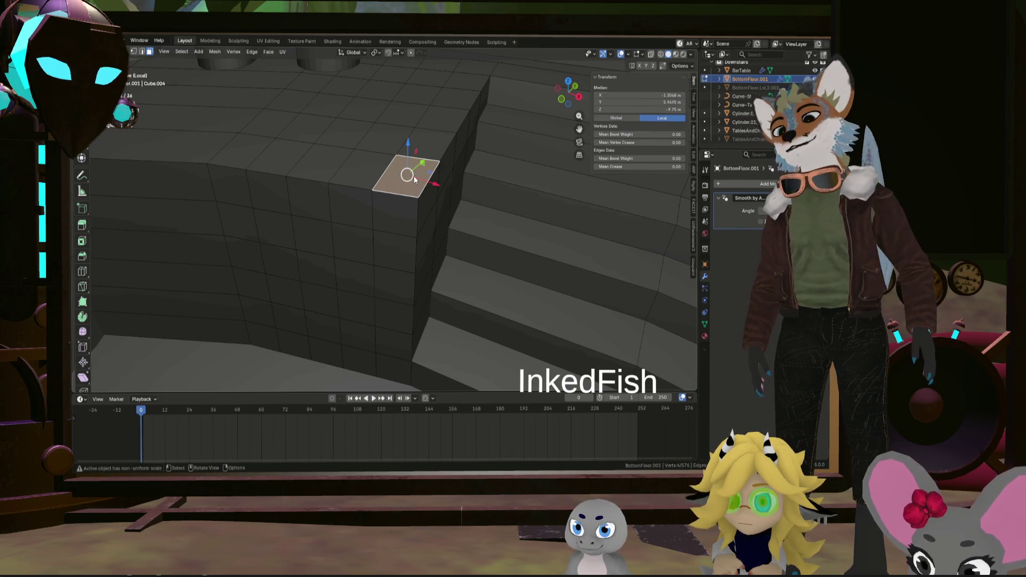
{"action": "key", "text": "alt+e"}
{"action": "left_click", "coordinate": [413, 175]}
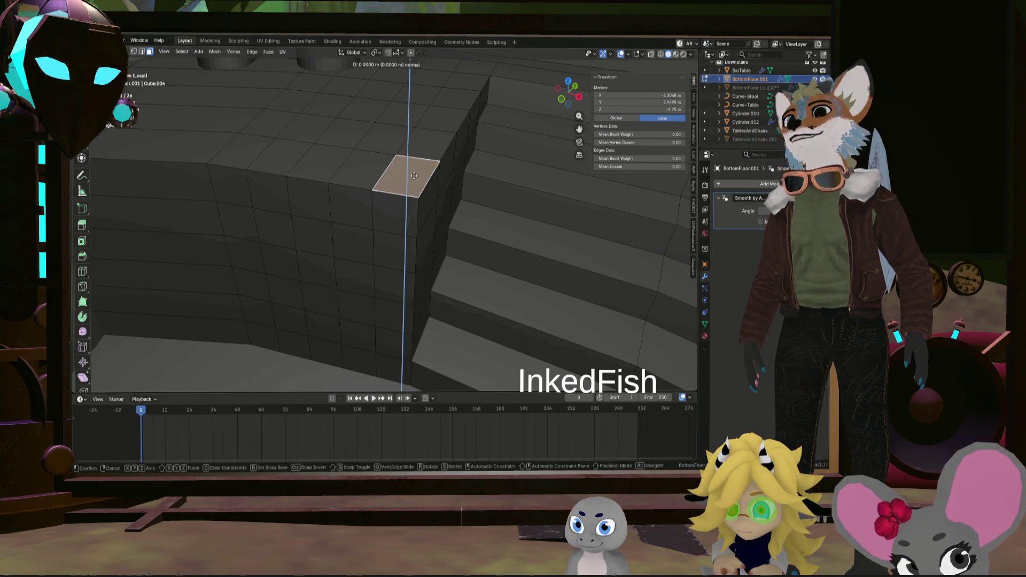
{"action": "left_click", "coordinate": [415, 175]}
Lower the extruded face straight down along the Z axis
{"action": "middle_click_drag", "start_coordinate": [414, 175], "coordinate": [431, 239]}
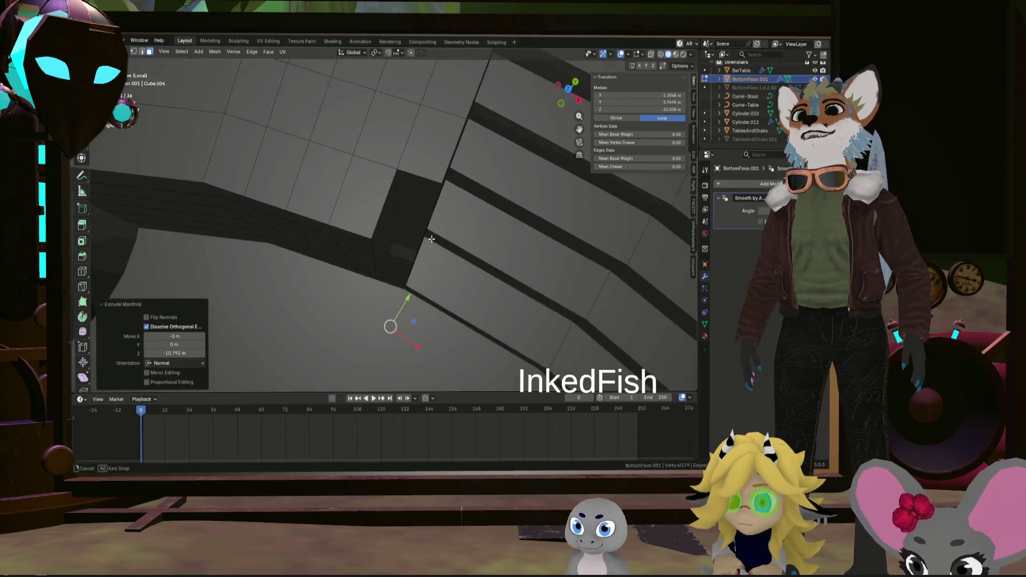
{"action": "middle_click_drag", "start_coordinate": [431, 240], "coordinate": [449, 133]}
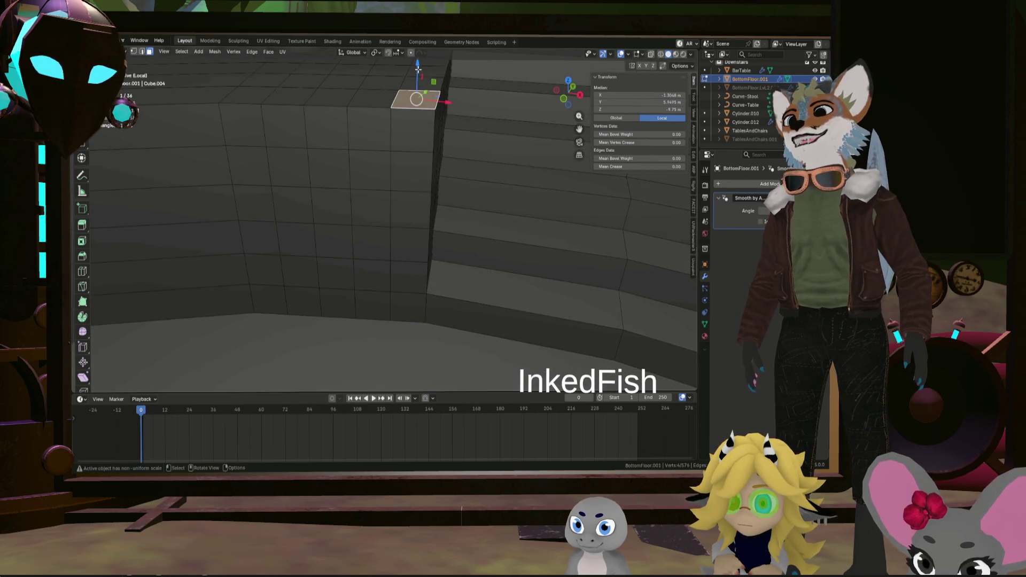
{"action": "key", "text": "g"}
{"action": "key", "text": "z"}
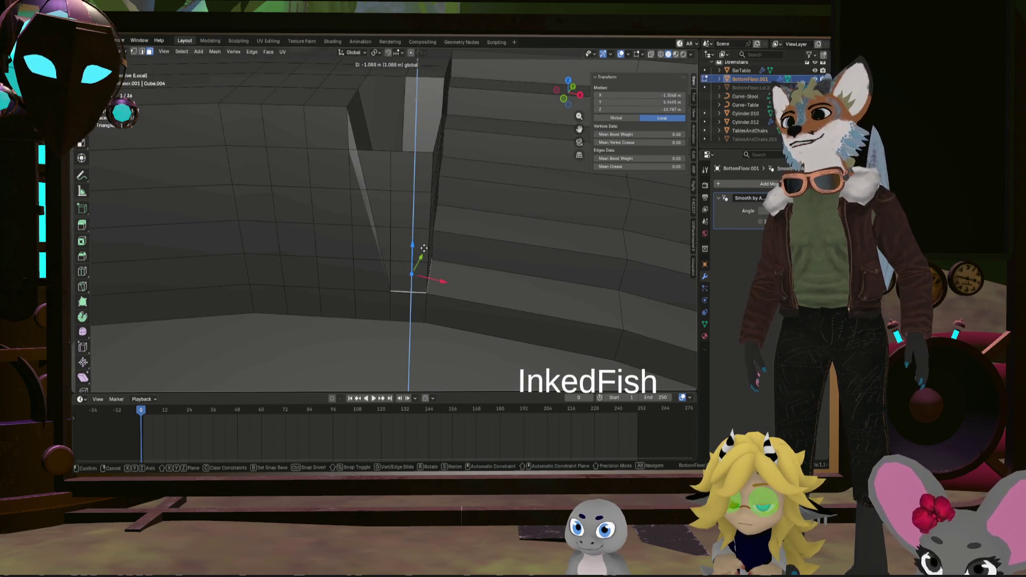
{"action": "left_click", "coordinate": [424, 248]}
Extrude the lowered face inward again by roughly one metre to form the recessed step
{"action": "mouse_move", "coordinate": [413, 271]}
{"action": "middle_mouse_down"}
{"action": "mouse_move", "coordinate": [445, 262]}
{"action": "mouse_move", "coordinate": [457, 245]}
{"action": "middle_mouse_up"}
{"action": "key", "text": "alt+e"}
{"action": "left_click", "coordinate": [456, 245]}
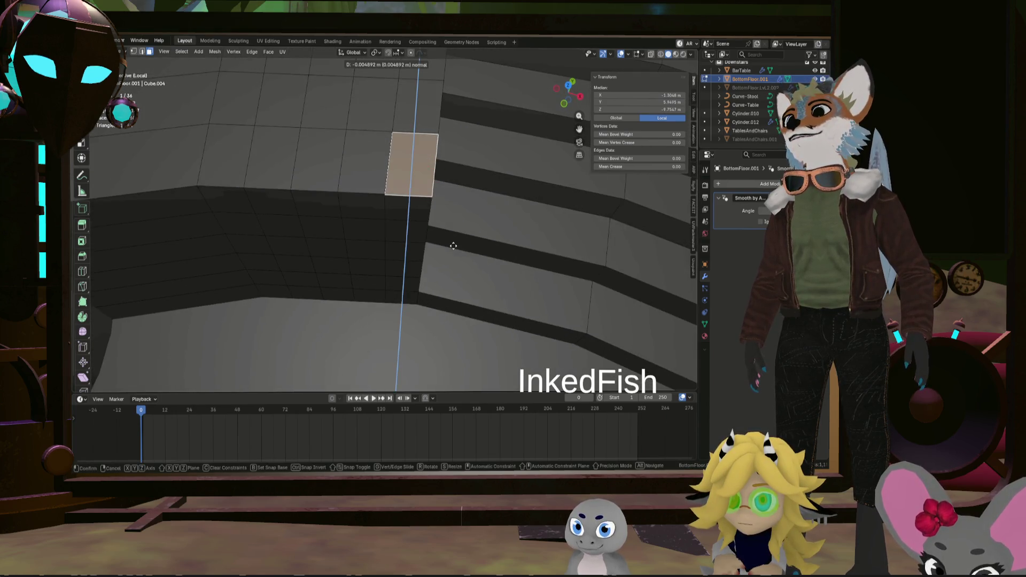
{"action": "left_click", "coordinate": [463, 350]}
{"action": "mouse_move", "coordinate": [464, 351]}
{"action": "middle_mouse_down"}
{"action": "mouse_move", "coordinate": [420, 213]}
{"action": "mouse_move", "coordinate": [442, 248]}
{"action": "mouse_move", "coordinate": [440, 223]}
{"action": "mouse_move", "coordinate": [454, 222]}
{"action": "mouse_move", "coordinate": [398, 300]}
{"action": "middle_mouse_up"}
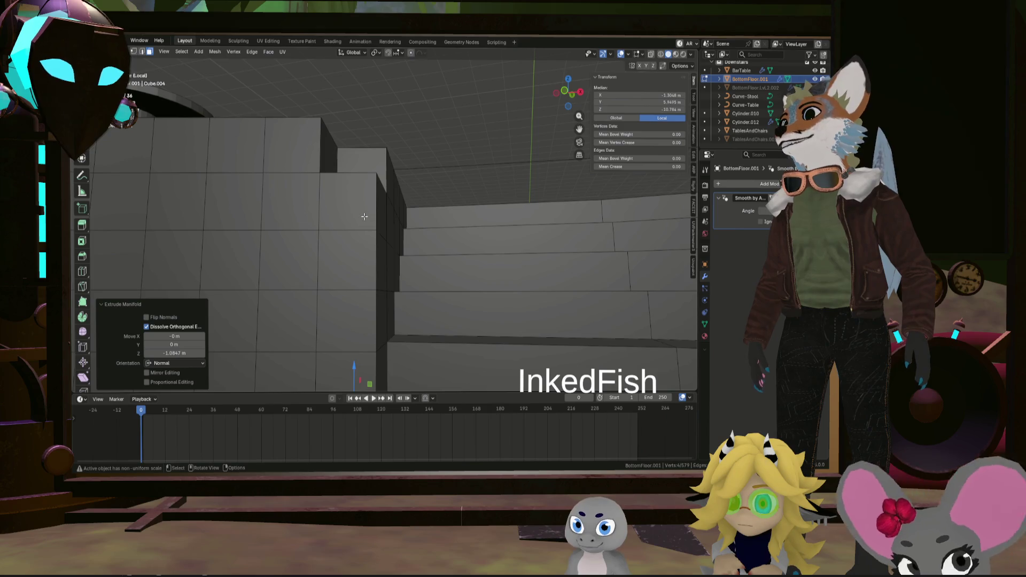
Delete the column of side faces on the wall block next to the stairs
{"action": "left_click", "coordinate": [364, 217]}
{"action": "middle_click_drag", "start_coordinate": [364, 217], "coordinate": [361, 241]}
{"action": "left_click", "coordinate": [386, 200], "text": "shift"}
{"action": "left_click", "coordinate": [344, 258], "text": "shift"}
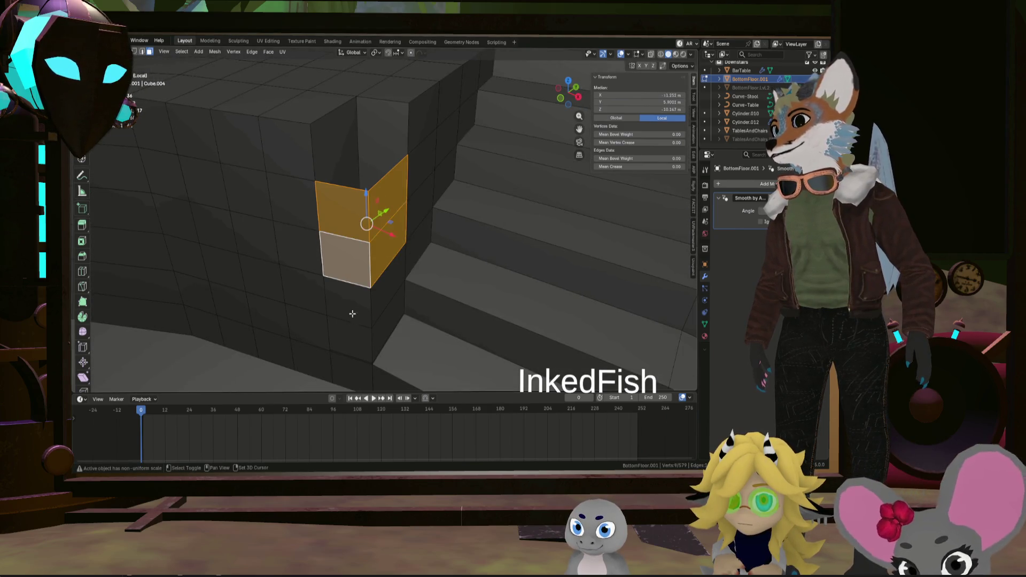
{"action": "left_click", "coordinate": [347, 309], "text": "shift"}
{"action": "left_click", "coordinate": [389, 321], "text": "shift"}
{"action": "left_click", "coordinate": [352, 346], "text": "shift"}
{"action": "key", "text": "x"}
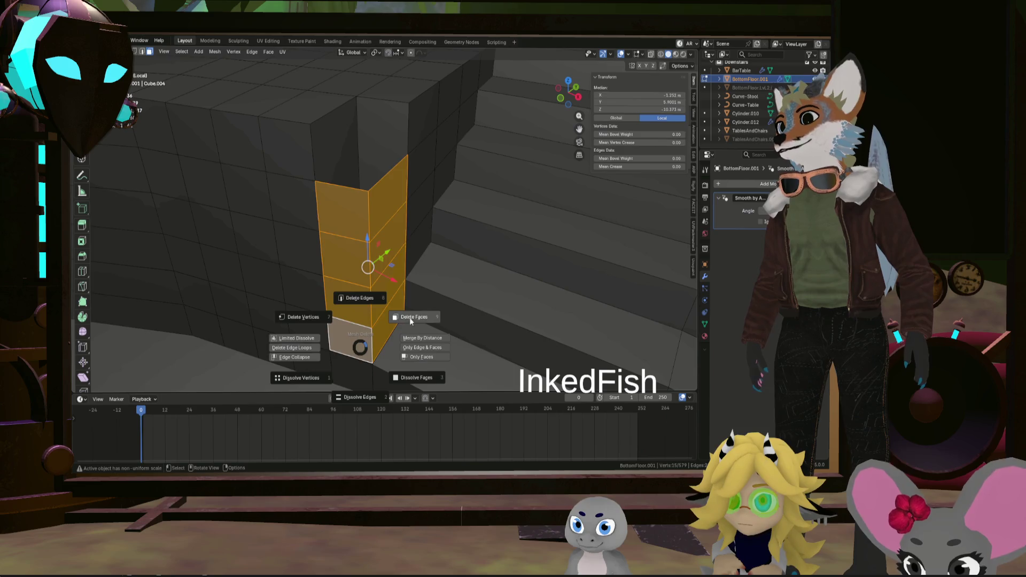
{"action": "left_click", "coordinate": [410, 320]}
{"action": "mouse_move", "coordinate": [411, 320]}
{"action": "middle_mouse_down"}
{"action": "mouse_move", "coordinate": [386, 260]}
{"action": "mouse_move", "coordinate": [404, 286]}
{"action": "middle_mouse_up"}
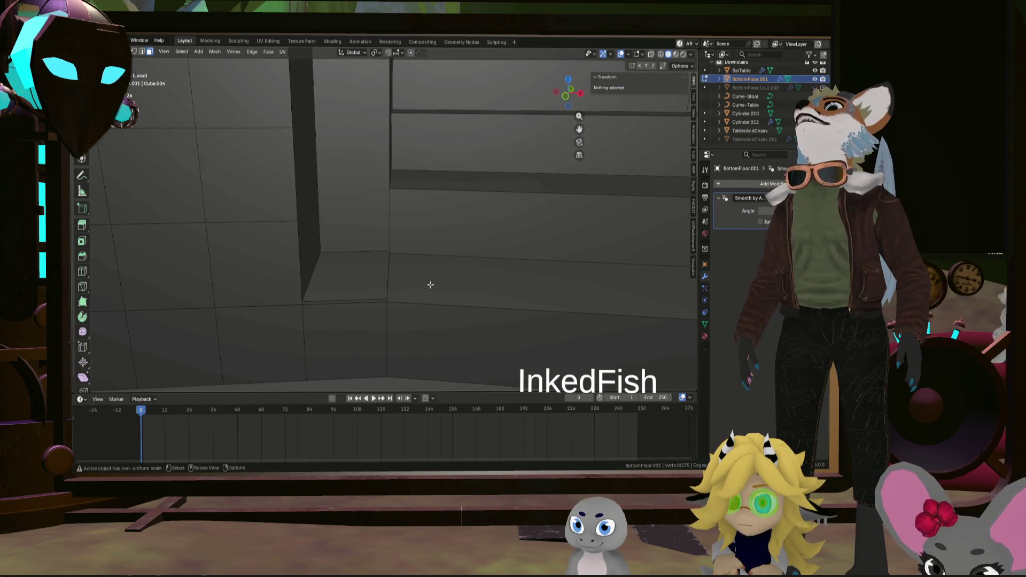
Select the small top face and its neighbour on the wall, inspecting the stairs up close
{"action": "left_click", "coordinate": [407, 286]}
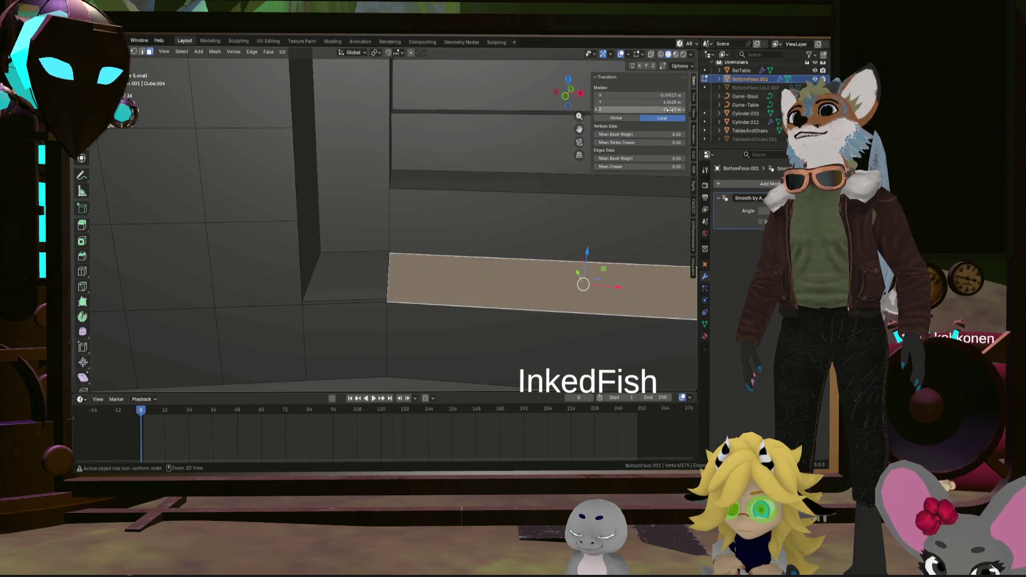
{"action": "left_click", "coordinate": [377, 281]}
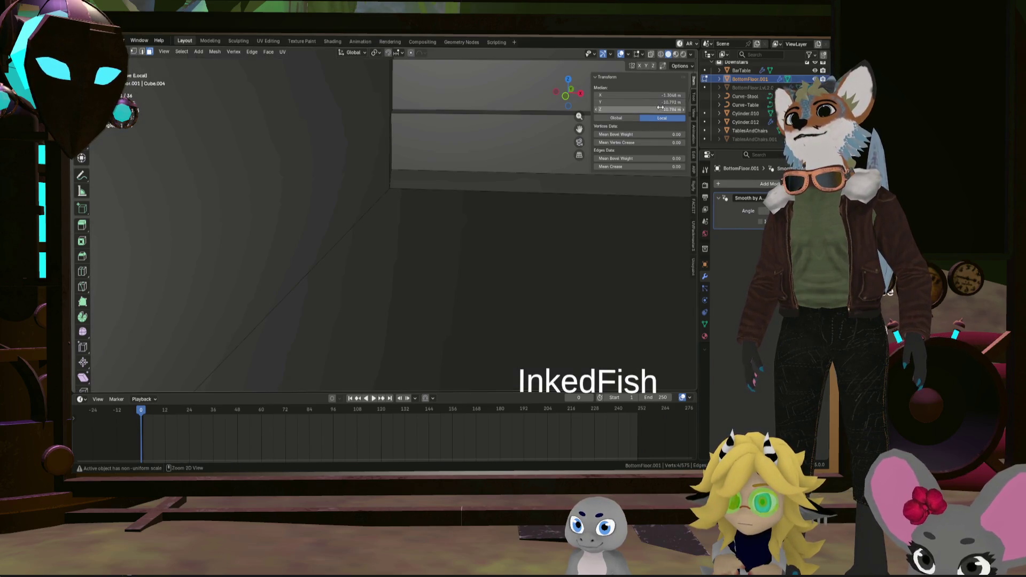
{"action": "scroll", "coordinate": [449, 264], "scroll_direction": "down", "scroll_amount": 5}
{"action": "mouse_move", "coordinate": [450, 264]}
{"action": "middle_mouse_down"}
{"action": "mouse_move", "coordinate": [436, 252]}
{"action": "mouse_move", "coordinate": [314, 225]}
{"action": "mouse_move", "coordinate": [323, 190]}
{"action": "mouse_move", "coordinate": [361, 159]}
{"action": "middle_mouse_up"}
{"action": "scroll", "coordinate": [436, 252], "scroll_direction": "down", "scroll_amount": 3}
{"action": "scroll", "coordinate": [314, 225], "scroll_direction": "up", "scroll_amount": 4}
{"action": "left_click", "coordinate": [337, 161], "text": "shift"}
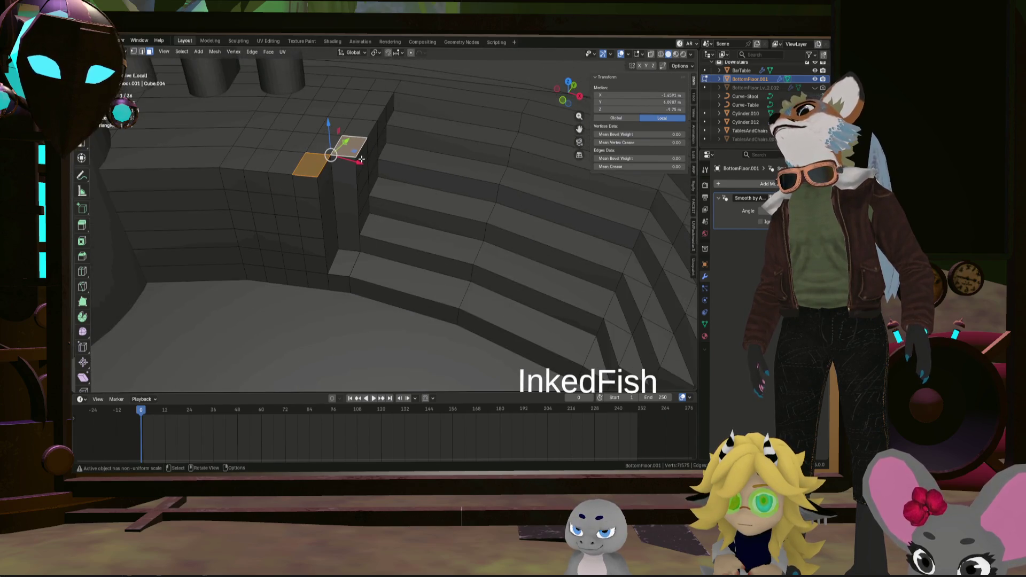
{"action": "mouse_move", "coordinate": [423, 184]}
{"action": "middle_mouse_down", "text": "shift"}
{"action": "mouse_move", "coordinate": [417, 162]}
{"action": "mouse_move", "coordinate": [395, 173]}
{"action": "middle_mouse_up", "text": "shift"}
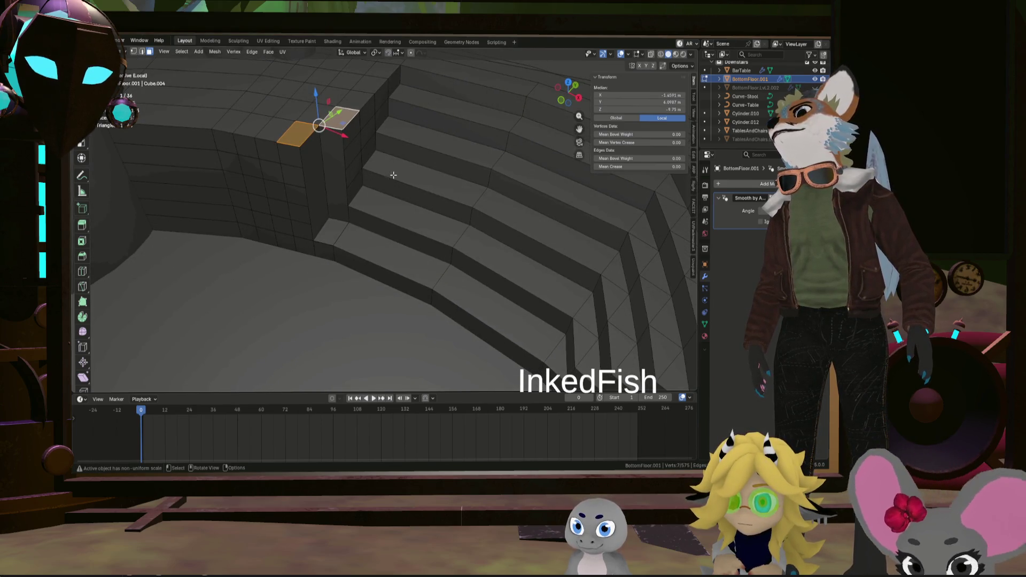
{"action": "mouse_move", "coordinate": [393, 175]}
{"action": "middle_mouse_down"}
{"action": "mouse_move", "coordinate": [396, 205]}
{"action": "mouse_move", "coordinate": [428, 186]}
{"action": "mouse_move", "coordinate": [358, 209]}
{"action": "middle_mouse_up"}
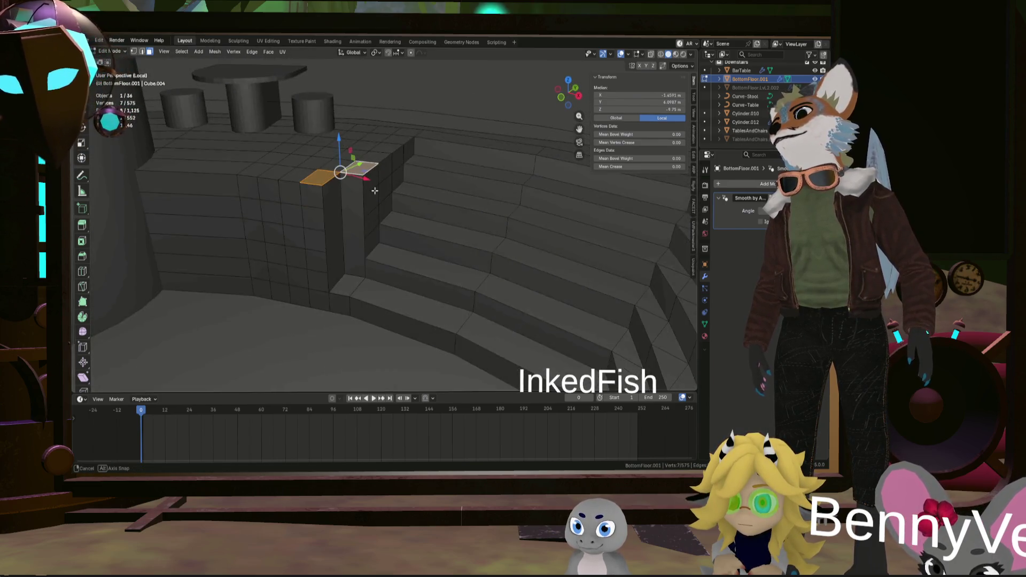
{"action": "scroll", "coordinate": [343, 285], "scroll_direction": "up", "scroll_amount": 2}
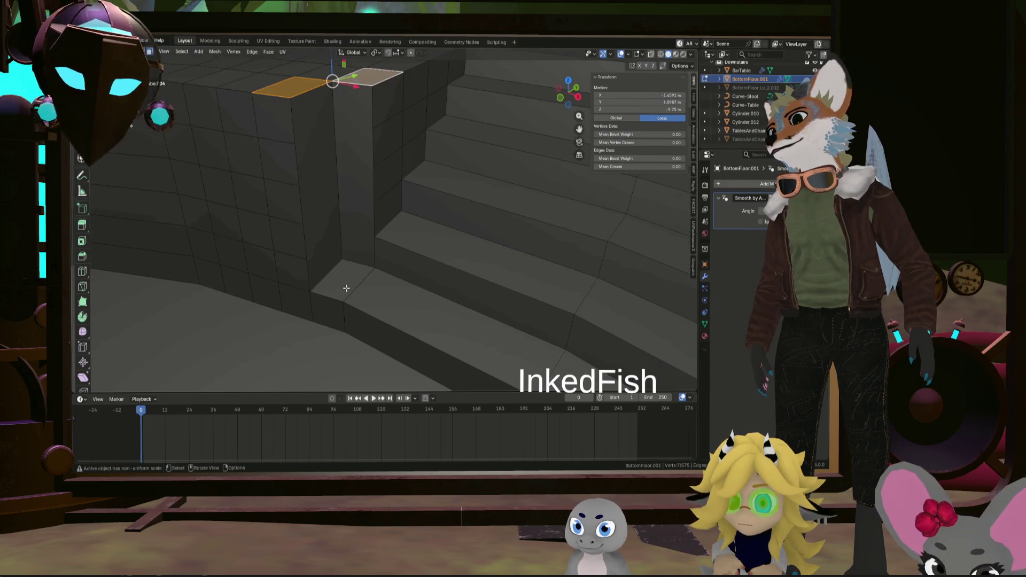
{"action": "scroll", "coordinate": [350, 280], "scroll_direction": "up", "scroll_amount": 1}
{"action": "scroll", "coordinate": [392, 271], "scroll_direction": "up", "scroll_amount": 1}
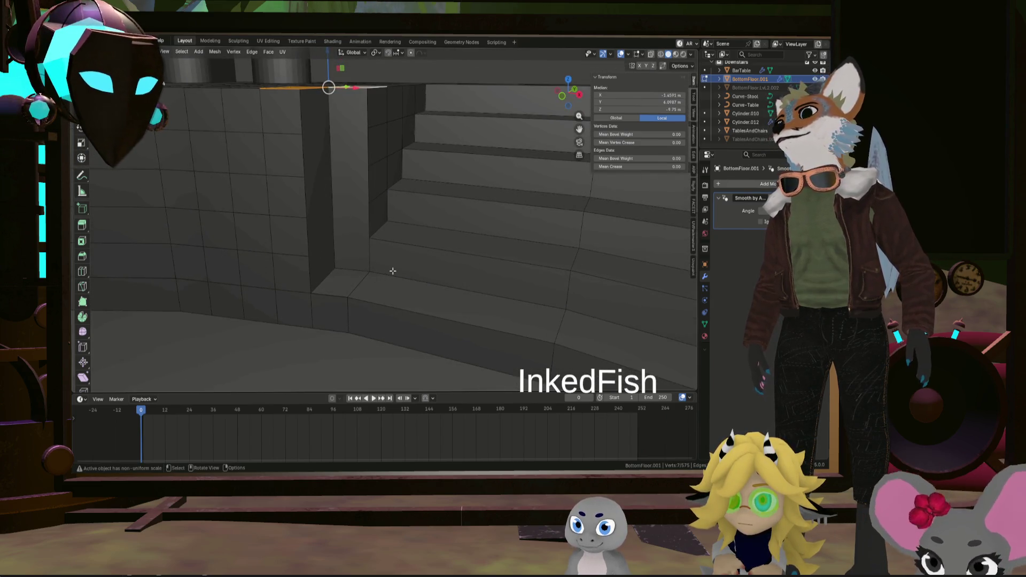
{"action": "scroll", "coordinate": [393, 271], "scroll_direction": "down", "scroll_amount": 2}
{"action": "scroll", "coordinate": [394, 276], "scroll_direction": "down", "scroll_amount": 1}
Push the first top face of the wall inward with Extrude Manifold
{"action": "left_click", "coordinate": [397, 278], "text": "ctrl"}
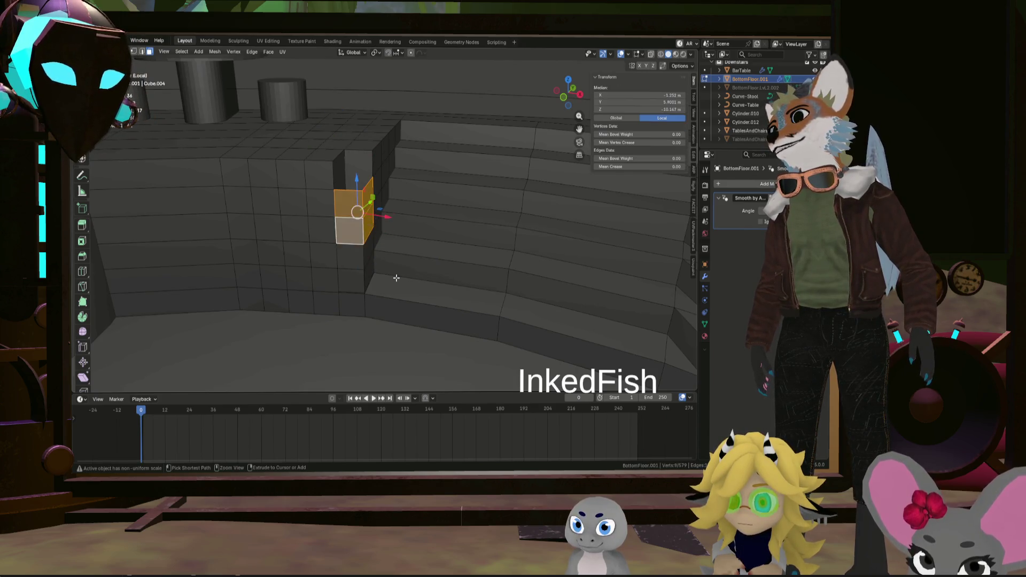
{"action": "key", "text": "ctrl+z"}
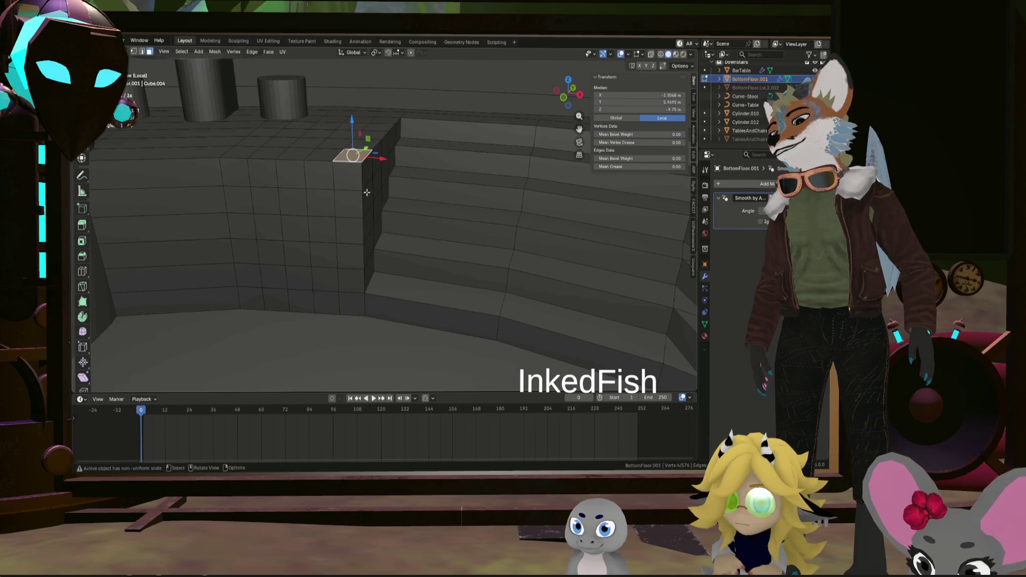
{"action": "key", "text": "alt+e"}
{"action": "left_click", "coordinate": [371, 196]}
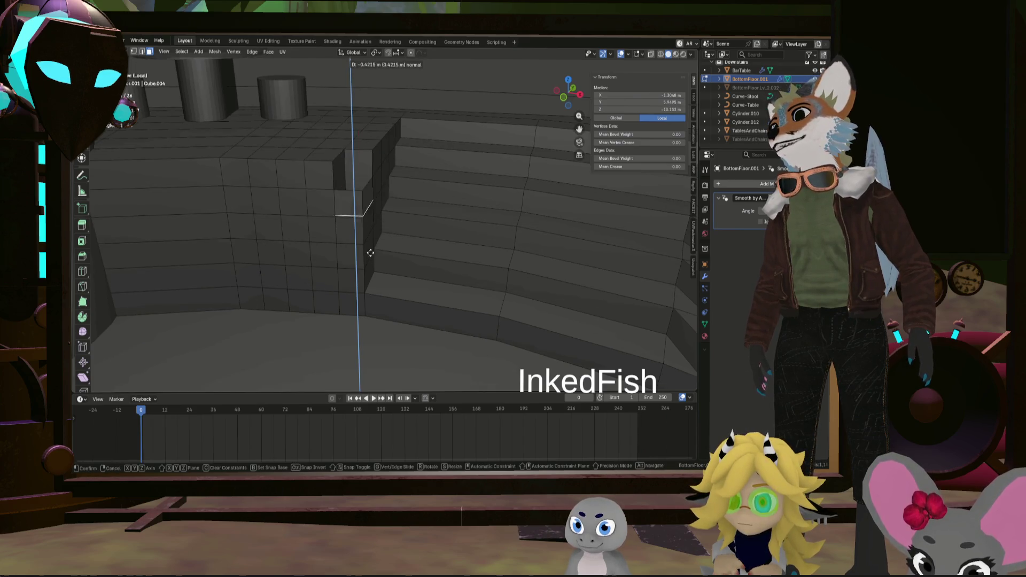
{"action": "left_click", "coordinate": [371, 299]}
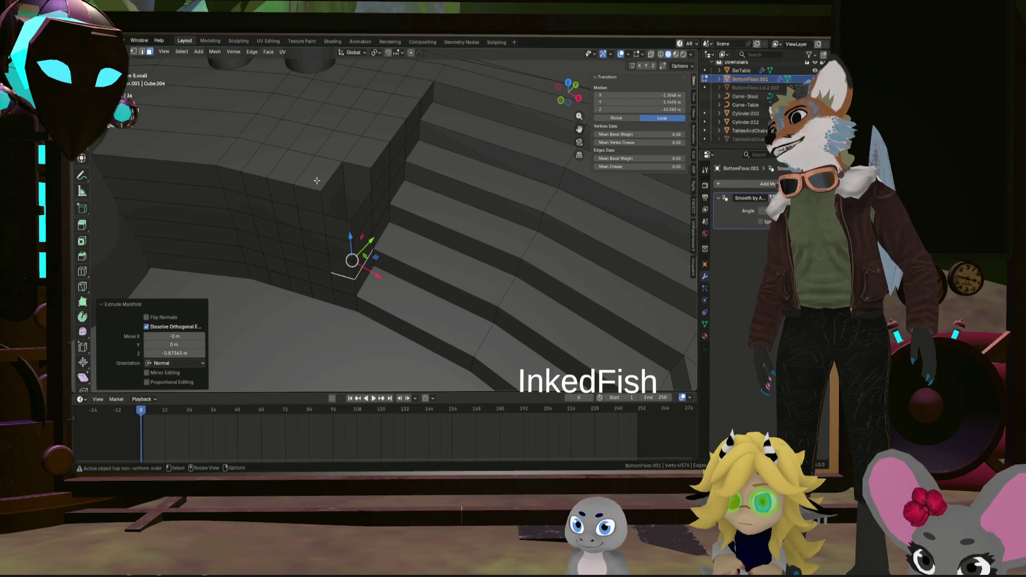
Extrude the next top faces inward in turn, stepping the wall down
{"action": "left_click", "coordinate": [320, 169]}
{"action": "middle_click_drag", "start_coordinate": [337, 176], "coordinate": [372, 191]}
{"action": "key", "text": "alt+e"}
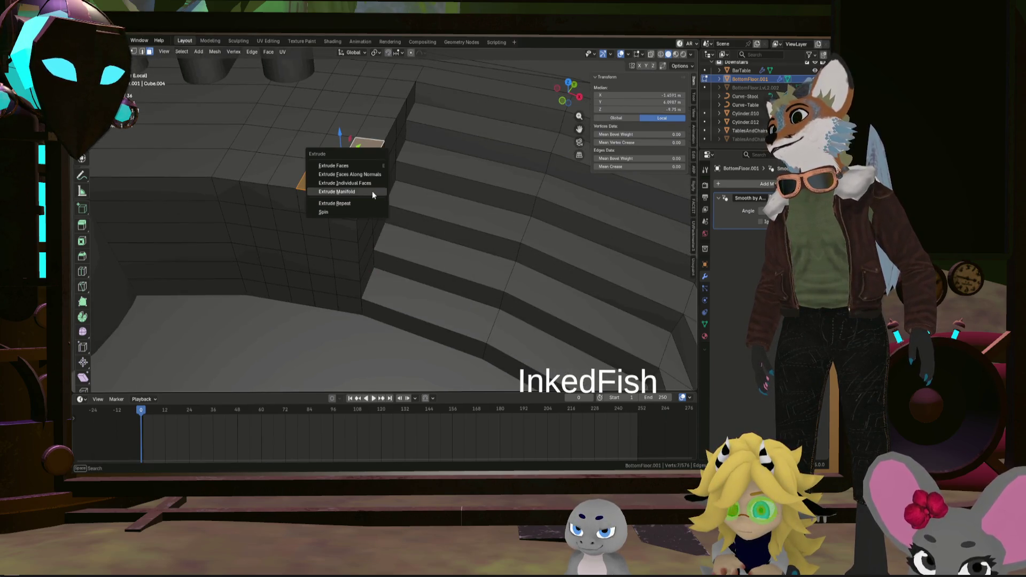
{"action": "left_click", "coordinate": [373, 191]}
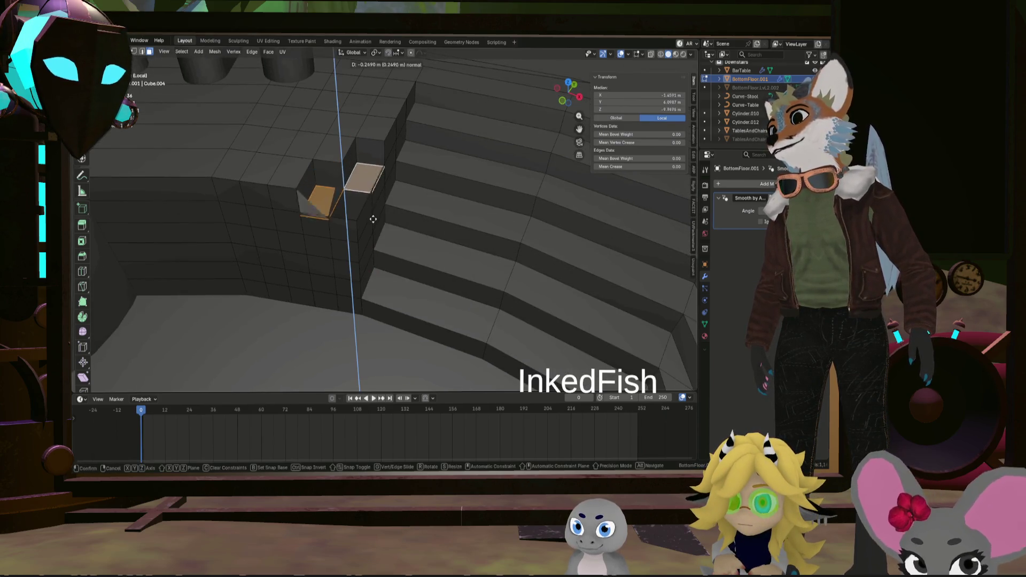
{"action": "left_click", "coordinate": [373, 255]}
{"action": "mouse_move", "coordinate": [374, 255]}
{"action": "middle_mouse_down"}
{"action": "mouse_move", "coordinate": [374, 226]}
{"action": "mouse_move", "coordinate": [349, 212]}
{"action": "middle_mouse_up"}
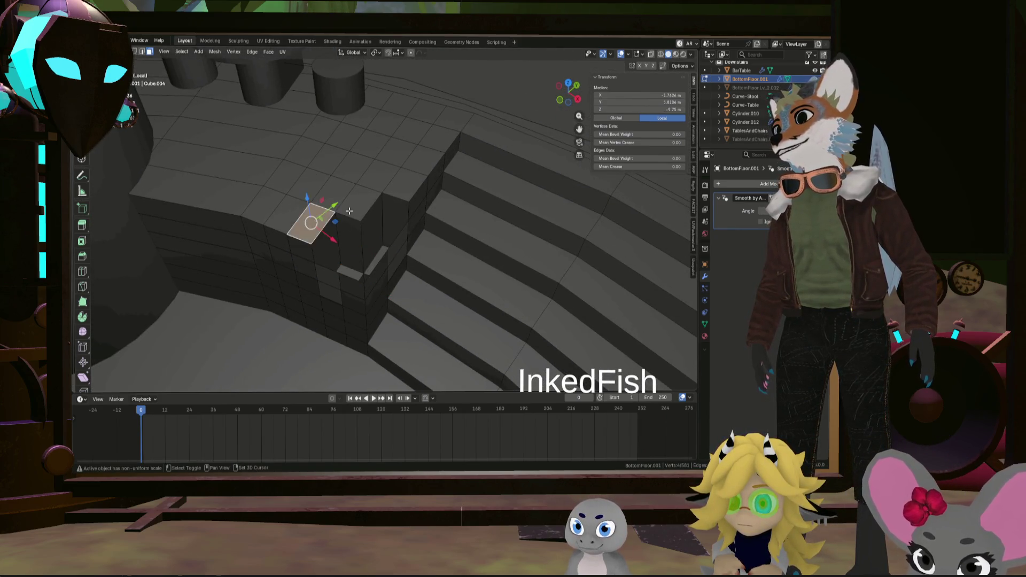
{"action": "key", "text": "alt+e"}
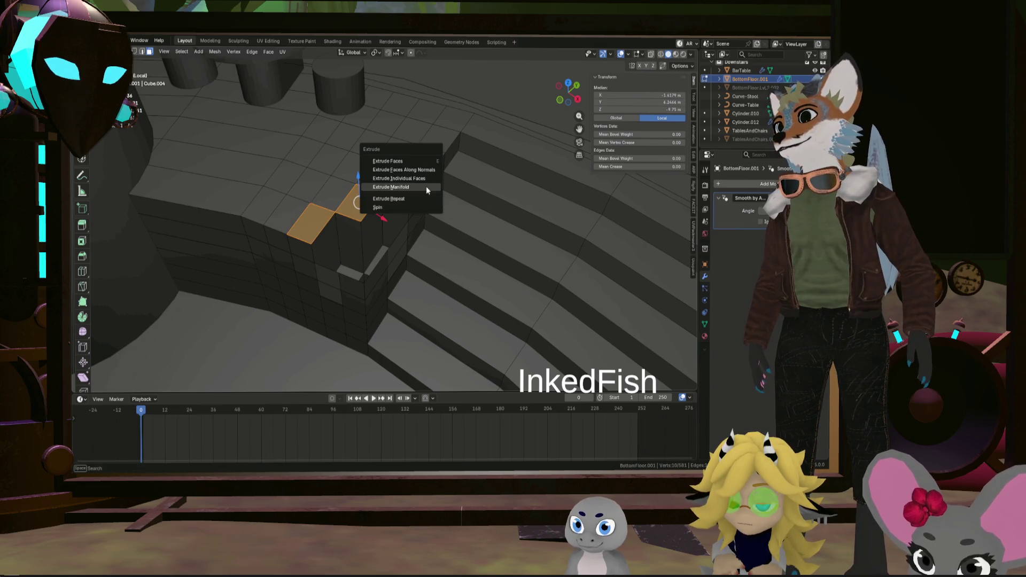
{"action": "left_click", "coordinate": [426, 187]}
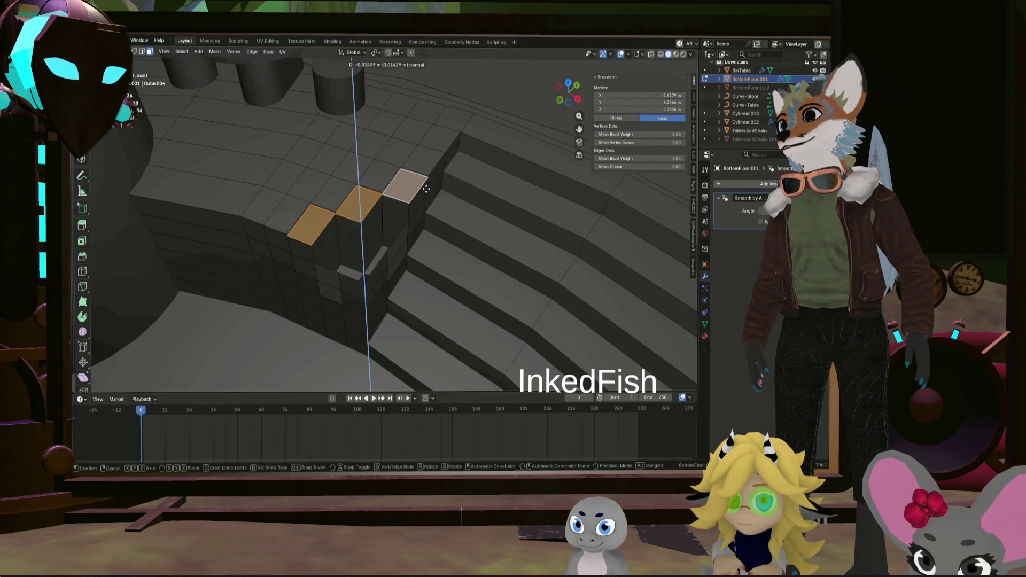
{"action": "left_click", "coordinate": [426, 222]}
Sink a row of four top faces down to notch the wall's top edge
{"action": "left_click", "coordinate": [279, 215]}
{"action": "left_click", "coordinate": [329, 193], "text": "shift"}
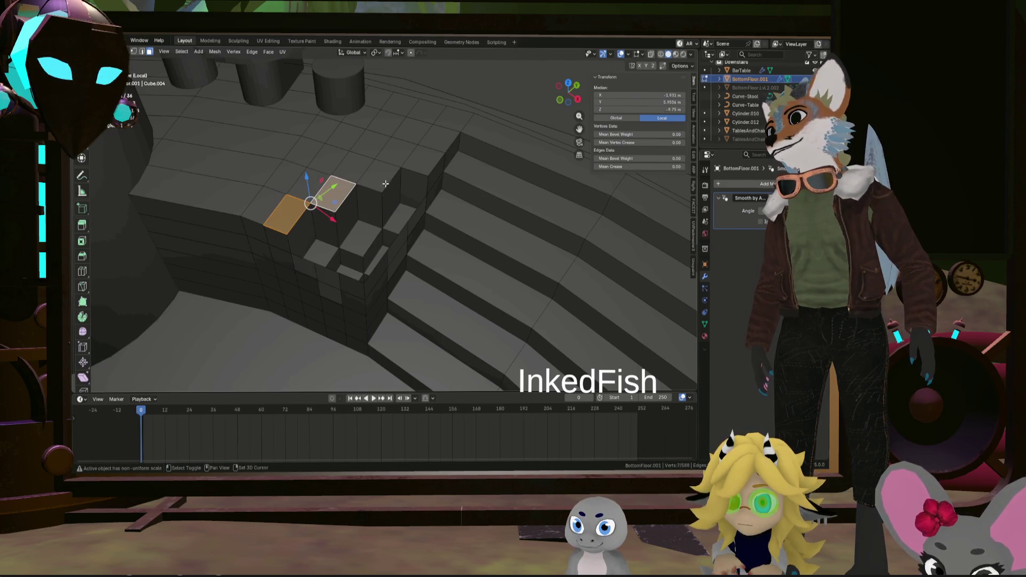
{"action": "left_click", "coordinate": [379, 173], "text": "shift"}
{"action": "left_click", "coordinate": [427, 164], "text": "shift"}
{"action": "key", "text": "alt+e"}
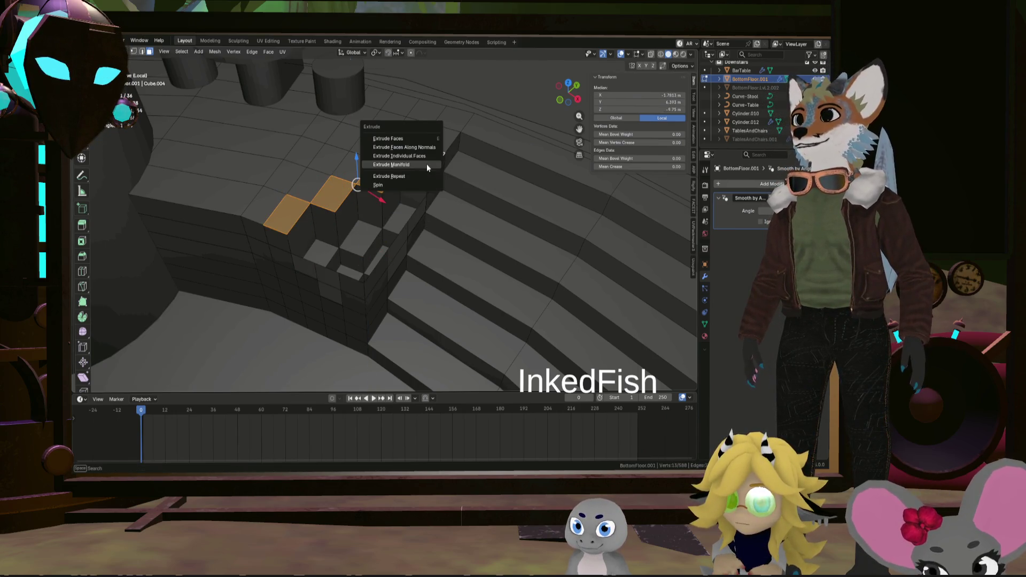
{"action": "left_click", "coordinate": [427, 164]}
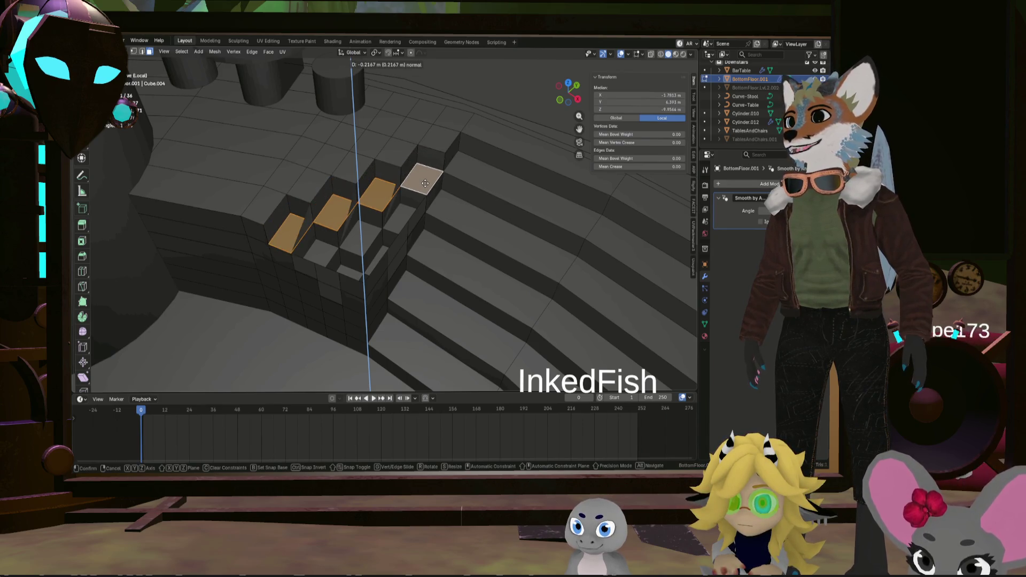
{"action": "left_click", "coordinate": [426, 182]}
{"action": "mouse_move", "coordinate": [425, 182]}
{"action": "middle_mouse_down"}
{"action": "mouse_move", "coordinate": [455, 195]}
{"action": "mouse_move", "coordinate": [340, 239]}
{"action": "middle_mouse_up"}
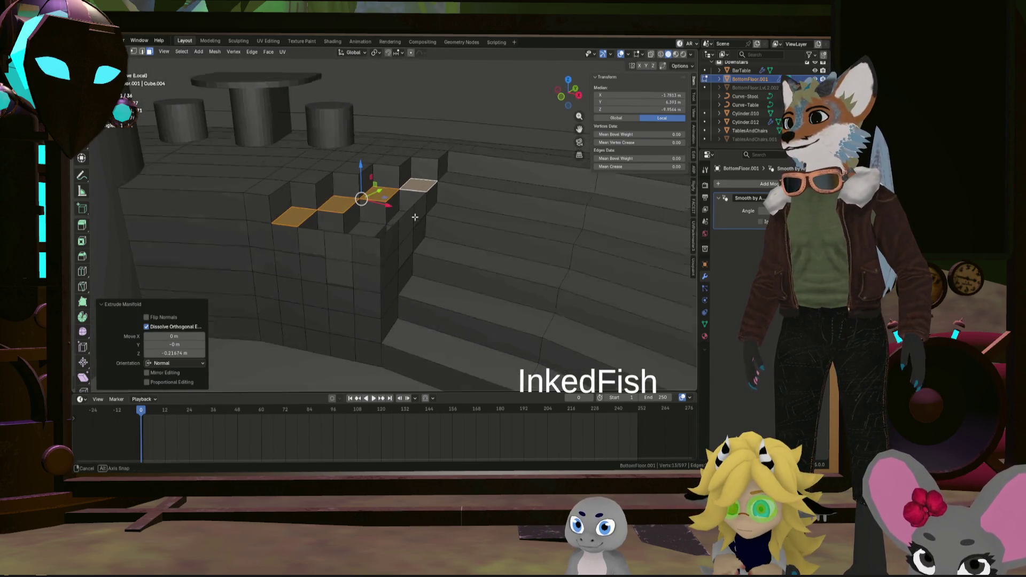
Delete the group of leftover wall faces at the corner where the block meets the stairs
{"action": "left_click", "coordinate": [304, 251]}
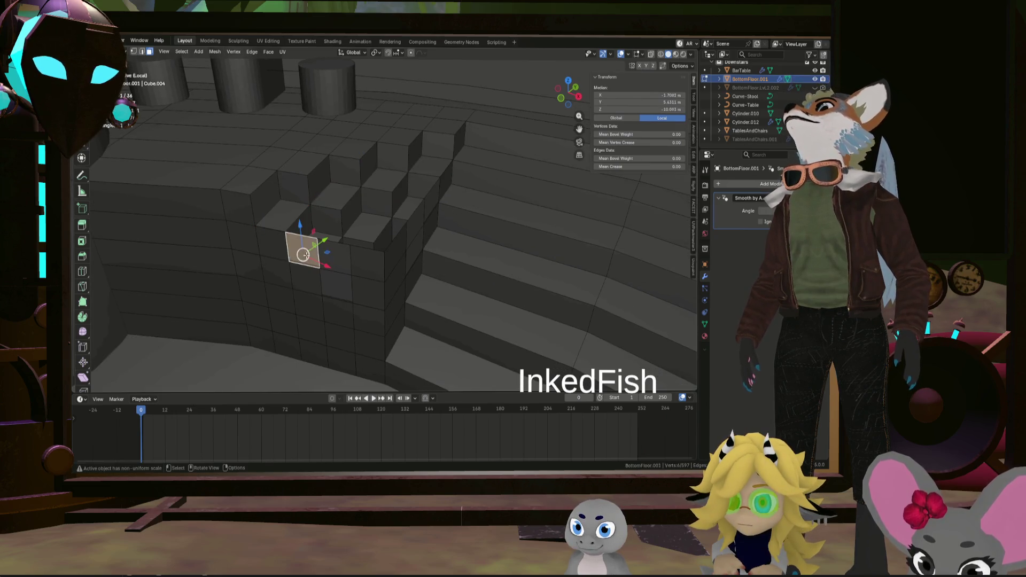
{"action": "left_click", "coordinate": [337, 283], "text": "shift"}
{"action": "left_click", "coordinate": [370, 259], "text": "shift"}
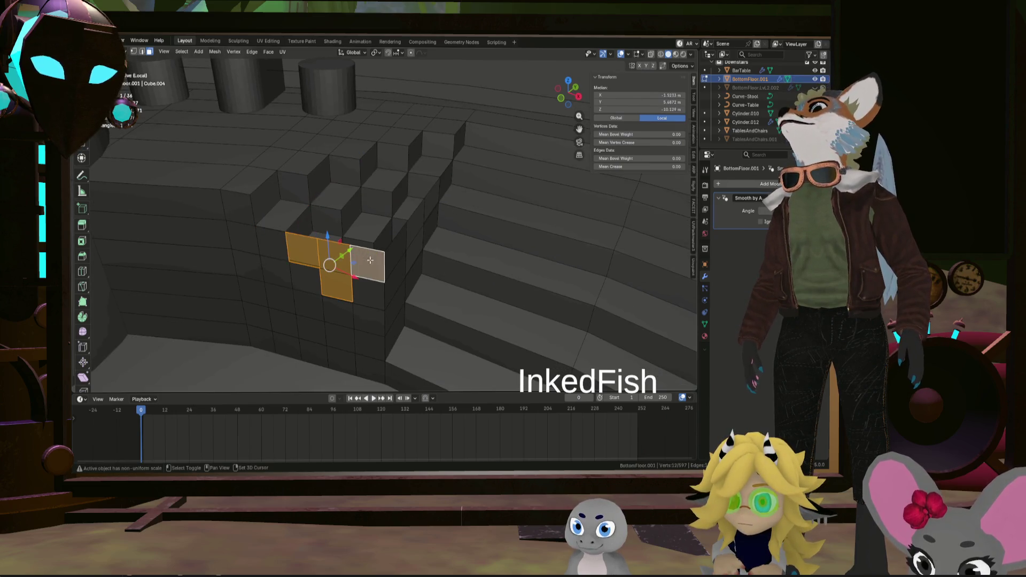
{"action": "left_click", "coordinate": [344, 316], "text": "shift"}
{"action": "mouse_move", "coordinate": [346, 316]}
{"action": "middle_mouse_down"}
{"action": "mouse_move", "coordinate": [381, 332]}
{"action": "mouse_move", "coordinate": [376, 310]}
{"action": "middle_mouse_up"}
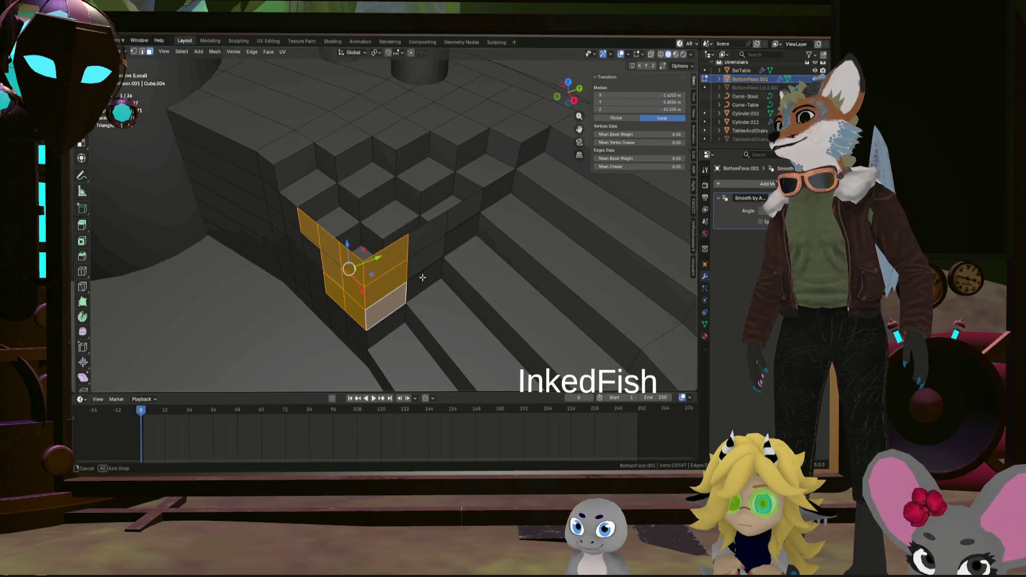
{"action": "middle_click_drag", "start_coordinate": [425, 285], "coordinate": [421, 257]}
{"action": "left_click", "coordinate": [429, 245], "text": "shift"}
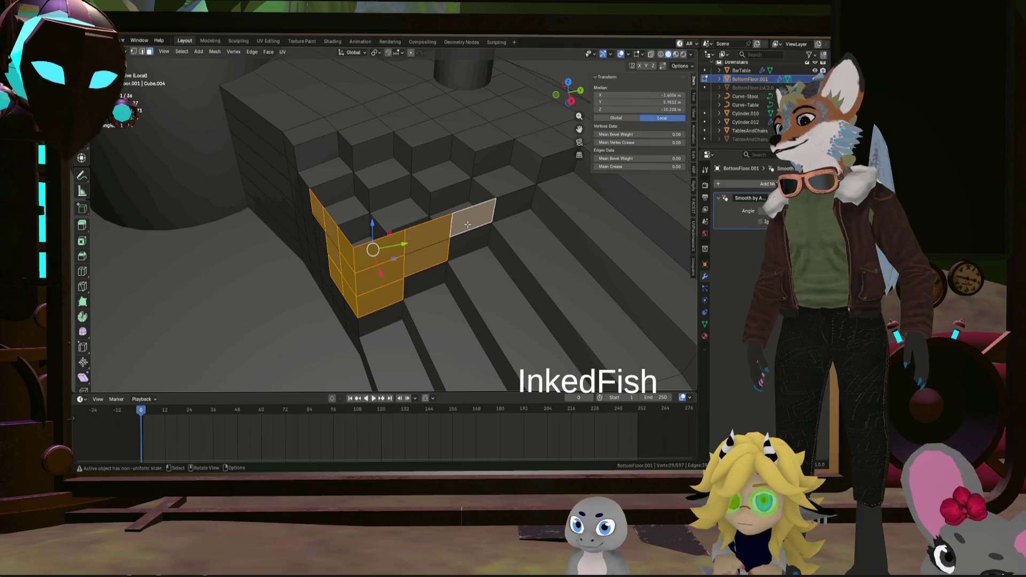
{"action": "key", "text": "x"}
{"action": "left_click", "coordinate": [510, 204]}
Delete the remaining stray faces on the carved steps one after another
{"action": "left_click", "coordinate": [426, 264]}
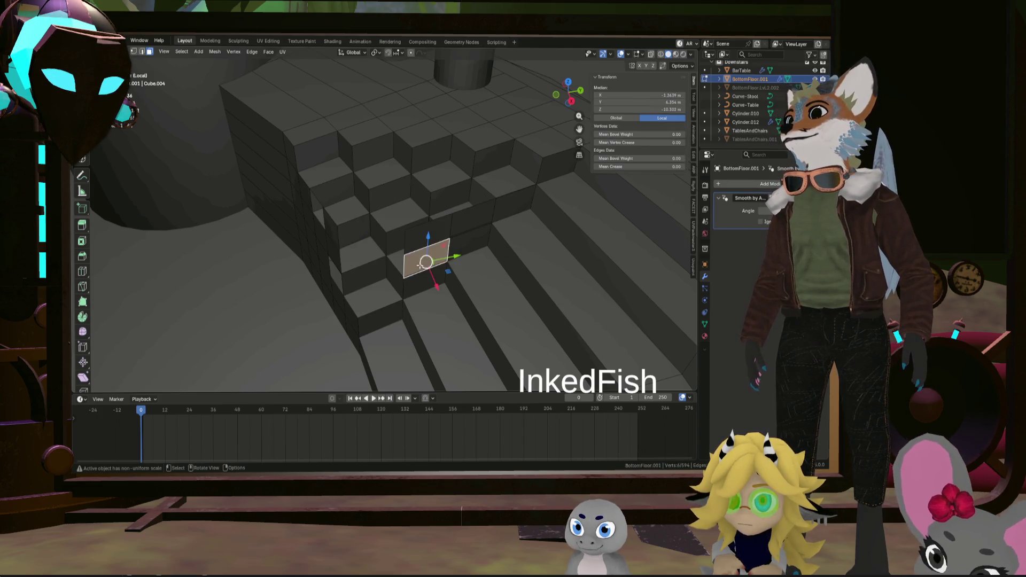
{"action": "left_click", "coordinate": [453, 241], "text": "shift"}
{"action": "key", "text": "x"}
{"action": "left_click", "coordinate": [515, 191]}
{"action": "middle_click_drag", "start_coordinate": [516, 191], "coordinate": [387, 238]}
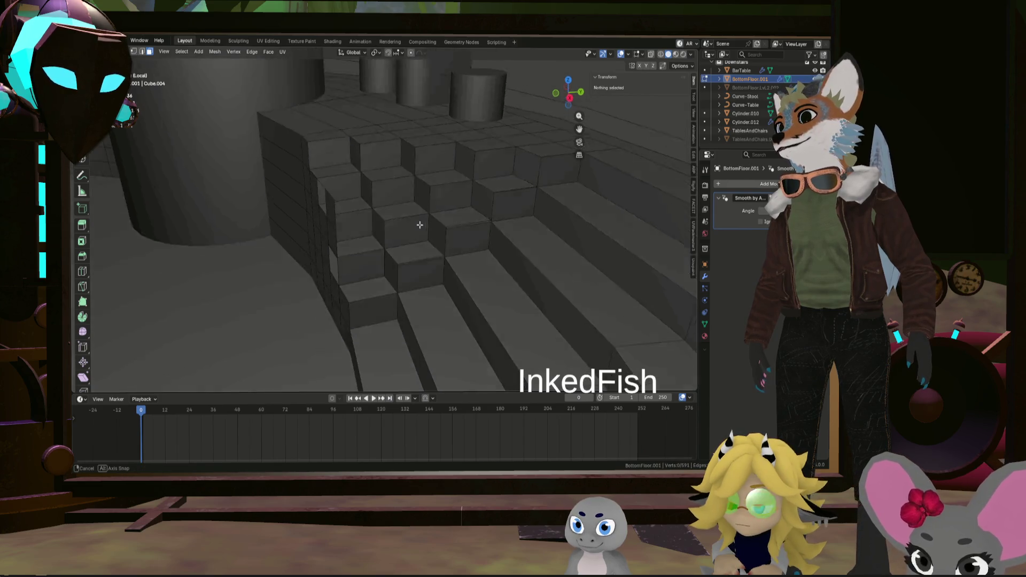
{"action": "left_click", "coordinate": [385, 240]}
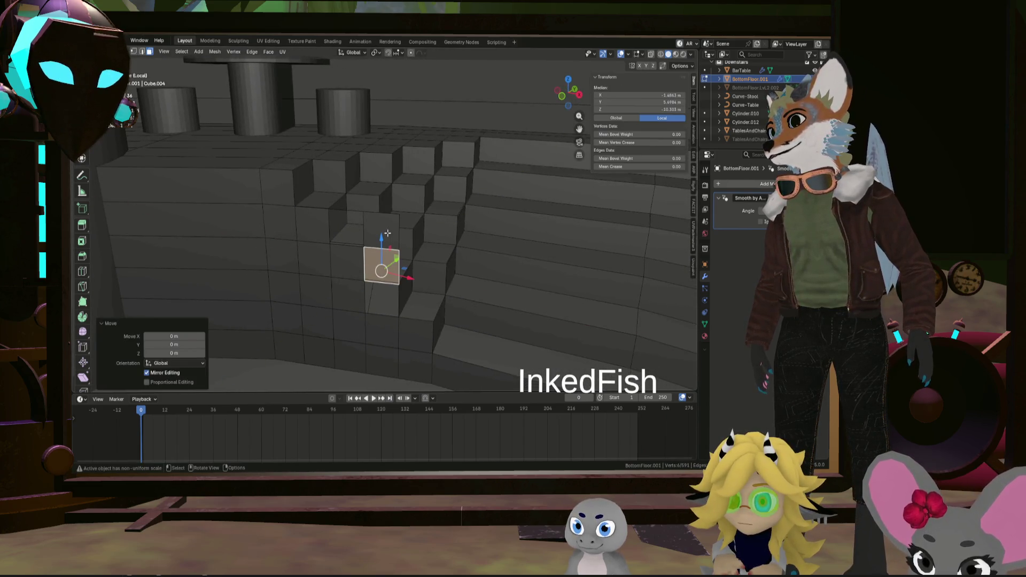
{"action": "key", "text": "x"}
{"action": "left_click", "coordinate": [429, 201]}
{"action": "mouse_move", "coordinate": [429, 201]}
{"action": "middle_mouse_down"}
{"action": "mouse_move", "coordinate": [377, 257]}
{"action": "mouse_move", "coordinate": [337, 228]}
{"action": "mouse_move", "coordinate": [345, 185]}
{"action": "mouse_move", "coordinate": [385, 220]}
{"action": "mouse_move", "coordinate": [440, 227]}
{"action": "mouse_move", "coordinate": [401, 227]}
{"action": "mouse_move", "coordinate": [454, 268]}
{"action": "mouse_move", "coordinate": [365, 311]}
{"action": "middle_mouse_up"}
{"action": "left_click", "coordinate": [325, 226]}
{"action": "key", "text": "x"}
{"action": "left_click", "coordinate": [363, 207]}
{"action": "scroll", "coordinate": [365, 311], "scroll_direction": "up", "scroll_amount": 3}
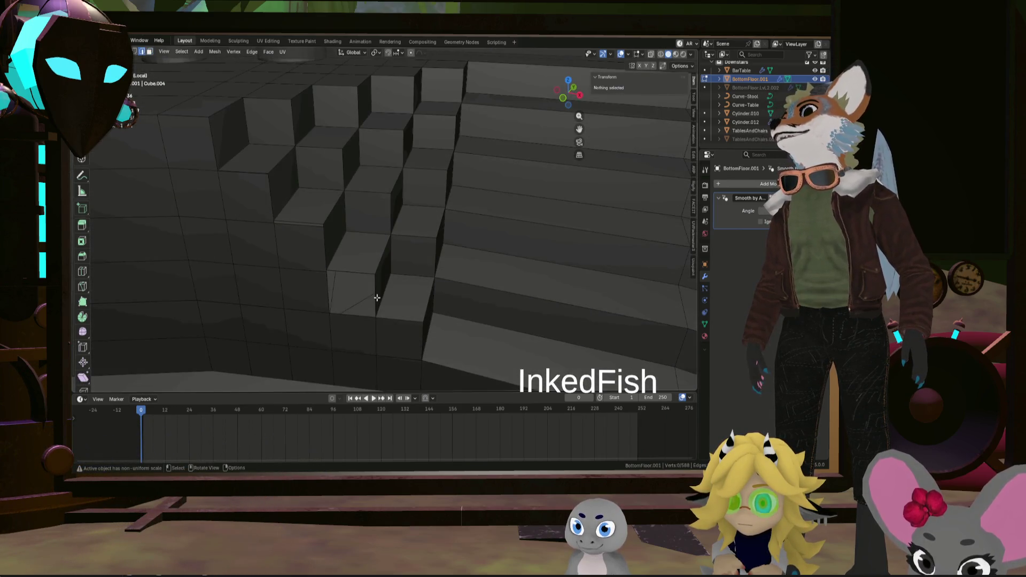
Pick through the stair treads and small step faces to check the carved steps
{"action": "left_click", "coordinate": [373, 298], "text": "alt"}
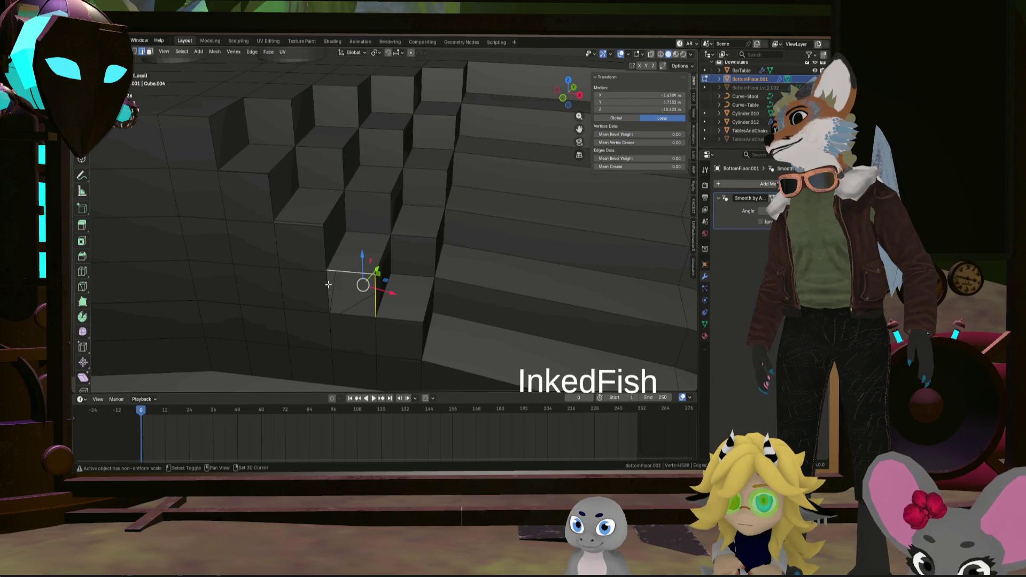
{"action": "scroll", "coordinate": [345, 283], "scroll_direction": "down", "scroll_amount": 2}
{"action": "scroll", "coordinate": [346, 282], "scroll_direction": "up", "scroll_amount": 4}
{"action": "mouse_move", "coordinate": [345, 282]}
{"action": "middle_mouse_down"}
{"action": "mouse_move", "coordinate": [445, 269]}
{"action": "mouse_move", "coordinate": [408, 211]}
{"action": "middle_mouse_up"}
{"action": "scroll", "coordinate": [420, 223], "scroll_direction": "down", "scroll_amount": 2}
{"action": "key", "text": "alt+a"}
{"action": "left_click", "coordinate": [426, 301], "text": "alt"}
{"action": "left_click", "coordinate": [462, 253], "text": "alt"}
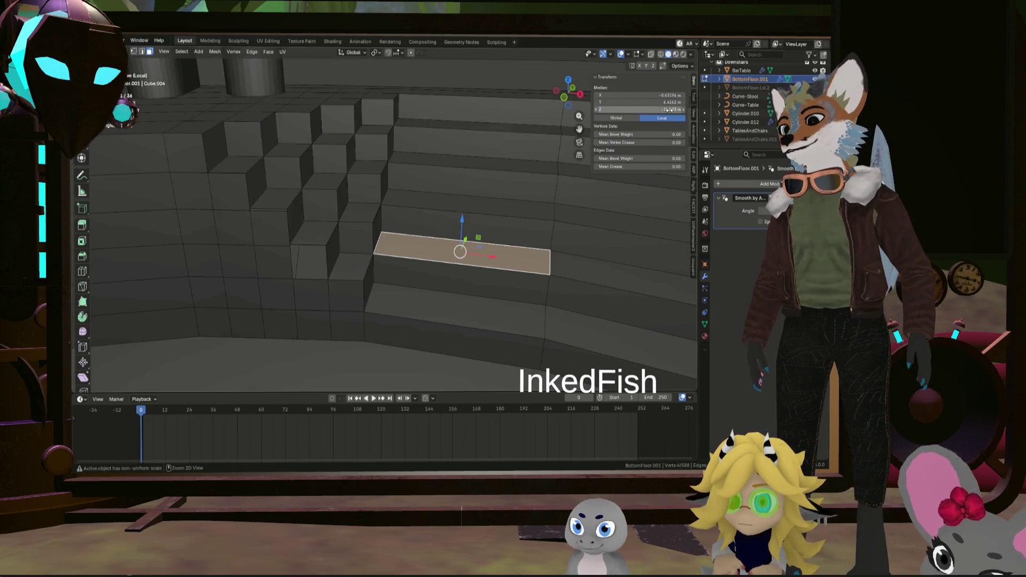
{"action": "mouse_move", "coordinate": [580, 178]}
{"action": "middle_mouse_down"}
{"action": "mouse_move", "coordinate": [349, 262]}
{"action": "mouse_move", "coordinate": [361, 273]}
{"action": "middle_mouse_up"}
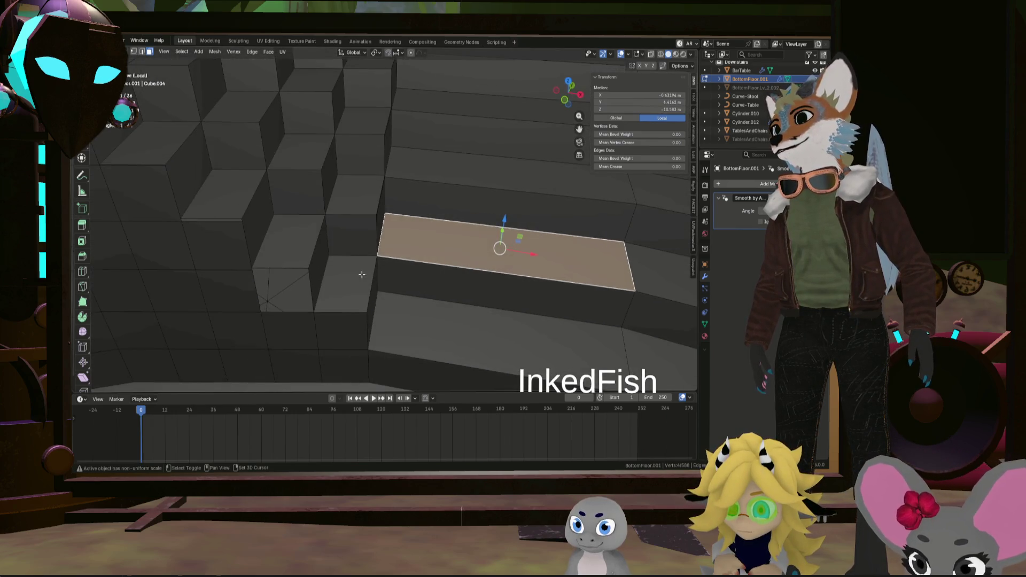
{"action": "left_click", "coordinate": [361, 274], "text": "shift"}
{"action": "left_click", "coordinate": [361, 274]}
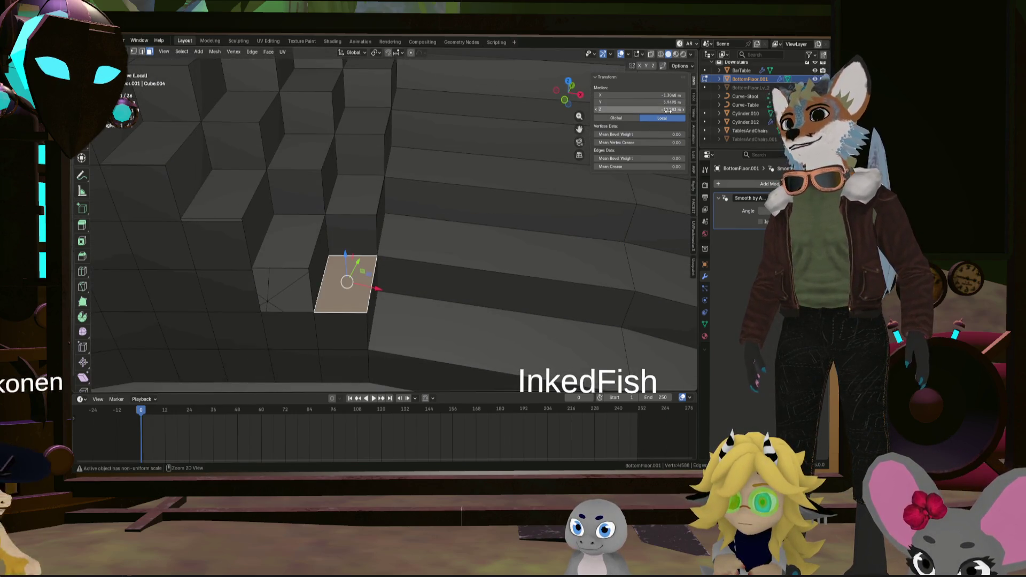
{"action": "left_click", "coordinate": [486, 175]}
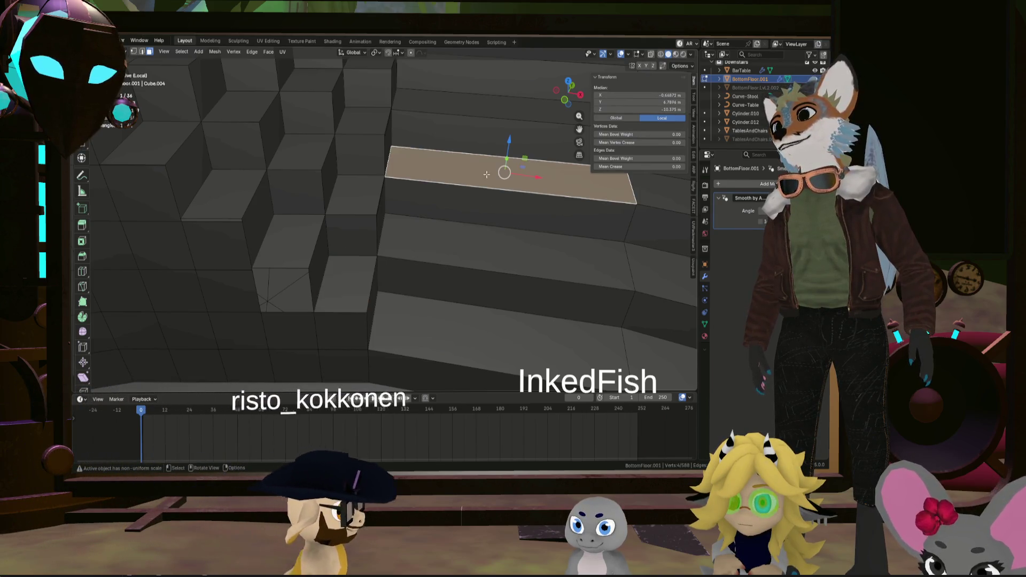
{"action": "left_click", "coordinate": [362, 188]}
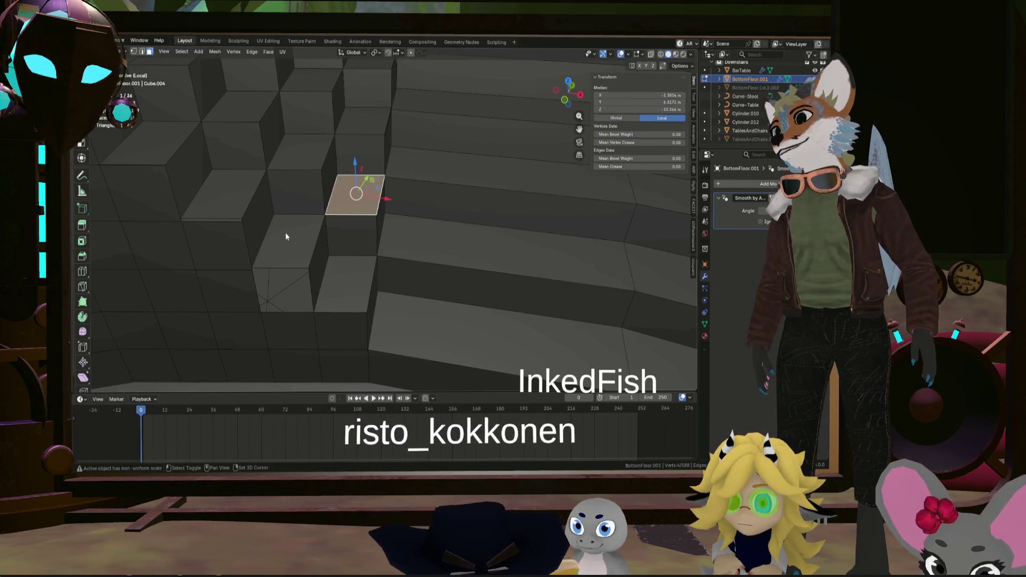
{"action": "left_click", "coordinate": [286, 237], "text": "shift"}
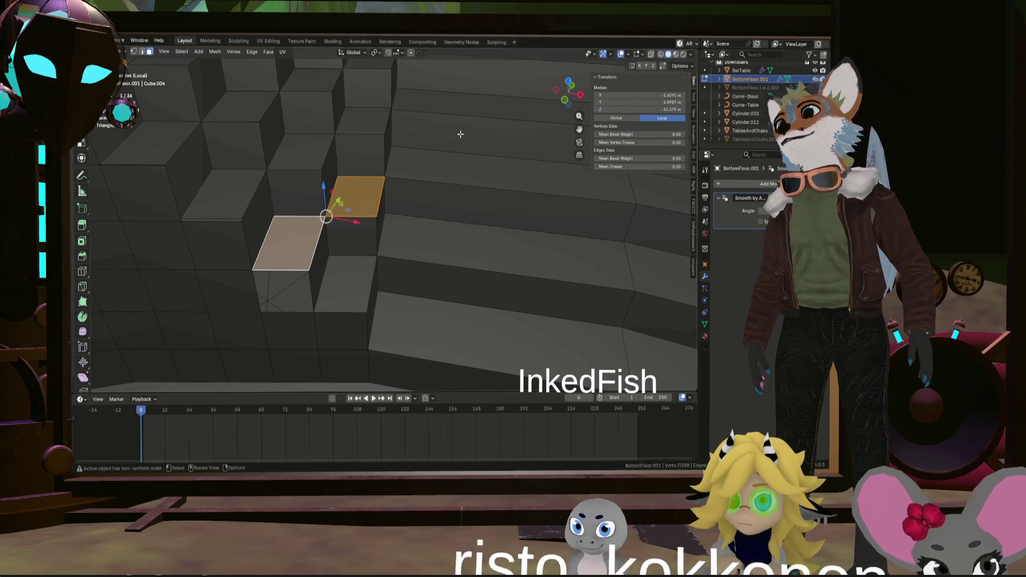
{"action": "middle_click_drag", "start_coordinate": [461, 135], "coordinate": [482, 144]}
{"action": "left_click", "coordinate": [489, 138]}
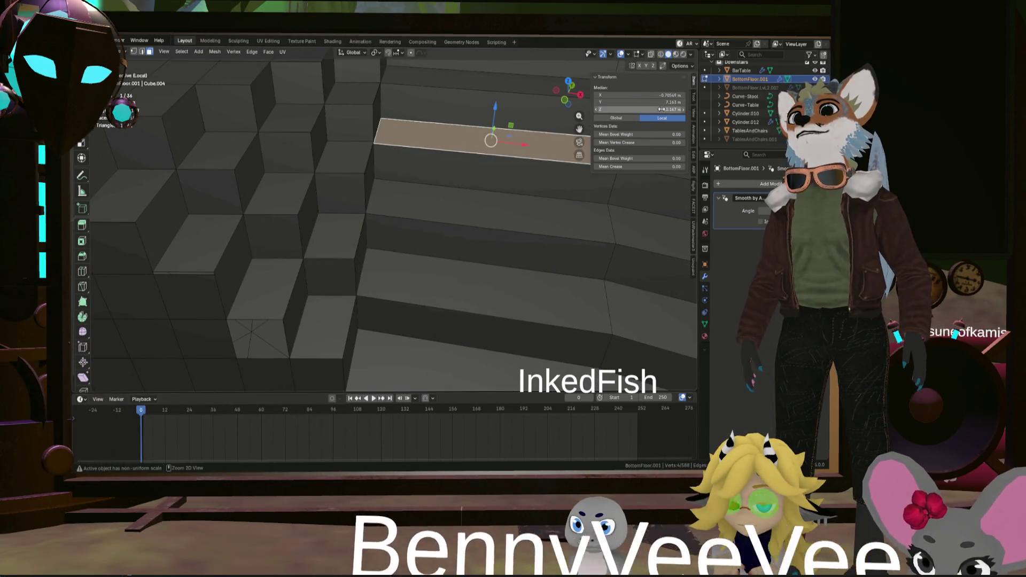
{"action": "left_click", "coordinate": [345, 156]}
{"action": "left_click", "coordinate": [282, 191], "text": "shift"}
{"action": "left_click", "coordinate": [199, 241], "text": "shift"}
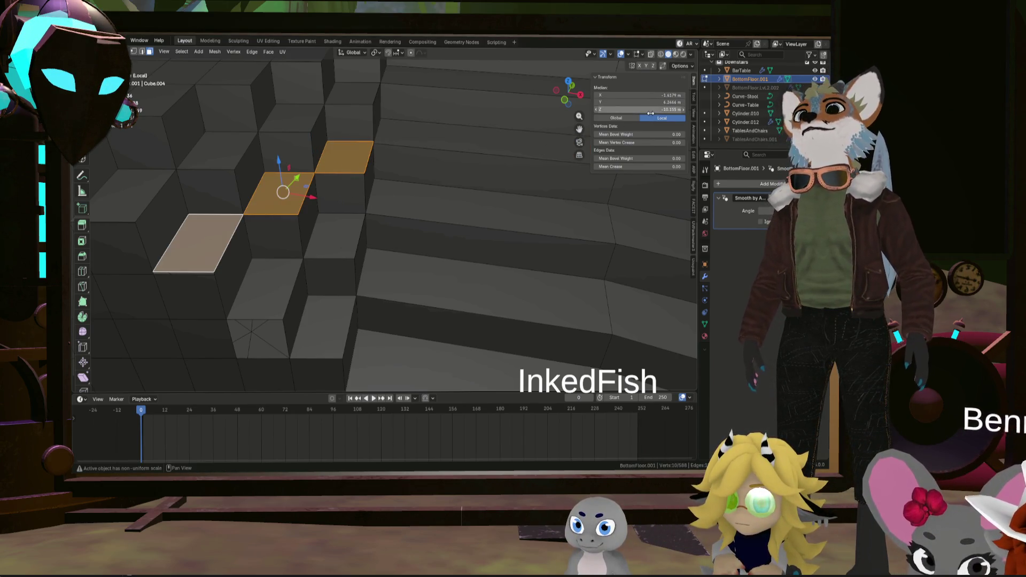
Compare the lower-left and upper step faces, then select the whole floor mesh for merging
{"action": "middle_click_drag", "start_coordinate": [437, 164], "coordinate": [429, 182]}
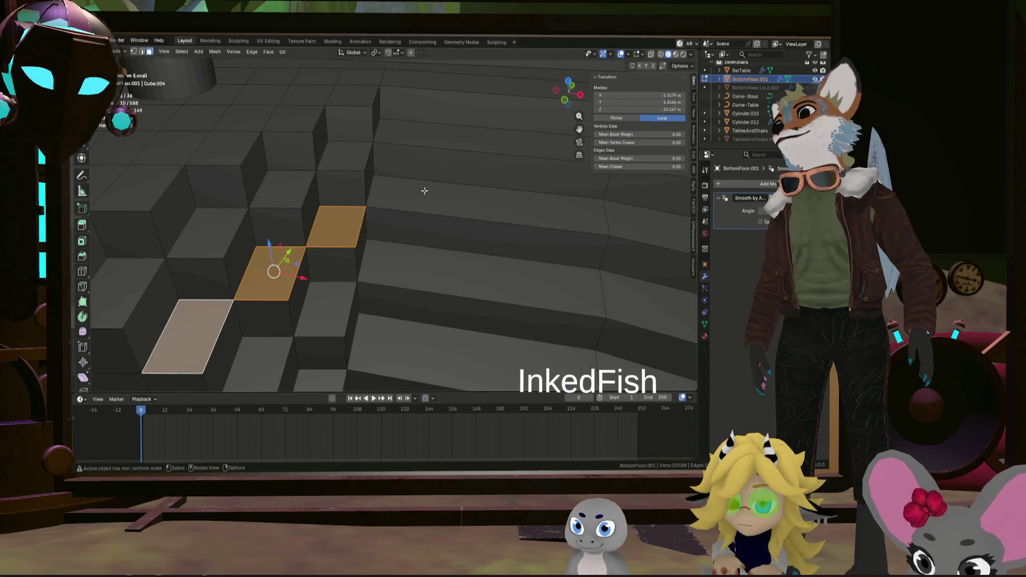
{"action": "left_click", "coordinate": [440, 148]}
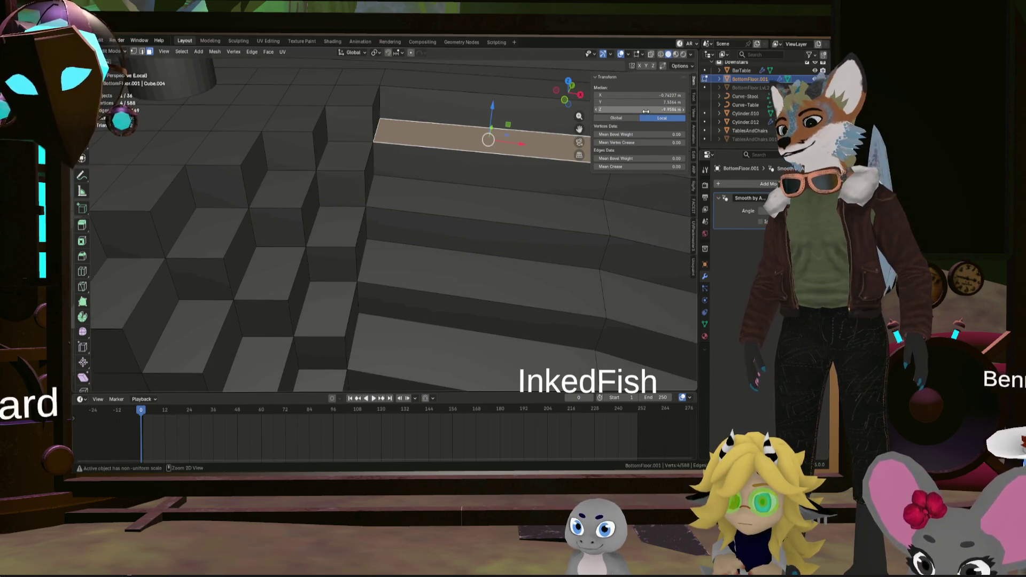
{"action": "left_click", "coordinate": [345, 155]}
{"action": "left_click", "coordinate": [206, 231], "text": "shift"}
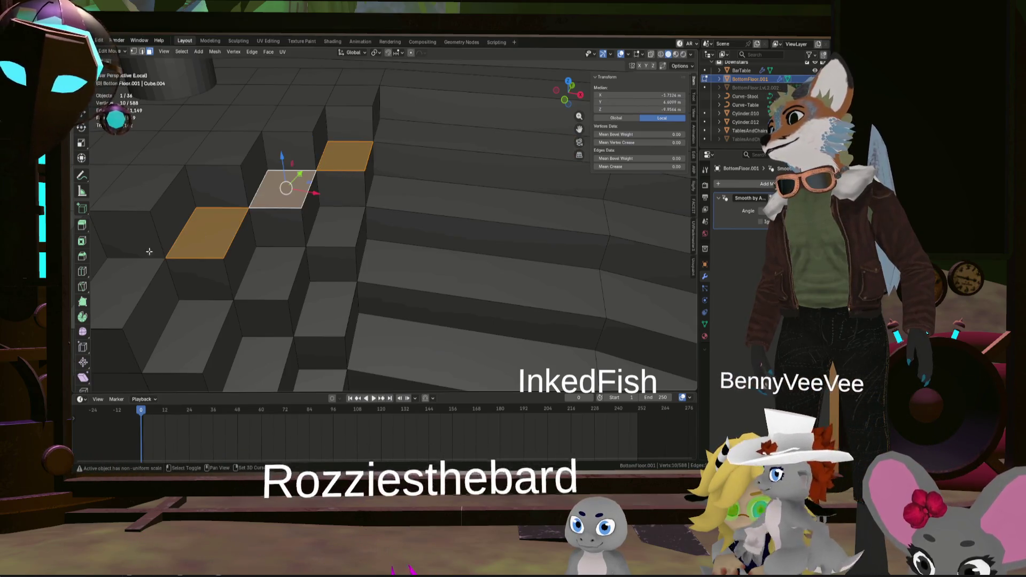
{"action": "left_click", "coordinate": [126, 232], "text": "shift"}
{"action": "left_click", "coordinate": [120, 288]}
{"action": "left_click", "coordinate": [217, 232], "text": "shift"}
{"action": "left_click", "coordinate": [280, 191], "text": "shift"}
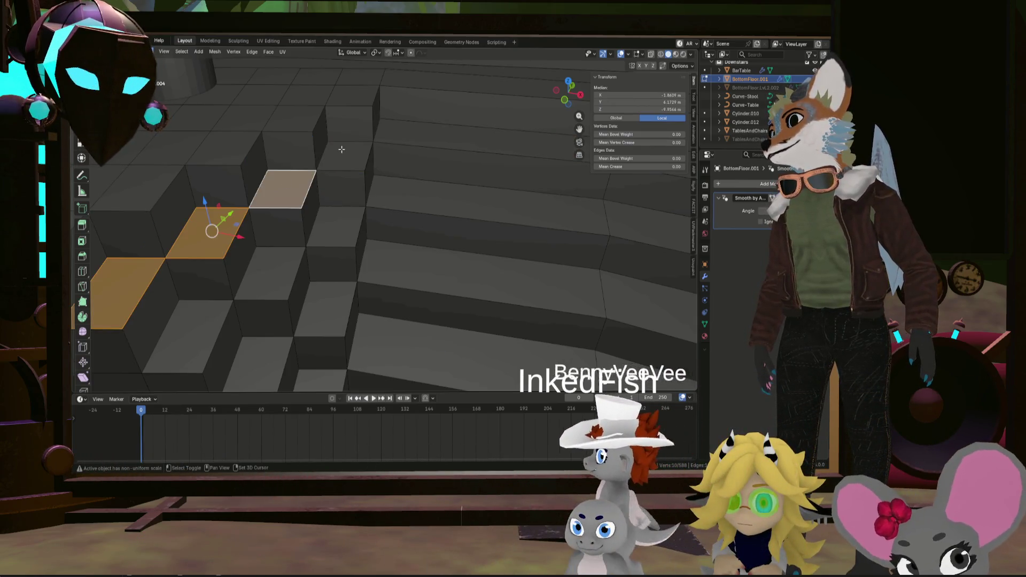
{"action": "left_click", "coordinate": [346, 155], "text": "shift"}
{"action": "middle_click_drag", "start_coordinate": [374, 210], "coordinate": [374, 183]}
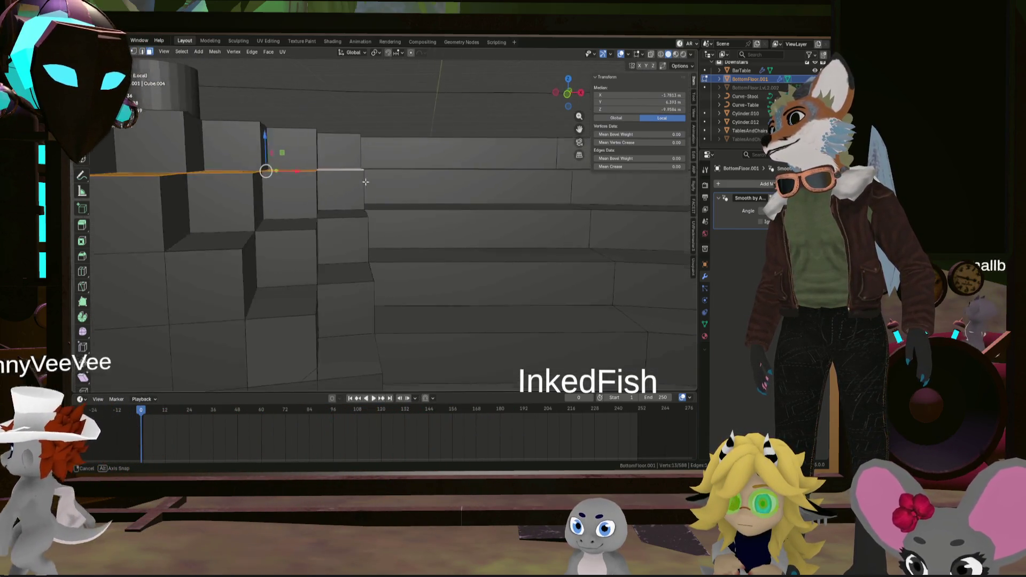
{"action": "scroll", "coordinate": [374, 183], "scroll_direction": "up", "scroll_amount": 5}
{"action": "mouse_move", "coordinate": [337, 179]}
{"action": "middle_mouse_down"}
{"action": "mouse_move", "coordinate": [289, 173]}
{"action": "mouse_move", "coordinate": [280, 197]}
{"action": "mouse_move", "coordinate": [435, 245]}
{"action": "mouse_move", "coordinate": [453, 225]}
{"action": "mouse_move", "coordinate": [390, 218]}
{"action": "mouse_move", "coordinate": [425, 202]}
{"action": "mouse_move", "coordinate": [458, 217]}
{"action": "mouse_move", "coordinate": [460, 264]}
{"action": "mouse_move", "coordinate": [442, 202]}
{"action": "middle_mouse_up"}
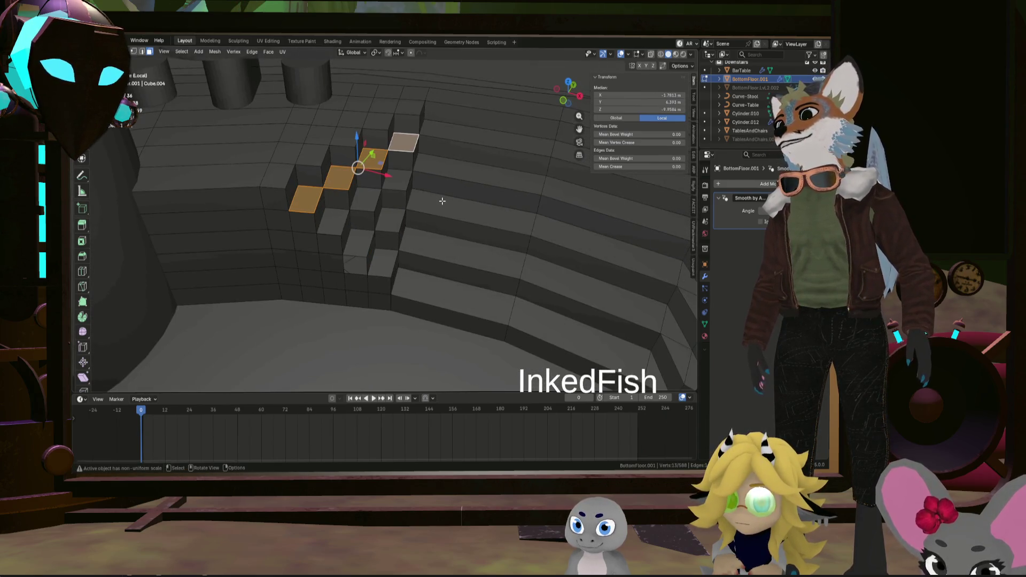
{"action": "key", "text": "a"}
Merge vertices By Distance, removing 12 duplicates, and check a vertex at the step base
{"action": "key", "text": "m"}
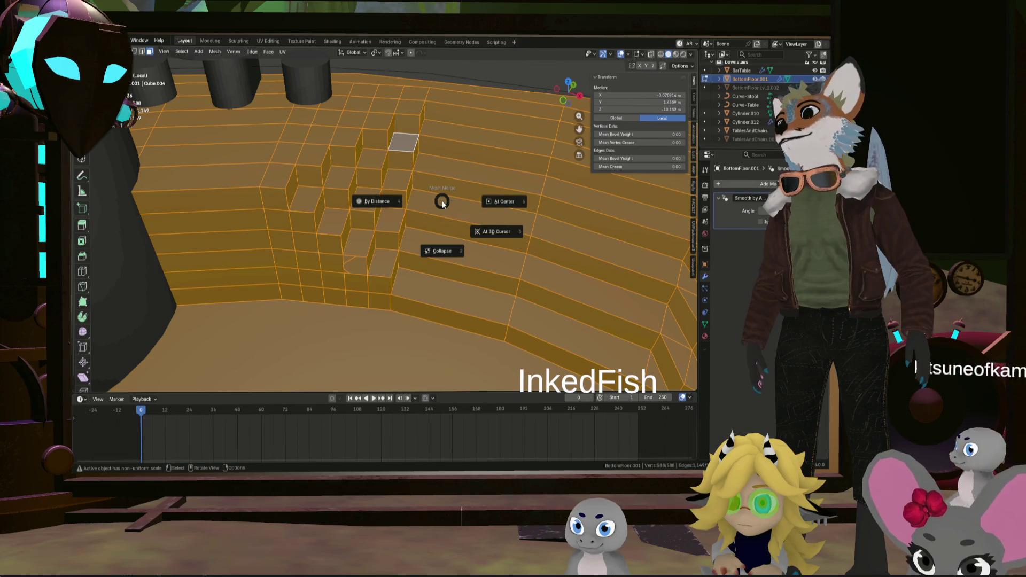
{"action": "left_click", "coordinate": [415, 198]}
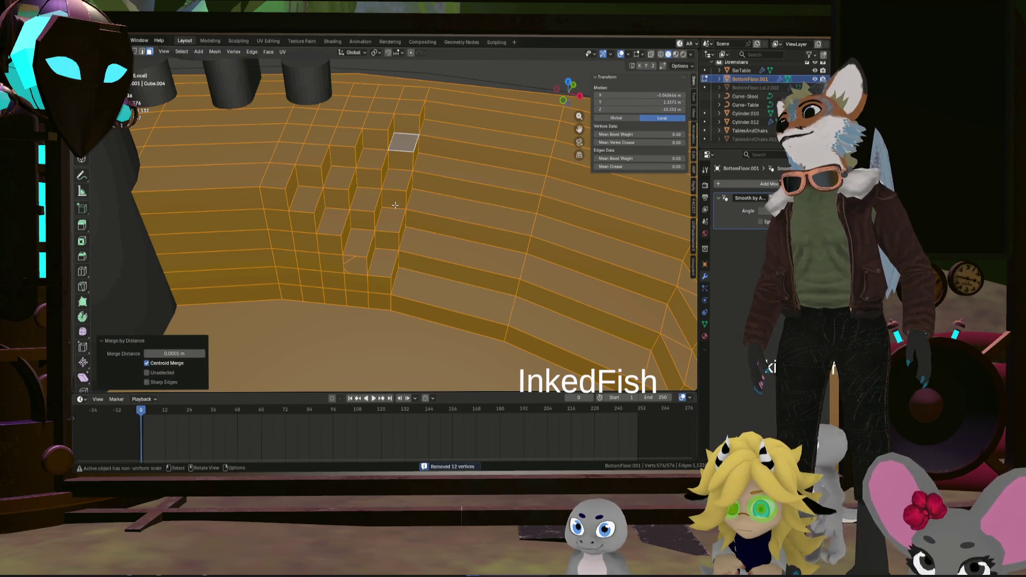
{"action": "left_click", "coordinate": [415, 198]}
{"action": "scroll", "coordinate": [385, 241], "scroll_direction": "up", "scroll_amount": 5}
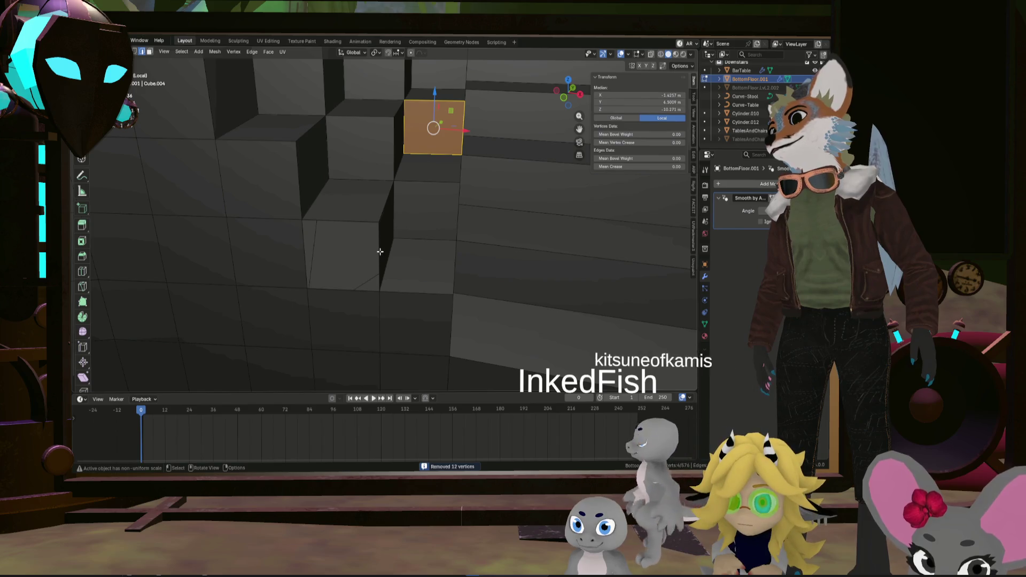
{"action": "left_click", "coordinate": [379, 257], "text": "alt"}
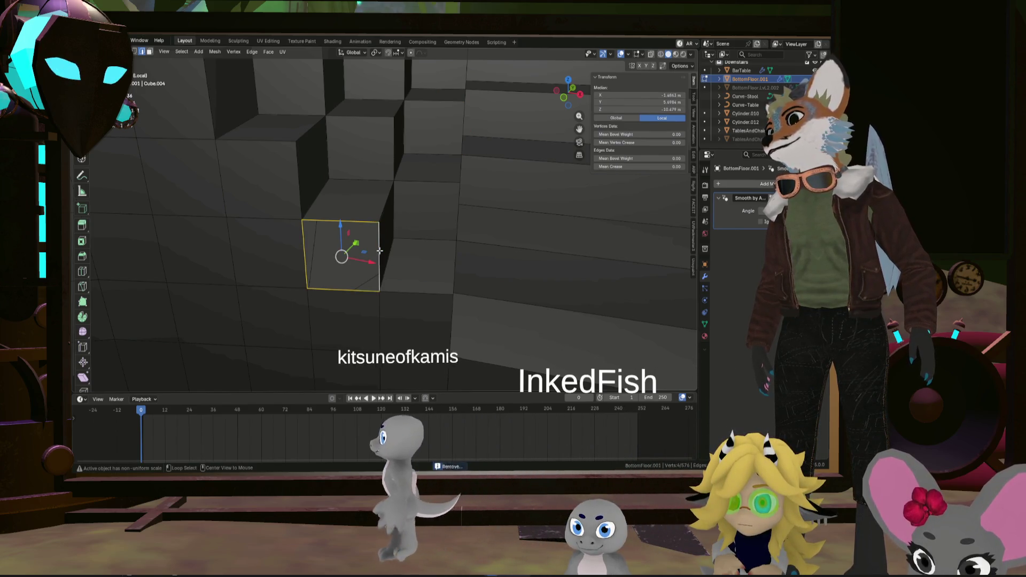
{"action": "scroll", "coordinate": [379, 255], "scroll_direction": "down", "scroll_amount": 5}
{"action": "mouse_move", "coordinate": [380, 255]}
{"action": "middle_mouse_down"}
{"action": "mouse_move", "coordinate": [449, 219]}
{"action": "mouse_move", "coordinate": [431, 205]}
{"action": "mouse_move", "coordinate": [406, 233]}
{"action": "middle_mouse_up"}
{"action": "left_click", "coordinate": [387, 251]}
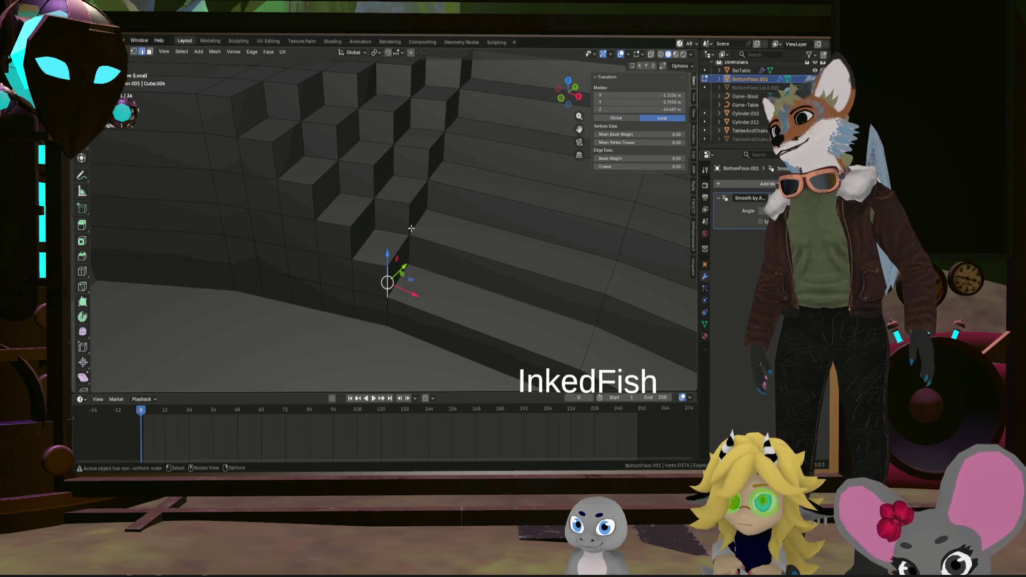
Dissolve the stray extra edges on the stepped block beside the stairs
{"action": "key", "text": "x"}
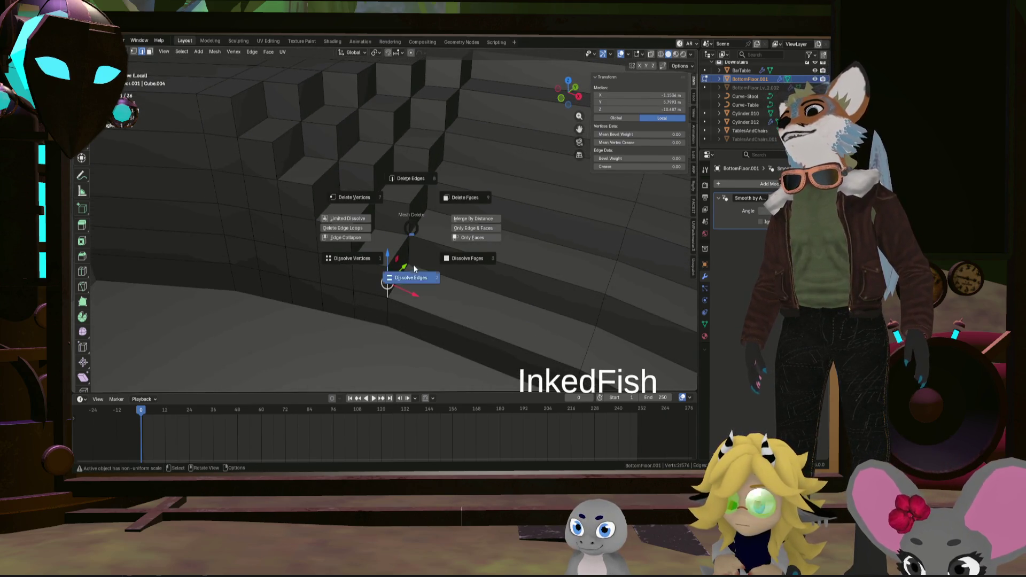
{"action": "left_click", "coordinate": [412, 275]}
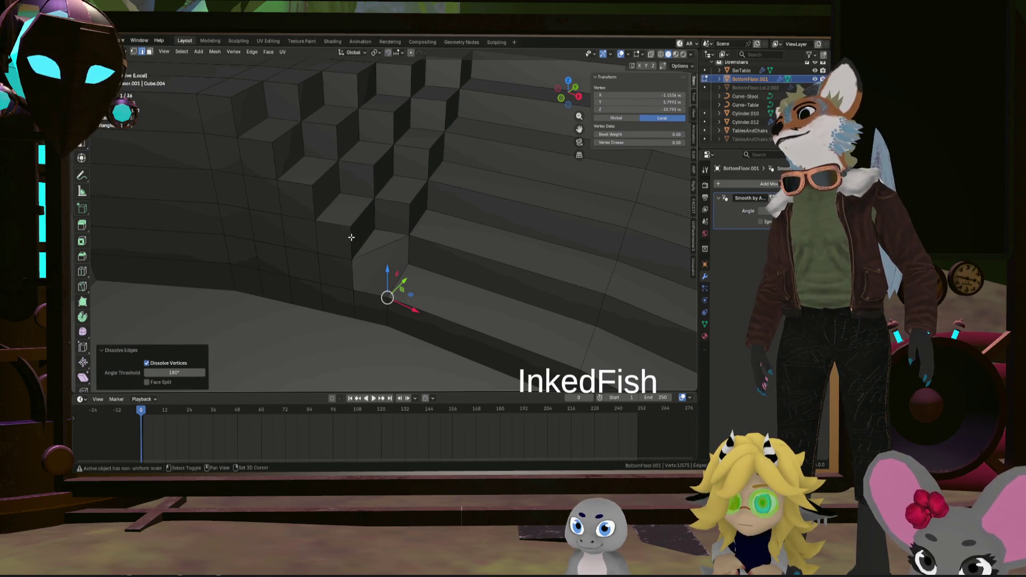
{"action": "left_click", "coordinate": [350, 237], "text": "shift"}
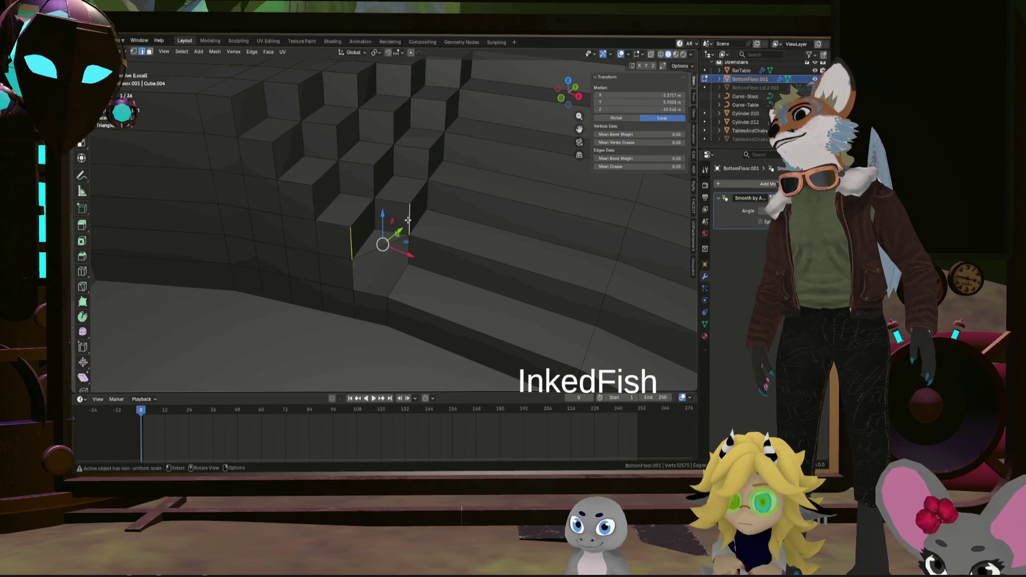
{"action": "key", "text": "x"}
{"action": "left_click", "coordinate": [412, 265]}
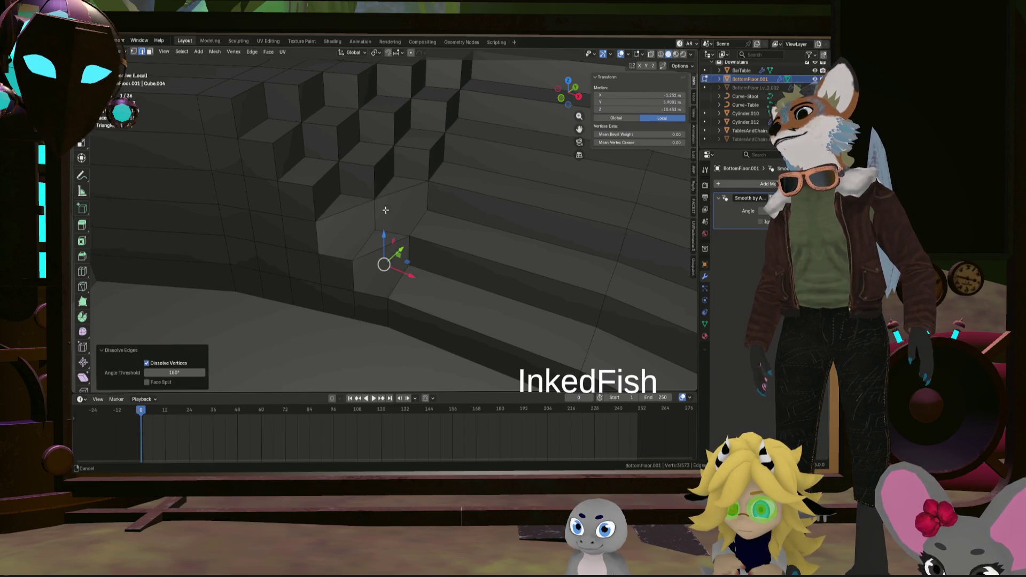
Select a vertical step-corner edge for the next cleanup pass
{"action": "middle_click_drag", "start_coordinate": [412, 265], "coordinate": [338, 228]}
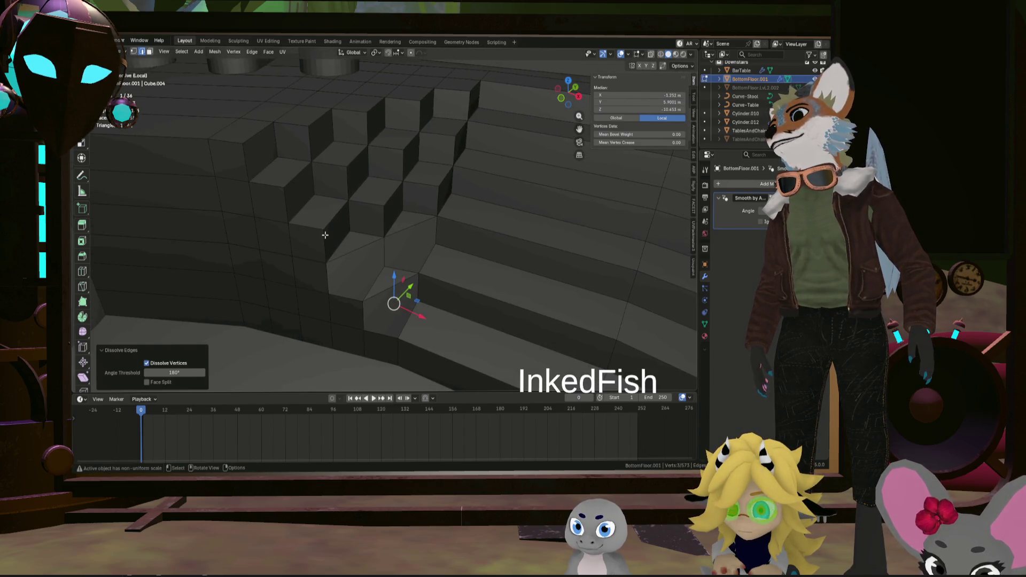
{"action": "left_click", "coordinate": [324, 235], "text": "shift"}
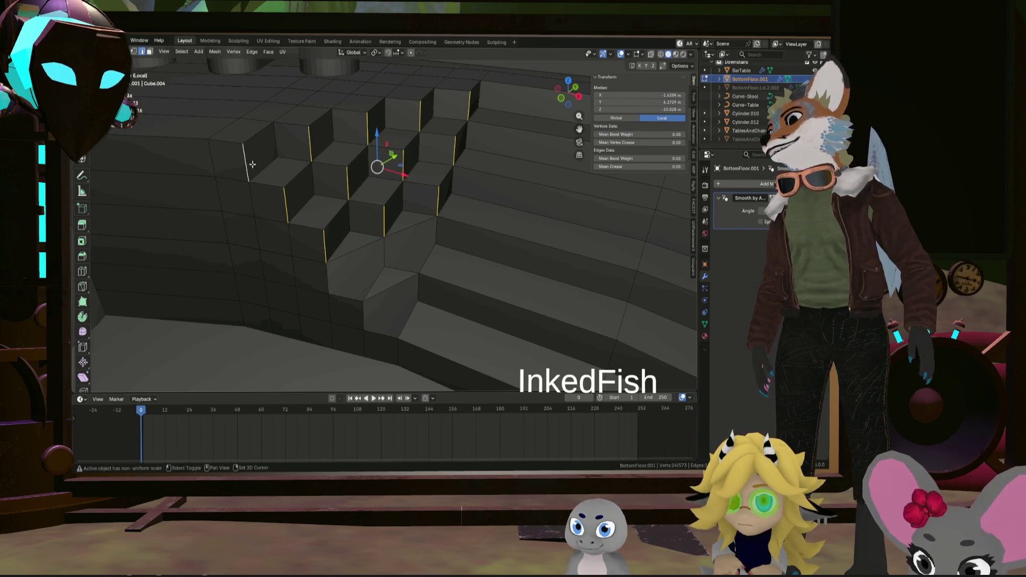
Dissolve the vertical step-corner edges into merged faces, then undo the dissolve
{"action": "key", "text": "x"}
{"action": "left_click", "coordinate": [332, 173]}
{"action": "mouse_move", "coordinate": [333, 172]}
{"action": "middle_mouse_down"}
{"action": "mouse_move", "coordinate": [303, 183]}
{"action": "mouse_move", "coordinate": [377, 255]}
{"action": "mouse_move", "coordinate": [404, 217]}
{"action": "mouse_move", "coordinate": [354, 339]}
{"action": "middle_mouse_up"}
{"action": "key", "text": "ctrl+z"}
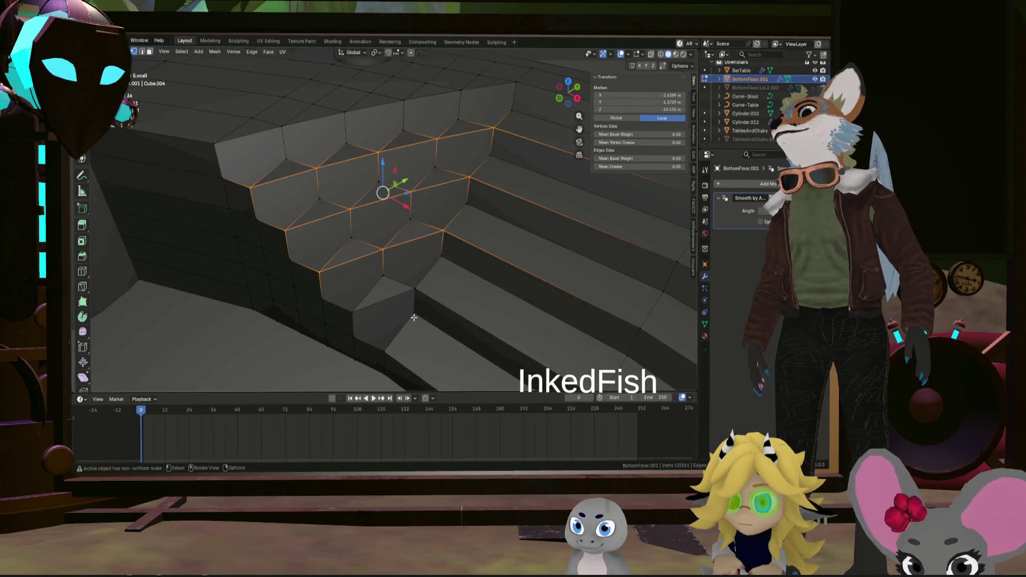
Select faces and two corner vertices on the lower step and start a command search
{"action": "left_click", "coordinate": [354, 339]}
{"action": "left_click", "coordinate": [367, 300], "text": "shift"}
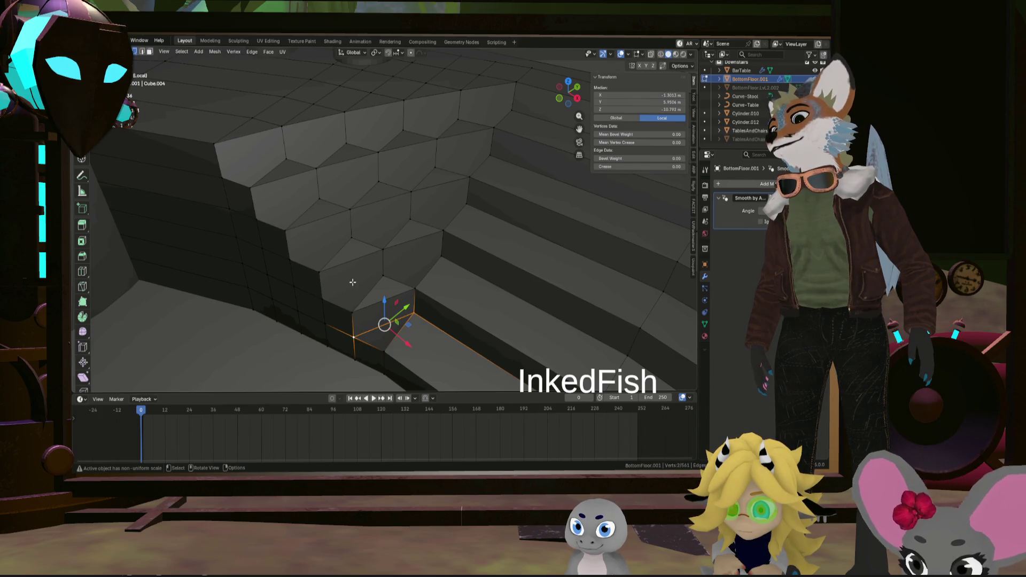
{"action": "left_click", "coordinate": [358, 283], "text": "ctrl"}
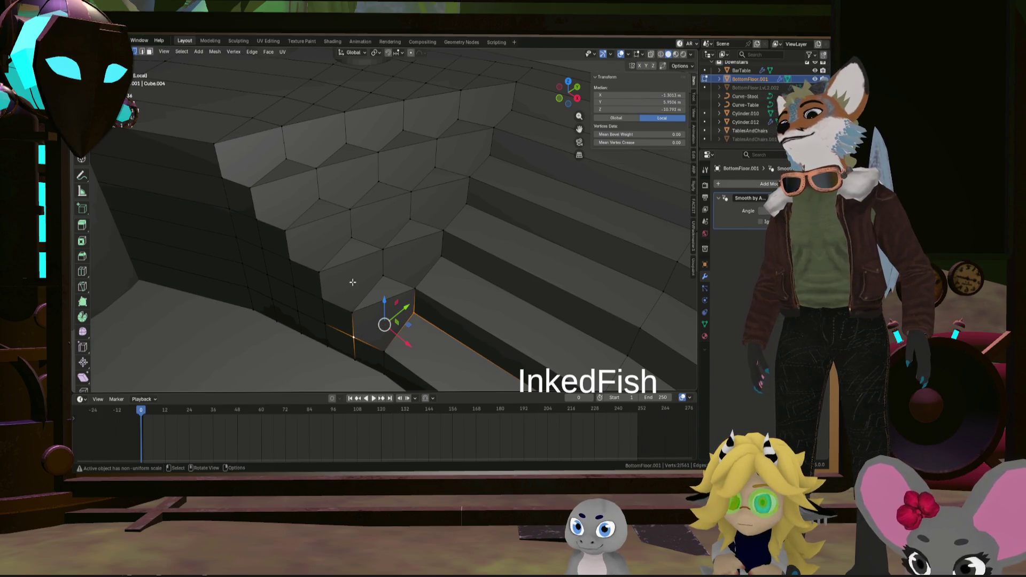
{"action": "left_click", "coordinate": [329, 297]}
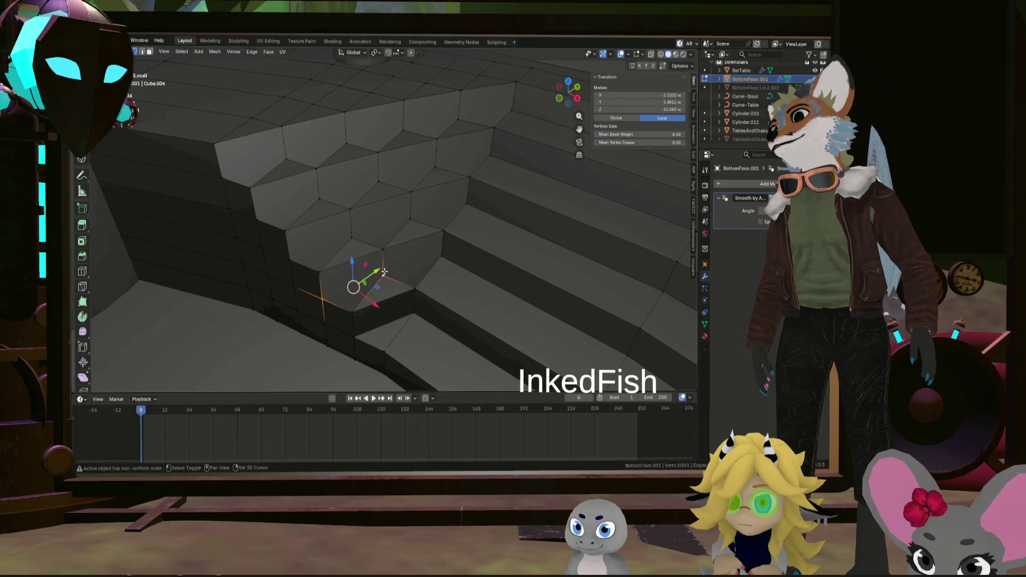
{"action": "left_click", "coordinate": [443, 256], "text": "shift"}
{"action": "key", "text": "F3"}
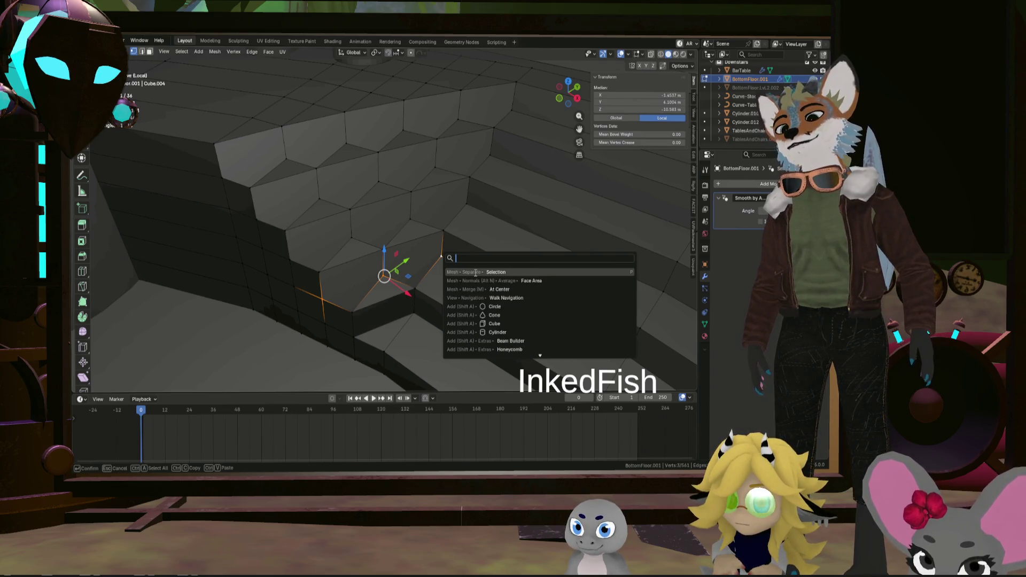
{"action": "type", "text": "joi"}
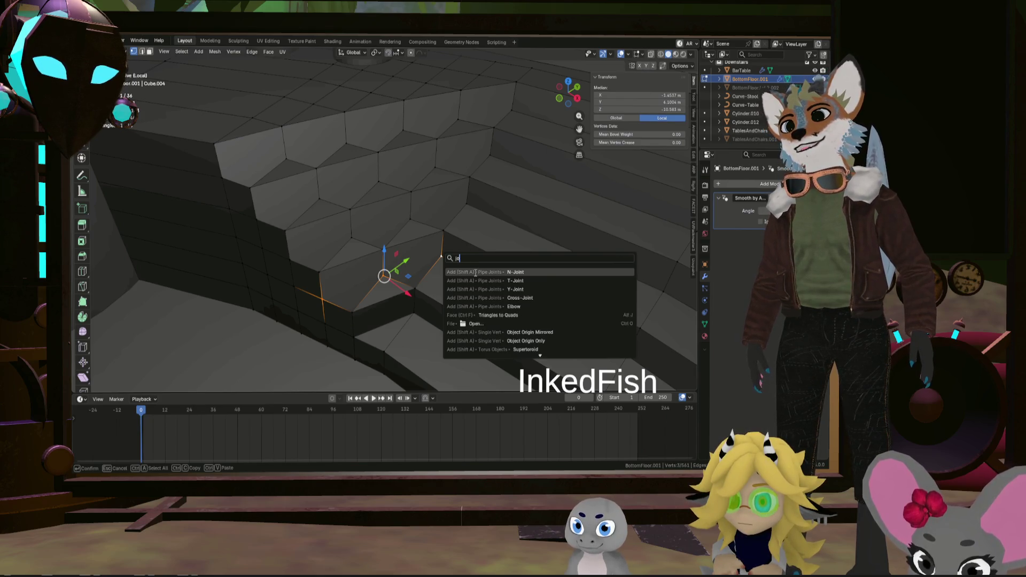
Search for a vertex-joining command, then cancel the search without running anything
{"action": "key", "text": "BackSpace"}
{"action": "key", "text": "BackSpace"}
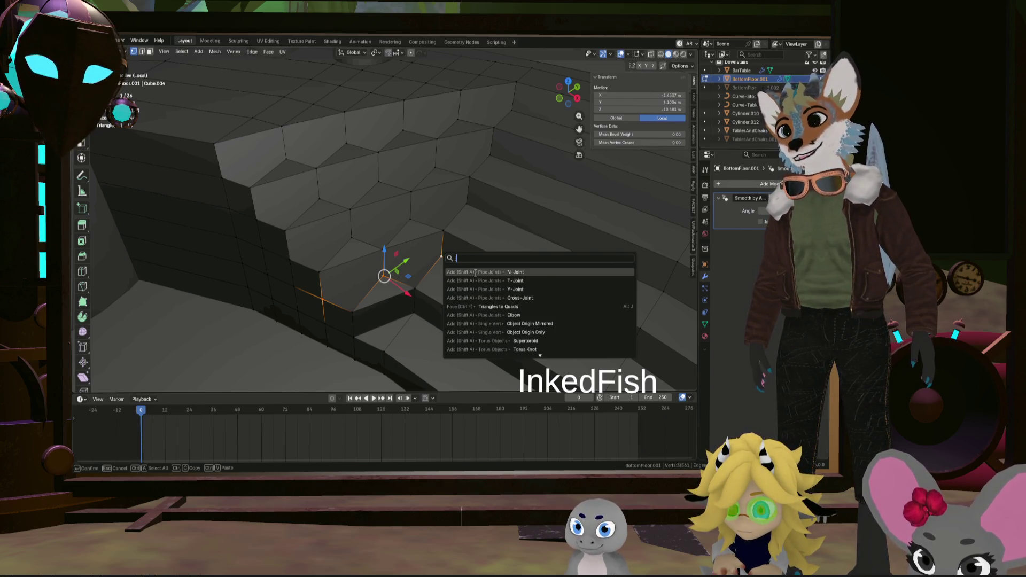
{"action": "scroll", "coordinate": [475, 272], "scroll_direction": "down", "scroll_amount": 8}
{"action": "scroll", "coordinate": [493, 303], "scroll_direction": "down", "scroll_amount": 8}
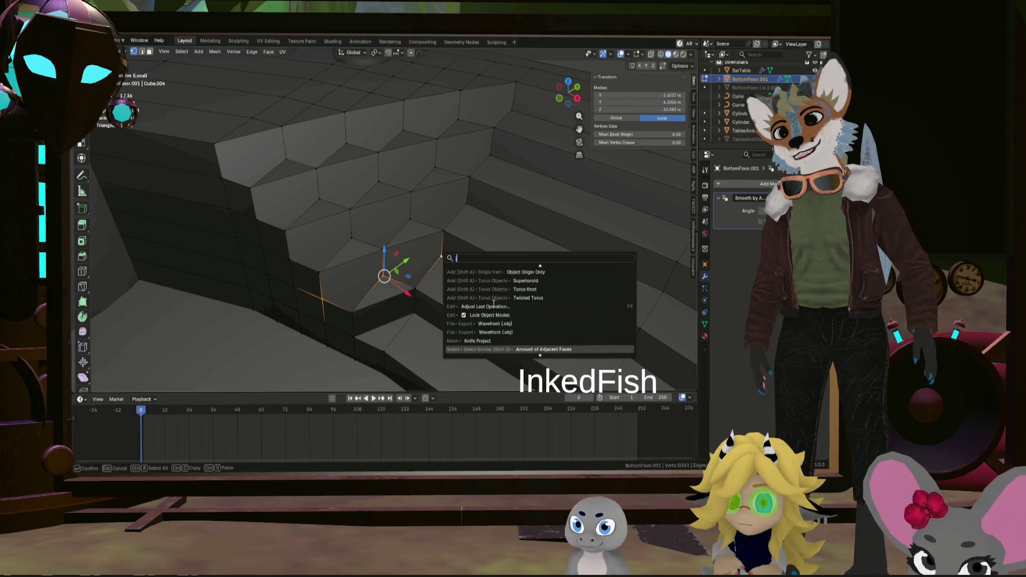
{"action": "scroll", "coordinate": [493, 304], "scroll_direction": "up", "scroll_amount": 1}
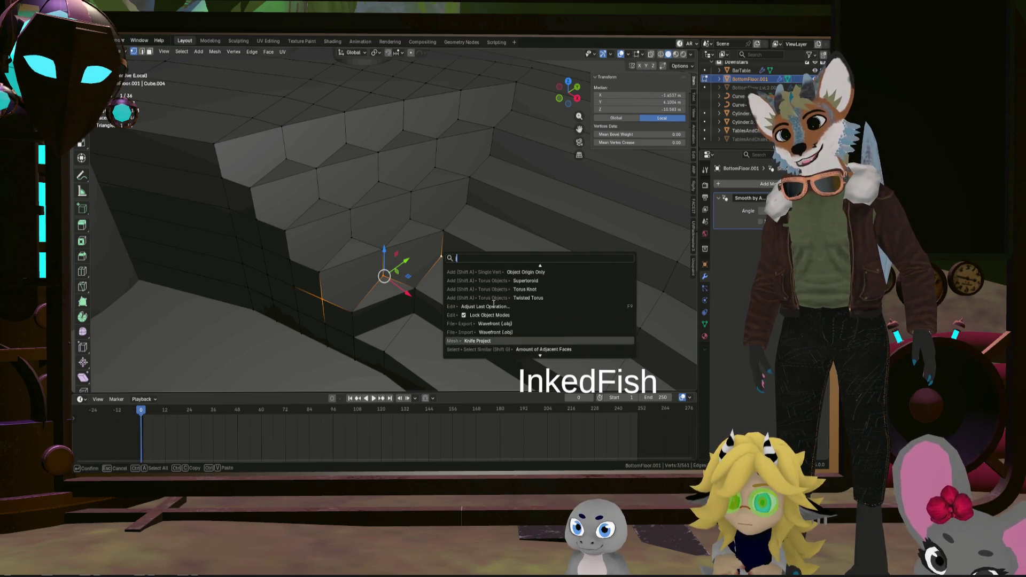
{"action": "scroll", "coordinate": [494, 304], "scroll_direction": "down", "scroll_amount": 5}
{"action": "scroll", "coordinate": [493, 303], "scroll_direction": "down", "scroll_amount": 5}
{"action": "scroll", "coordinate": [495, 305], "scroll_direction": "down", "scroll_amount": 5}
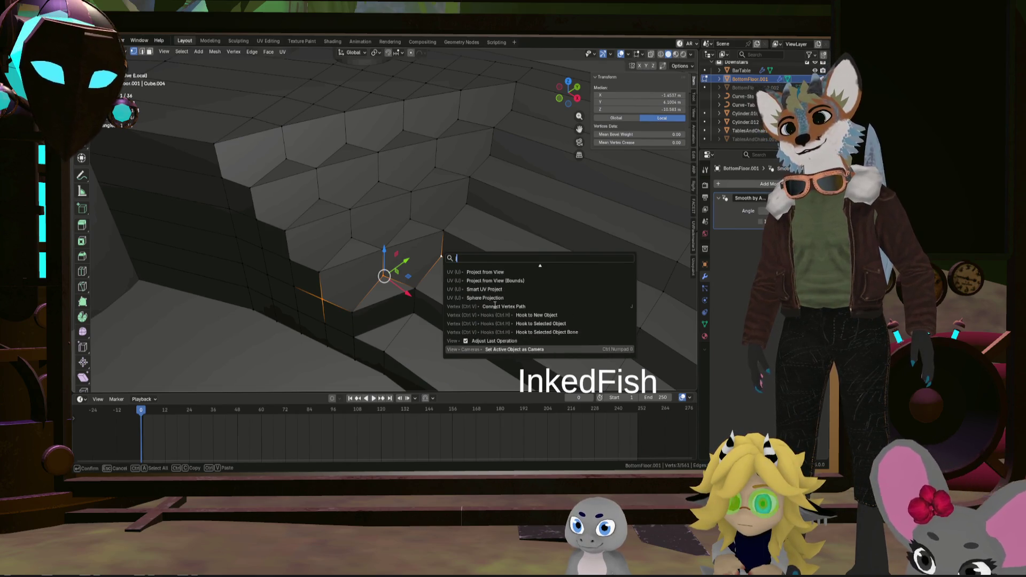
{"action": "scroll", "coordinate": [495, 305], "scroll_direction": "up", "scroll_amount": 3}
{"action": "scroll", "coordinate": [498, 304], "scroll_direction": "up", "scroll_amount": 4}
{"action": "scroll", "coordinate": [502, 302], "scroll_direction": "up", "scroll_amount": 4}
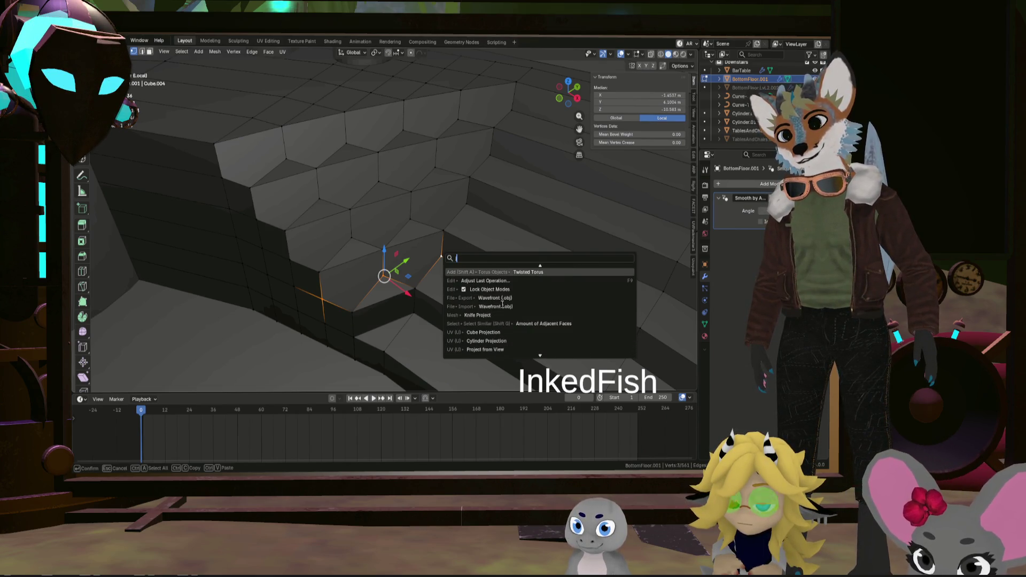
{"action": "key", "text": "Escape"}
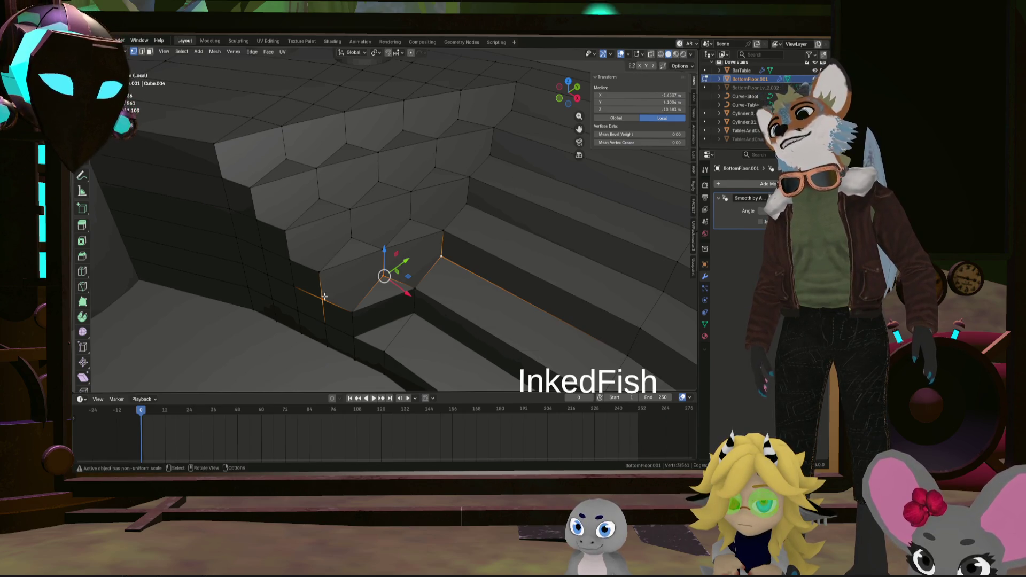
Select vertex pairs and the edge run along the lower step edge to check it
{"action": "left_click", "coordinate": [323, 297]}
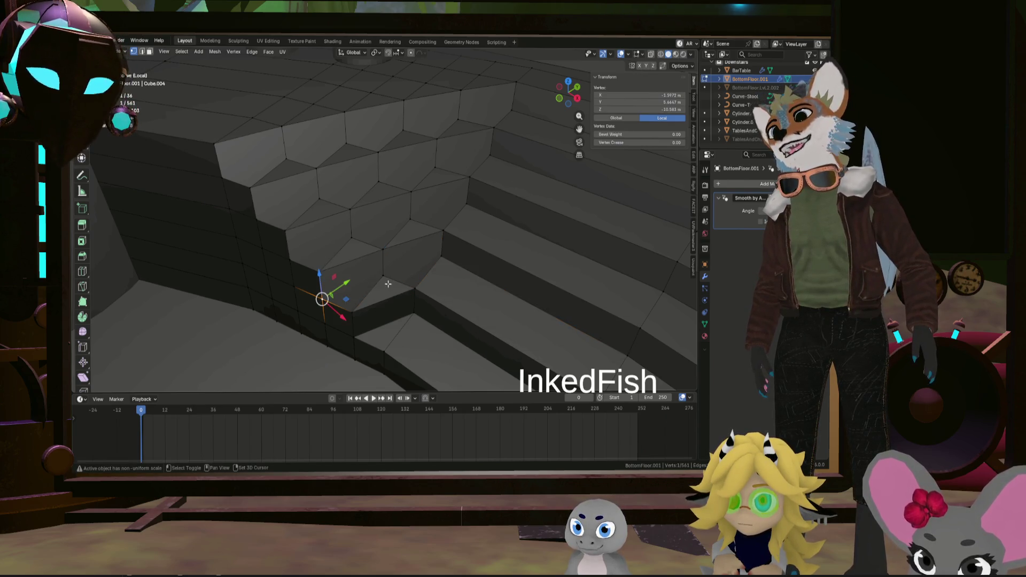
{"action": "left_click", "coordinate": [442, 259], "text": "shift"}
{"action": "left_click", "coordinate": [289, 258]}
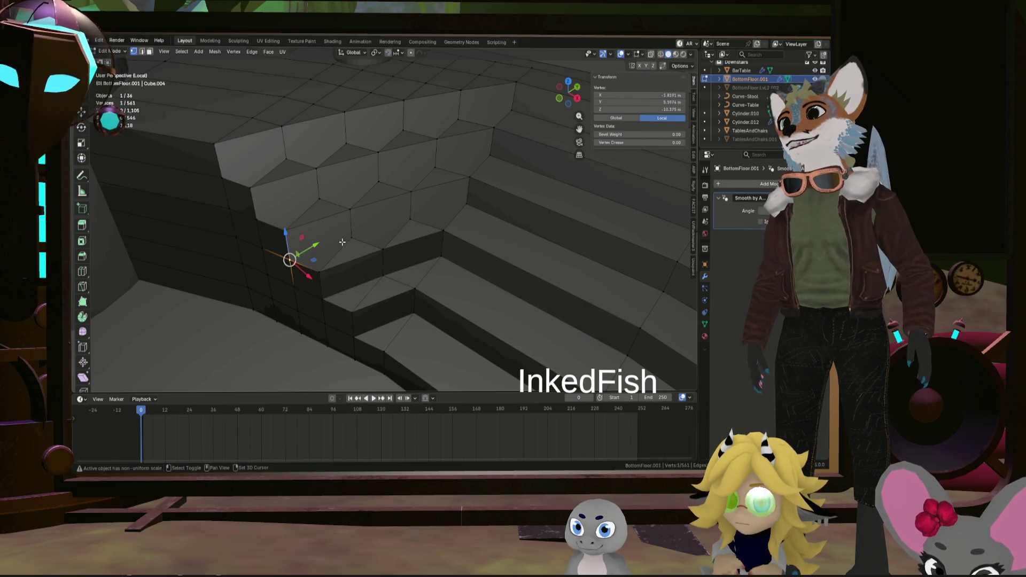
{"action": "left_click", "coordinate": [411, 218], "text": "shift"}
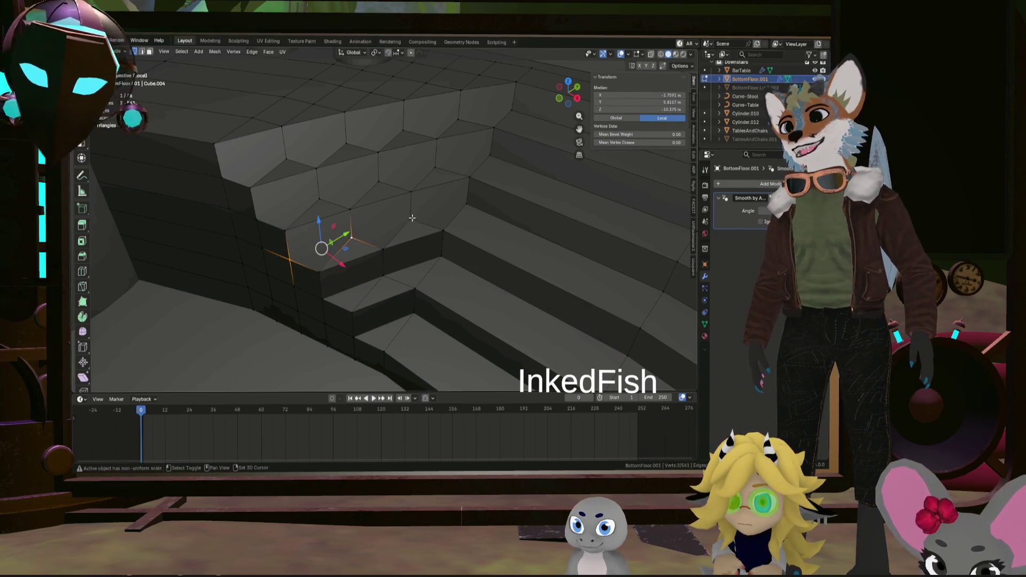
{"action": "left_click", "coordinate": [479, 202], "text": "alt"}
{"action": "middle_click_drag", "start_coordinate": [325, 225], "coordinate": [374, 268], "text": "shift"}
Check the second step's edge run and connected vertices, then clear the selection
{"action": "left_click", "coordinate": [285, 276]}
{"action": "left_click", "coordinate": [337, 256], "text": "shift"}
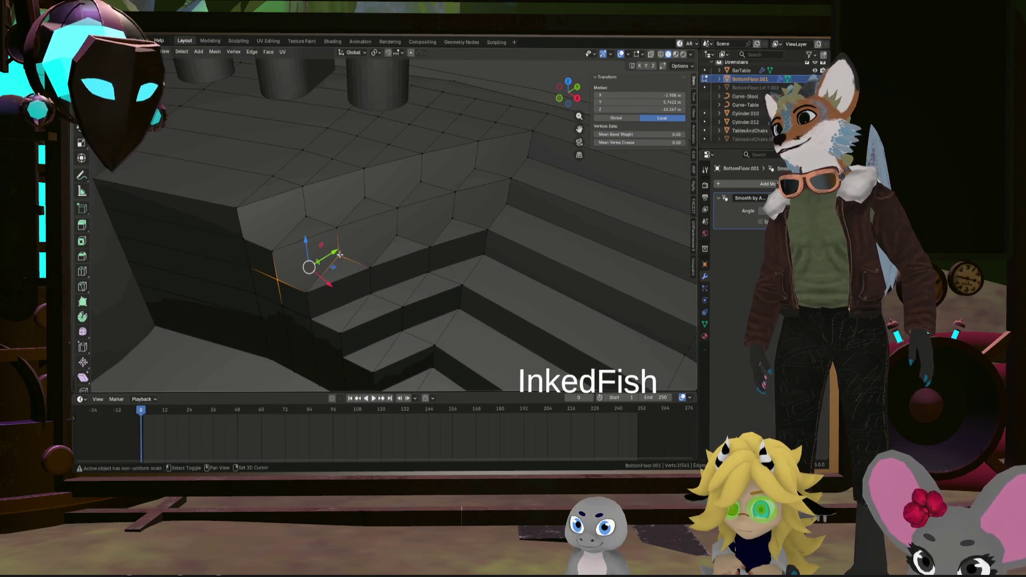
{"action": "left_click", "coordinate": [507, 204], "text": "alt"}
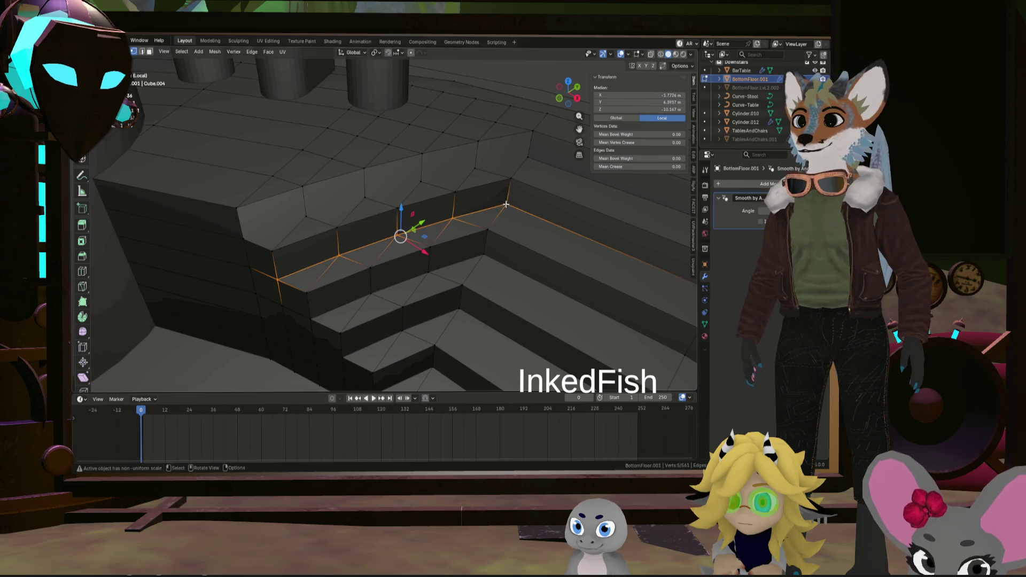
{"action": "left_click", "coordinate": [245, 240]}
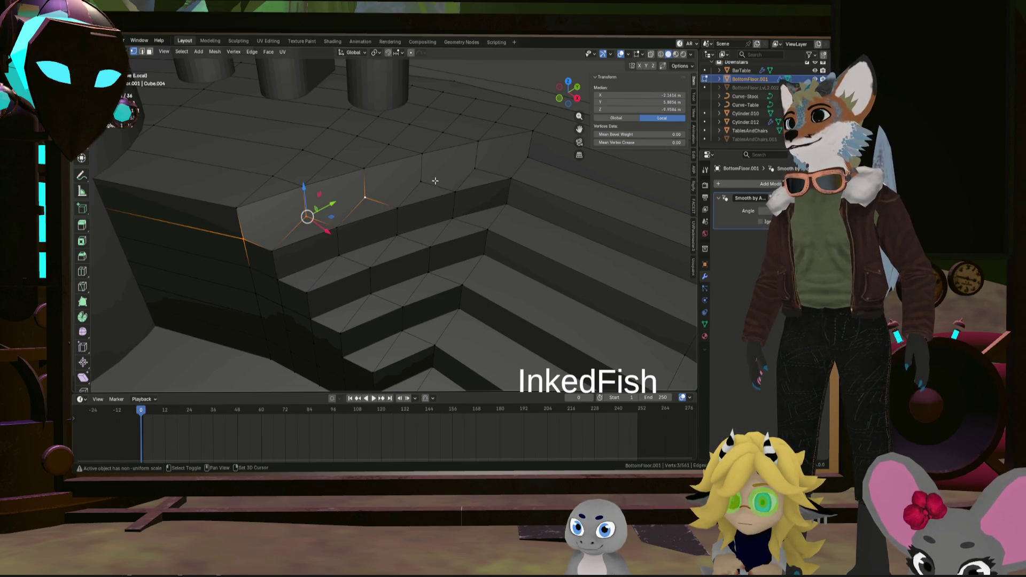
{"action": "left_click", "coordinate": [520, 158], "text": "ctrl"}
{"action": "mouse_move", "coordinate": [520, 159]}
{"action": "middle_mouse_down"}
{"action": "mouse_move", "coordinate": [453, 223]}
{"action": "mouse_move", "coordinate": [364, 214]}
{"action": "mouse_move", "coordinate": [450, 165]}
{"action": "middle_mouse_up"}
{"action": "key", "text": "alt+a"}
{"action": "key", "text": "Tab"}
{"action": "scroll", "coordinate": [469, 156], "scroll_direction": "up", "scroll_amount": 3}
{"action": "scroll", "coordinate": [451, 216], "scroll_direction": "up", "scroll_amount": 3}
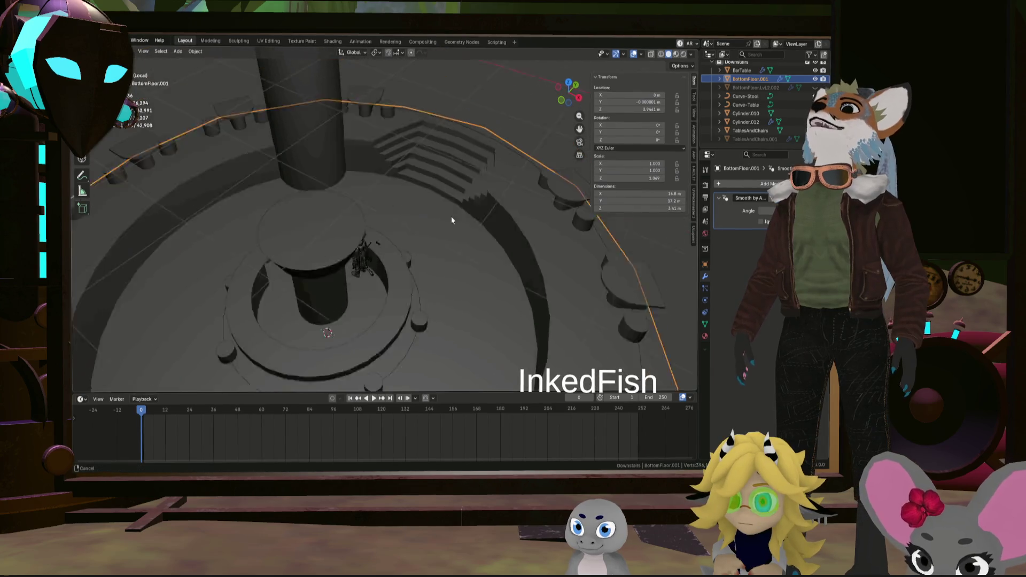
{"action": "scroll", "coordinate": [471, 227], "scroll_direction": "up", "scroll_amount": 2}
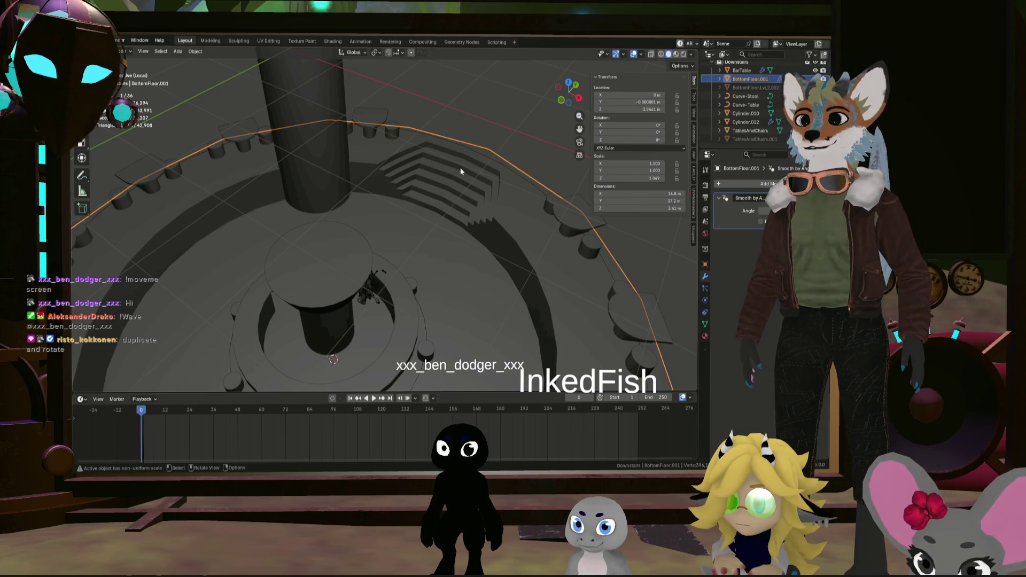
{"action": "key", "text": "Tab"}
{"action": "mouse_move", "coordinate": [460, 167]}
{"action": "middle_mouse_down"}
{"action": "mouse_move", "coordinate": [442, 203]}
{"action": "mouse_move", "coordinate": [469, 228]}
{"action": "middle_mouse_up"}
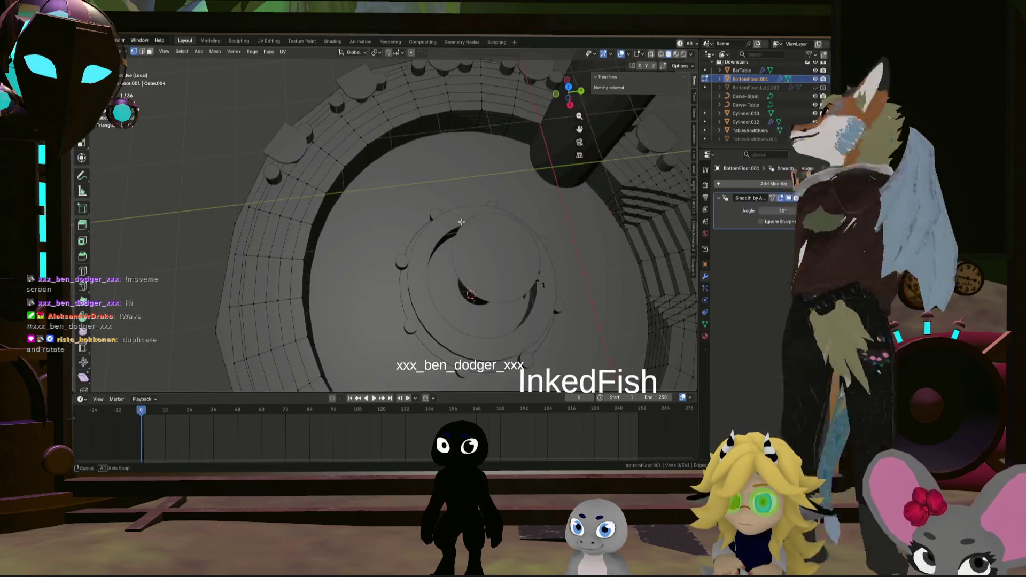